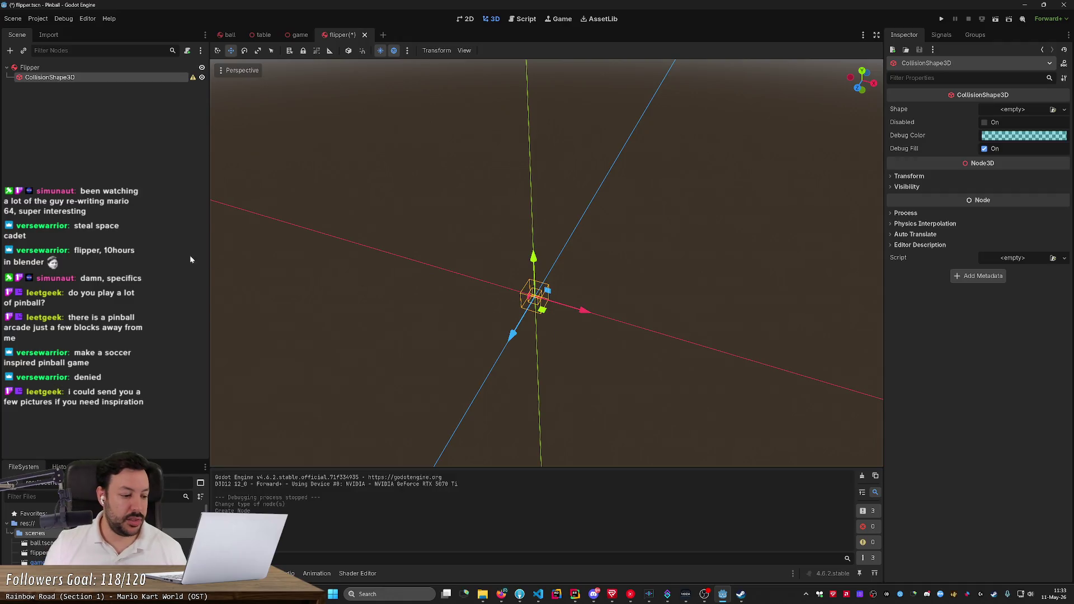
# Give the flipper's collision shape a new CylinderShape3D and bring up the flipper dimensions reference.
pyautogui.click(87, 112)
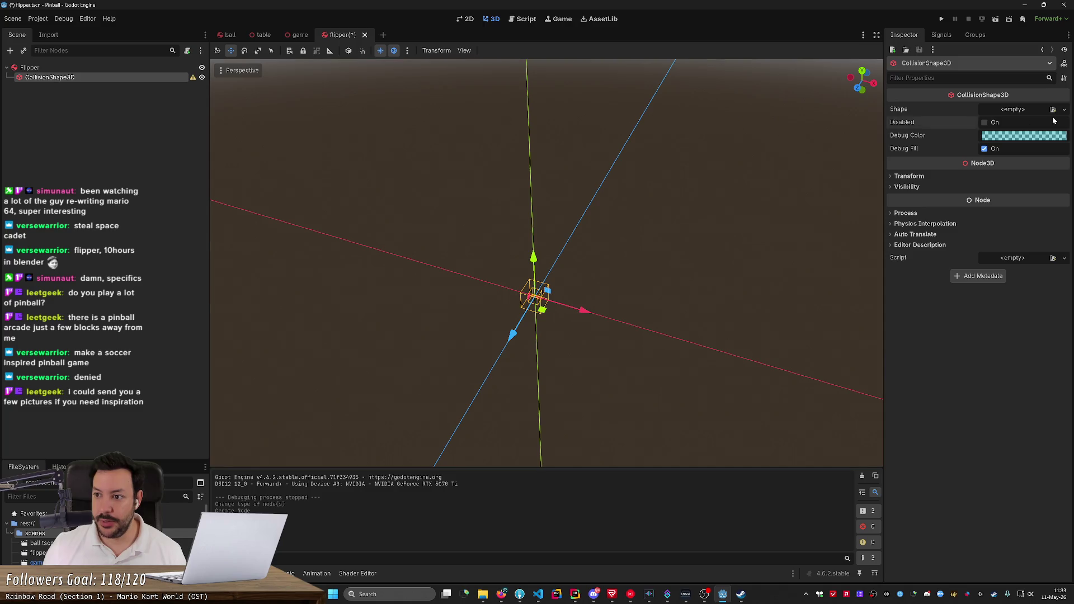
pyautogui.click(1031, 109)
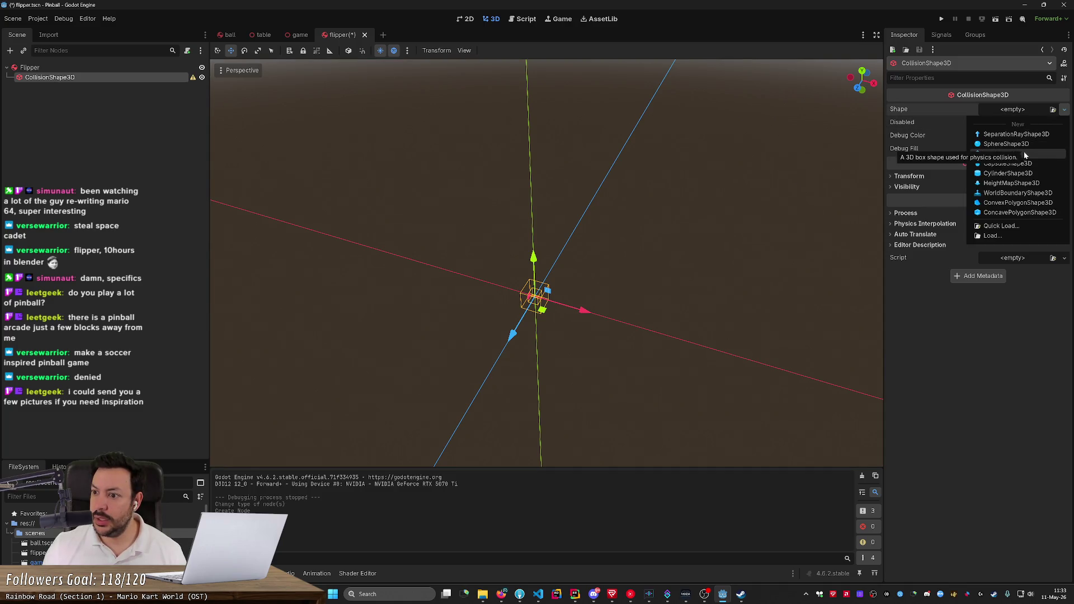
pyautogui.click(1023, 176)
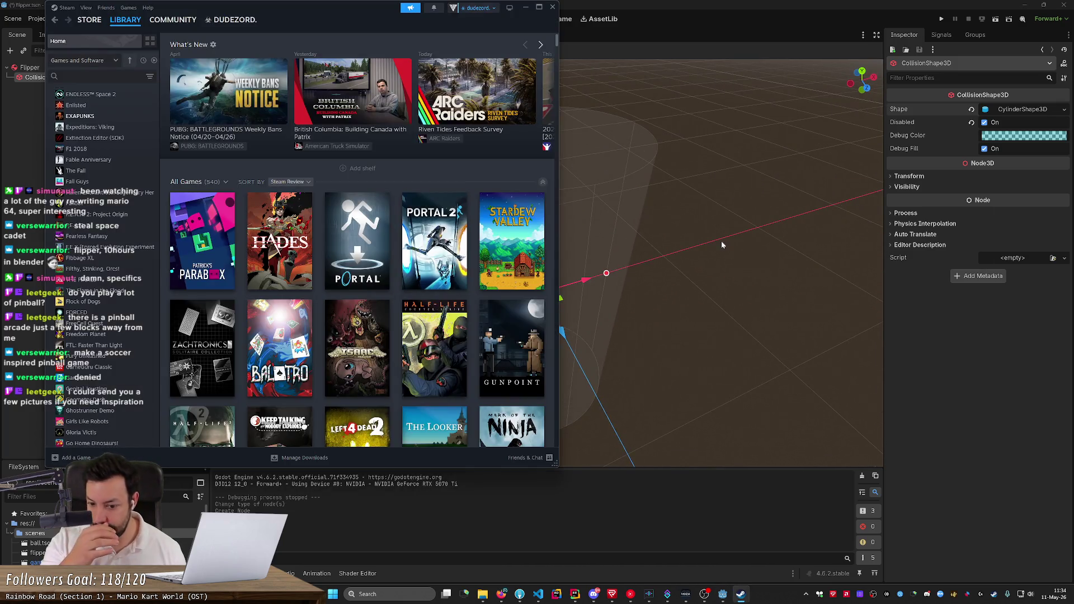
pyautogui.click(722, 245)
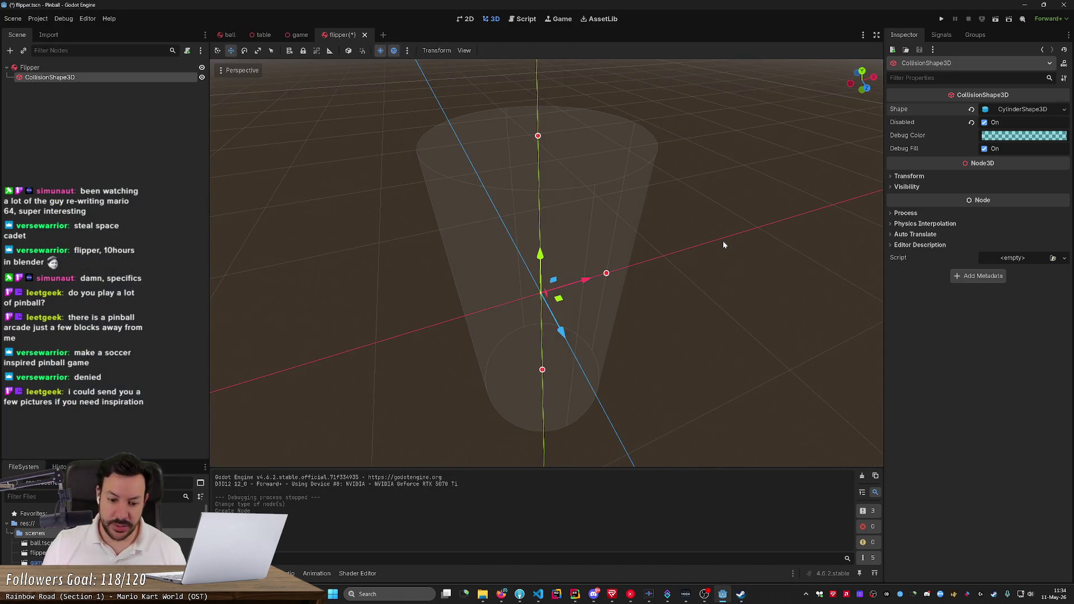
pyautogui.click(500, 597)
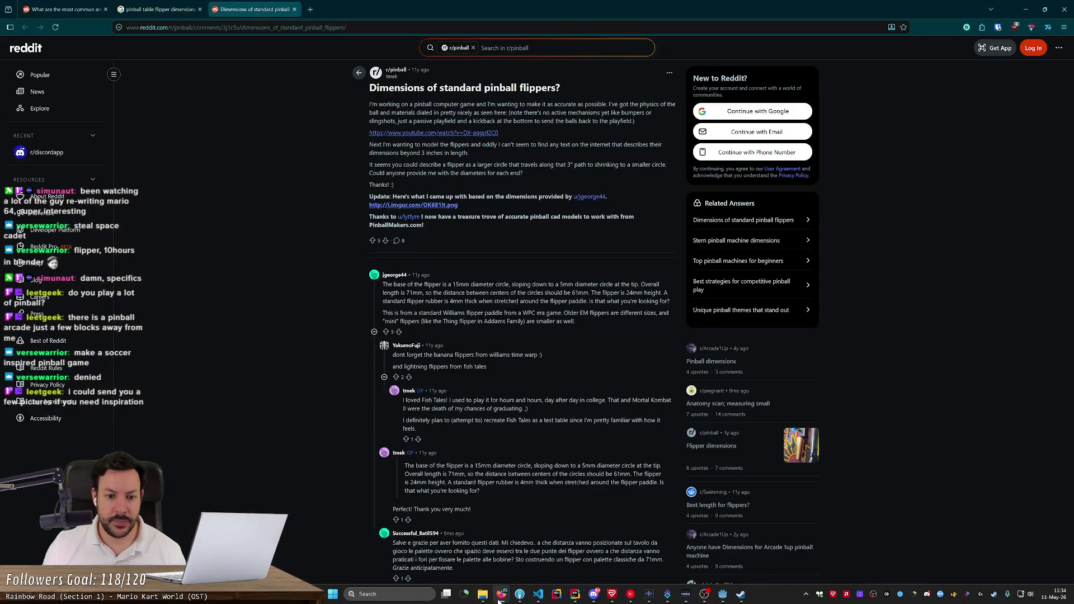
# Scale the cylinder collision shape to 0.015 on all three axes.
pyautogui.click(500, 596)
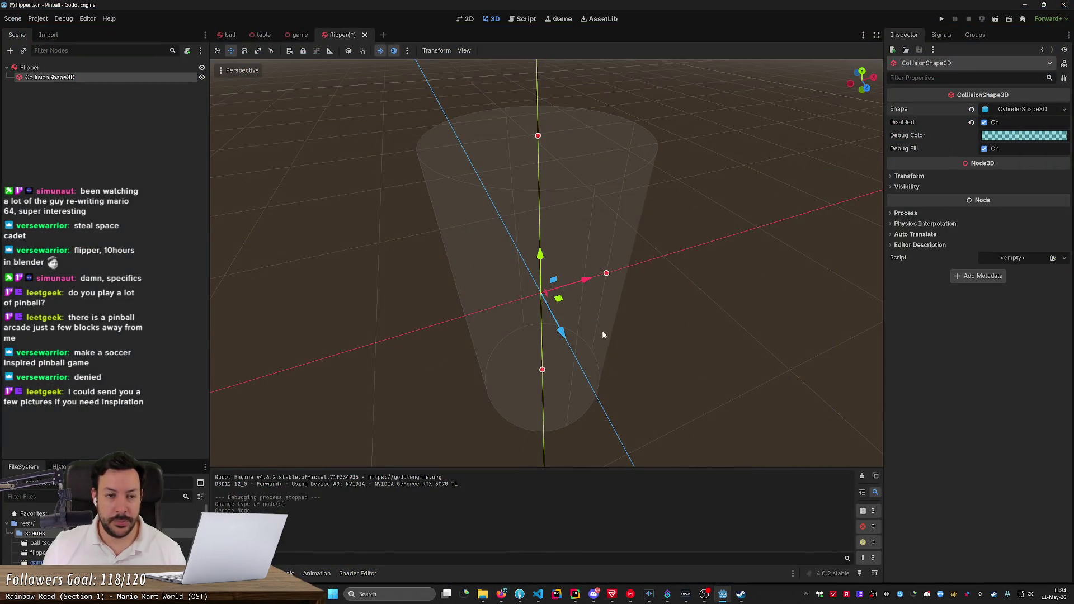
pyautogui.click(908, 177)
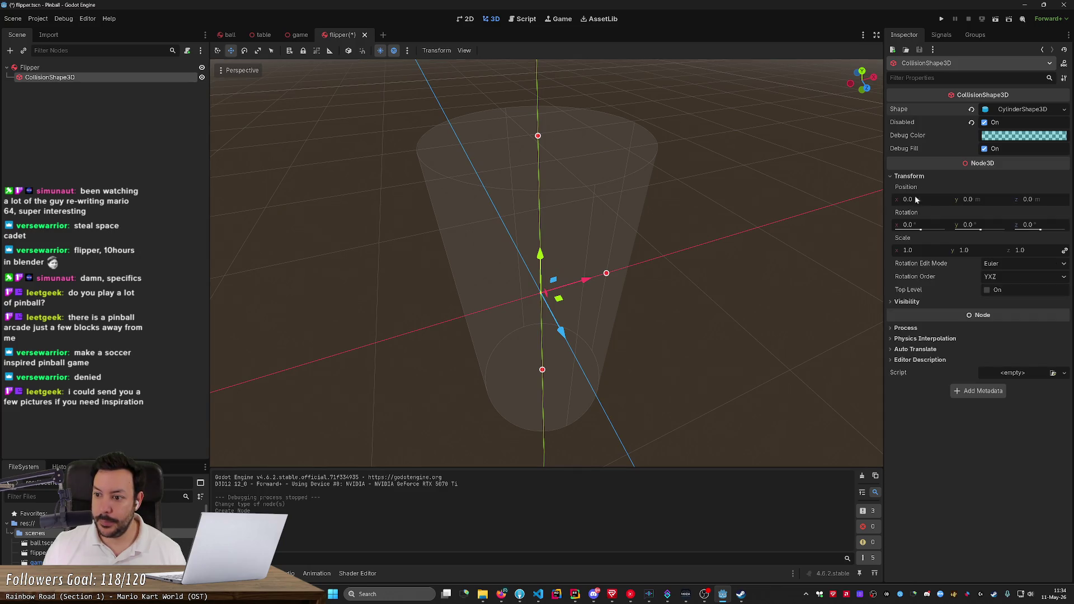
pyautogui.click(921, 248)
pyautogui.write('0.0')
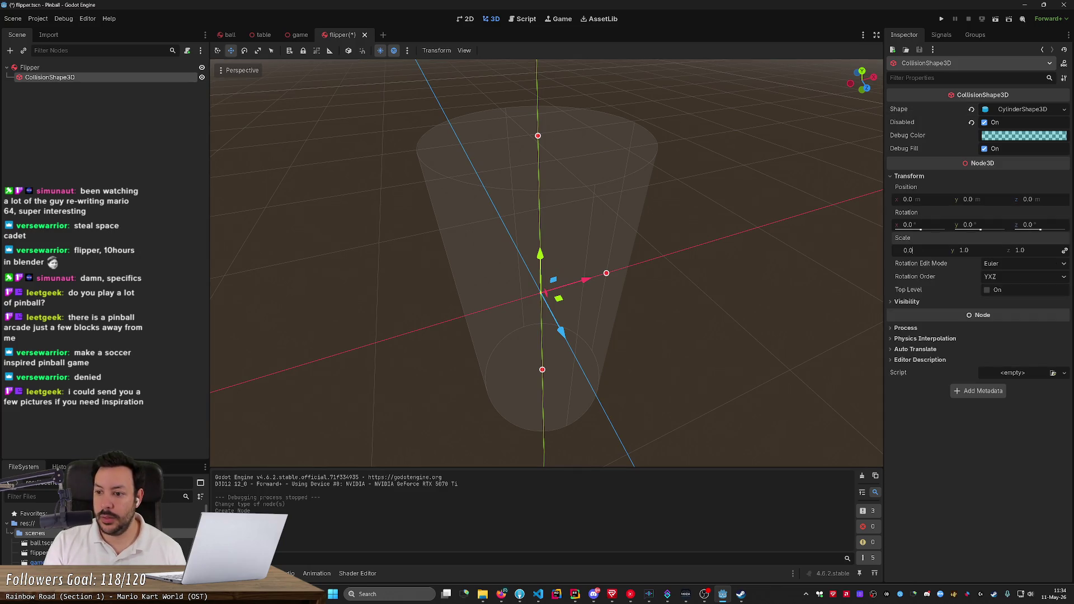
pyautogui.write('15')
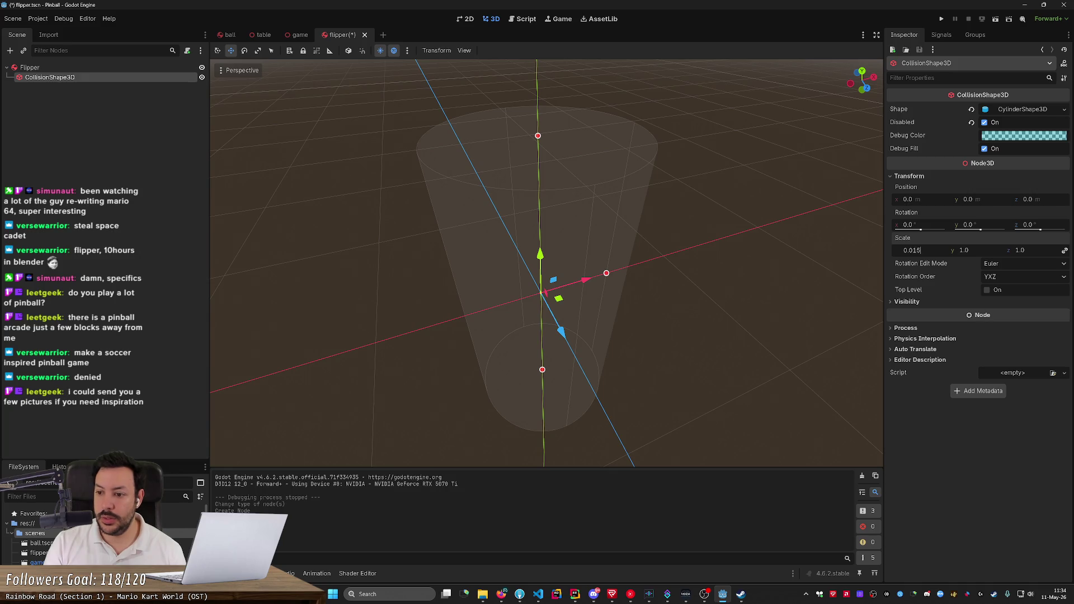
pyautogui.press('Return')
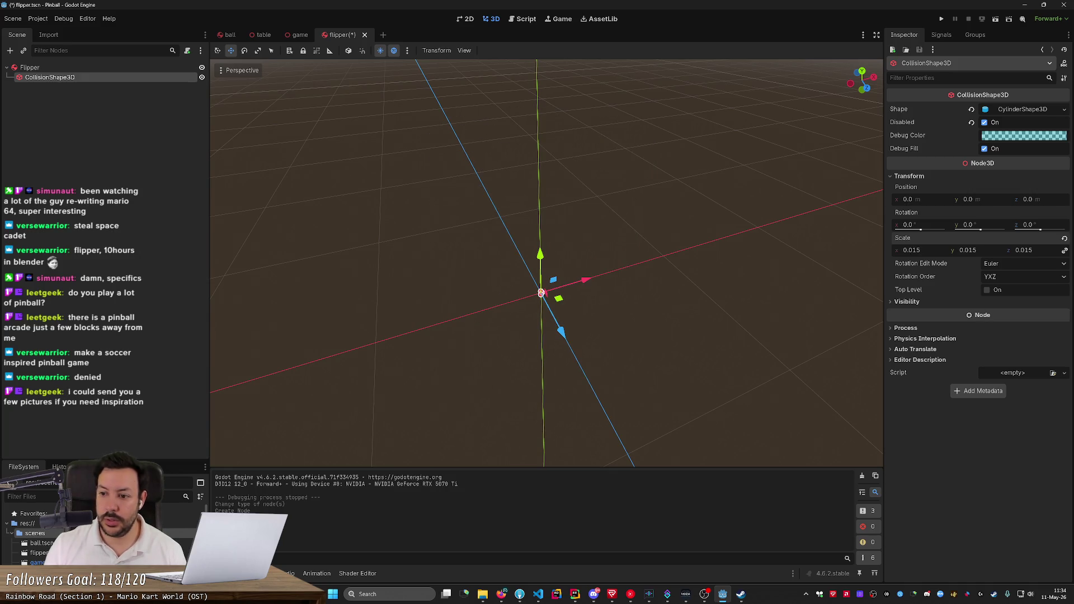
# Reselect CollisionShape3D and expand its CylinderShape3D resource.
pyautogui.click(730, 262)
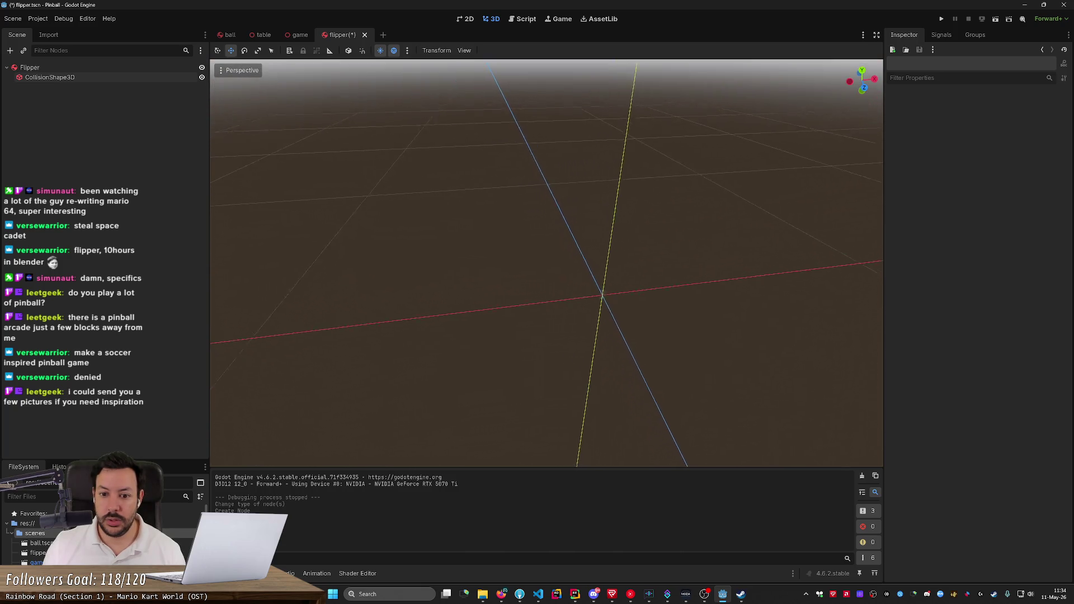
pyautogui.scroll(5, 534, 404)
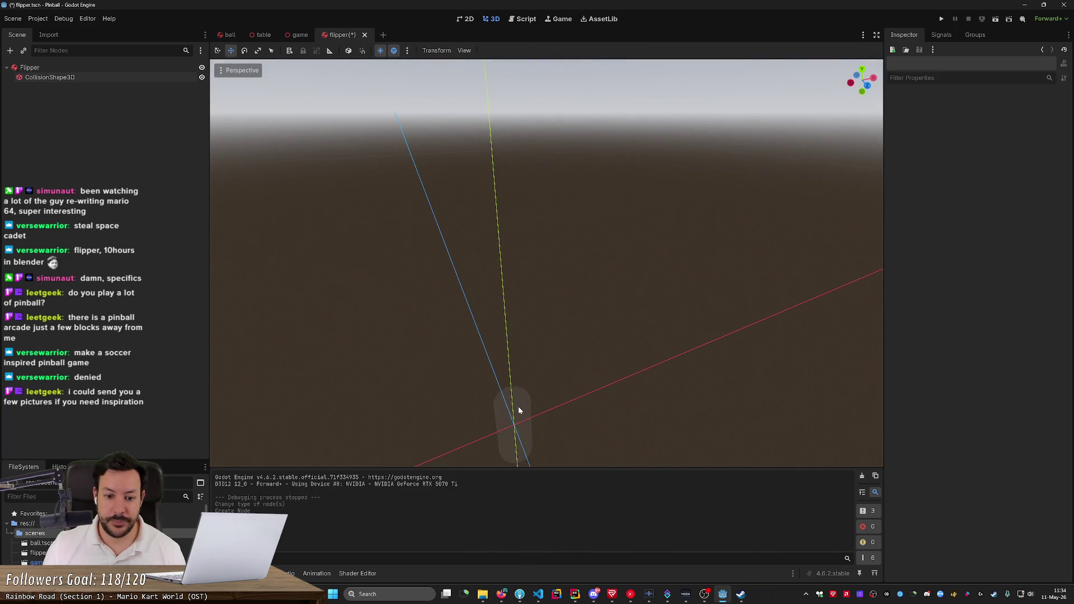
pyautogui.click(50, 77)
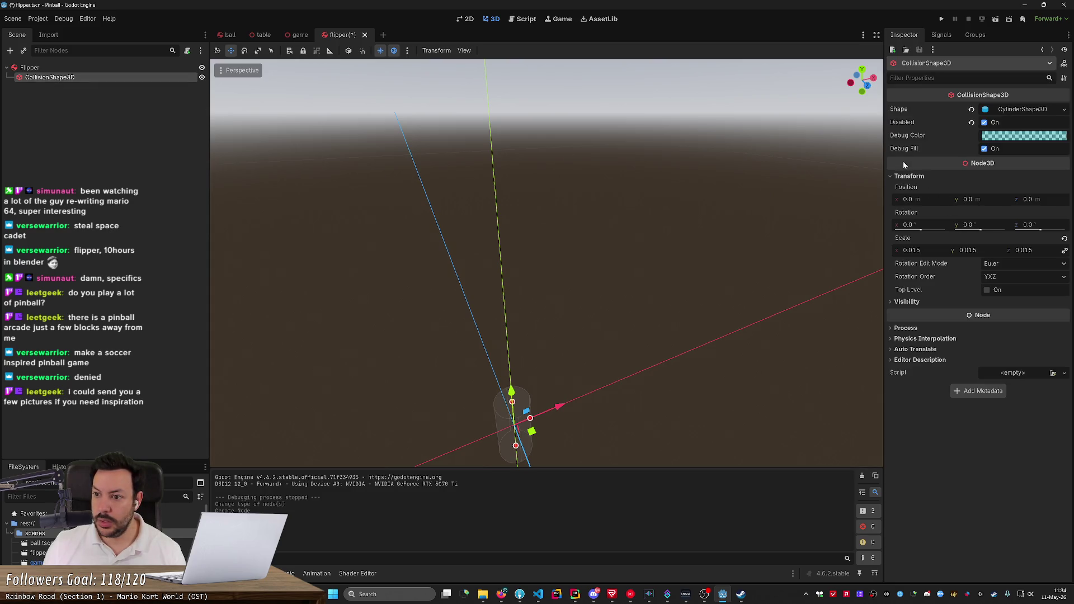
pyautogui.click(1021, 110)
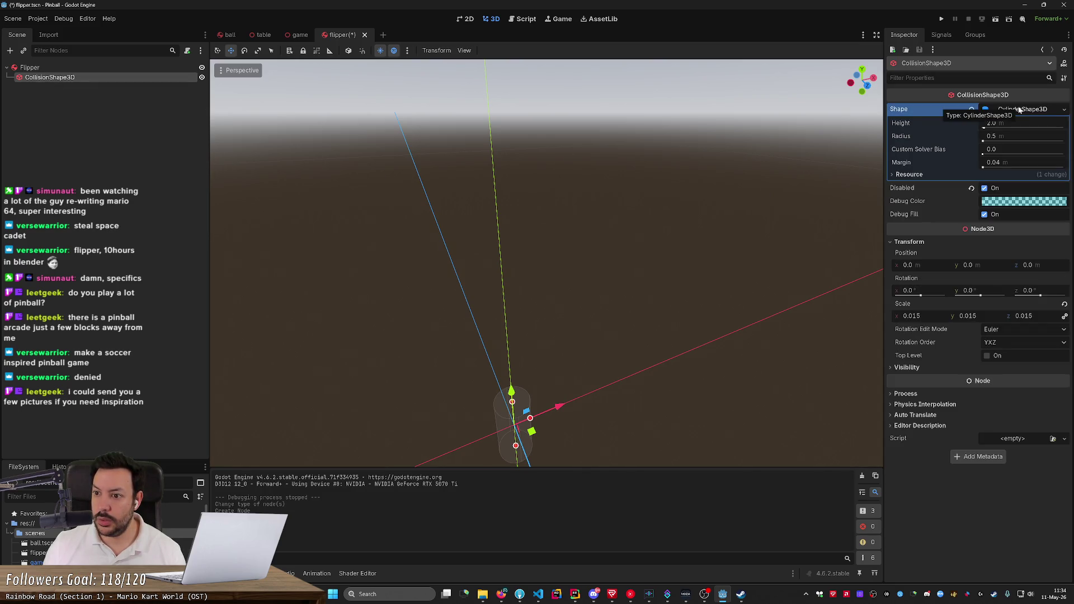
# Reset the collision shape's scale to 1 on all axes, leaving the 0.5 m radius unchanged.
pyautogui.click(925, 317)
pyautogui.write('1')
pyautogui.press('Return')
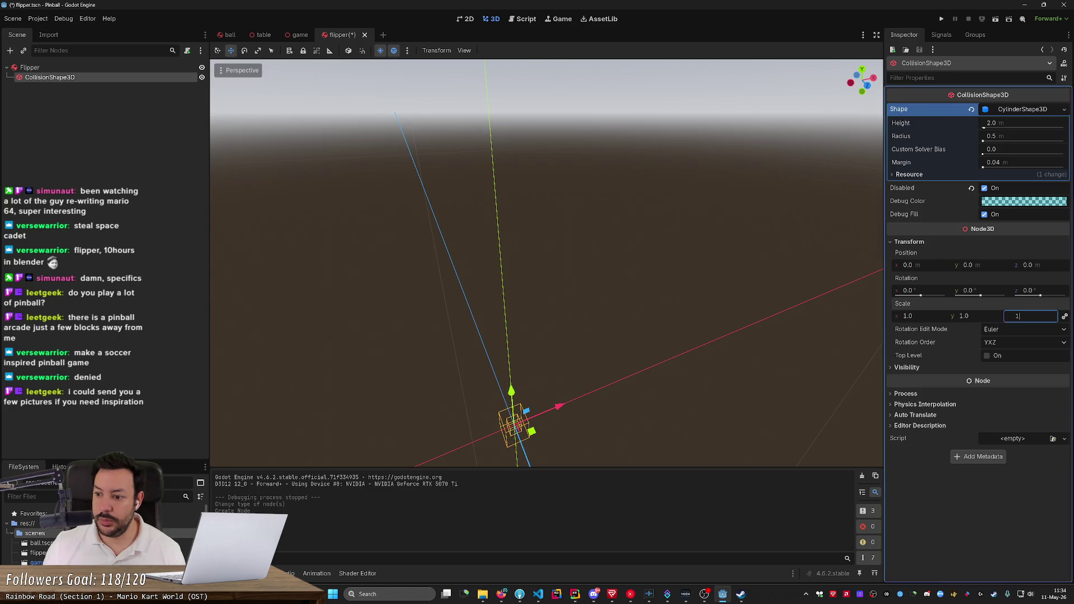
pyautogui.click(1006, 135)
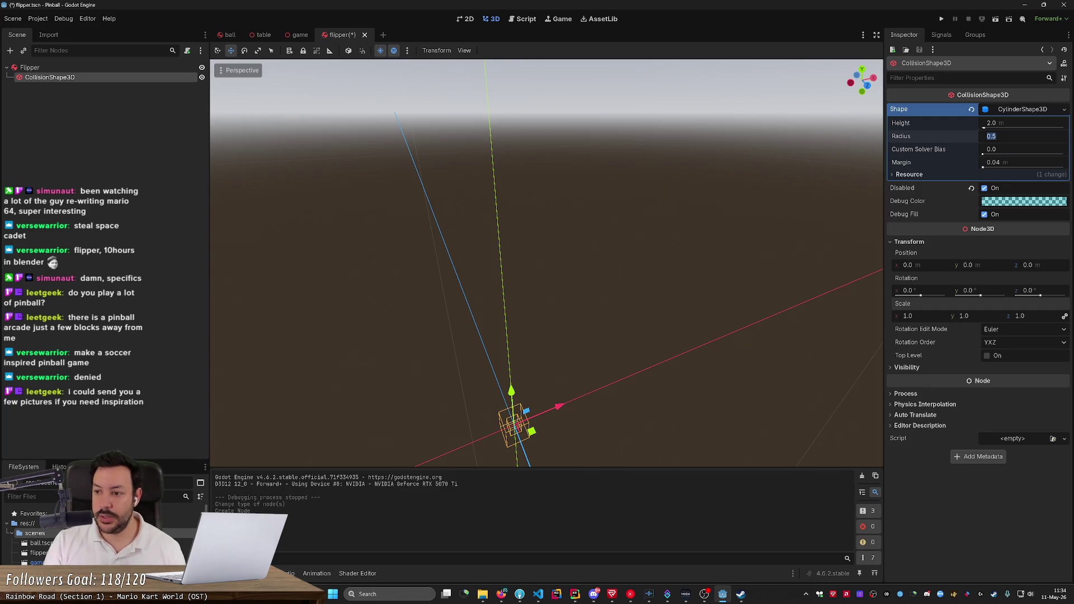
pyautogui.press('Return')
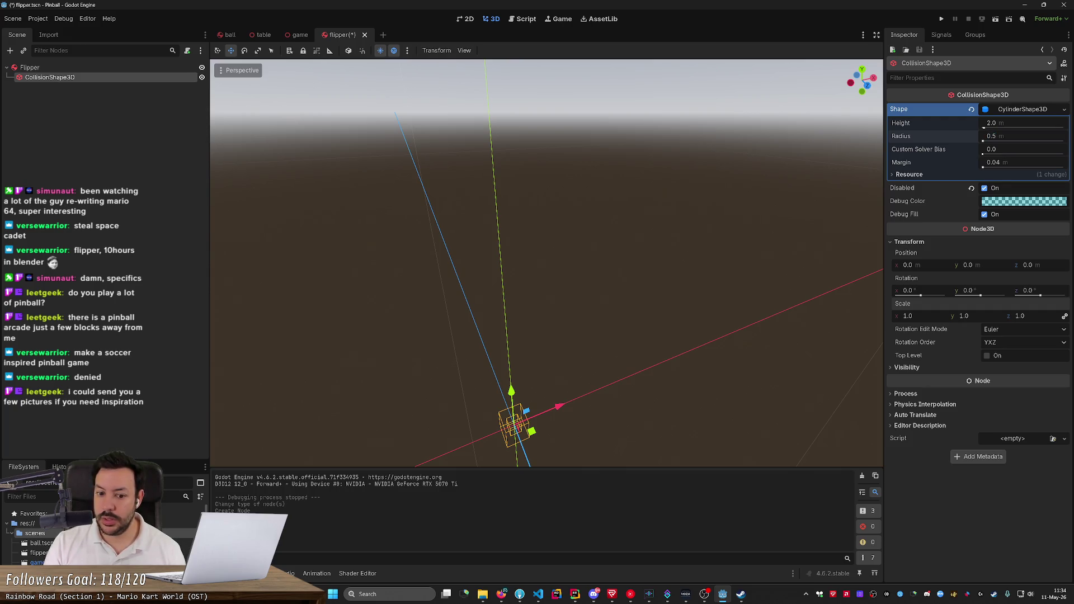
pyautogui.press('w')
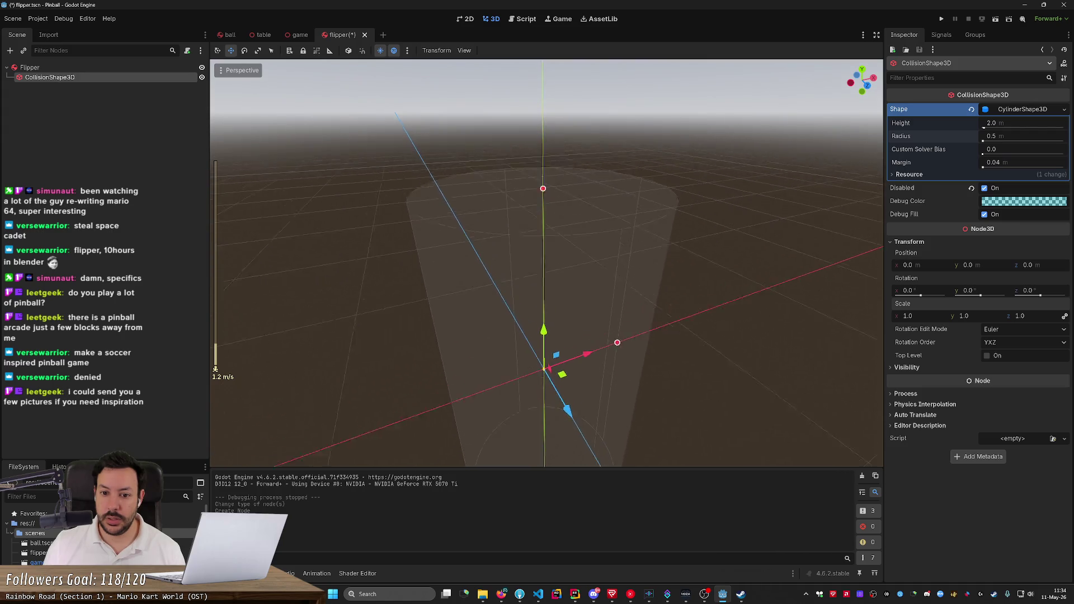
pyautogui.hotkey('alt', 'Tab')
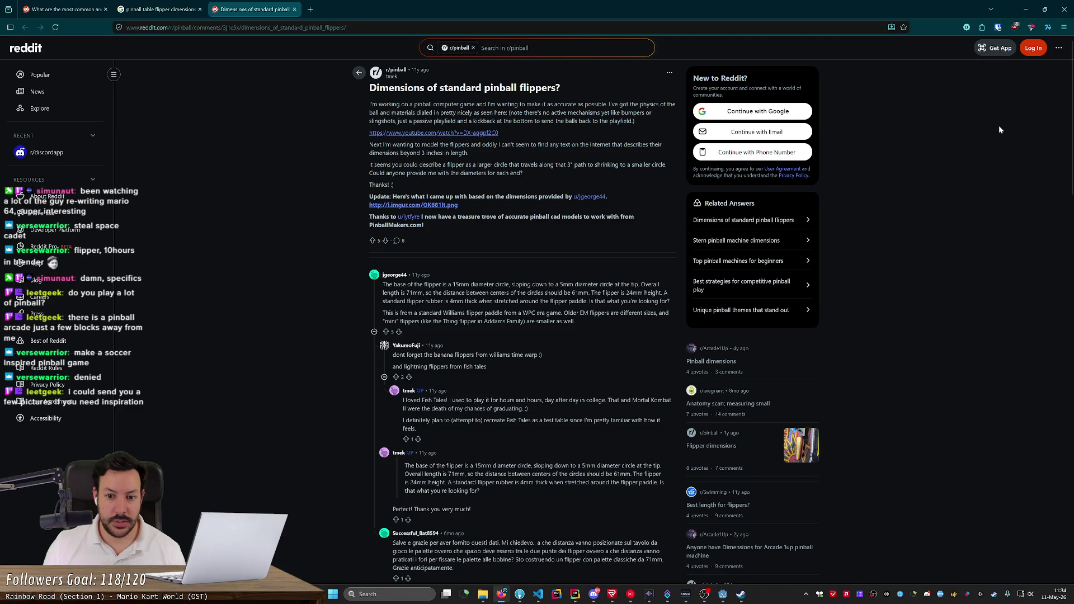
pyautogui.hotkey('alt', 'Tab')
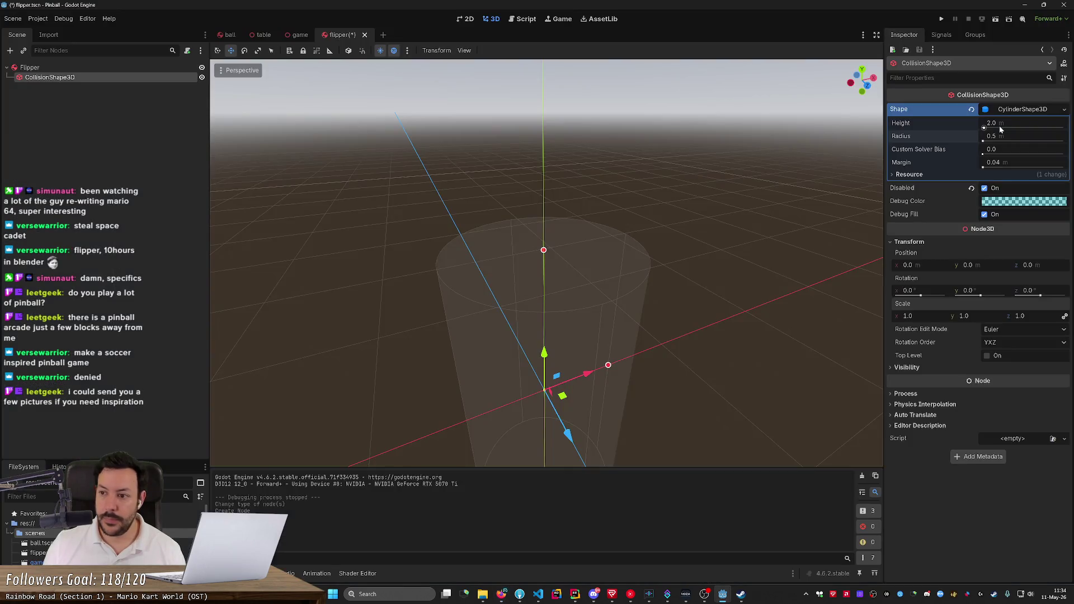
# Set the cylinder's height to 0.0075 m, shown as 0.008 m.
pyautogui.click(1004, 126)
pyautogui.write('0.007')
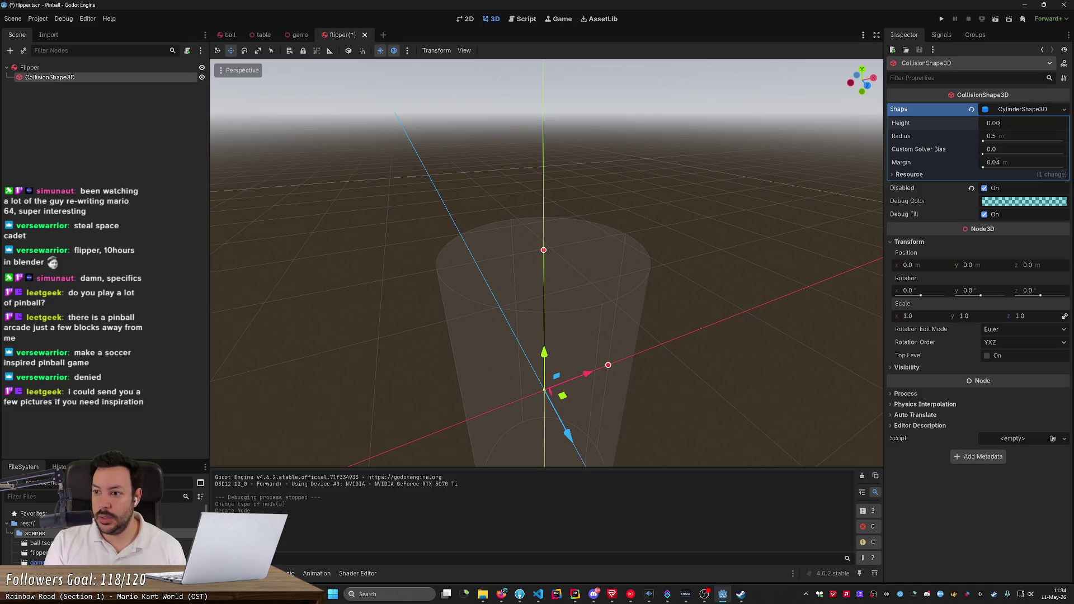
pyautogui.write('5')
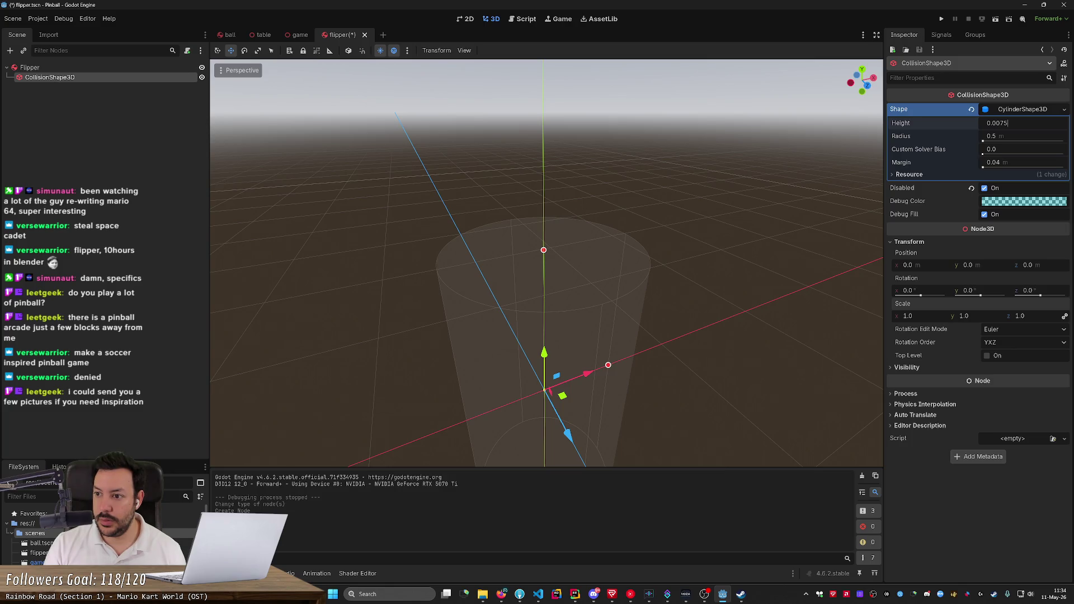
pyautogui.press('Return')
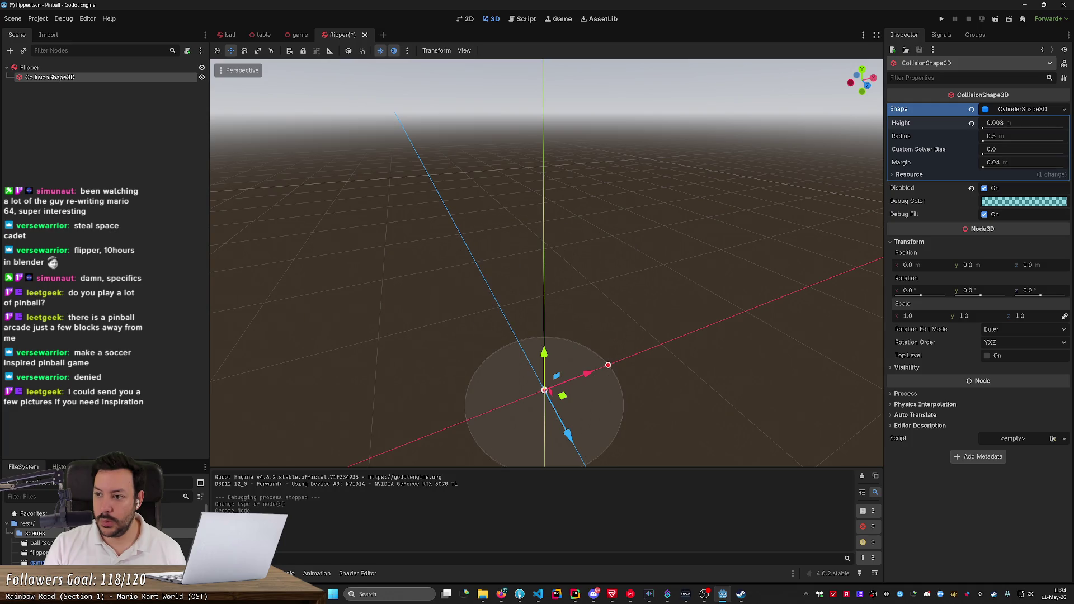
pyautogui.hotkey('alt', 'Tab')
pyautogui.hotkey('alt', 'Tab')
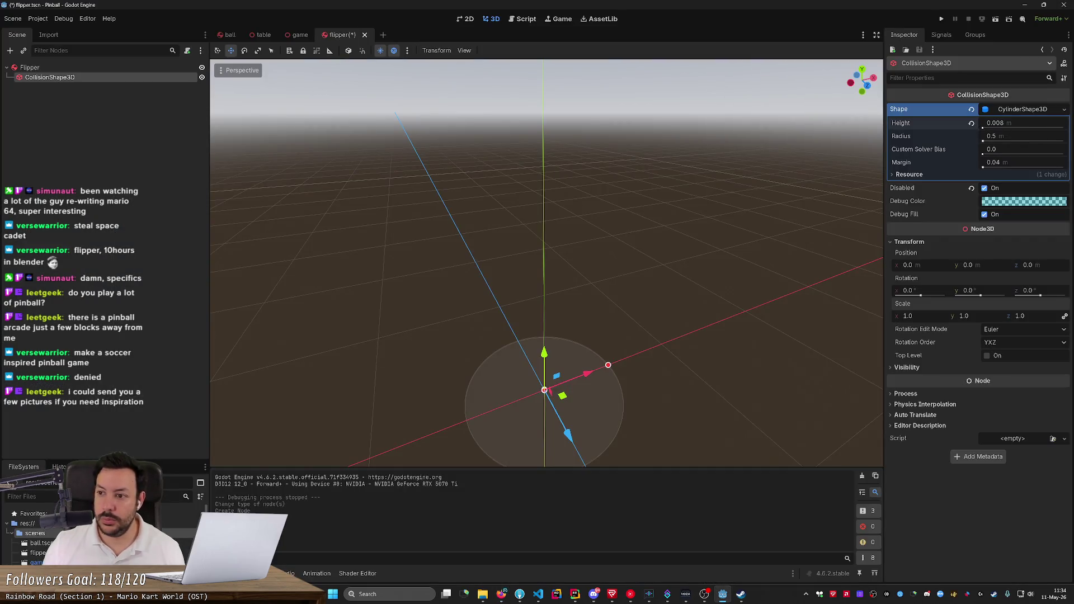
# Set the cylinder's radius to 0.008 m.
pyautogui.click(1029, 136)
pyautogui.write('0.008')
pyautogui.press('Return')
pyautogui.hotkey('alt', 'Tab')
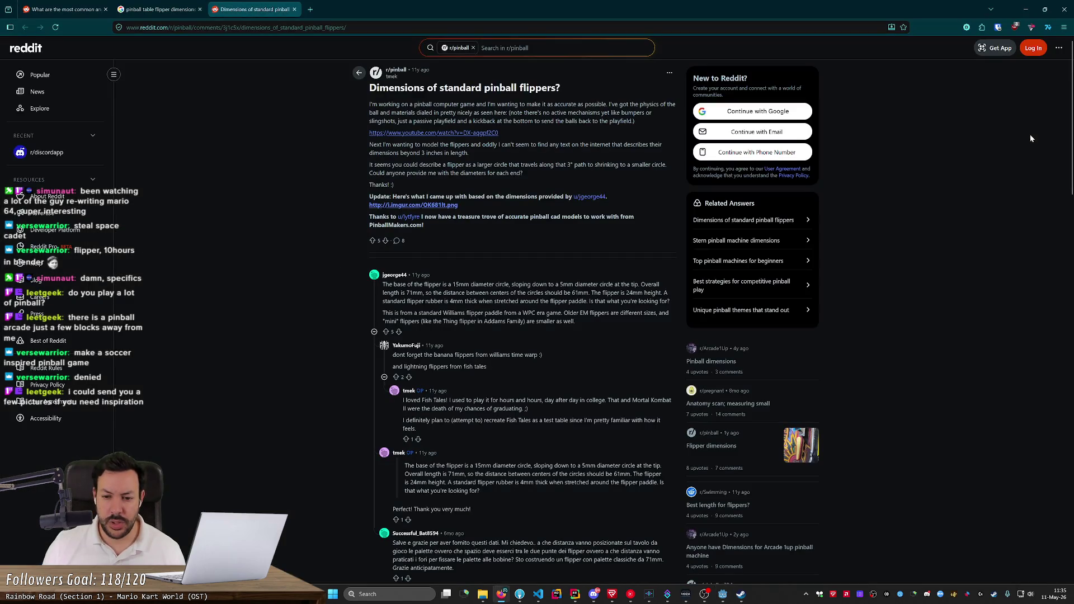
pyautogui.hotkey('alt', 'Tab')
# Set the cylinder's height to 0.024 m after correcting a mistyped 0.0024.
pyautogui.click(1024, 123)
pyautogui.write('0.0024')
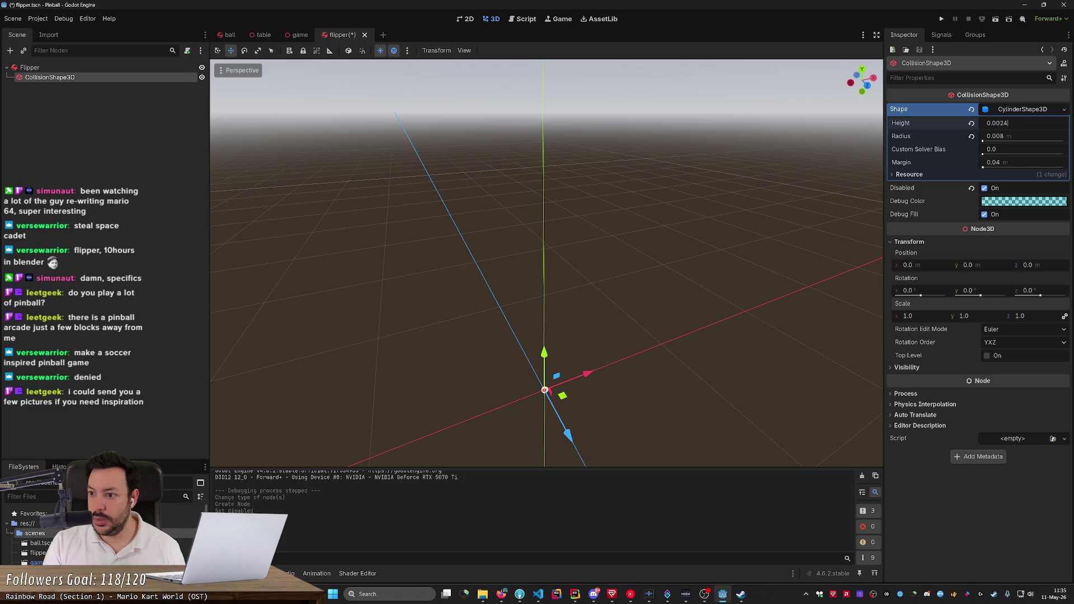
pyautogui.press('BackSpace')
pyautogui.press('BackSpace')
pyautogui.press('BackSpace')
pyautogui.write('24')
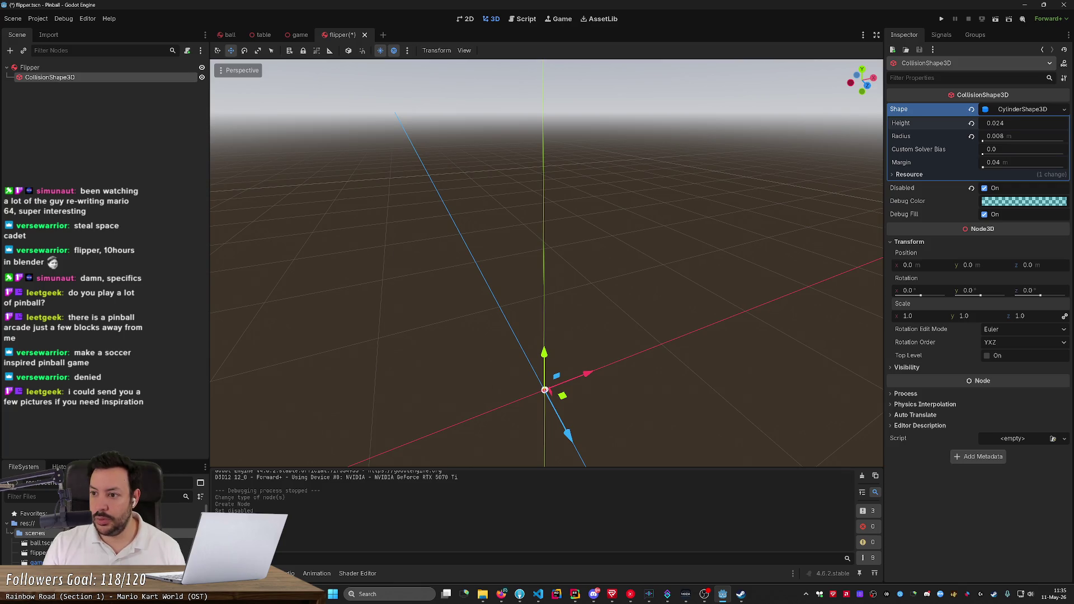
pyautogui.press('Return')
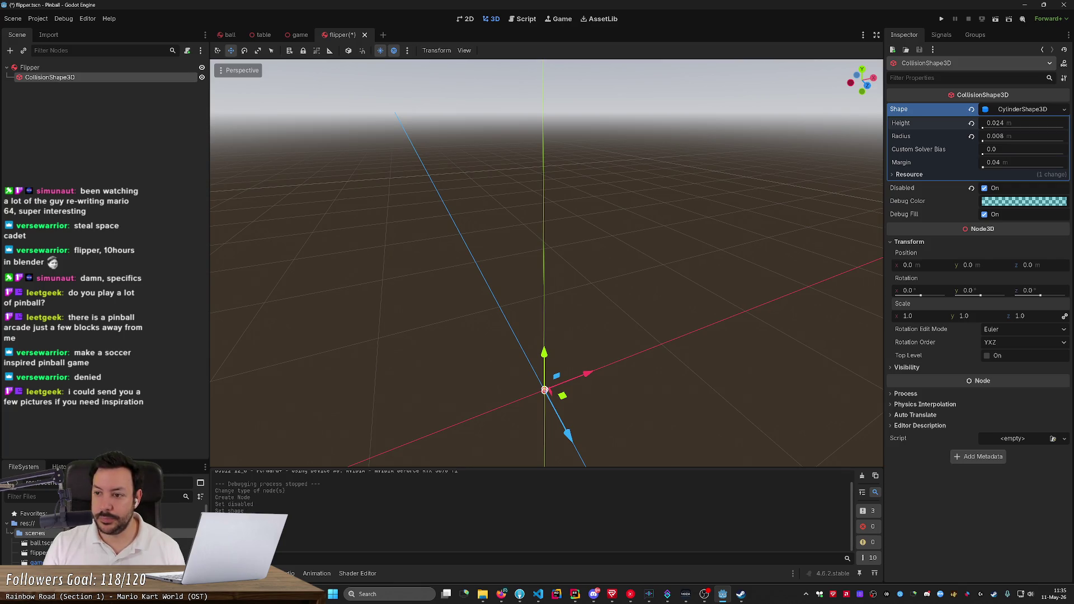
pyautogui.hotkey('alt', 'Tab')
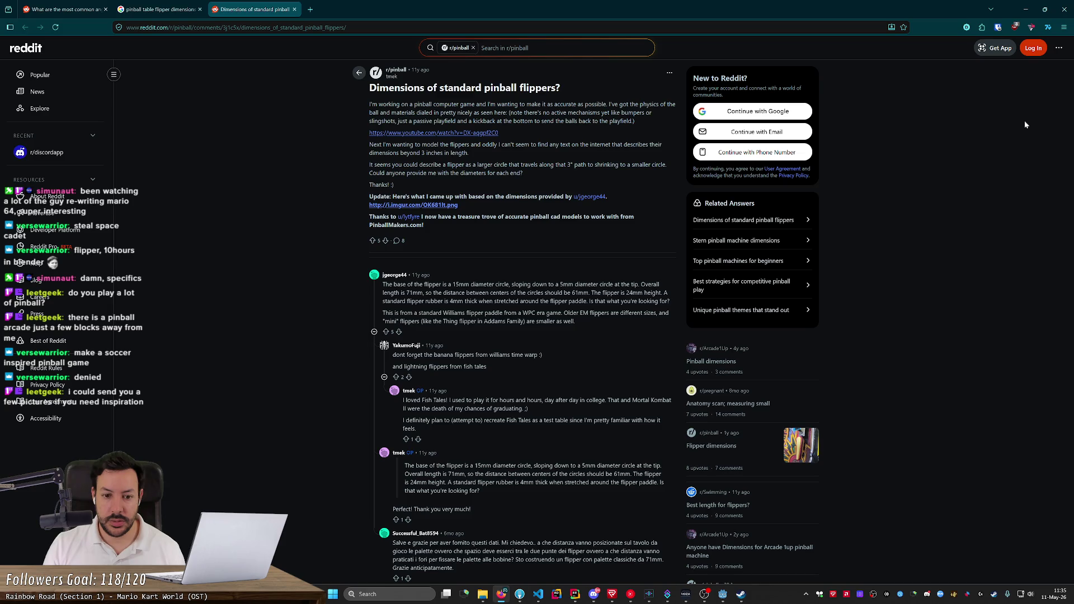
pyautogui.hotkey('alt', 'Tab')
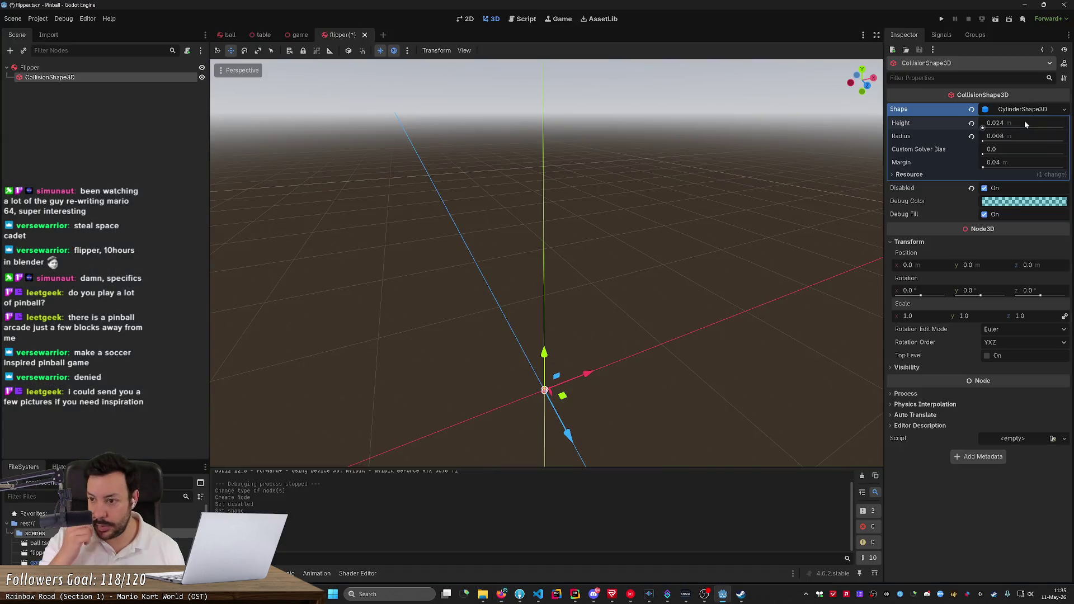
pyautogui.moveTo(661, 161); pyautogui.dragTo(571, 251)
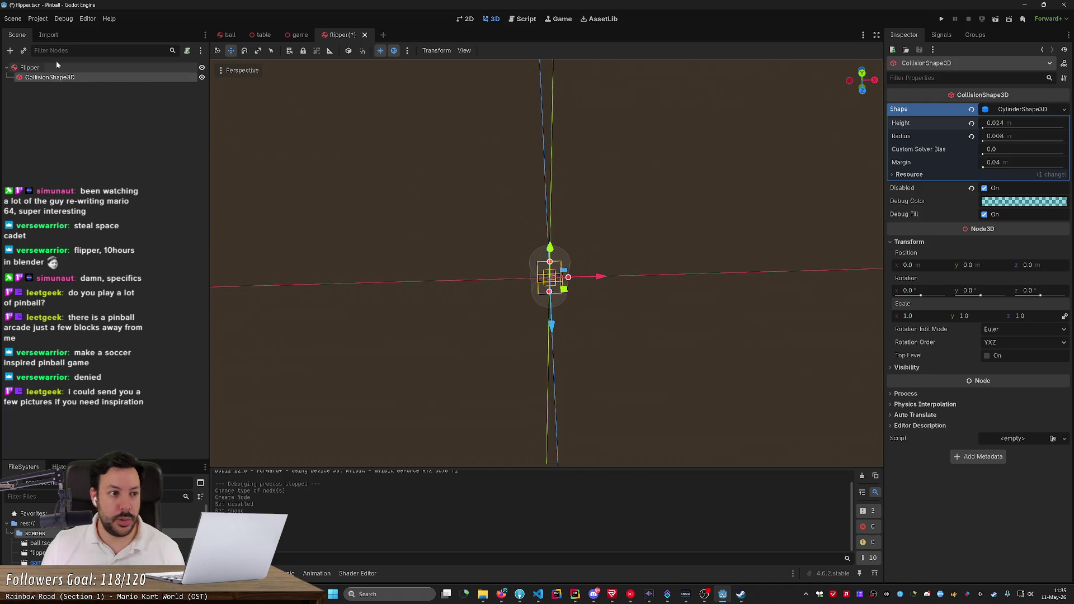
# Paste a copy of the collision shape and place it directly under Flipper.
pyautogui.hotkey('ctrl', 'v')
pyautogui.moveTo(99, 88)
pyautogui.mouseDown()
pyautogui.moveTo(83, 80)
pyautogui.moveTo(79, 90)
pyautogui.mouseUp()
pyautogui.hotkey('alt', 'Tab')
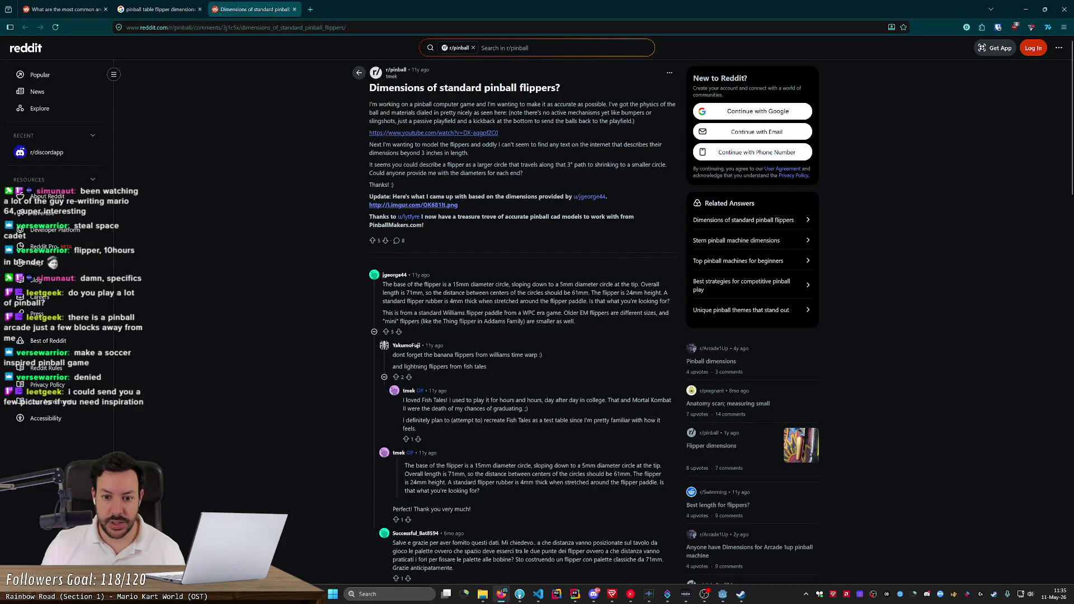
pyautogui.hotkey('alt', 'Tab')
# Set the copied cylinder's radius to 0.0025 m for the flipper tip.
pyautogui.click(1014, 111)
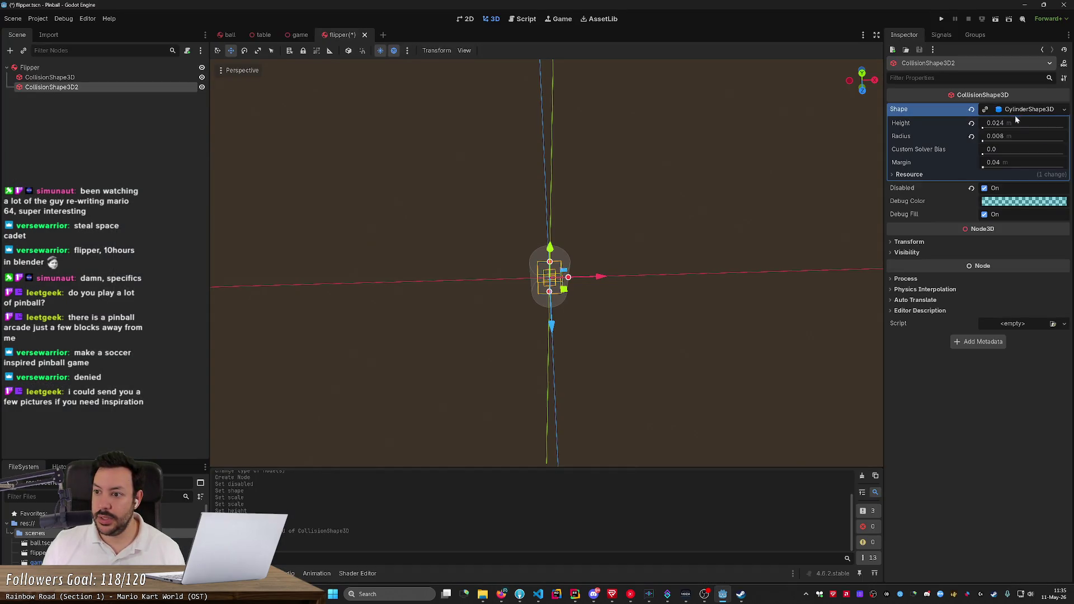
pyautogui.click(1019, 136)
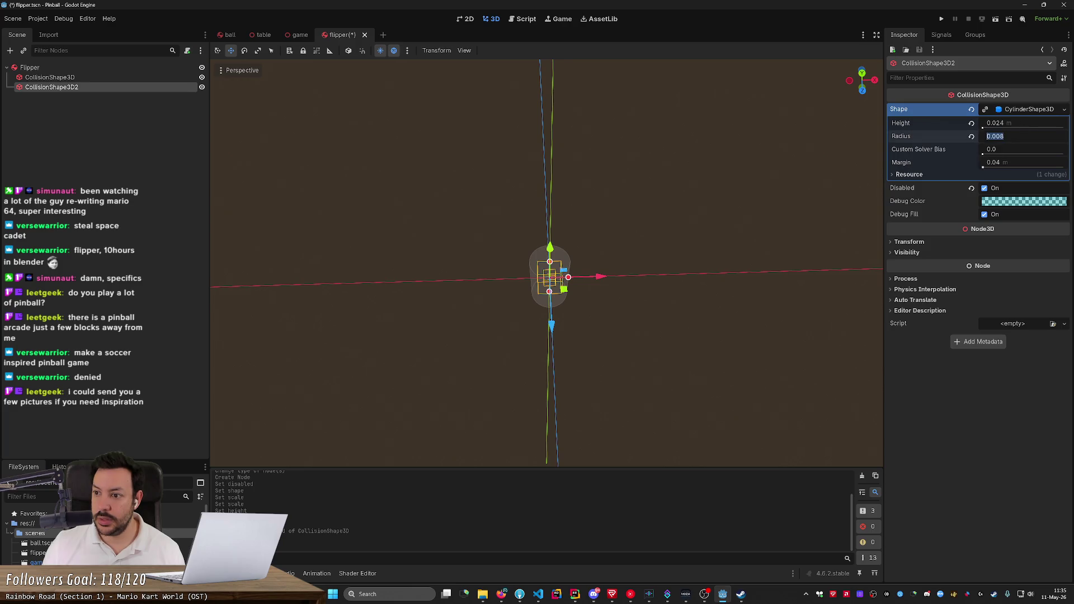
pyautogui.hotkey('alt', 'Tab')
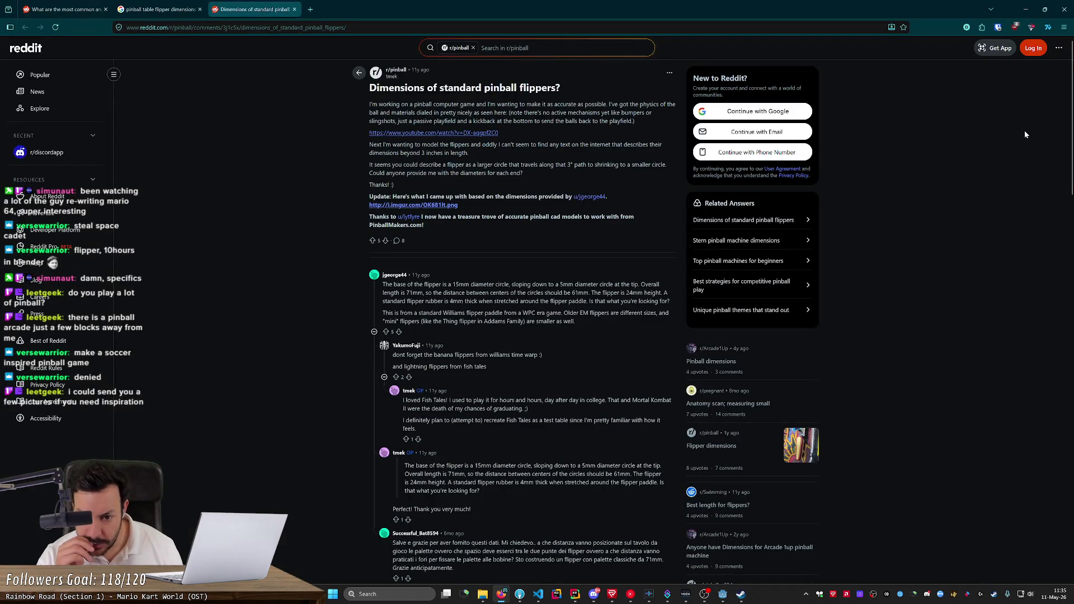
pyautogui.hotkey('alt', 'Tab')
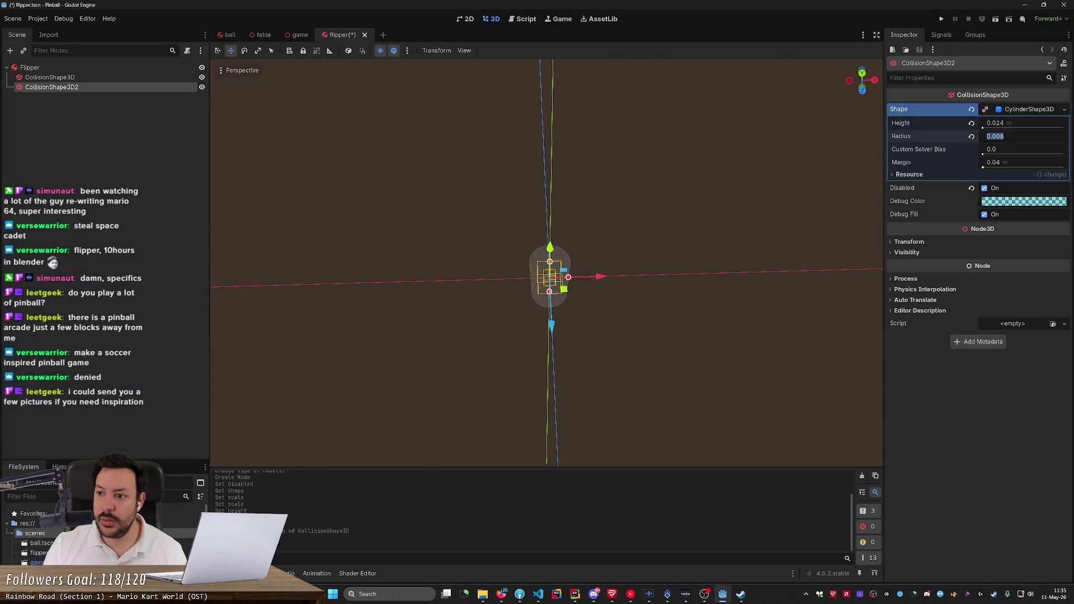
pyautogui.press('BackSpace')
pyautogui.write('25')
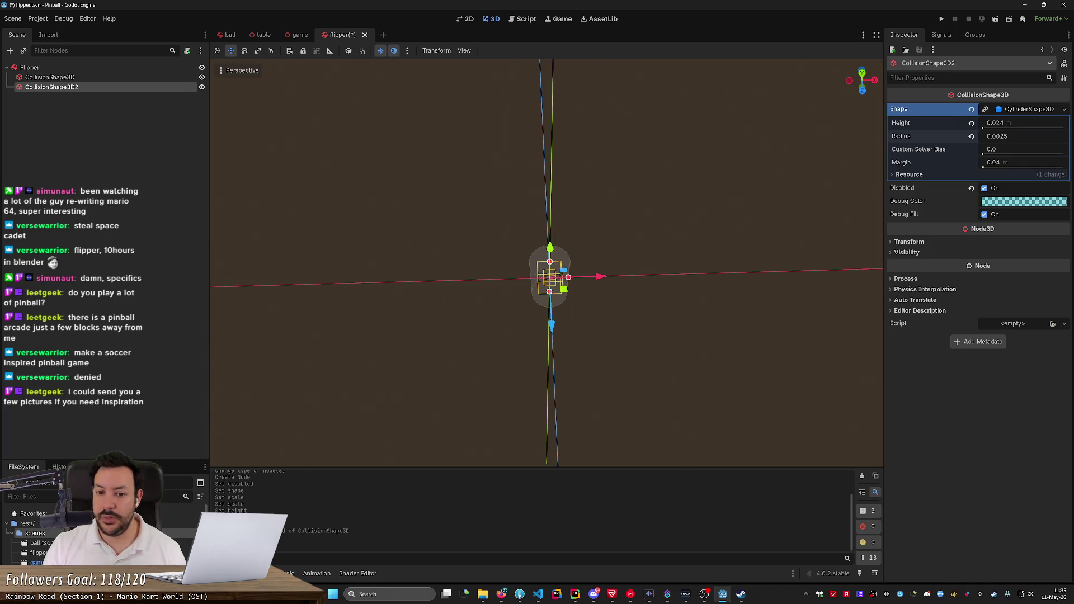
pyautogui.press('Return')
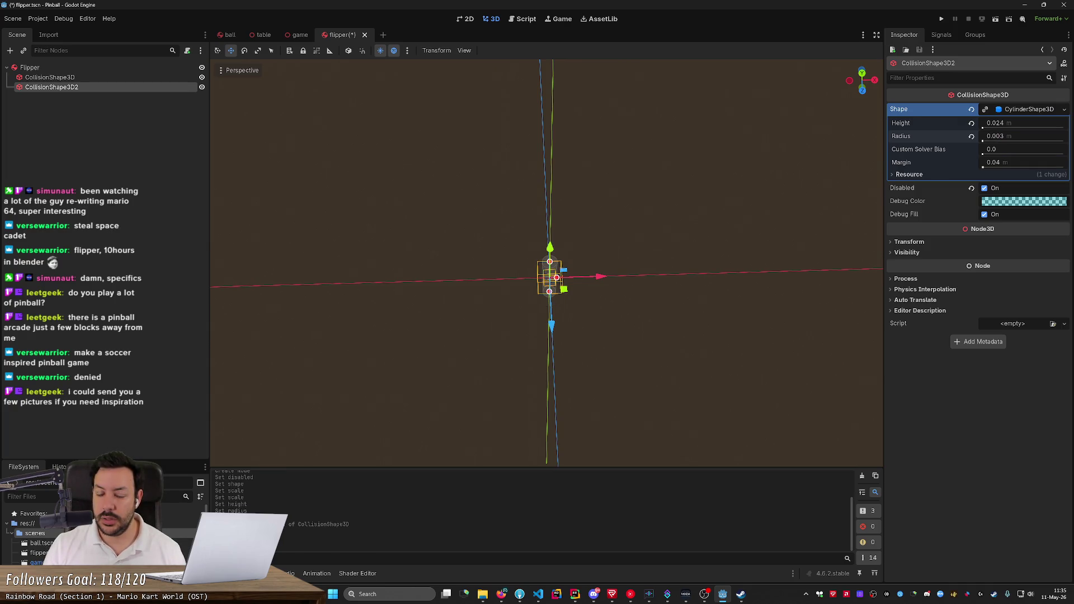
pyautogui.hotkey('alt', 'Tab')
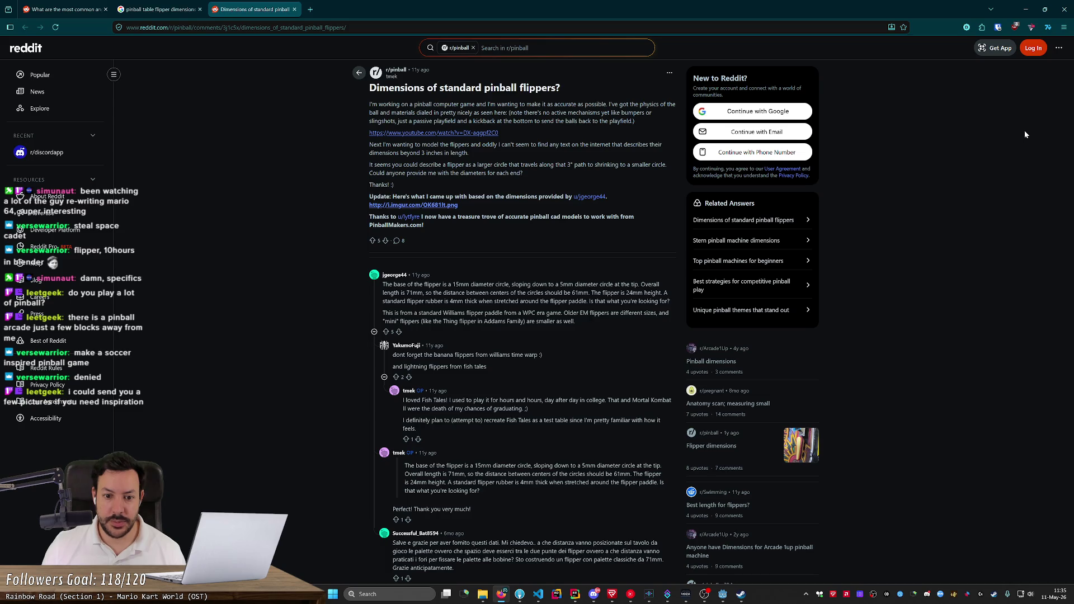
pyautogui.hotkey('alt', 'Tab')
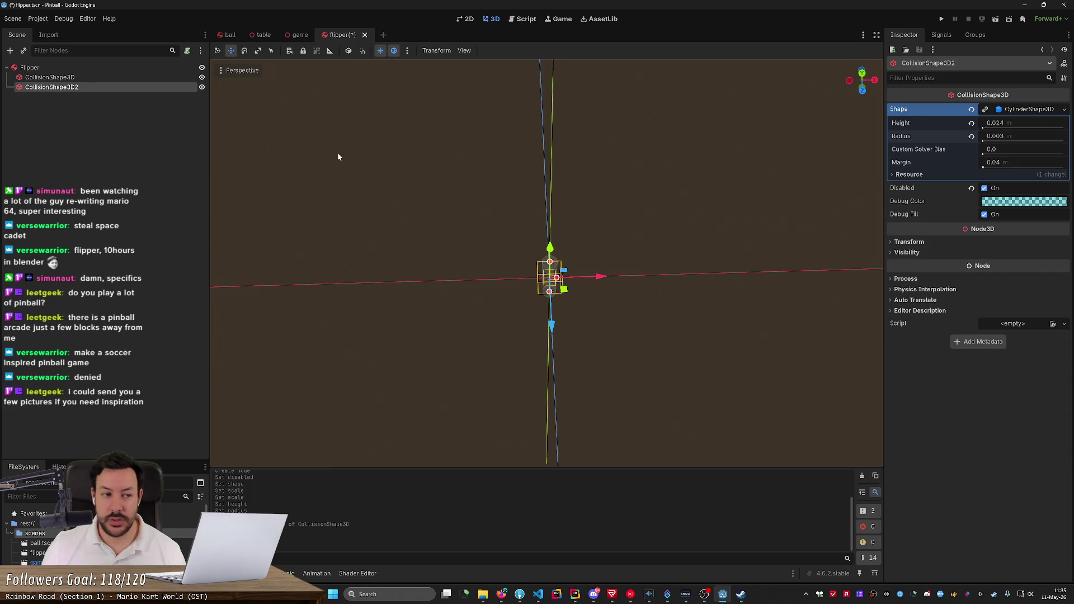
# Set CollisionShape3D2's position X to 0.061.
pyautogui.click(115, 77)
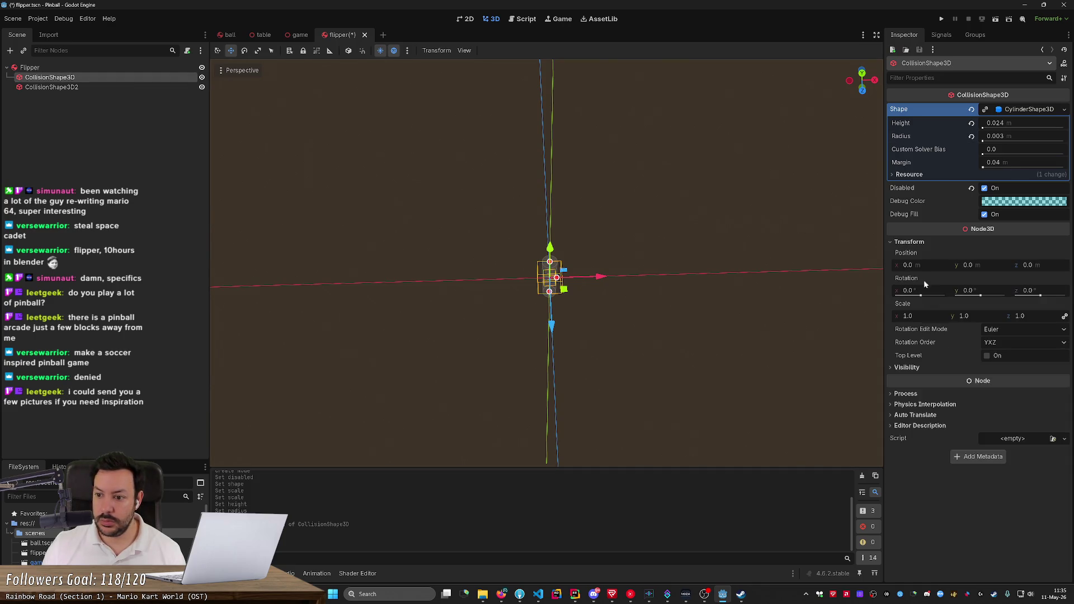
pyautogui.click(115, 89)
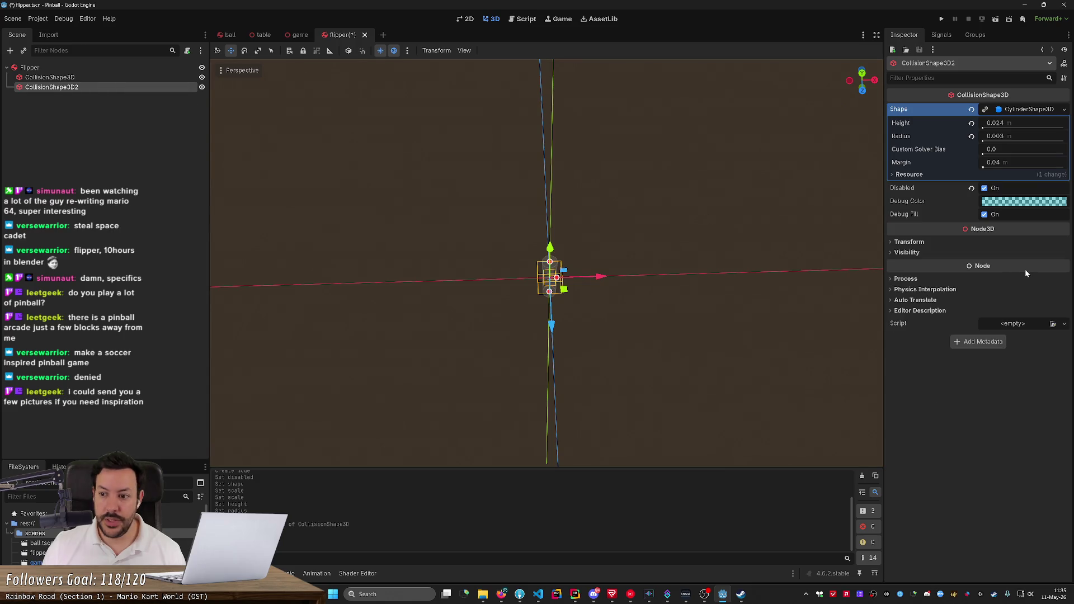
pyautogui.click(909, 241)
pyautogui.click(927, 265)
pyautogui.write('0.061')
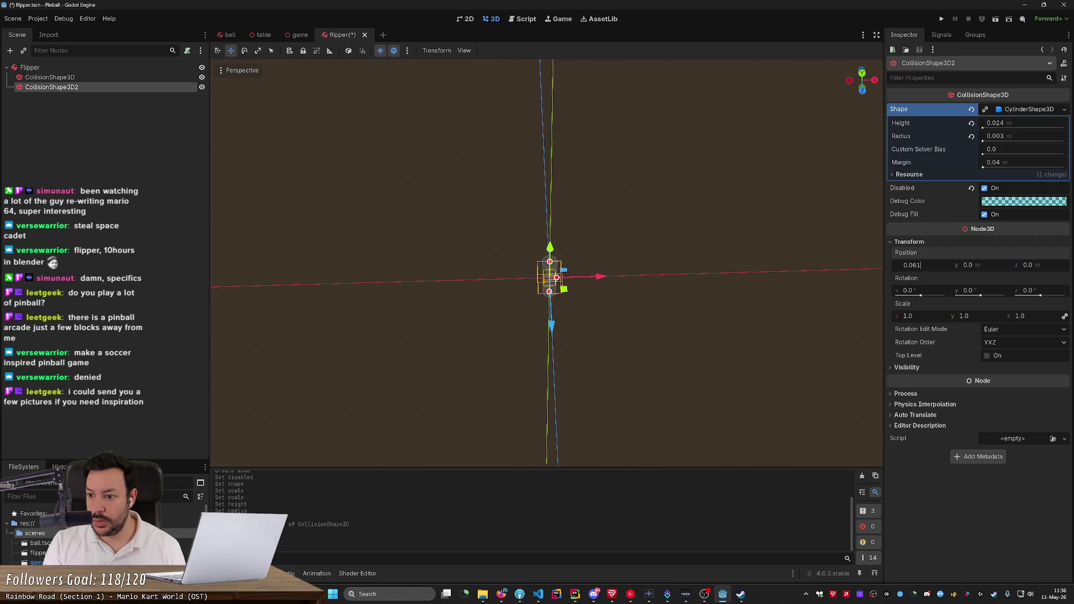
pyautogui.press('Return')
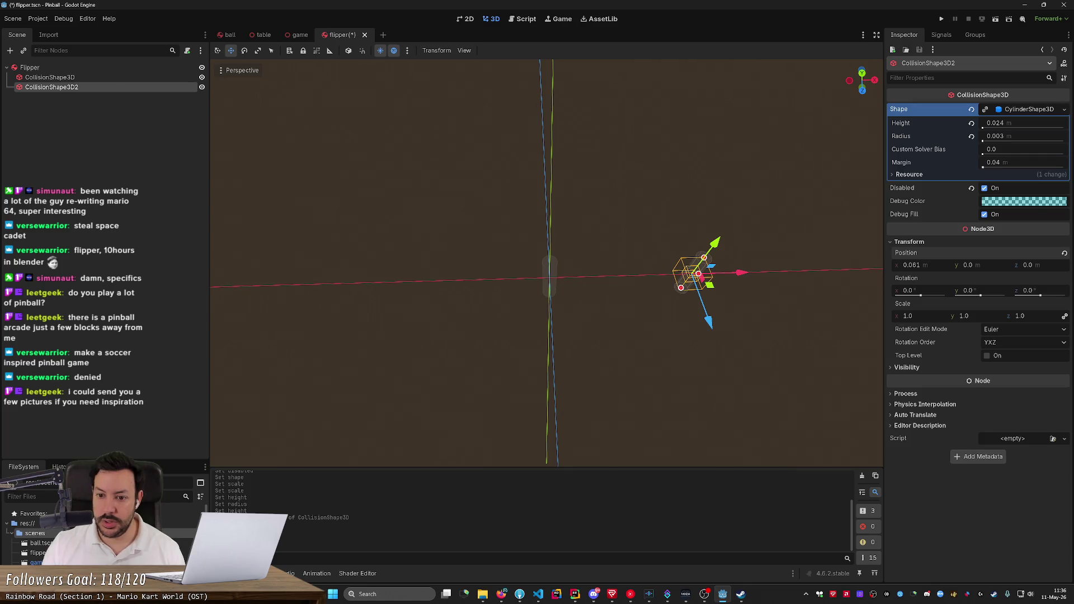
# Orbit the view to compare both cylinders, ending on the first collision shape.
pyautogui.click(768, 304)
pyautogui.moveTo(767, 304)
pyautogui.mouseDown()
pyautogui.moveTo(716, 324)
pyautogui.moveTo(532, 321)
pyautogui.moveTo(578, 319)
pyautogui.moveTo(580, 294)
pyautogui.moveTo(603, 324)
pyautogui.mouseUp()
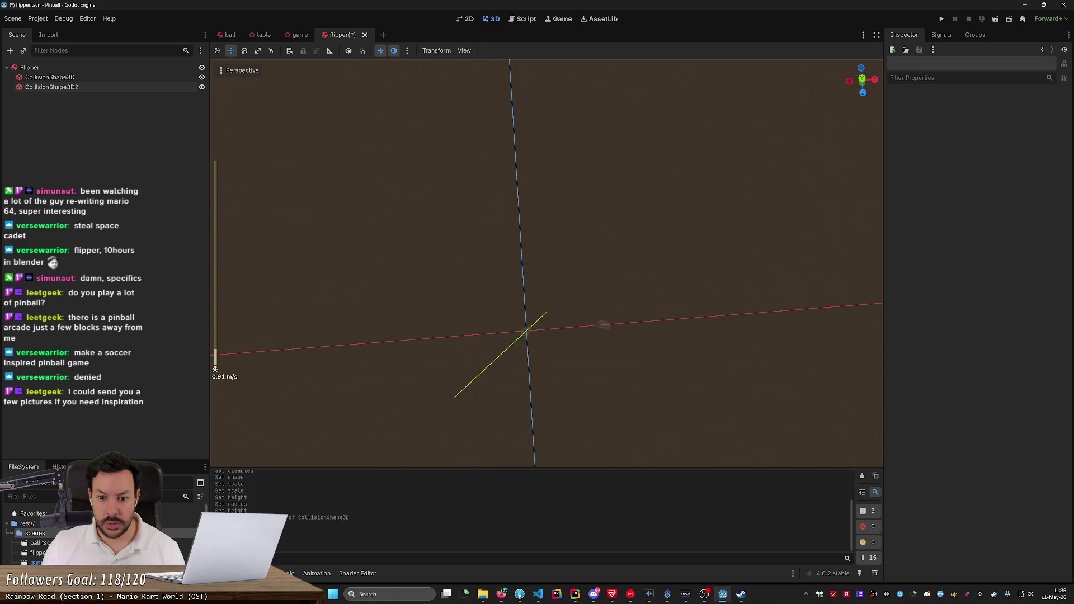
pyautogui.click(128, 87)
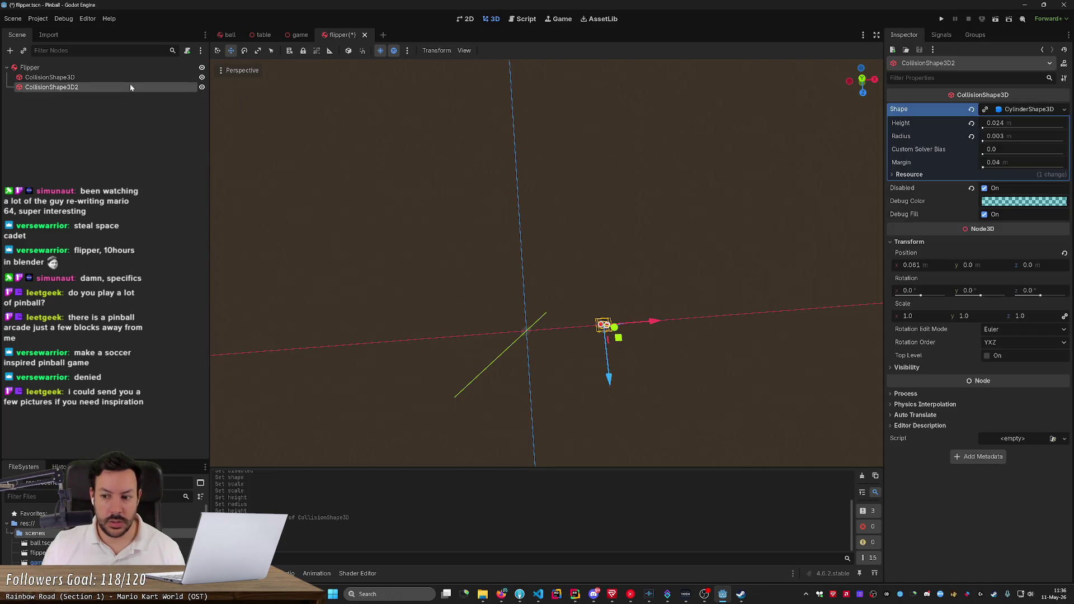
pyautogui.hotkey('alt', 'Tab')
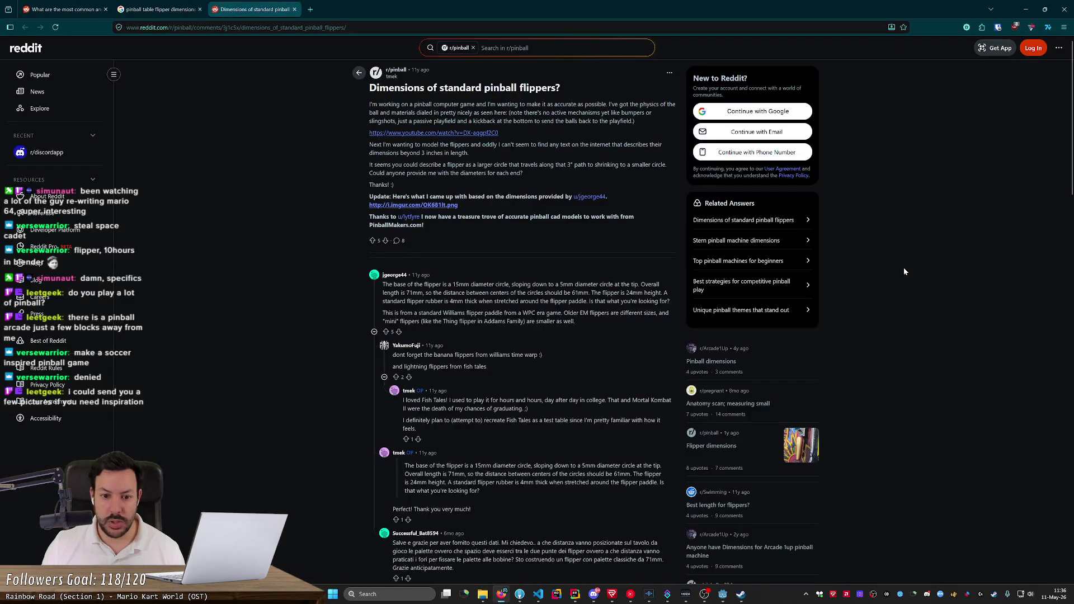
pyautogui.hotkey('alt', 'Tab')
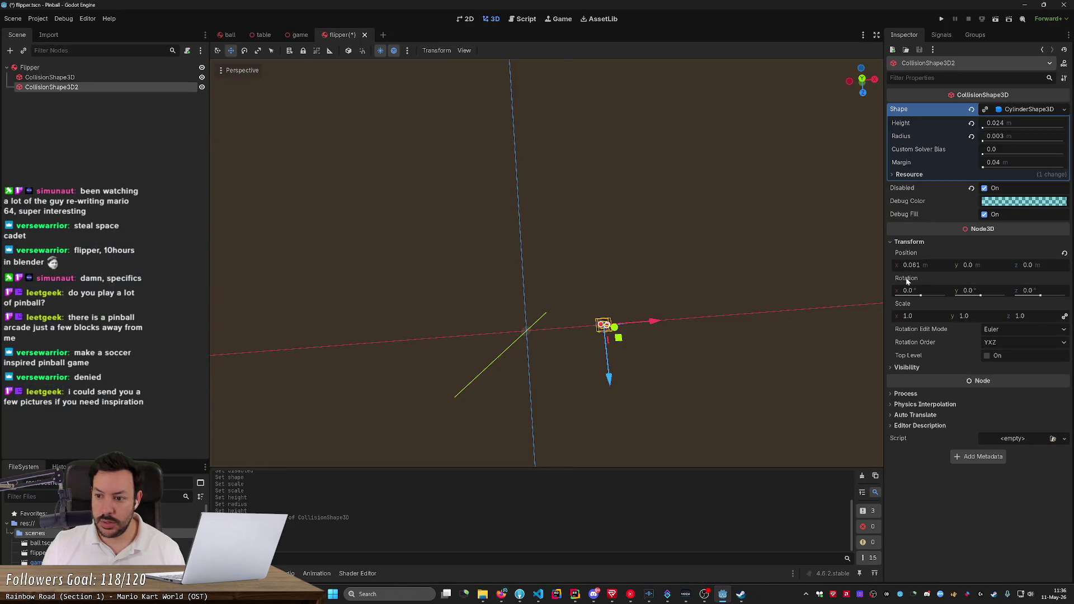
pyautogui.click(56, 79)
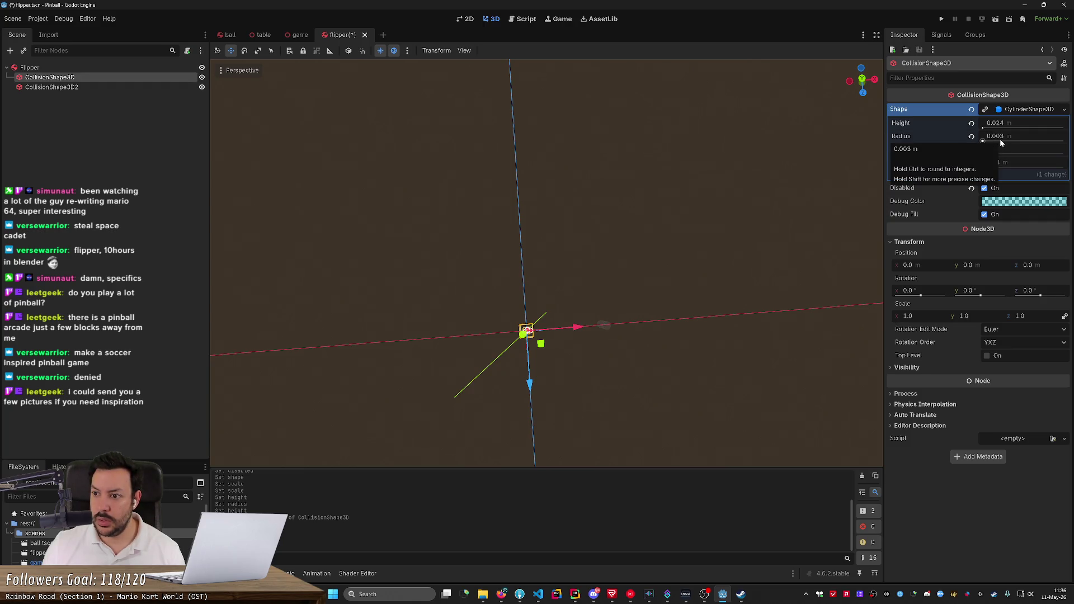
# Restore the cylinder radius to 0.008 m and confirm CollisionShape3D2 shows the same radius.
pyautogui.hotkey('alt', 'Tab')
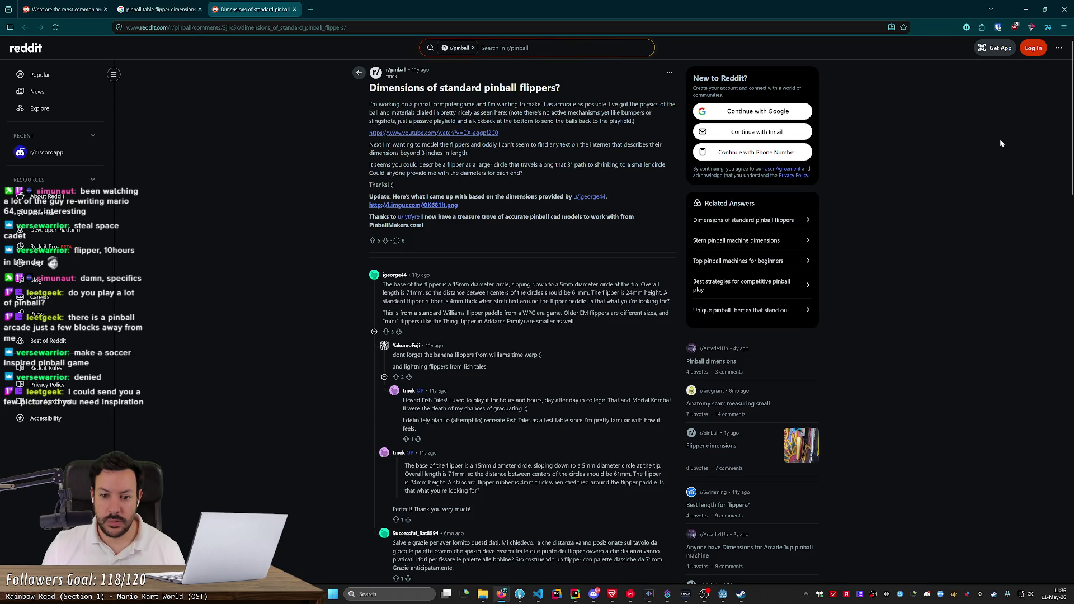
pyautogui.hotkey('alt', 'Tab')
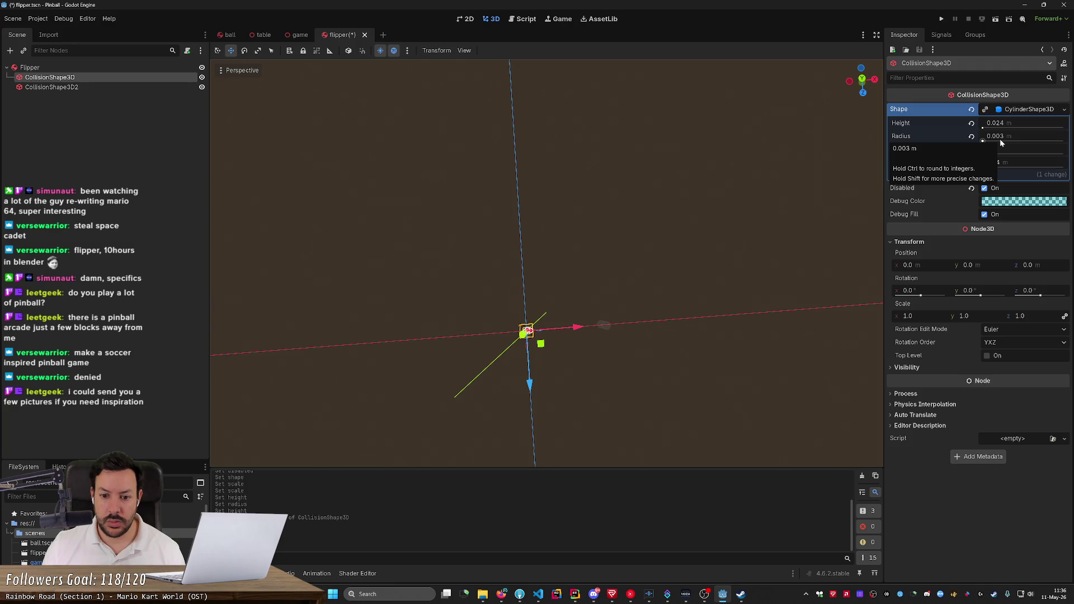
pyautogui.hotkey('alt', 'Tab')
pyautogui.hotkey('alt', 'Tab')
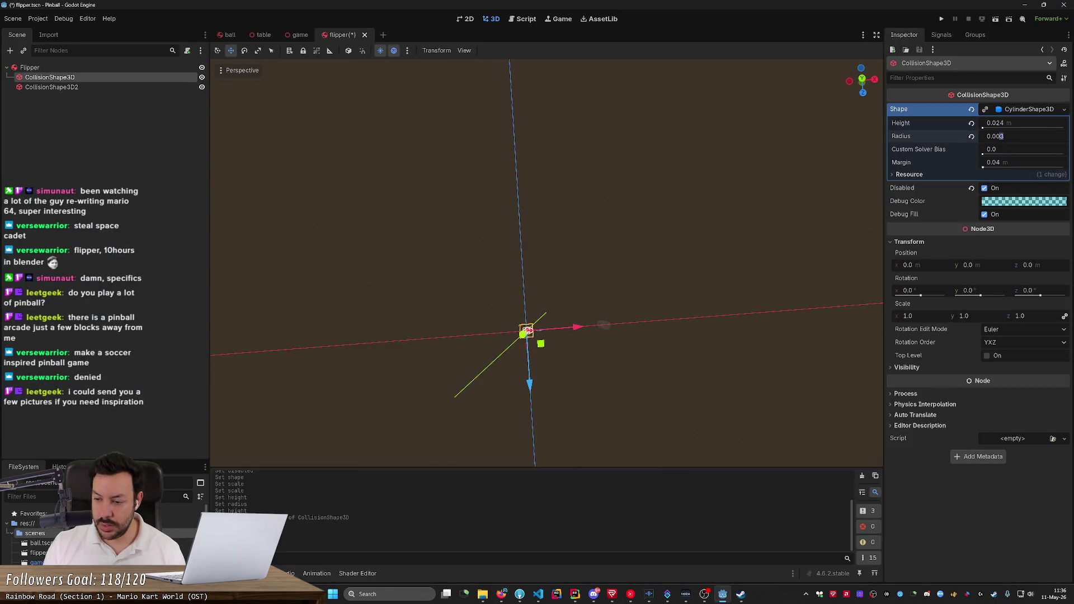
pyautogui.press('BackSpace')
pyautogui.write('8')
pyautogui.press('Return')
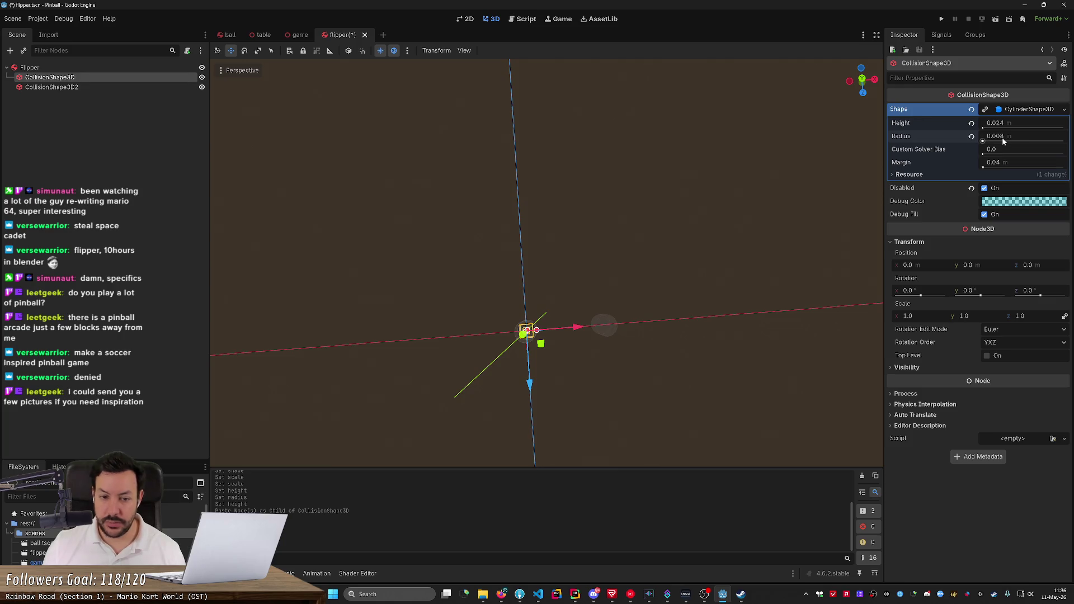
pyautogui.click(124, 87)
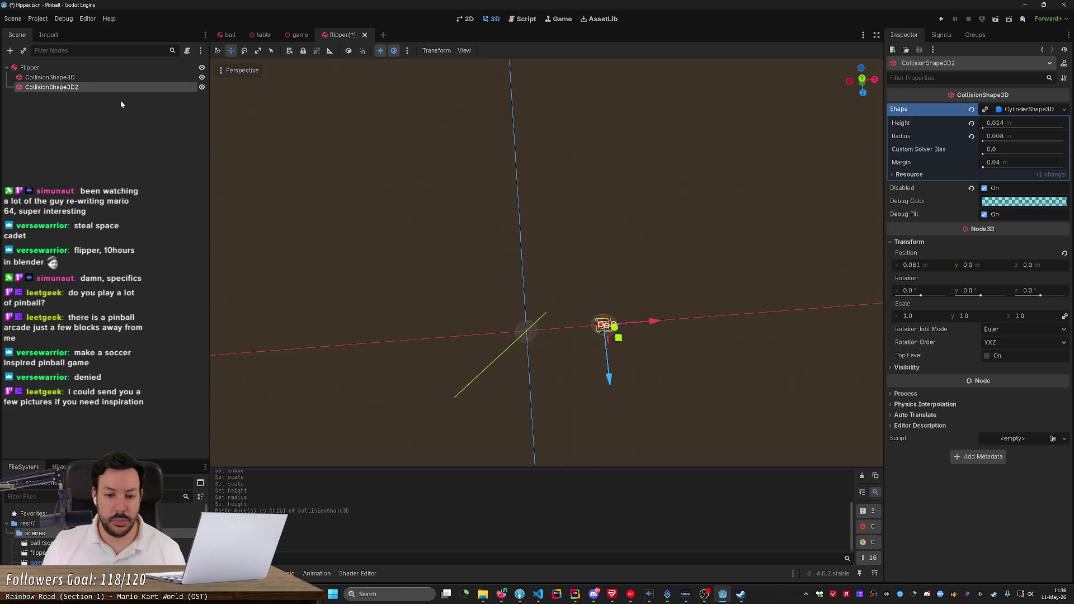
# Delete CollisionShape3D2 and reselect the first collision shape.
pyautogui.click(121, 104)
pyautogui.click(117, 91)
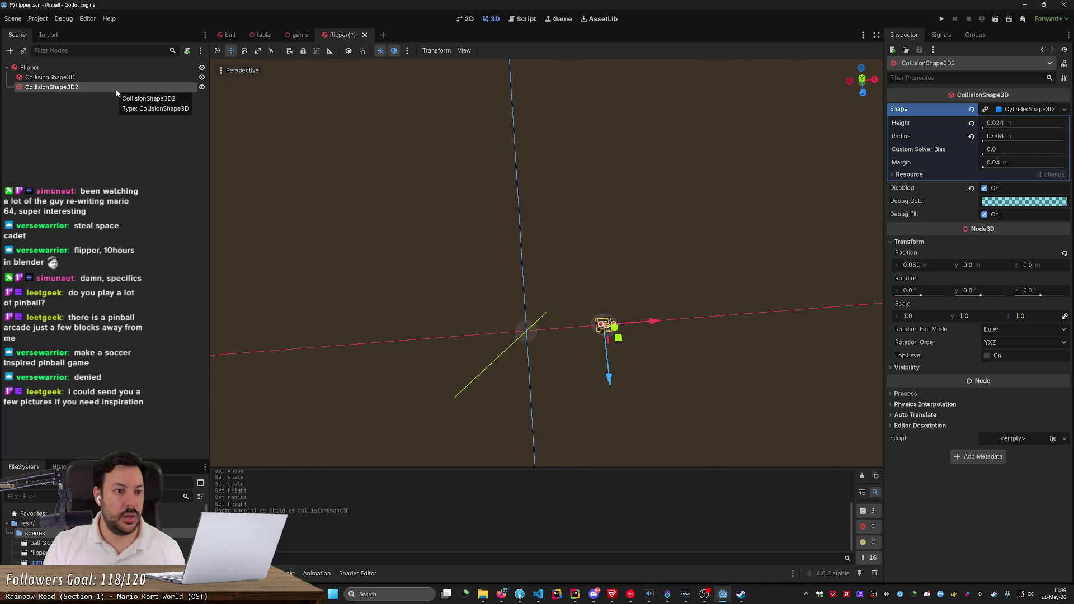
pyautogui.press('Delete')
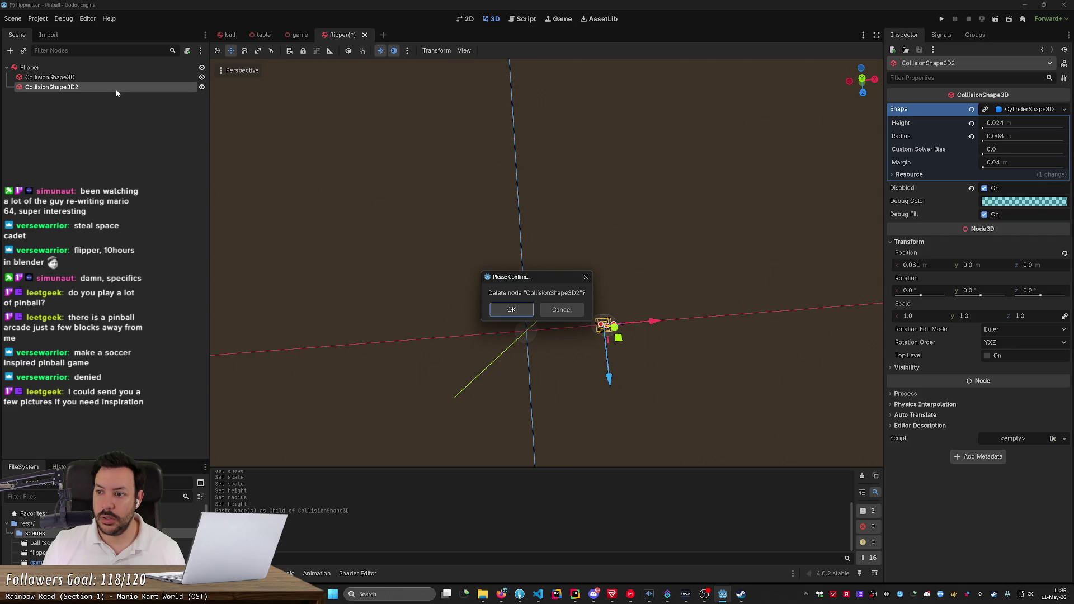
pyautogui.press('Return')
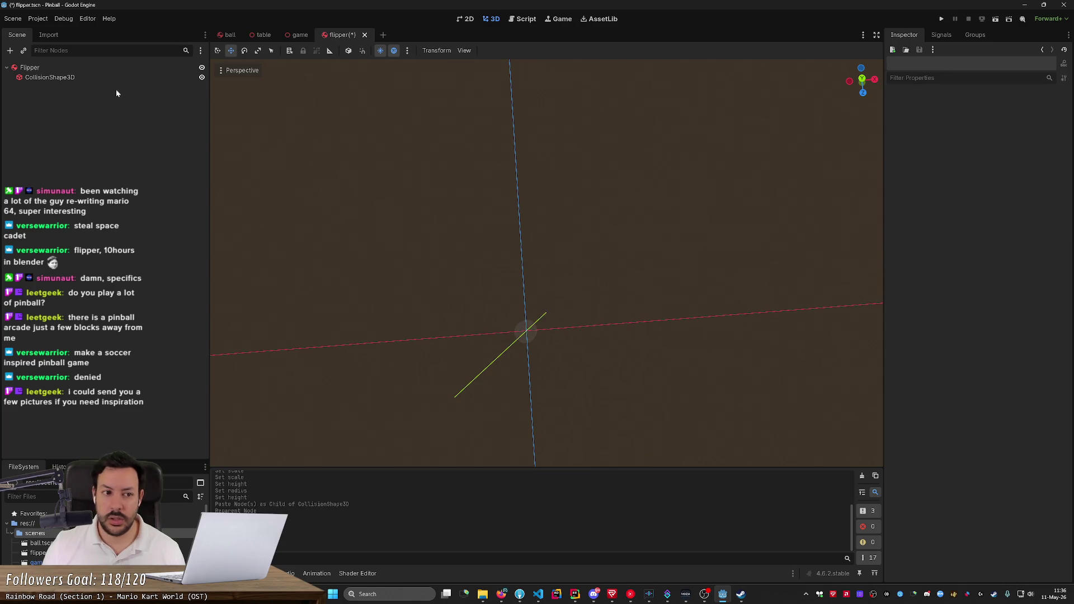
pyautogui.click(108, 80)
pyautogui.rightClick(107, 120)
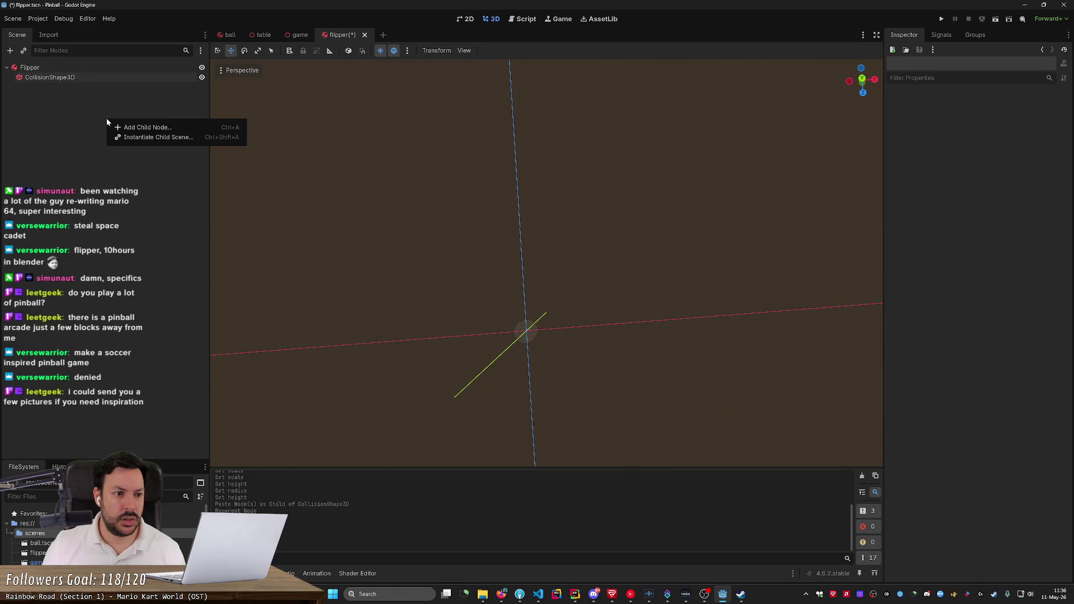
pyautogui.rightClick(90, 120)
pyautogui.rightClick(90, 119)
pyautogui.rightClick(72, 119)
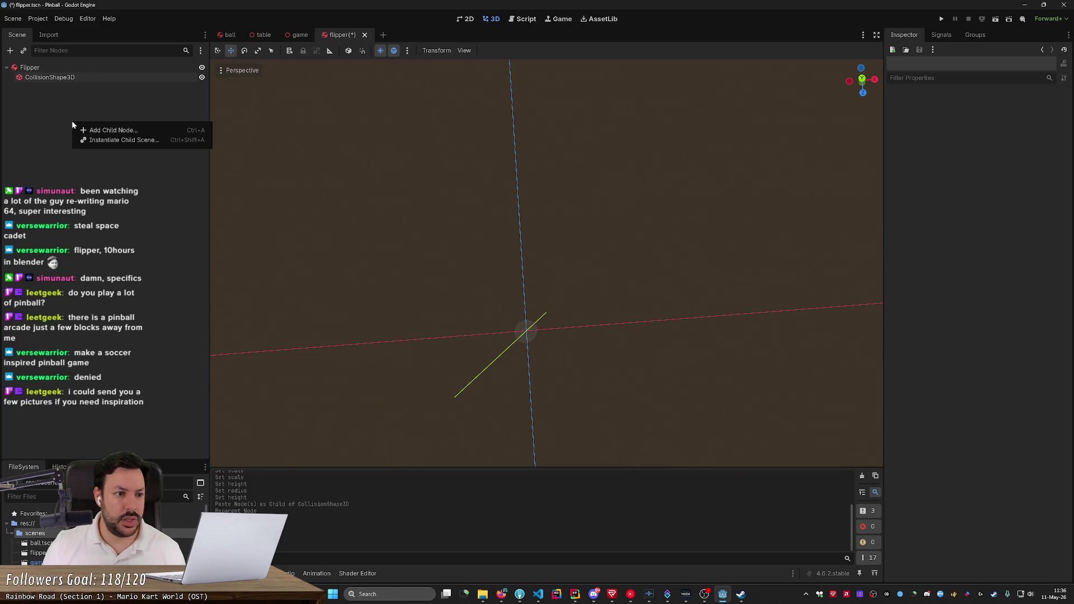
pyautogui.click(50, 118)
pyautogui.click(49, 77)
# Paste a fresh copy as CollisionShape3D2 and make it a sibling under Flipper.
pyautogui.hotkey('ctrl', 'v')
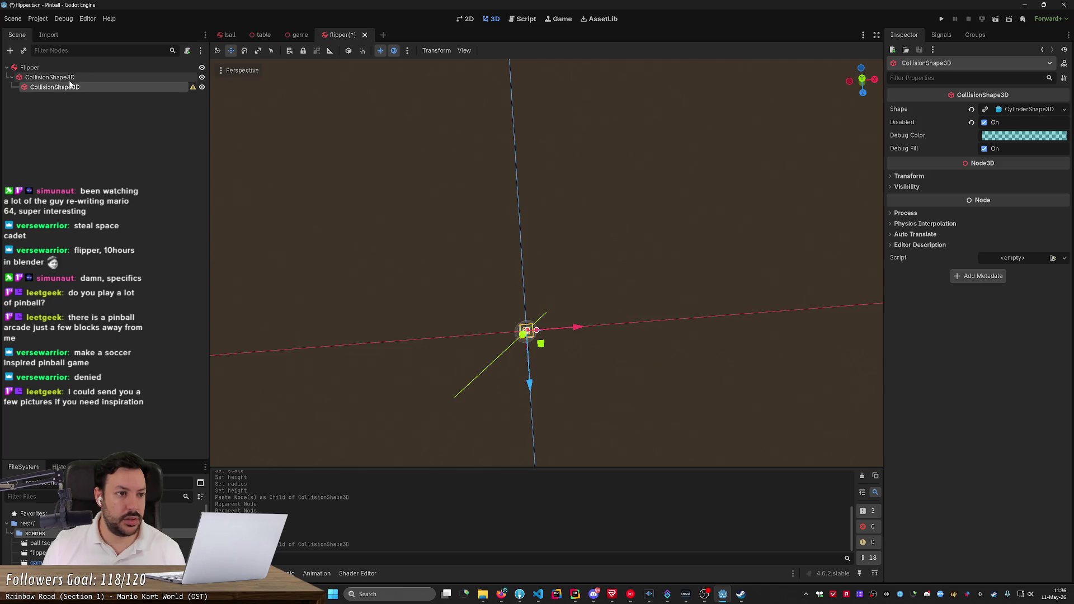
pyautogui.click(65, 88)
pyautogui.moveTo(65, 88)
pyautogui.mouseDown()
pyautogui.moveTo(66, 78)
pyautogui.moveTo(67, 93)
pyautogui.mouseUp()
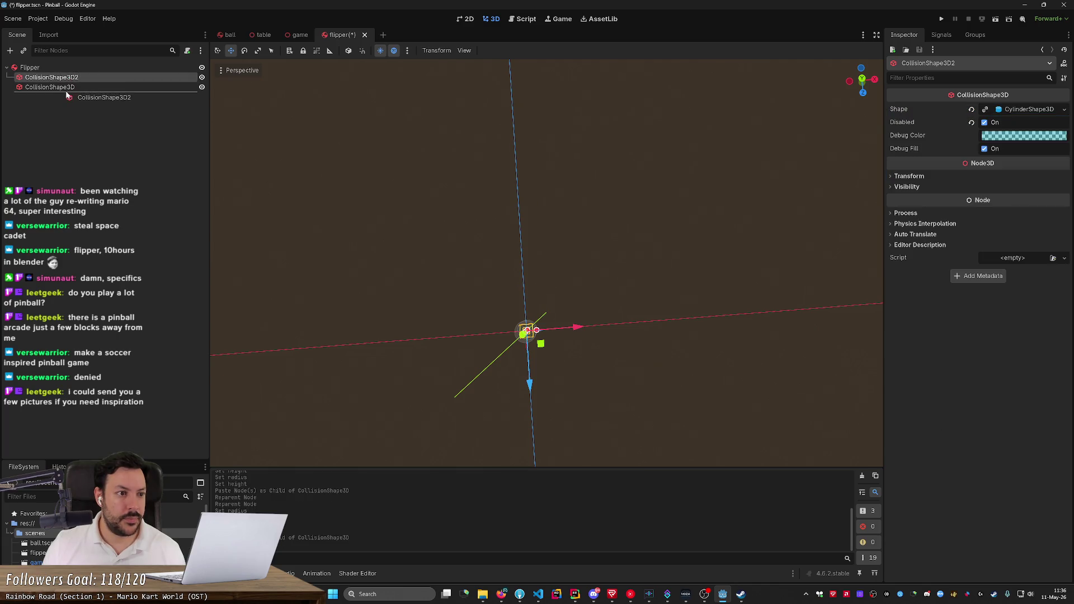
pyautogui.click(74, 87)
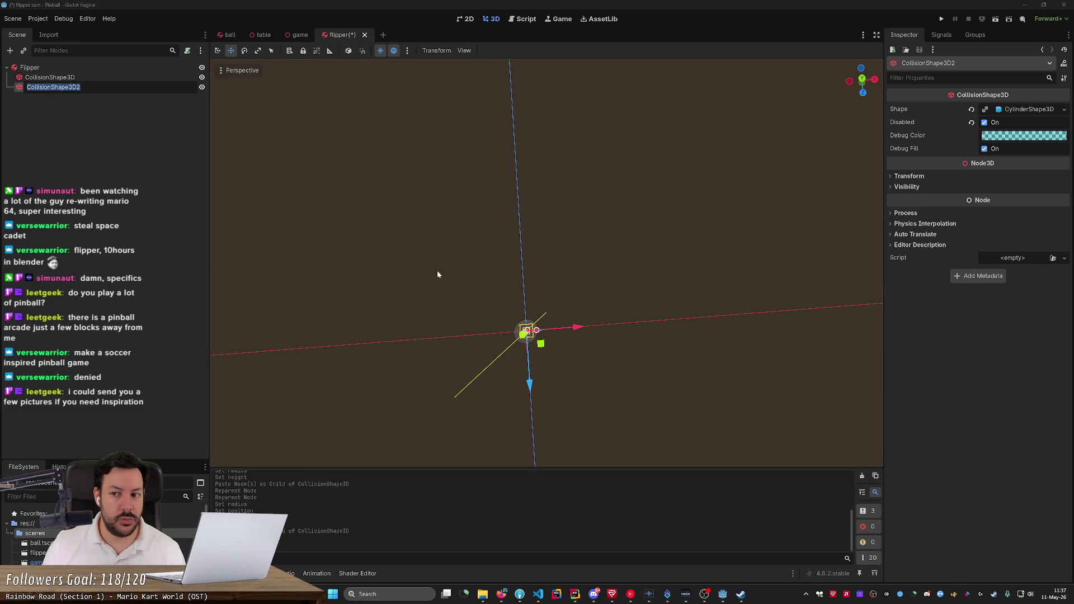
pyautogui.press('Escape')
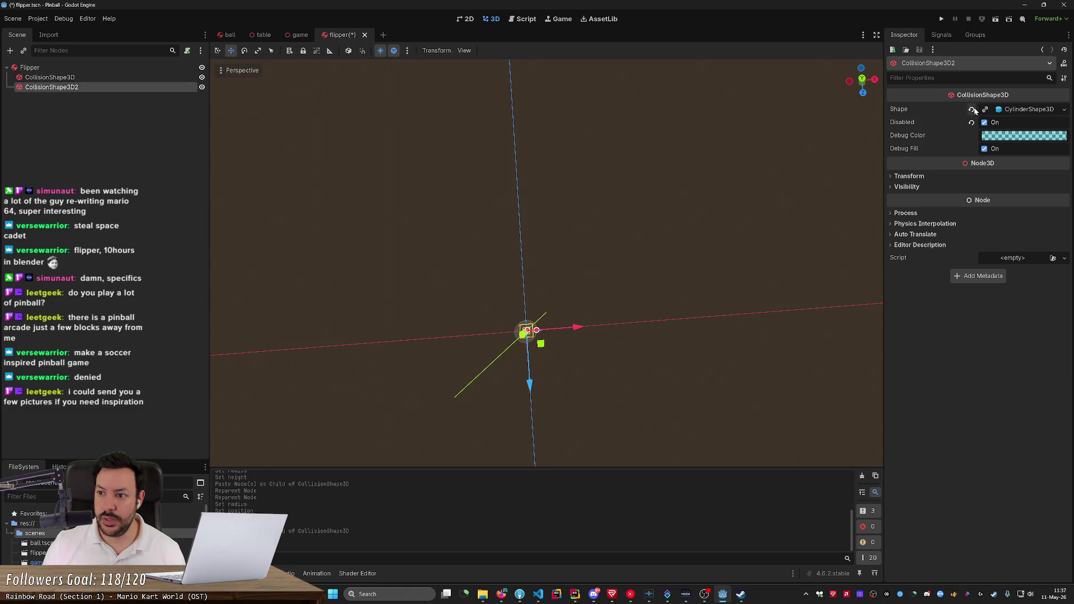
# Replace CollisionShape3D2's shared shape with its own new CylinderShape3D.
pyautogui.click(972, 110)
pyautogui.click(1012, 114)
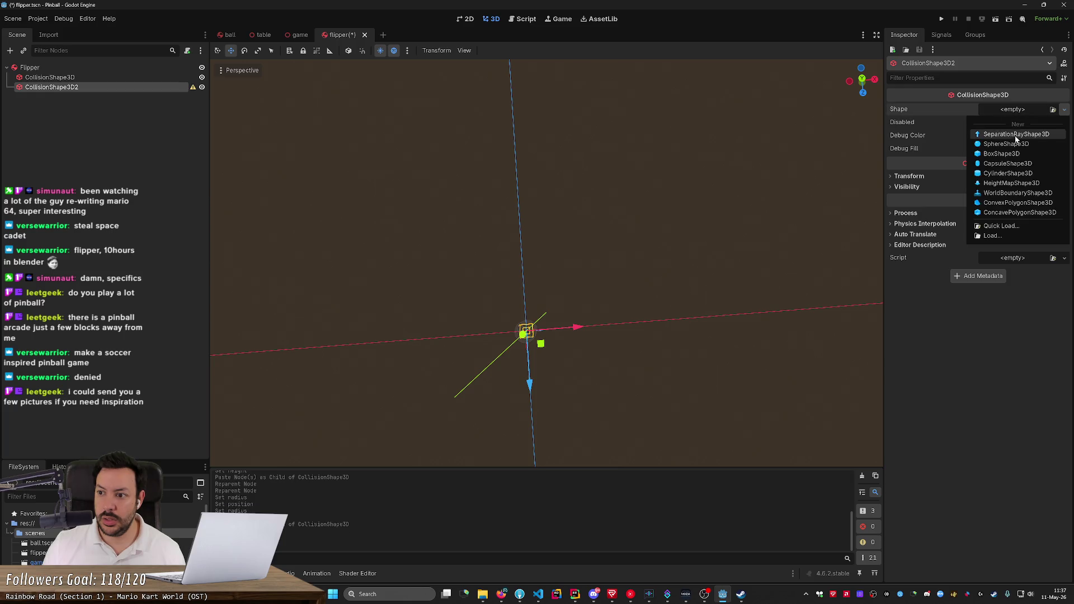
pyautogui.click(1025, 173)
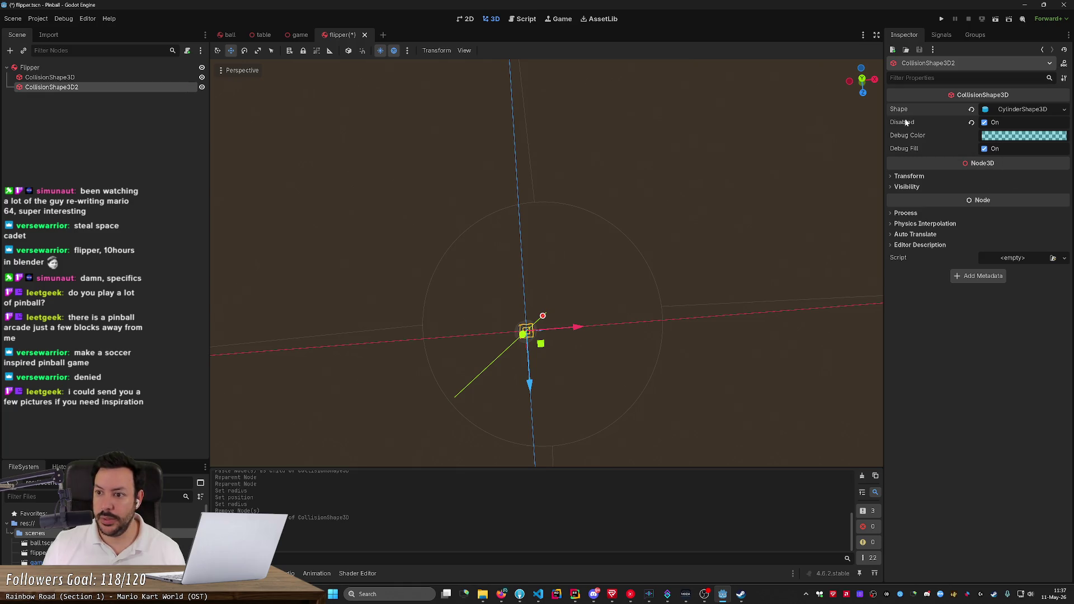
pyautogui.click(1007, 109)
# Size CollisionShape3D2's cylinder to 0.024 m high with a 0.003 m radius.
pyautogui.click(1015, 124)
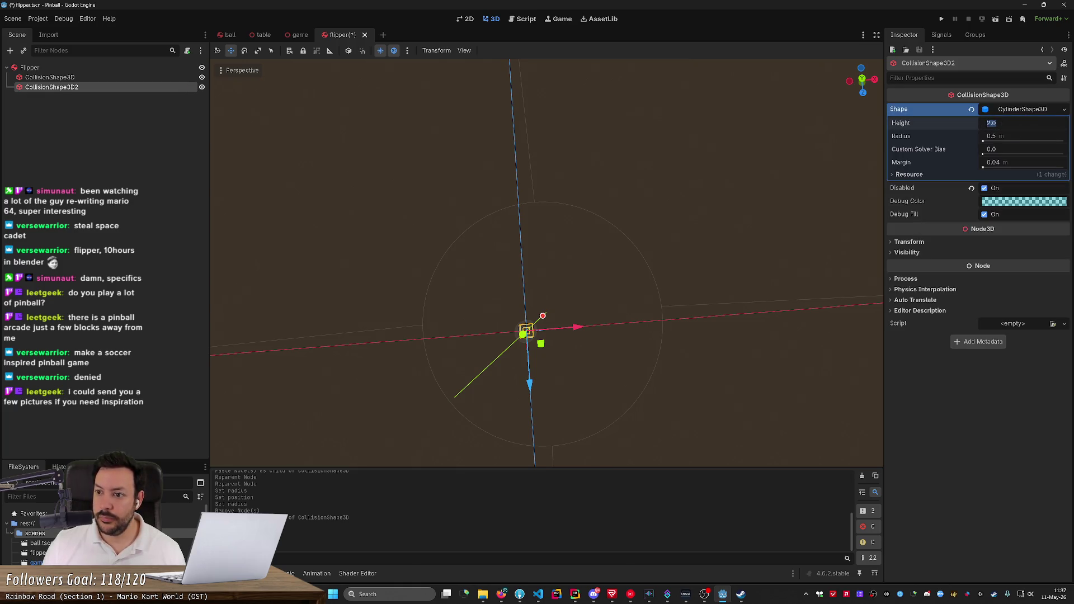
pyautogui.hotkey('alt', 'Tab')
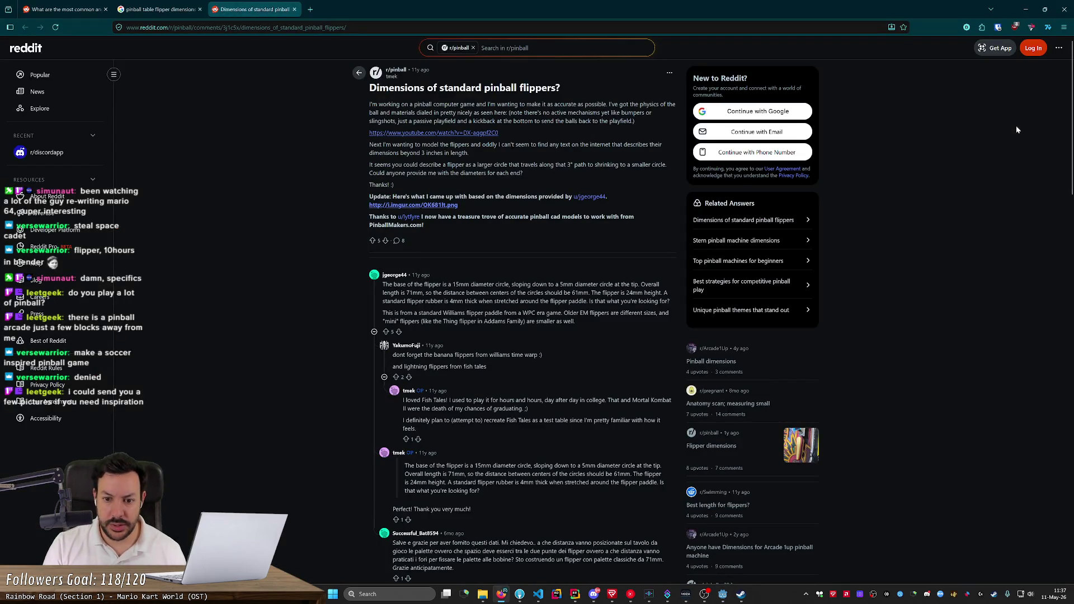
pyautogui.hotkey('alt', 'Tab')
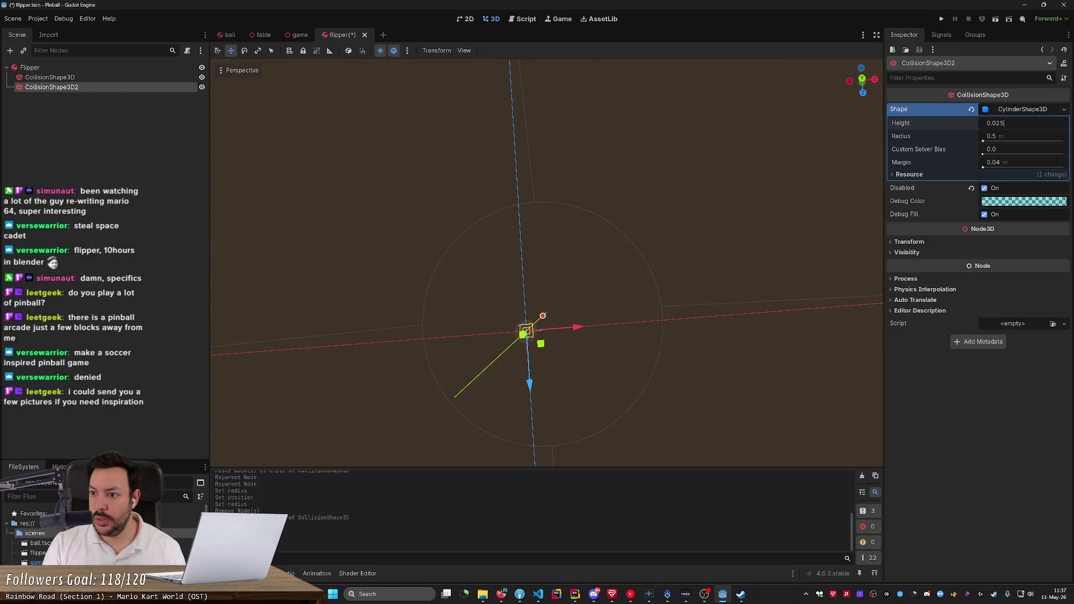
pyautogui.press('Return')
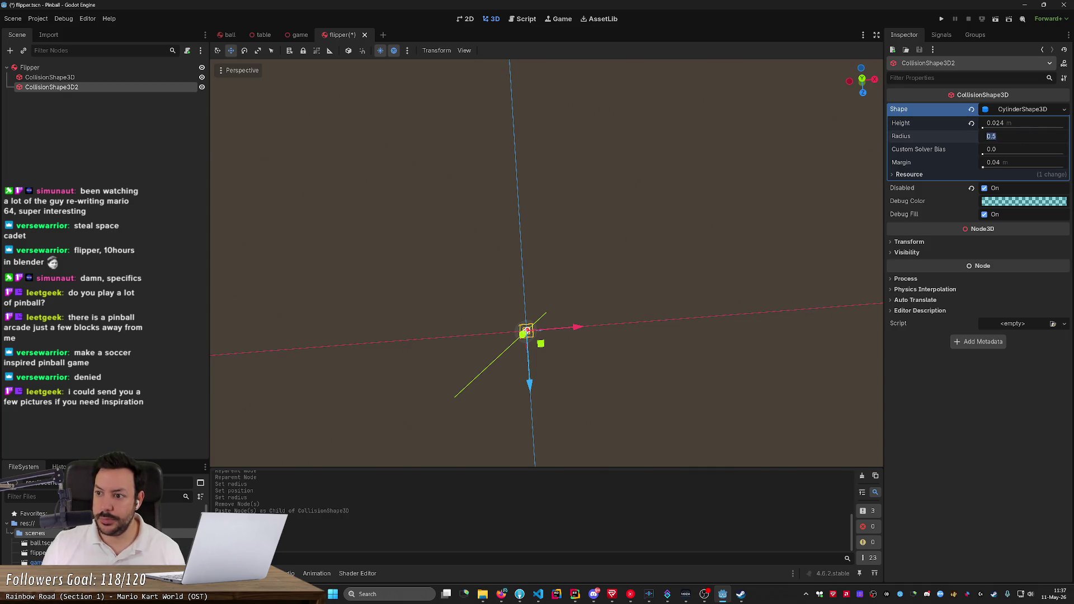
pyautogui.hotkey('alt', 'Tab')
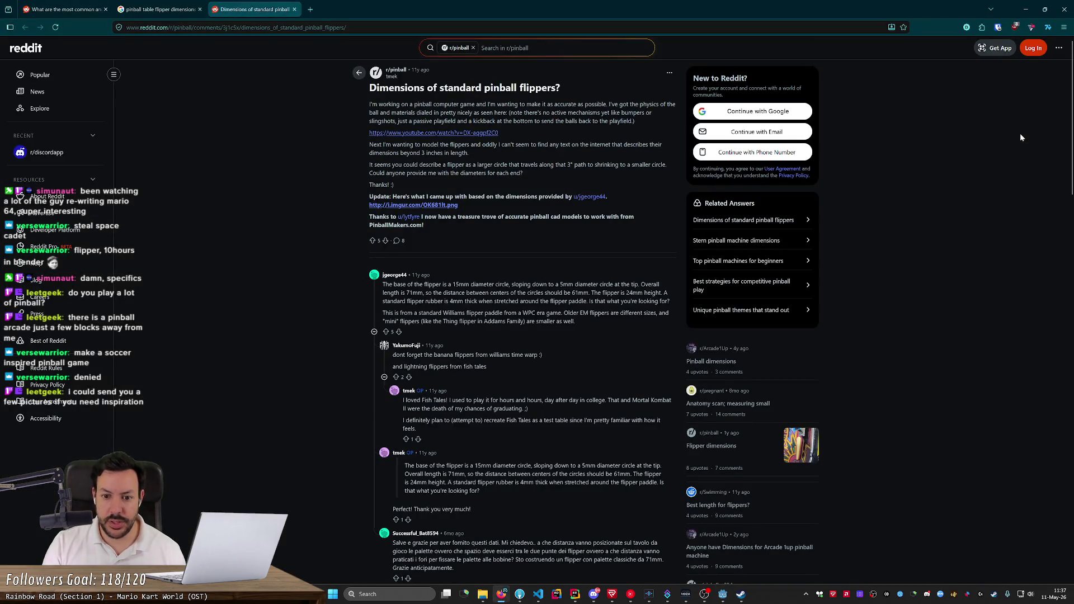
pyautogui.hotkey('alt', 'Tab')
pyautogui.write('0.02')
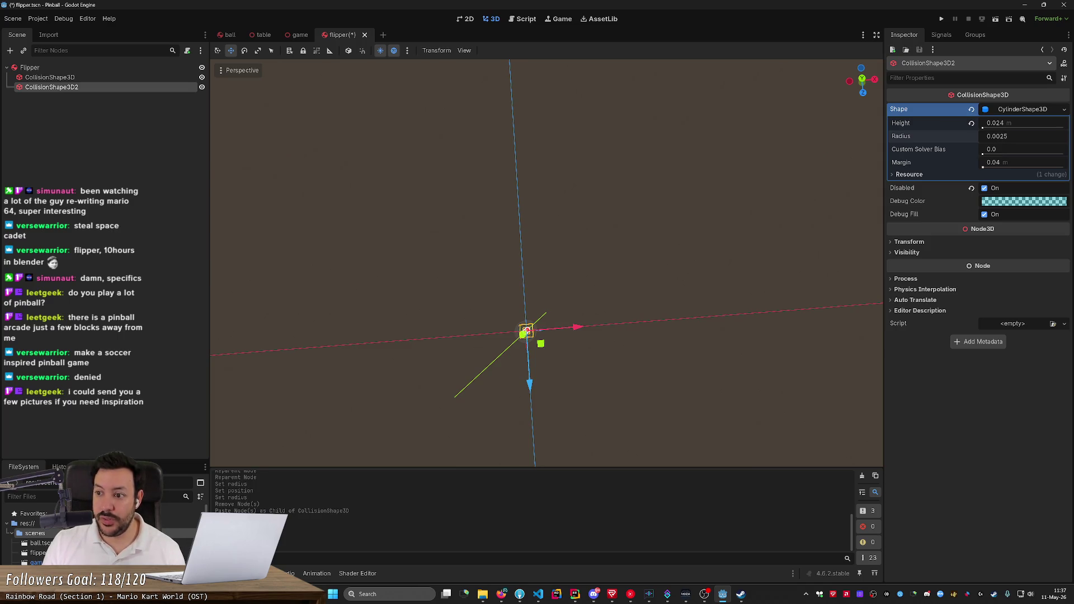
pyautogui.press('Return')
pyautogui.hotkey('alt', 'Tab')
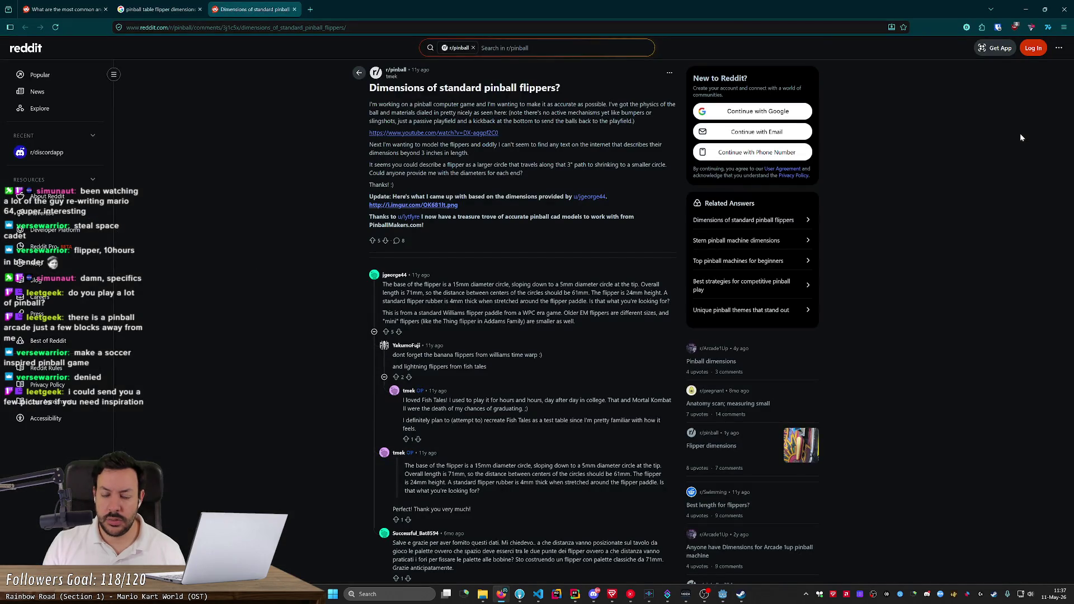
pyautogui.hotkey('alt', 'Tab')
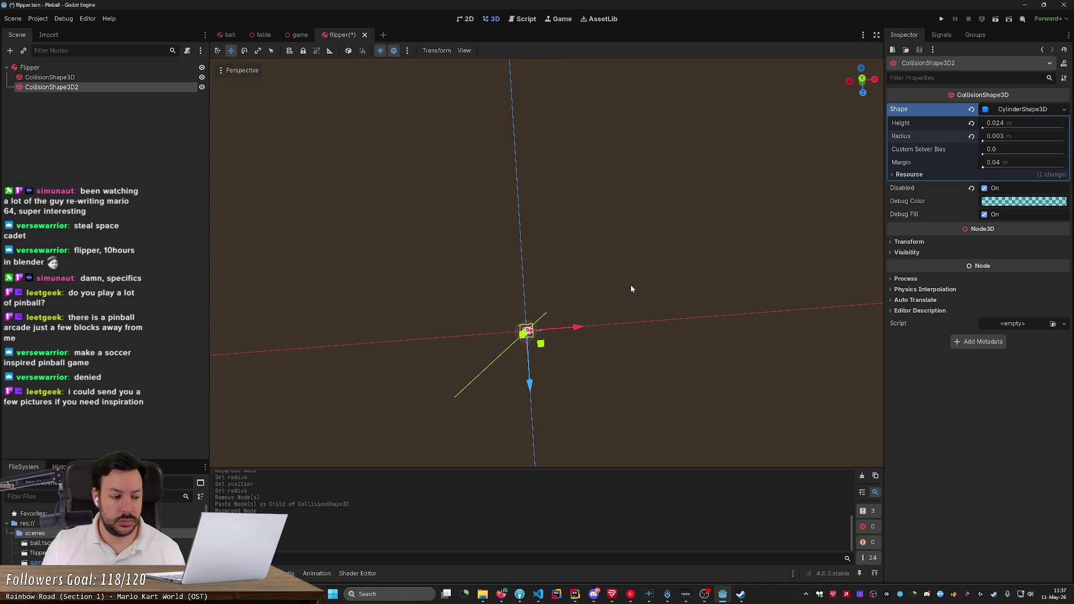
# Move CollisionShape3D2 to 0.061 m along X.
pyautogui.click(916, 243)
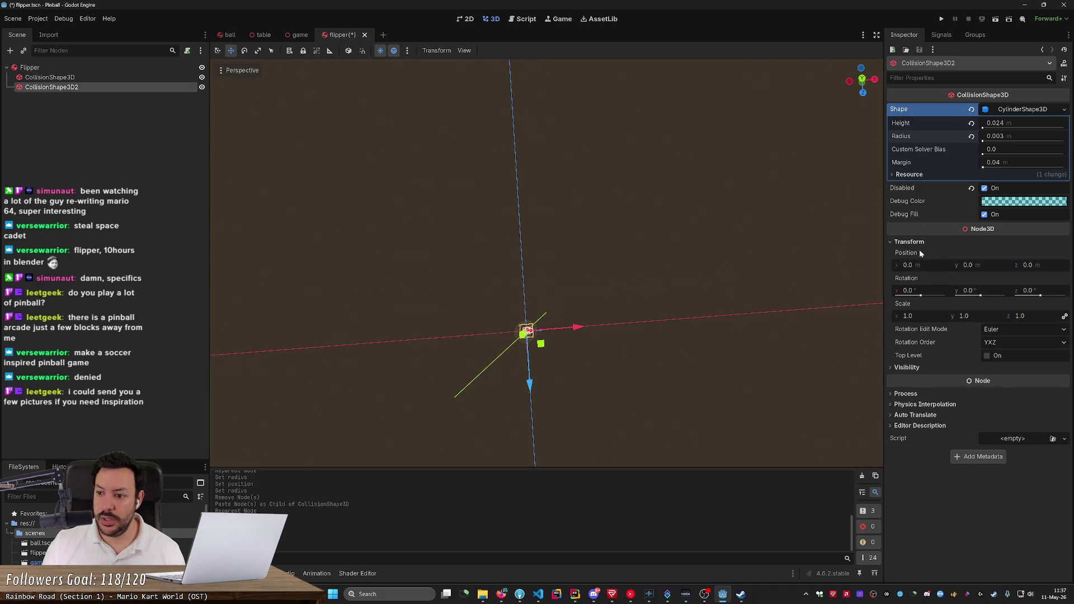
pyautogui.hotkey('alt', 'Tab')
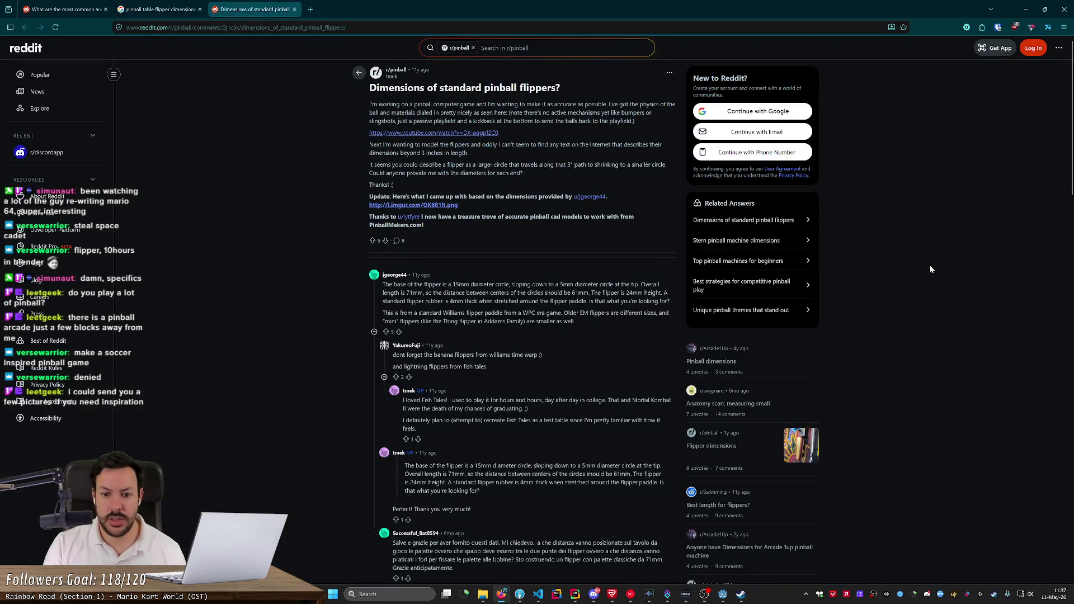
pyautogui.hotkey('alt', 'Tab')
pyautogui.write('0.06')
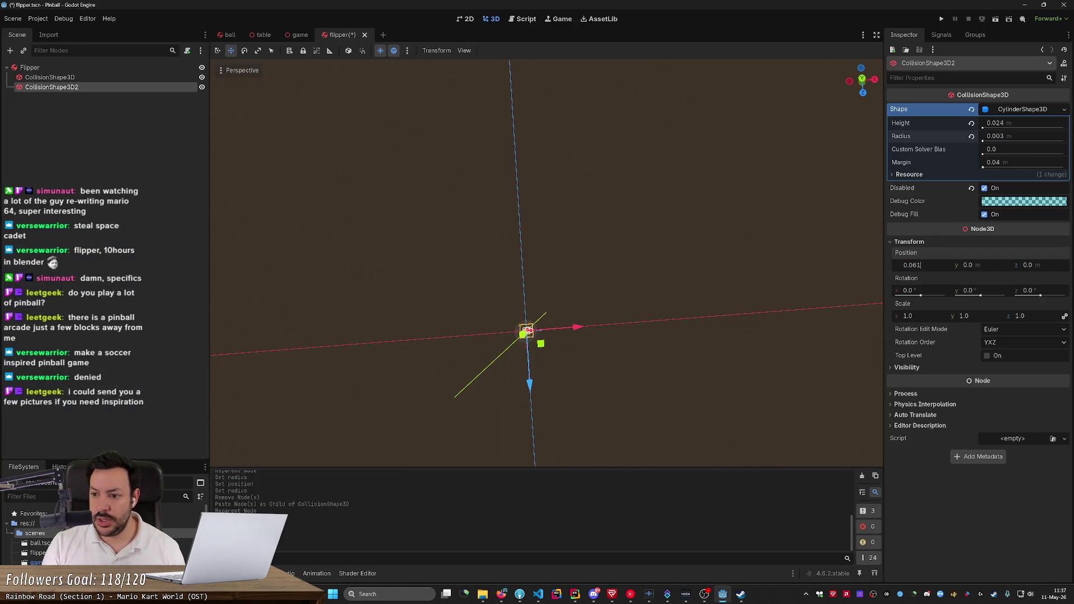
pyautogui.press('Return')
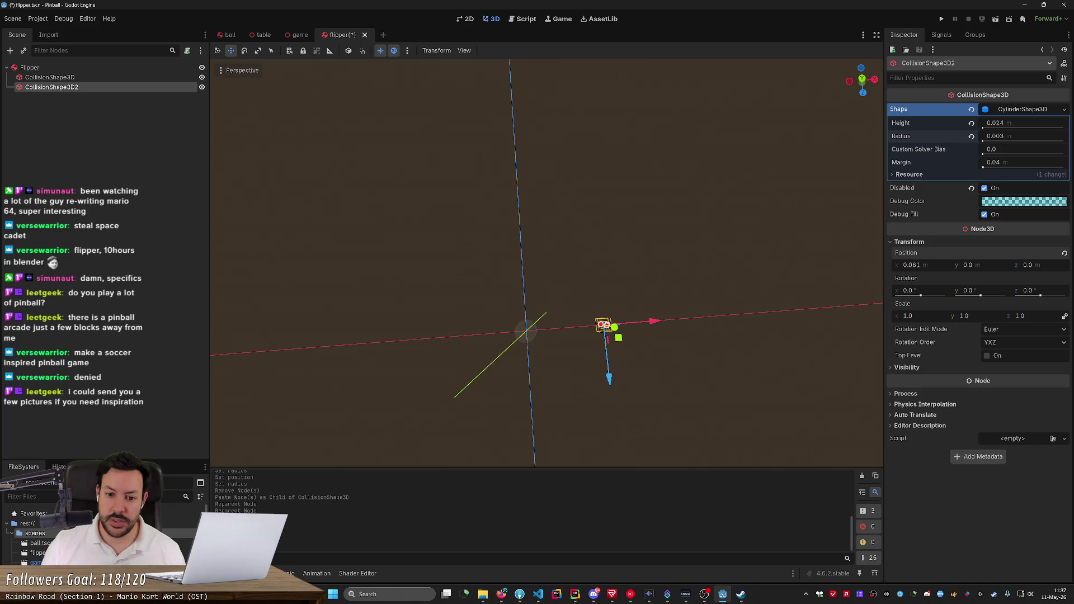
pyautogui.click(781, 284)
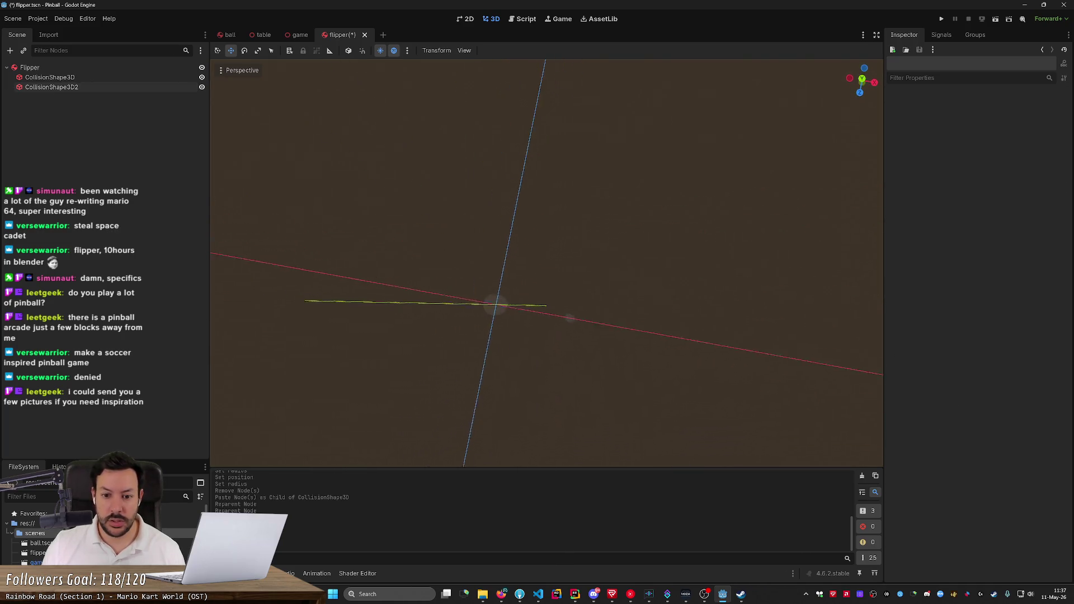
pyautogui.scroll(-1, 546, 263)
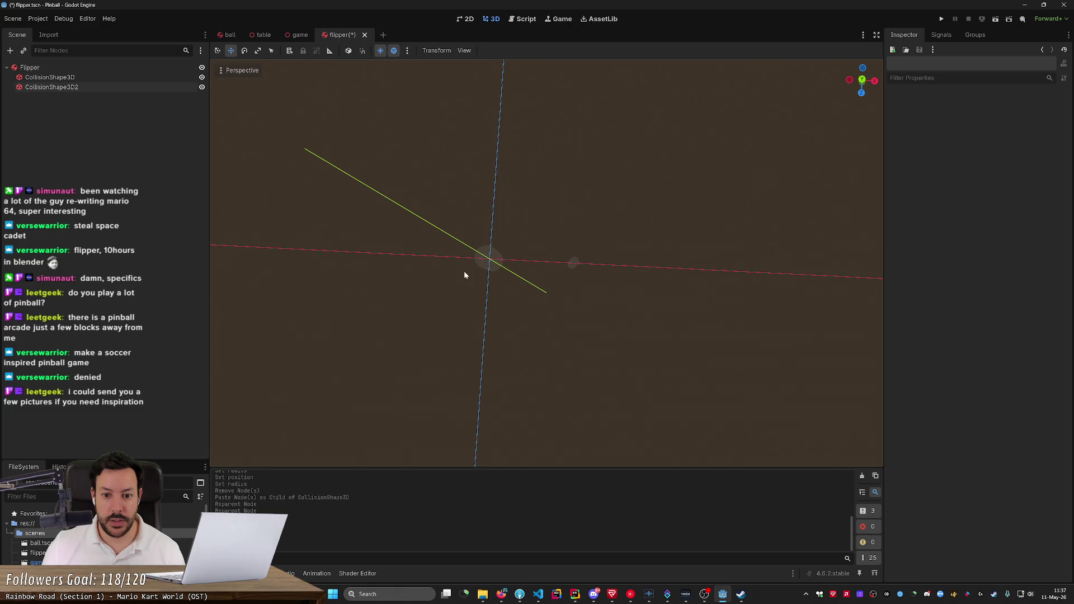
pyautogui.hotkey('alt', 'Tab')
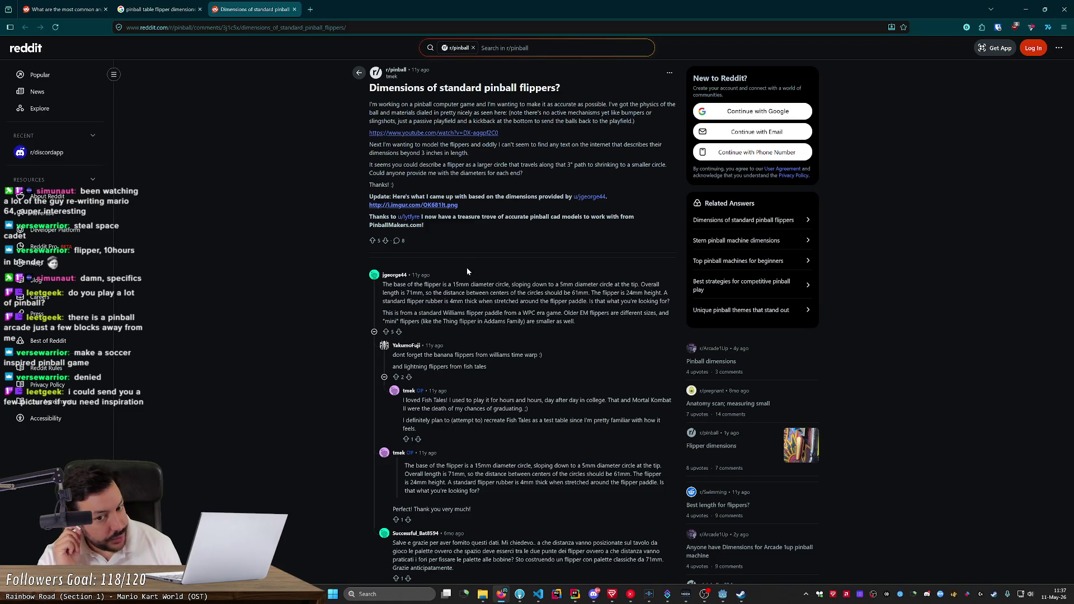
pyautogui.hotkey('alt', 'Tab')
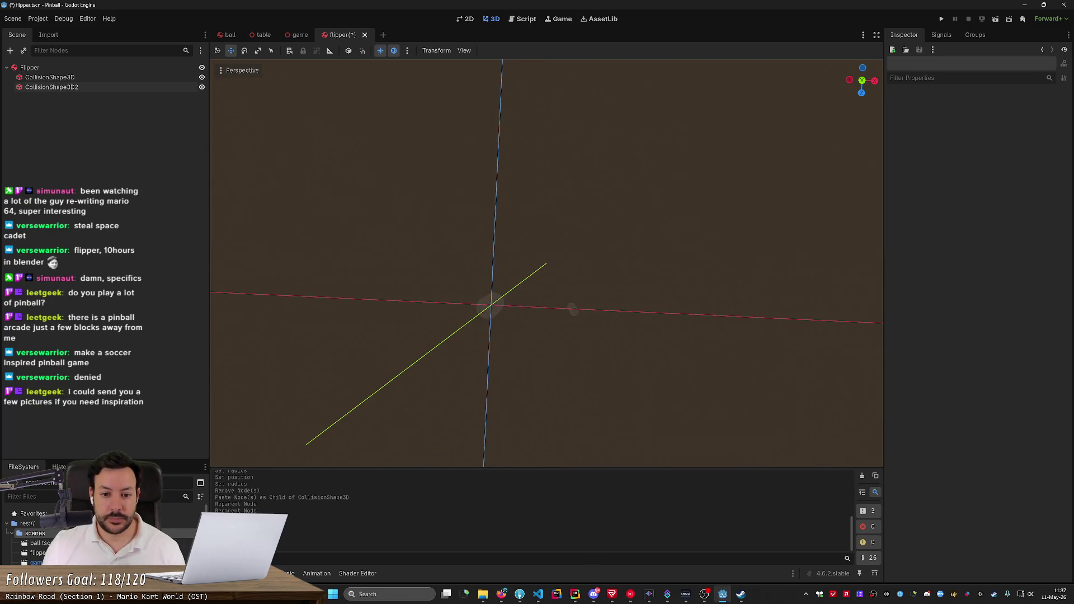
pyautogui.scroll(-3, 547, 263)
pyautogui.moveTo(349, 208)
pyautogui.mouseDown()
pyautogui.moveTo(327, 211)
pyautogui.moveTo(349, 208)
pyautogui.mouseUp()
pyautogui.click(71, 79)
# Review the first collision cylinder: 0.024 m tall, 0.008 m radius, at the origin.
pyautogui.click(73, 87)
pyautogui.click(78, 81)
pyautogui.click(73, 87)
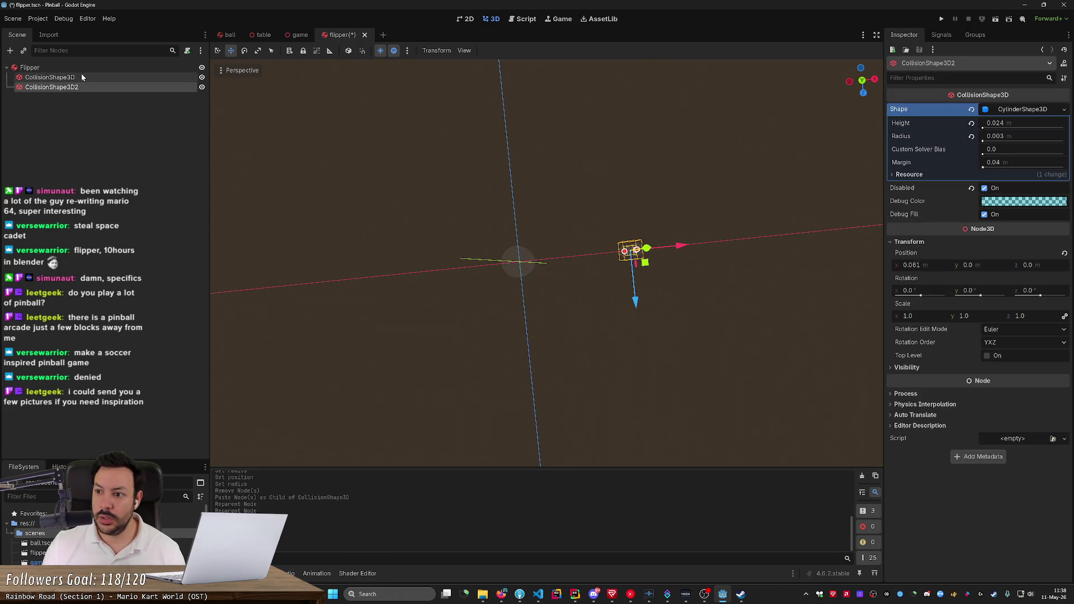
pyautogui.click(80, 79)
pyautogui.click(79, 80)
pyautogui.press('Escape')
pyautogui.click(82, 87)
pyautogui.click(83, 77)
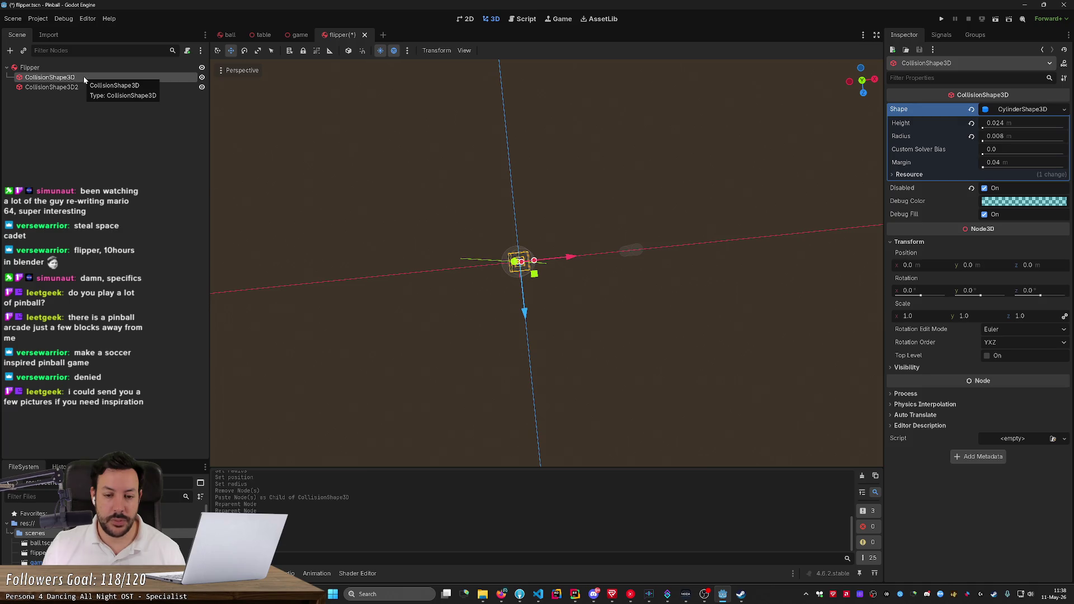
# Orbit around the flipper and bring up the Create New Node dialog.
pyautogui.moveTo(336, 251)
pyautogui.mouseDown()
pyautogui.moveTo(425, 223)
pyautogui.moveTo(358, 235)
pyautogui.moveTo(414, 236)
pyautogui.mouseUp()
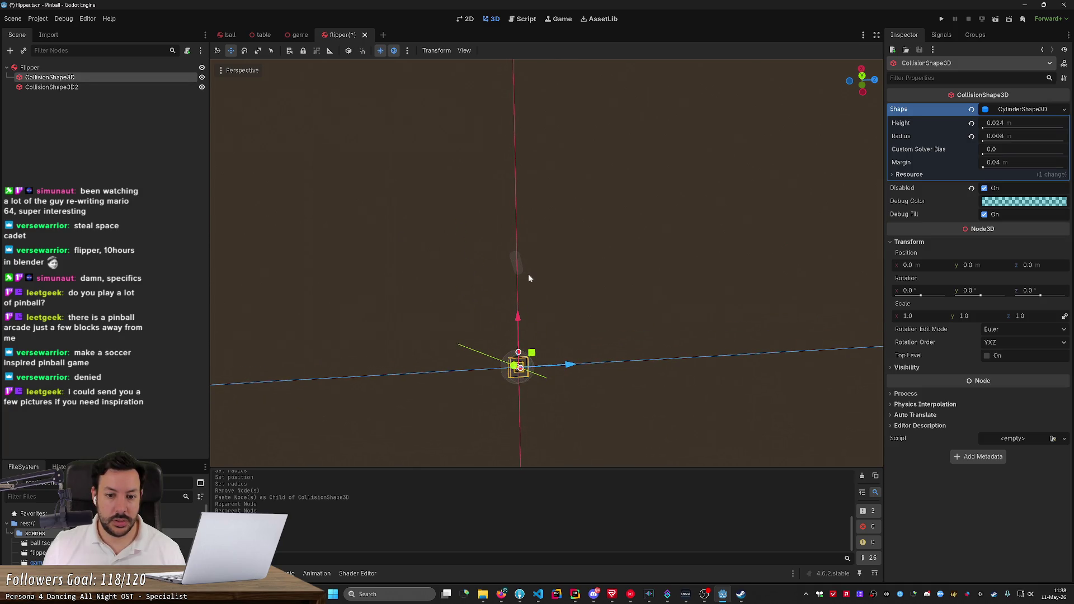
pyautogui.click(87, 106)
pyautogui.click(9, 50)
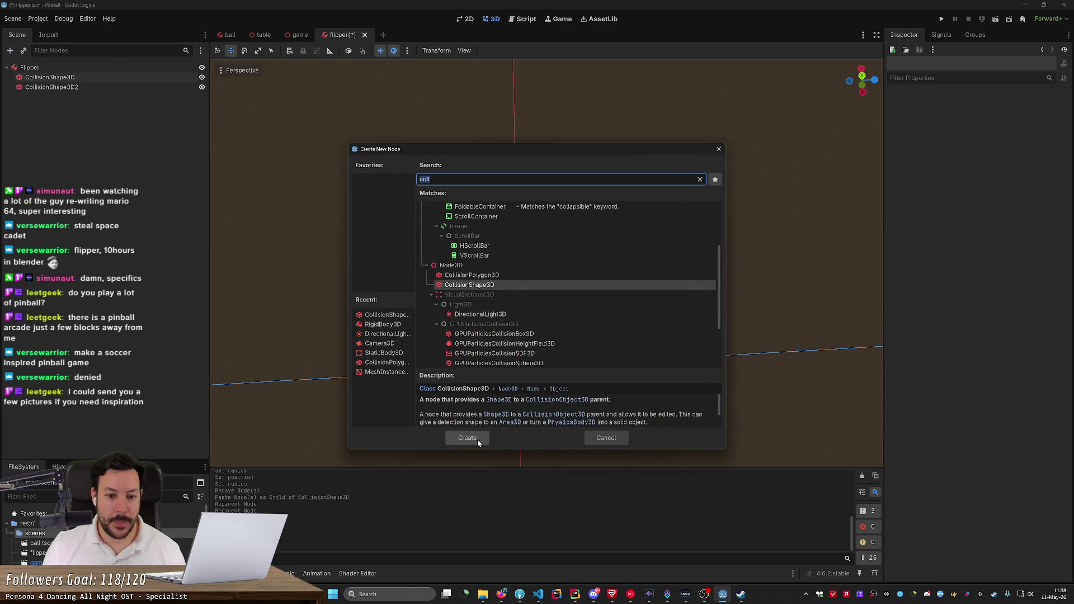
# Add a CollisionPolygon3D node to the Flipper and read its configuration warning.
pyautogui.click(483, 275)
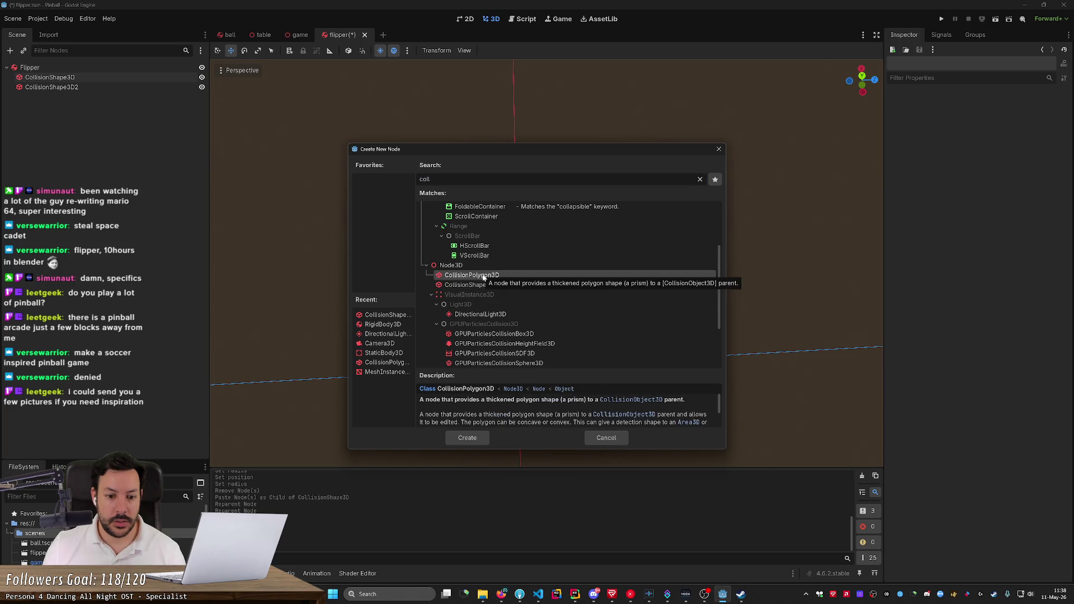
pyautogui.click(467, 437)
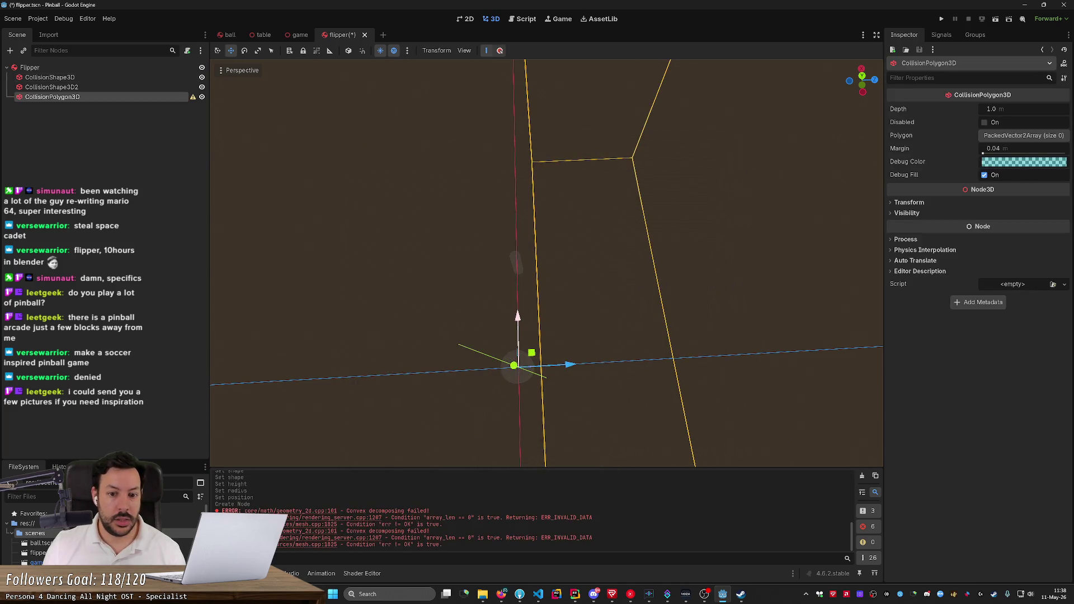
pyautogui.press('f')
pyautogui.click(196, 98)
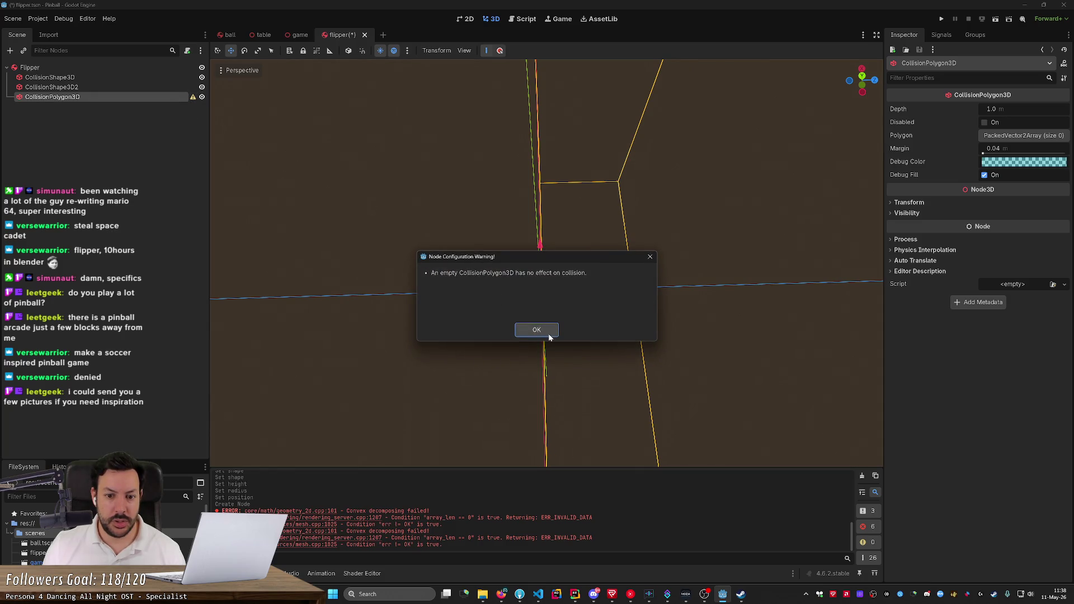
pyautogui.click(537, 330)
pyautogui.moveTo(547, 338)
pyautogui.mouseDown()
pyautogui.moveTo(520, 342)
pyautogui.moveTo(523, 394)
pyautogui.moveTo(555, 329)
pyautogui.mouseUp()
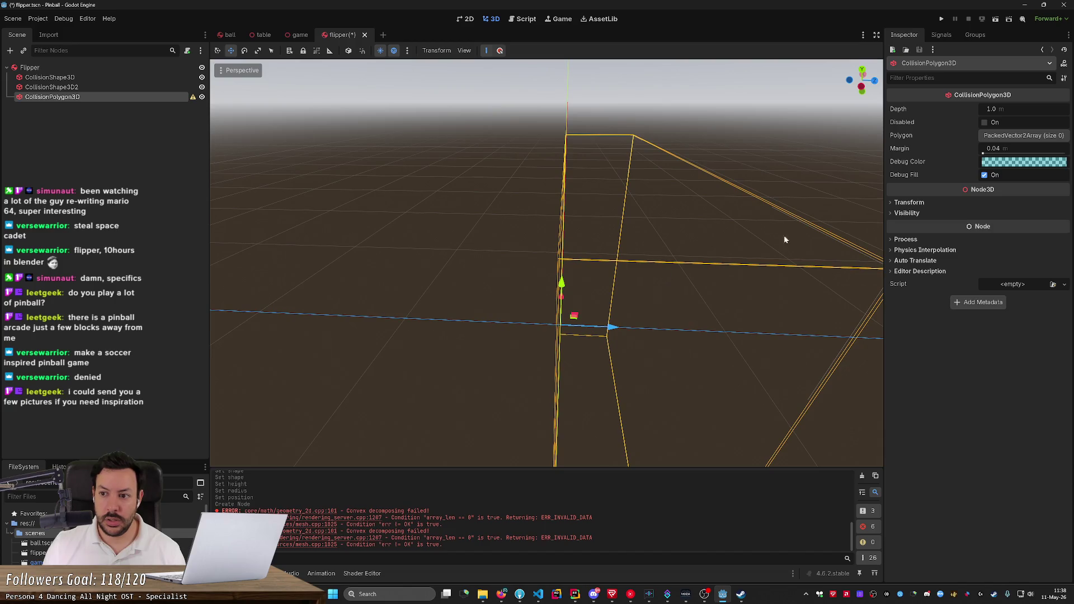
# Add three points to the polygon's Polygon array, then remove them again.
pyautogui.click(1021, 137)
pyautogui.click(979, 163)
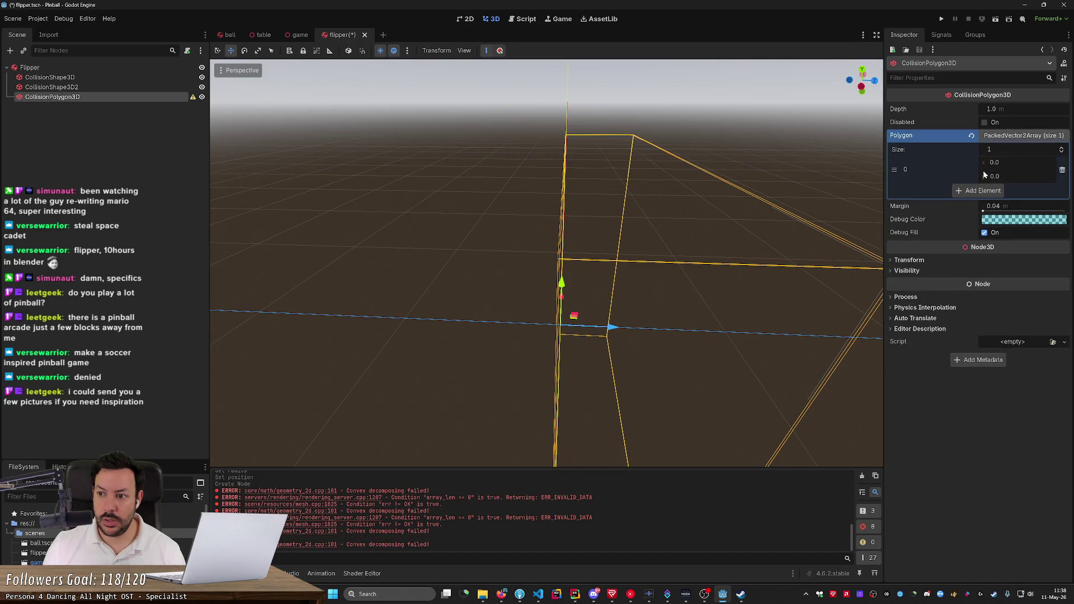
pyautogui.moveTo(560, 330); pyautogui.dragTo(437, 318)
pyautogui.click(979, 190)
pyautogui.click(974, 218)
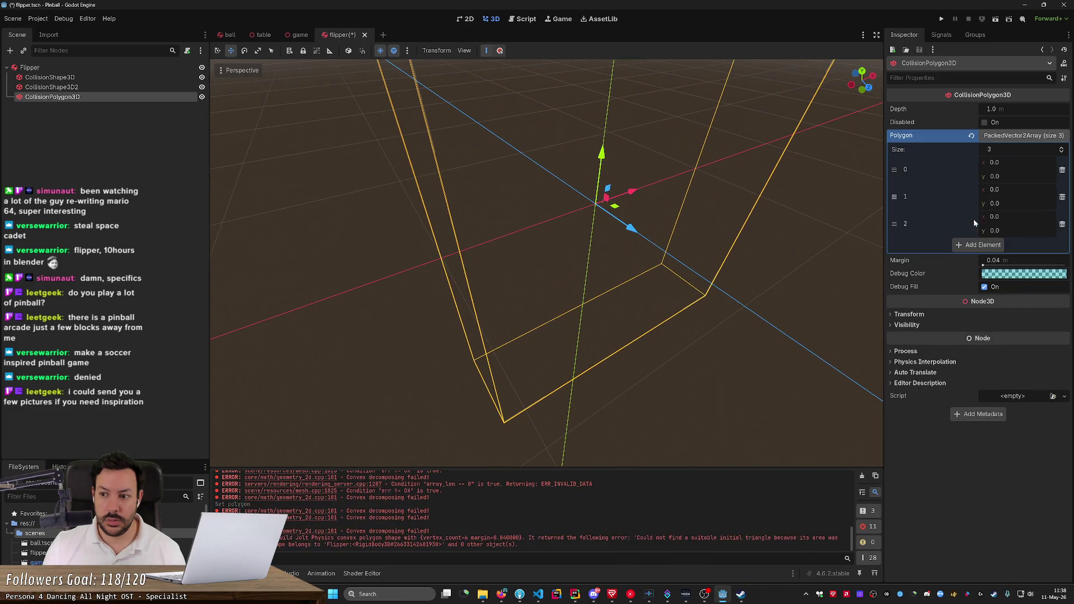
pyautogui.click(1062, 170)
pyautogui.click(1062, 171)
pyautogui.click(1061, 171)
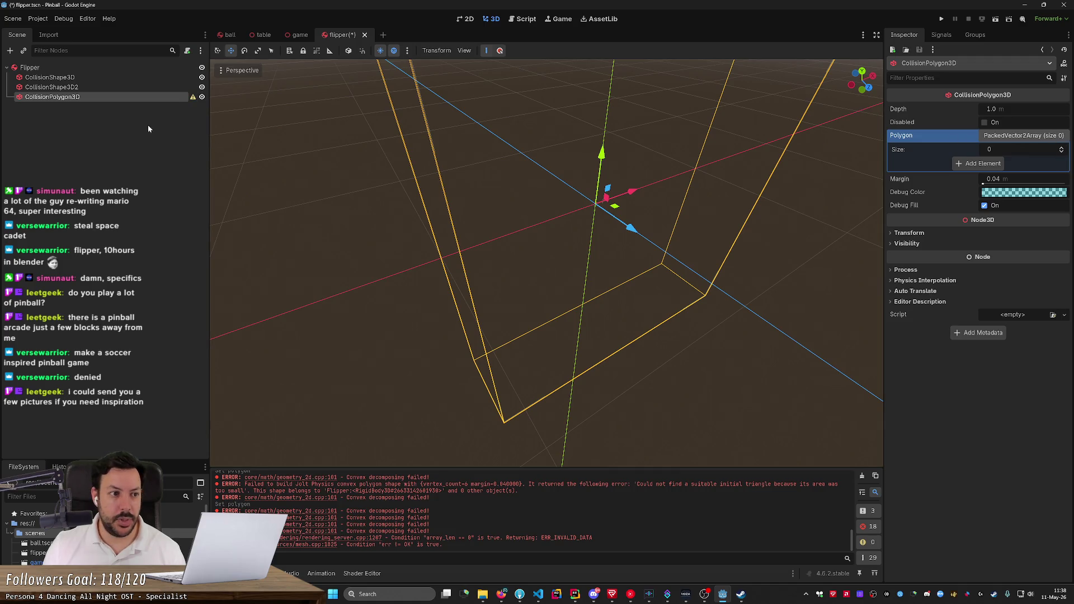
# Delete the CollisionPolygon3D node and confirm the deletion.
pyautogui.press('Delete')
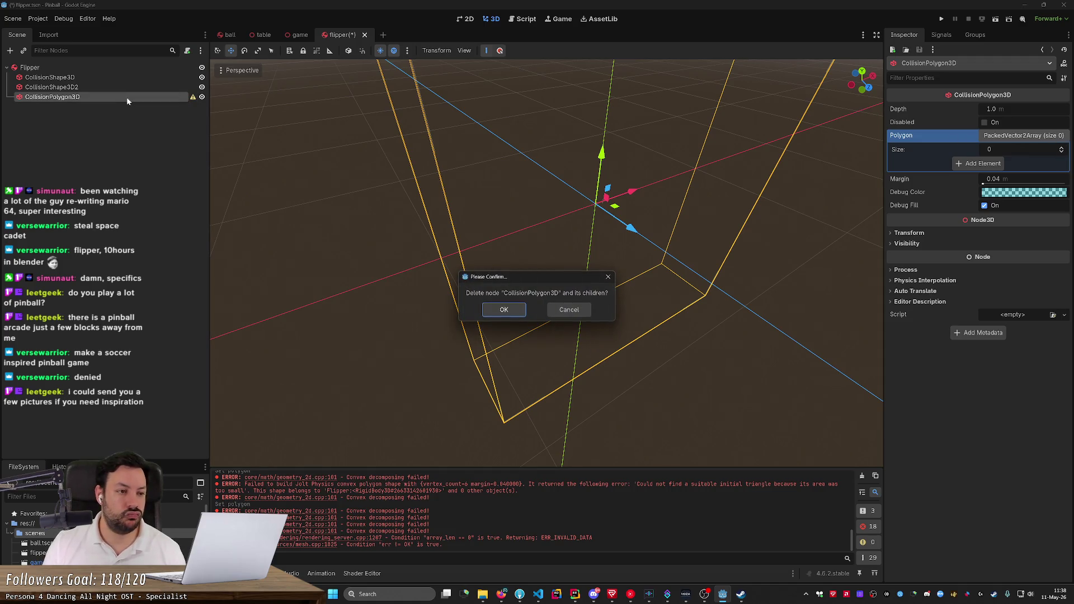
pyautogui.press('Return')
pyautogui.click(105, 87)
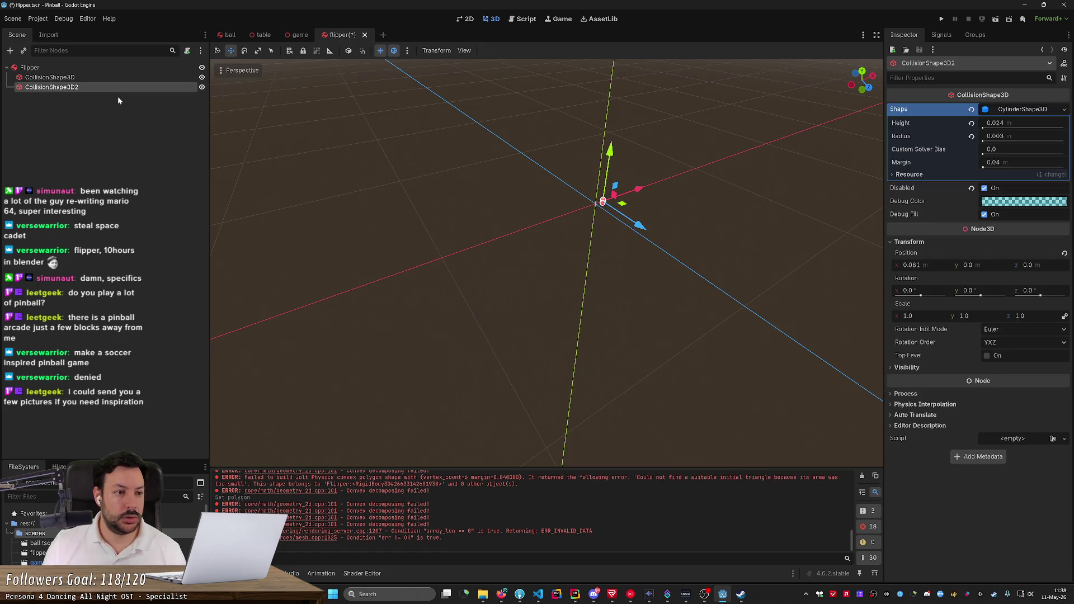
pyautogui.rightClick(67, 109)
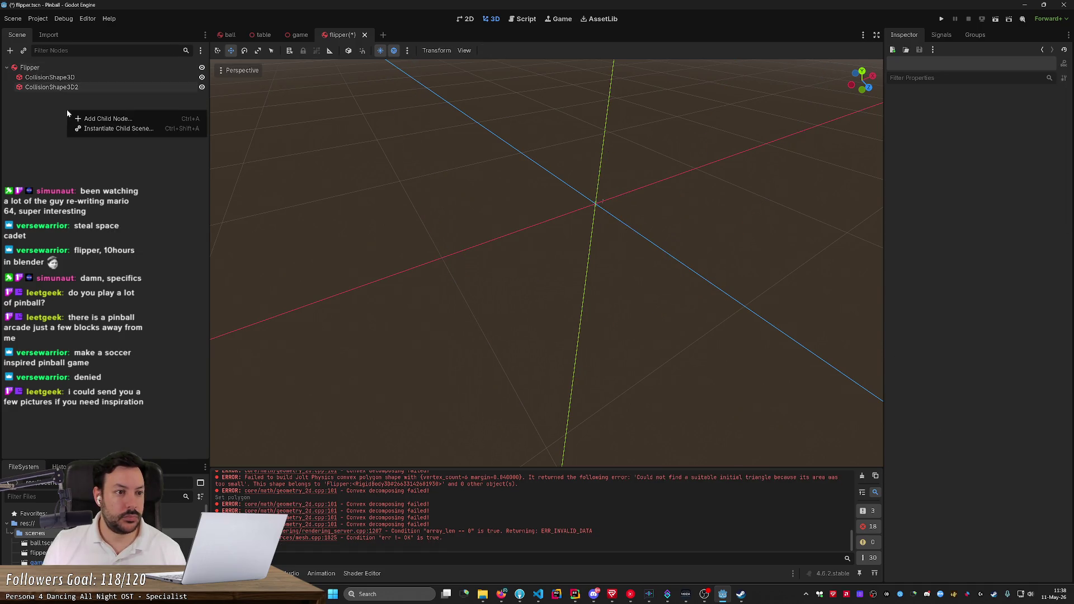
pyautogui.click(78, 120)
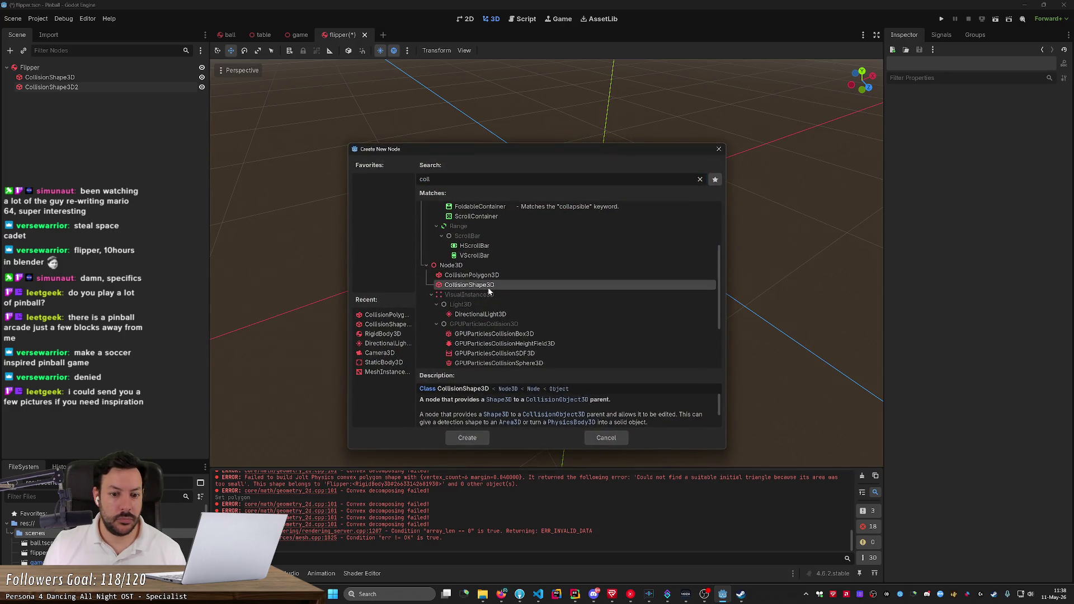
pyautogui.click(476, 433)
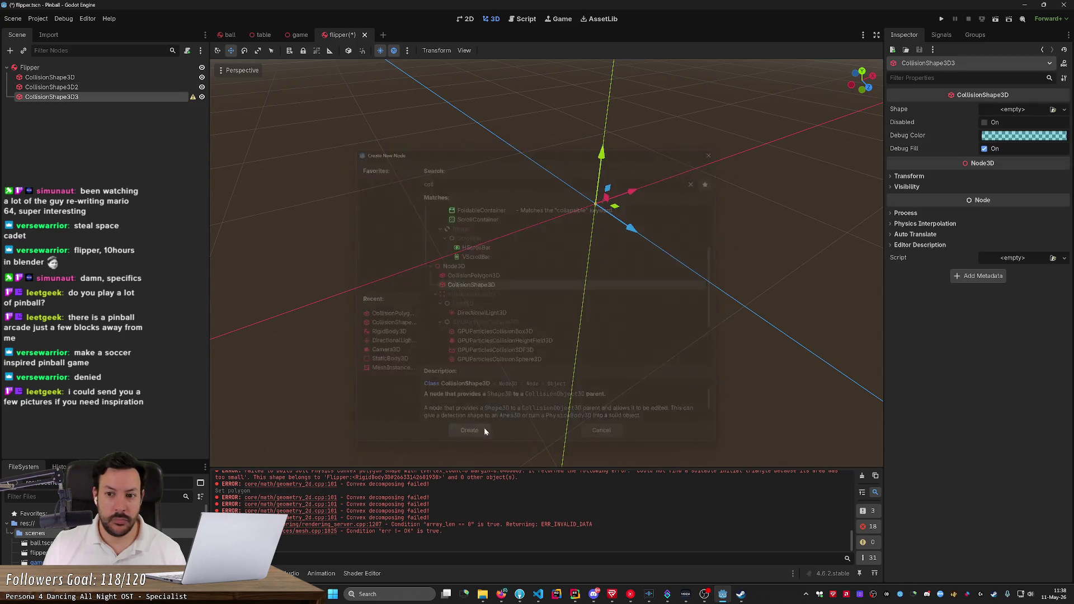
pyautogui.click(1005, 110)
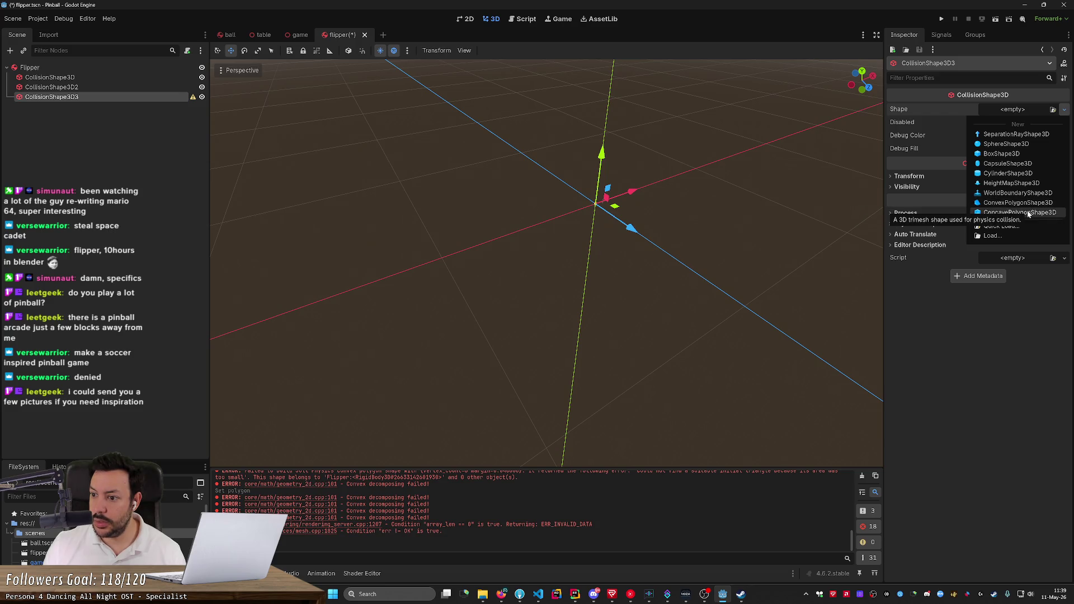
pyautogui.click(1020, 213)
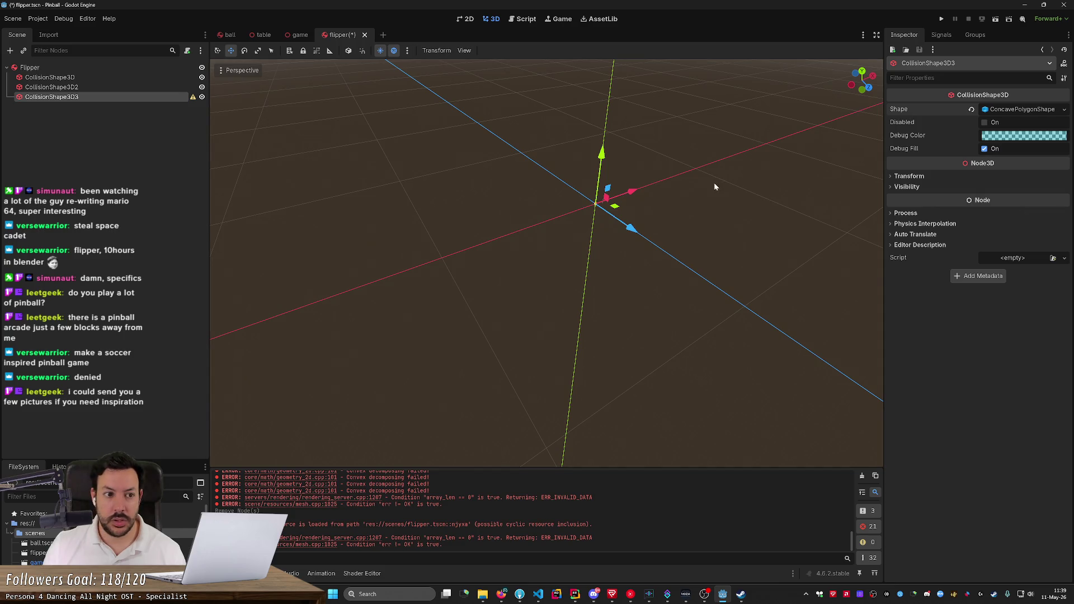
pyautogui.moveTo(547, 263)
pyautogui.mouseDown()
pyautogui.moveTo(537, 168)
pyautogui.moveTo(549, 257)
pyautogui.moveTo(560, 263)
pyautogui.mouseUp()
pyautogui.doubleClick(112, 98)
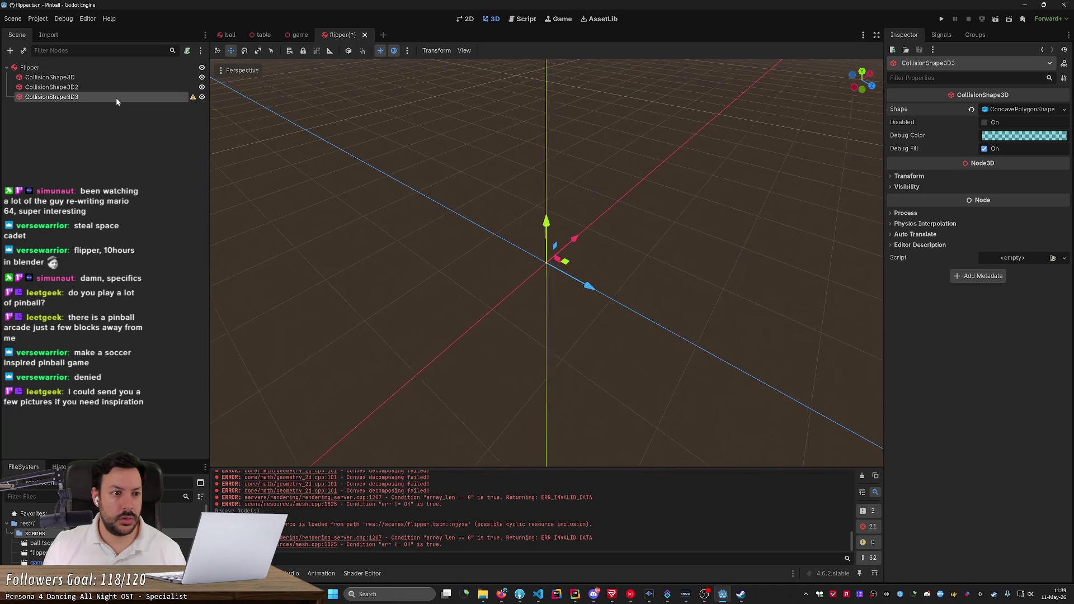
pyautogui.press('Escape')
pyautogui.click(1028, 110)
pyautogui.click(910, 162)
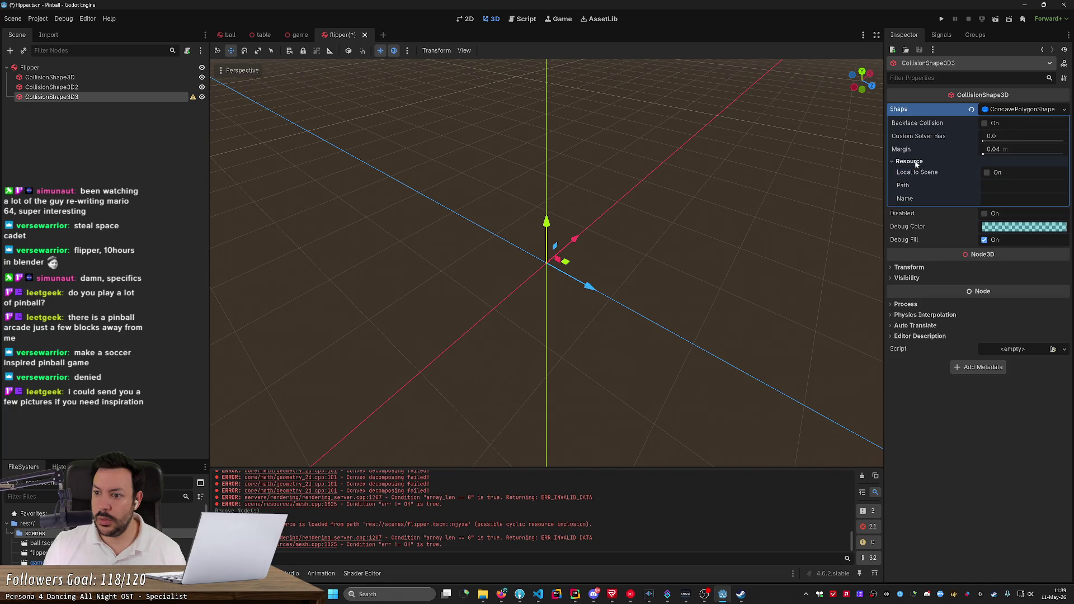
pyautogui.click(996, 173)
pyautogui.click(1019, 112)
pyautogui.click(1001, 111)
pyautogui.click(979, 111)
pyautogui.click(977, 110)
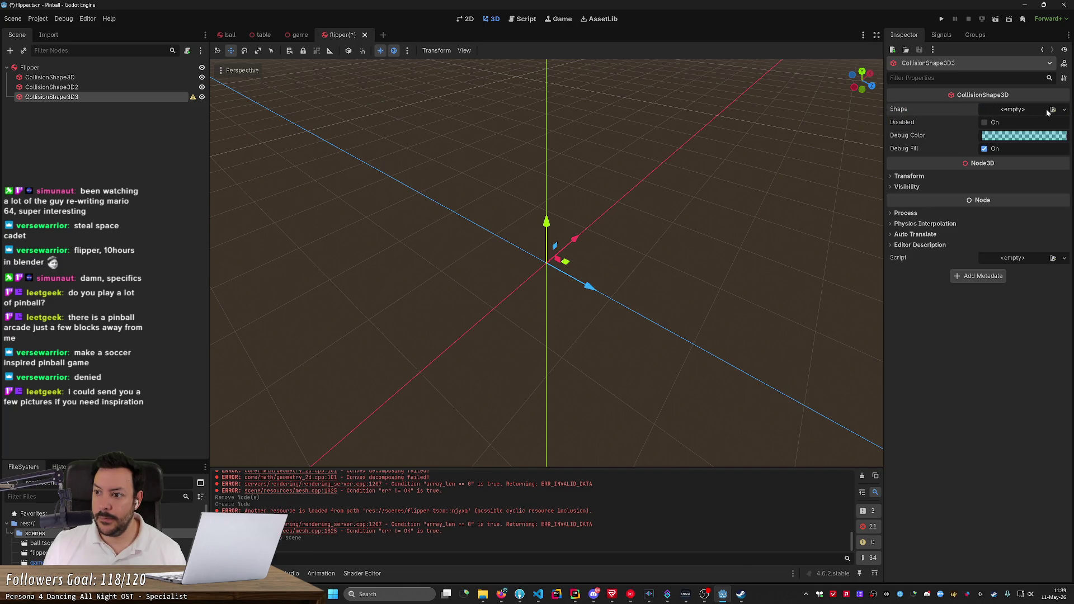
pyautogui.click(1064, 109)
pyautogui.click(1014, 203)
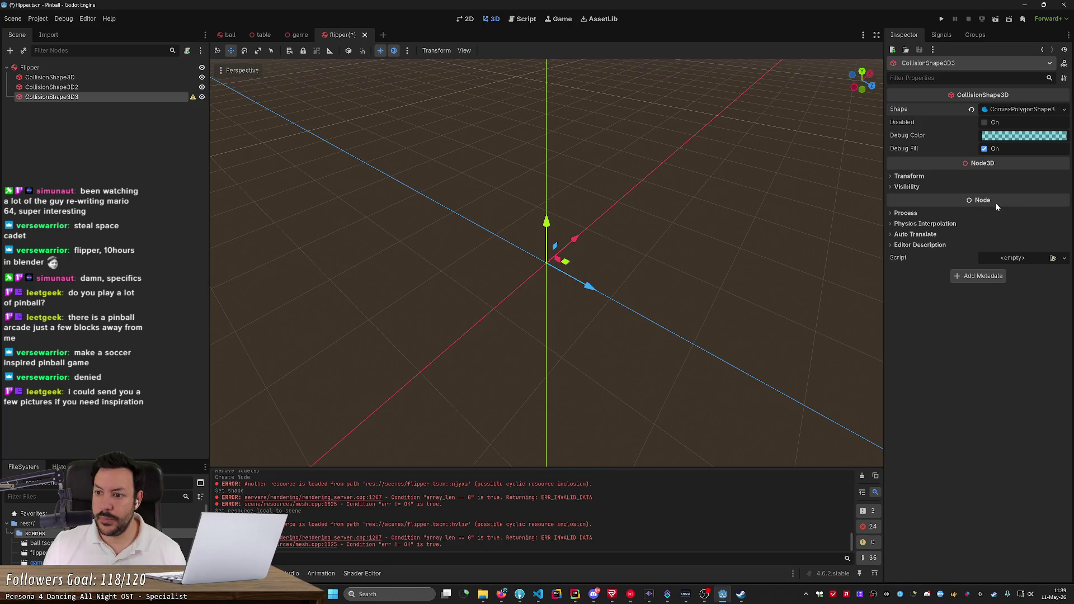
pyautogui.click(1018, 110)
pyautogui.click(1013, 124)
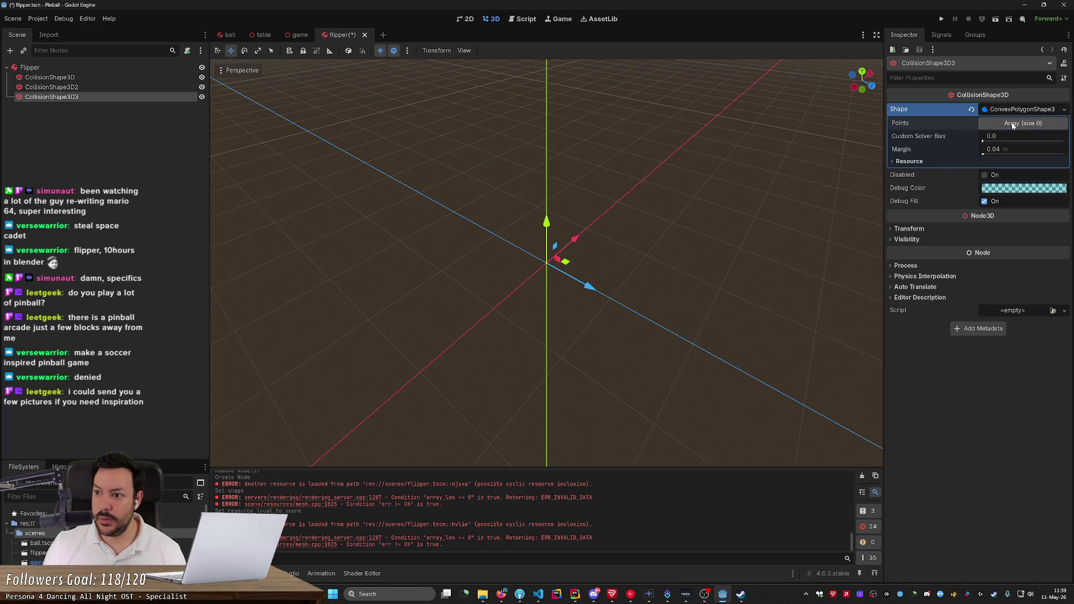
pyautogui.click(995, 153)
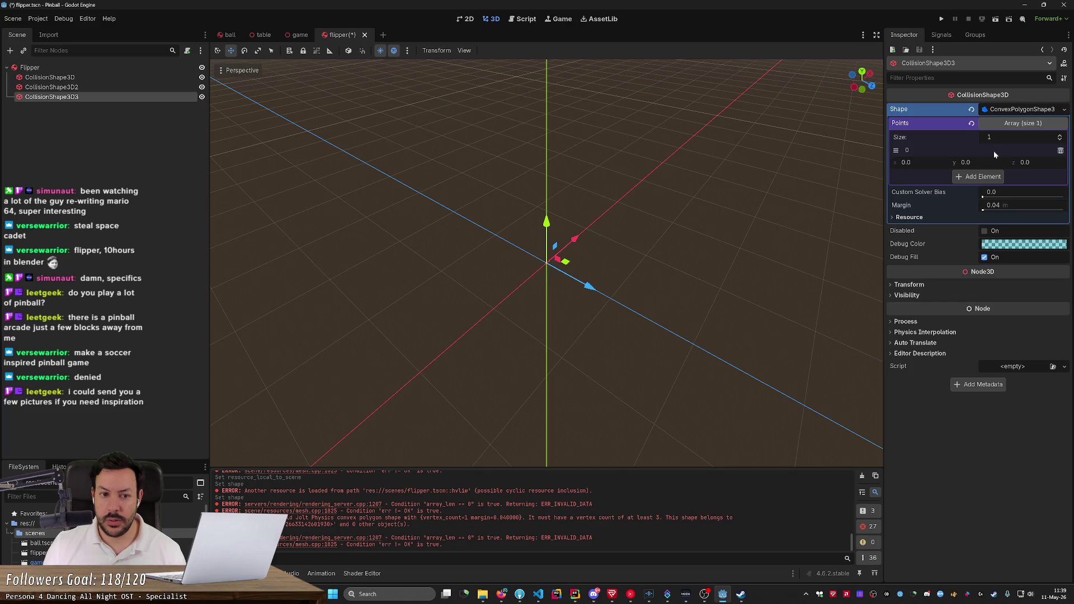
pyautogui.moveTo(784, 212); pyautogui.dragTo(806, 187)
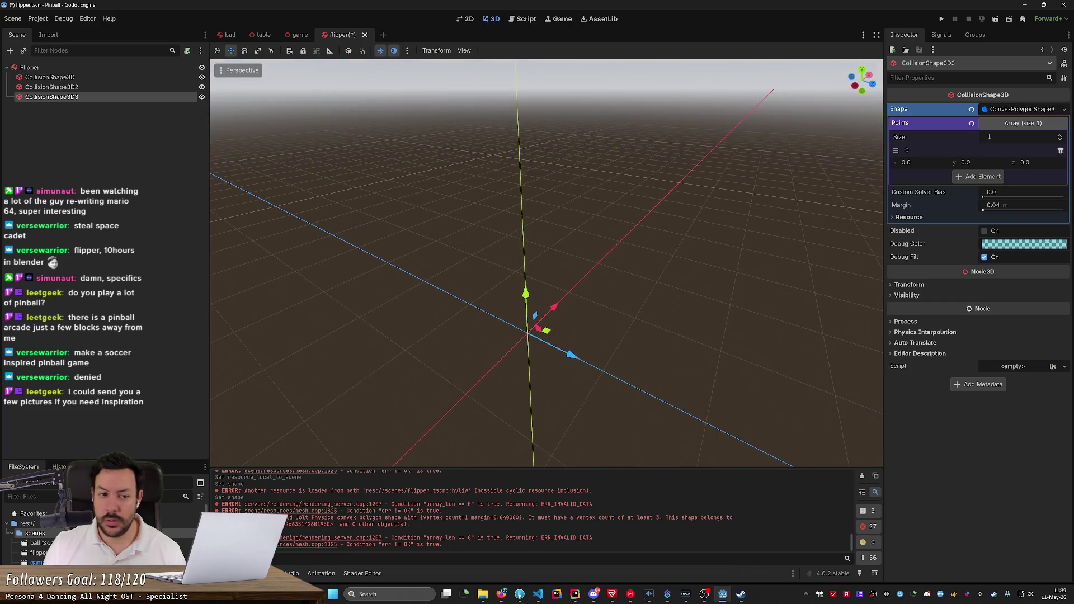
pyautogui.press('Delete')
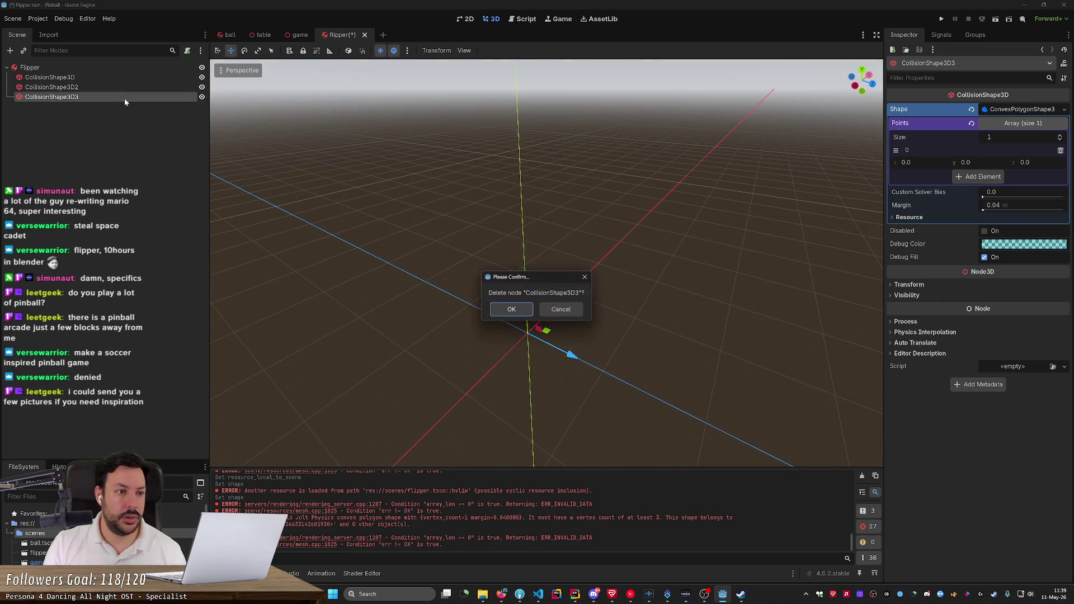
pyautogui.press('Return')
# Create a new CollisionShape3D node (CollisionShape3D3) under Flipper via Ctrl+A, leaving its shape empty.
pyautogui.click(112, 87)
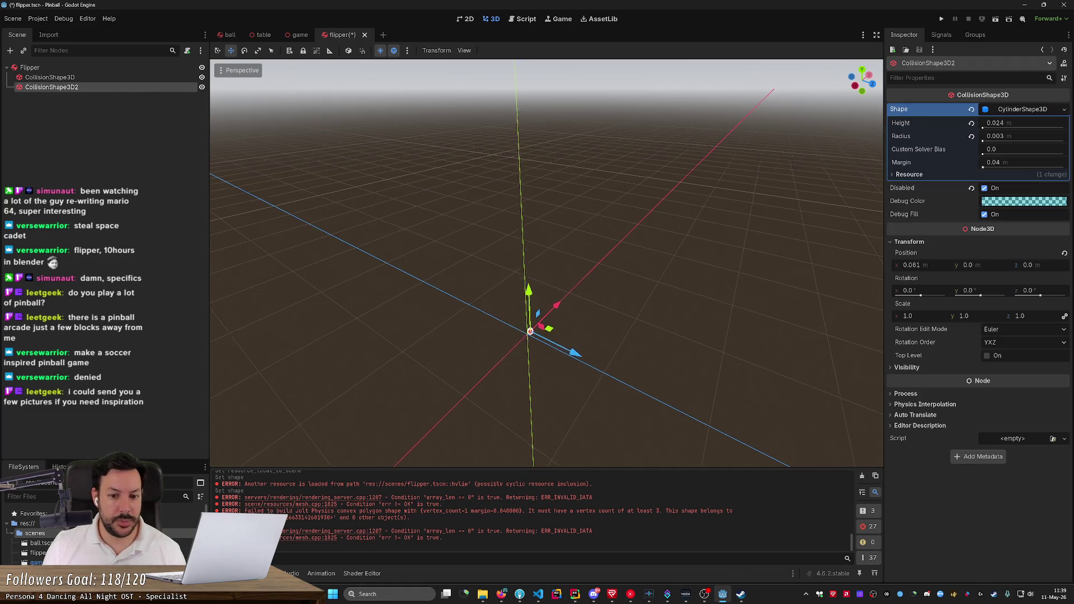
pyautogui.scroll(8, 546, 263)
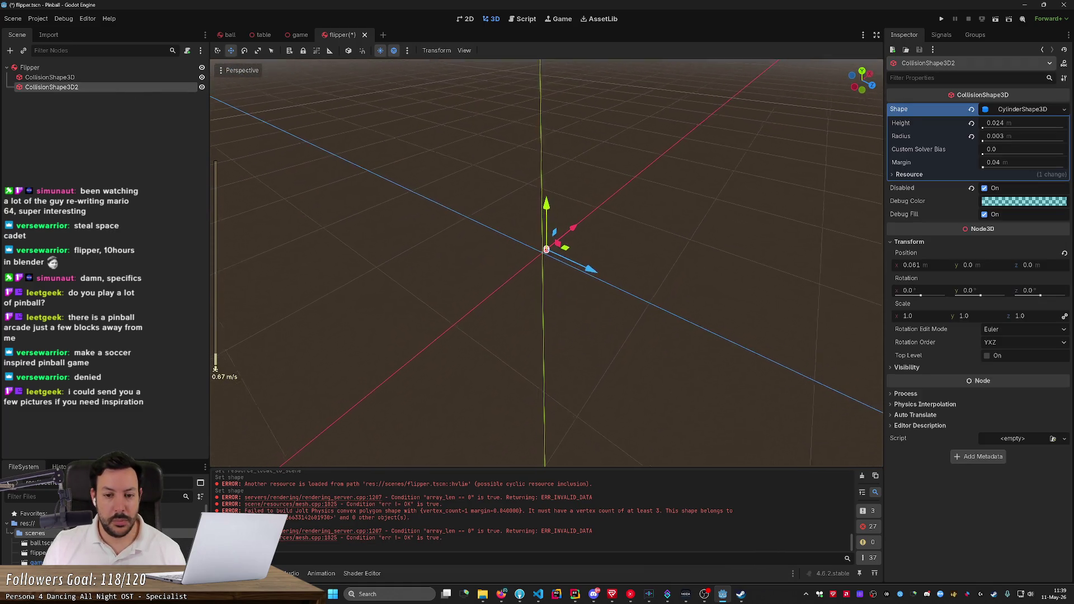
pyautogui.press('w')
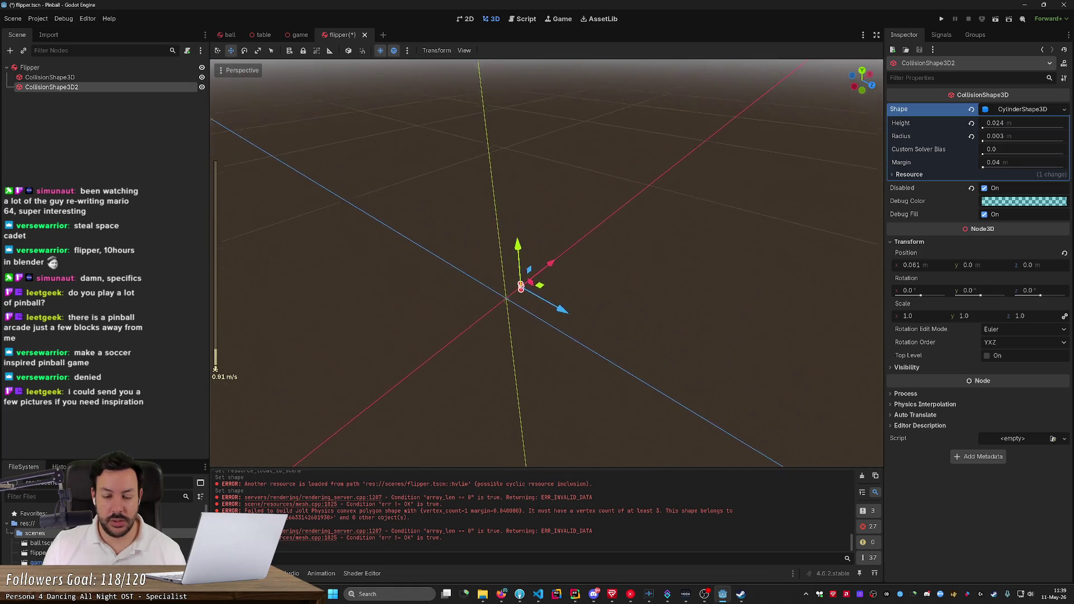
pyautogui.click(603, 275)
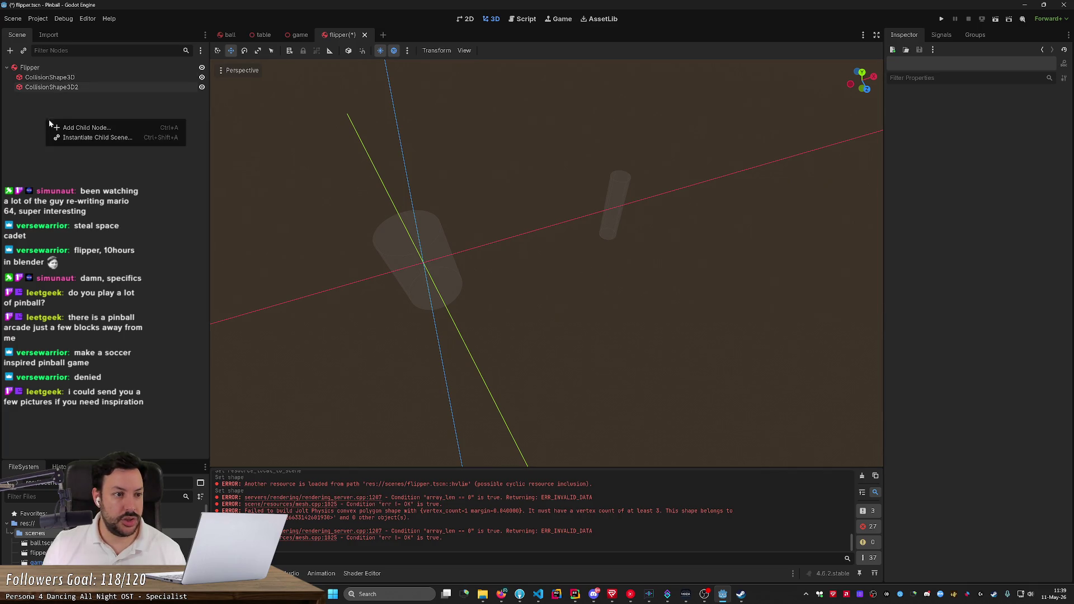
pyautogui.hotkey('ctrl', 'a')
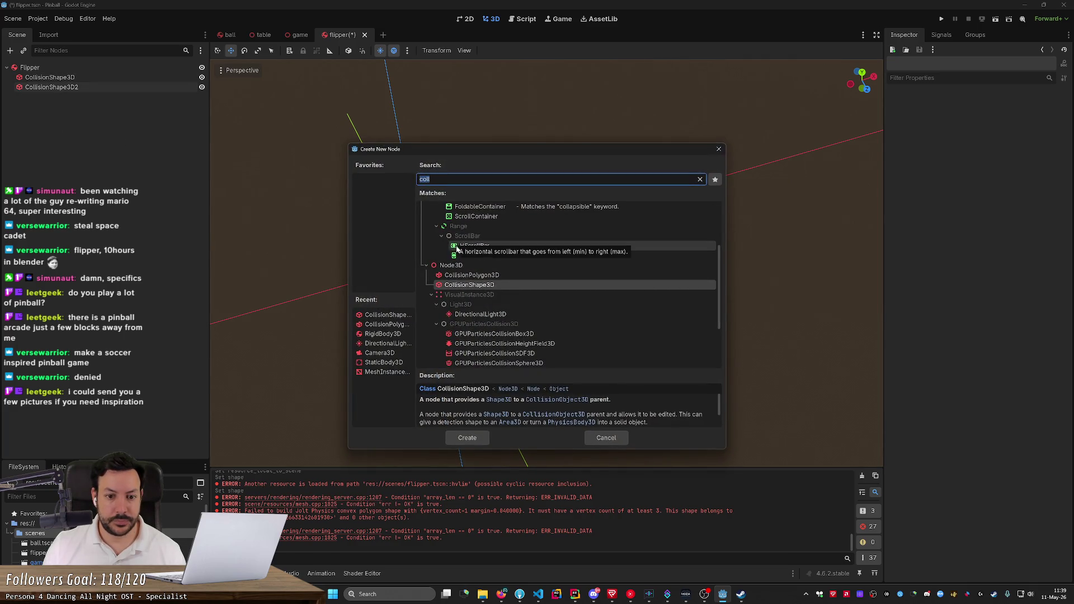
pyautogui.click(472, 437)
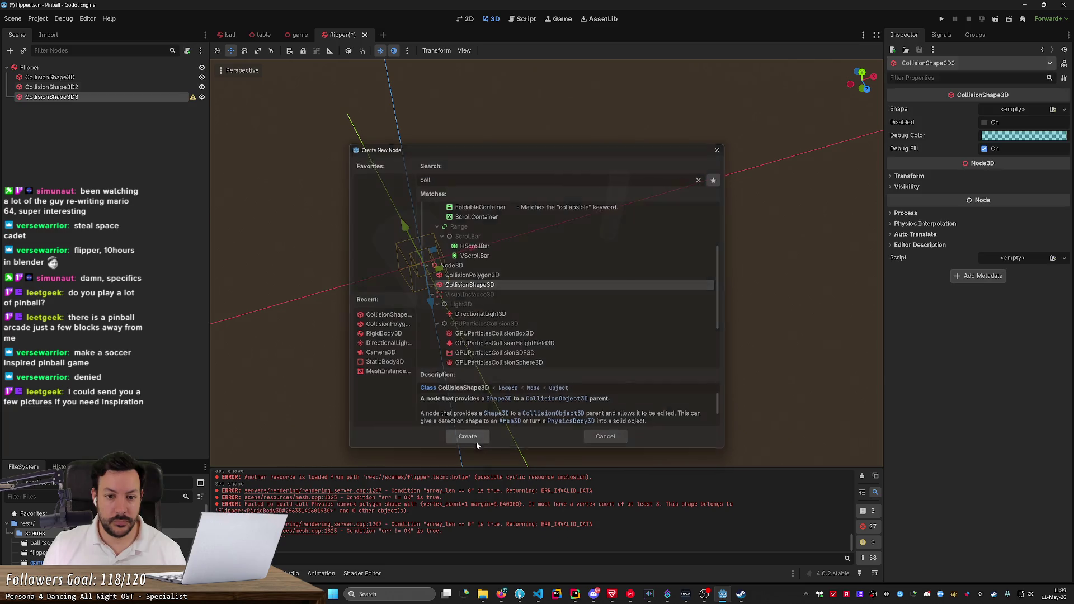
pyautogui.click(1064, 110)
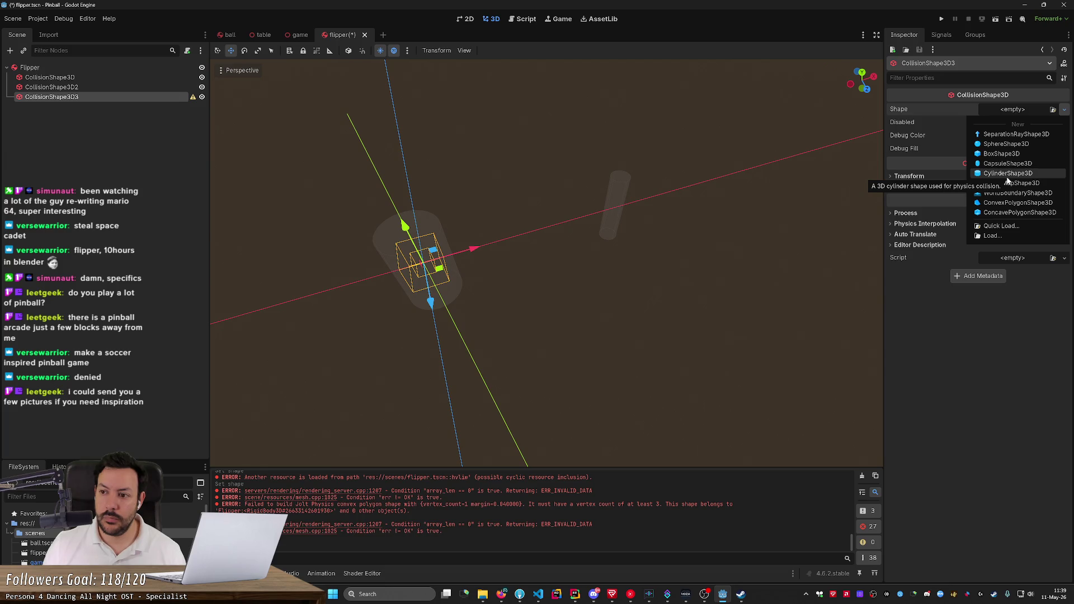
# Assign a BoxShape3D to CollisionShape3D3 and focus the view on it.
pyautogui.click(1008, 152)
pyautogui.press('f')
pyautogui.scroll(-5, 546, 263)
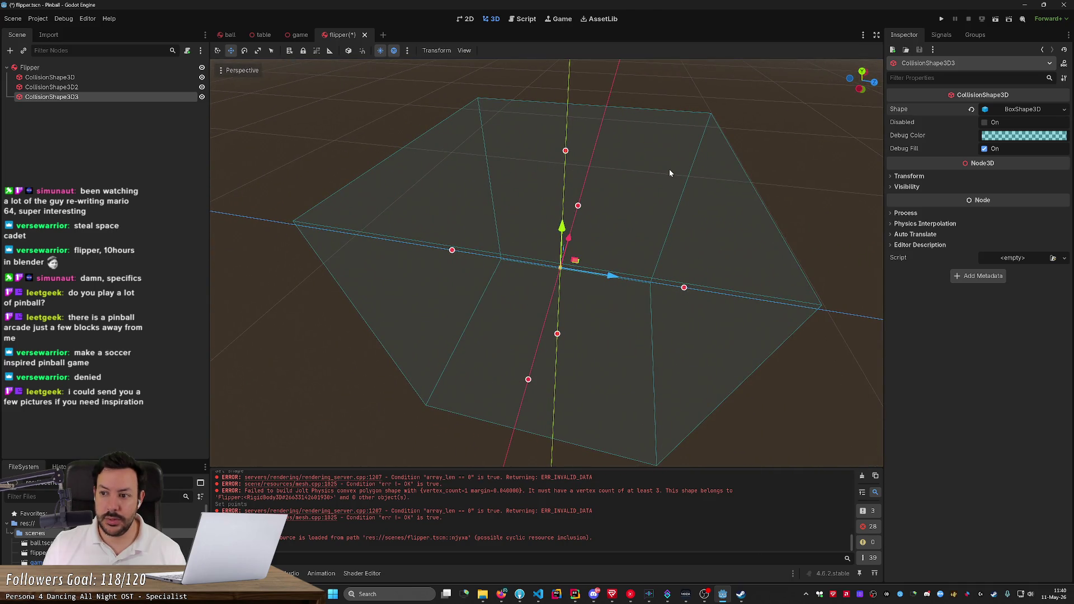
pyautogui.click(1023, 109)
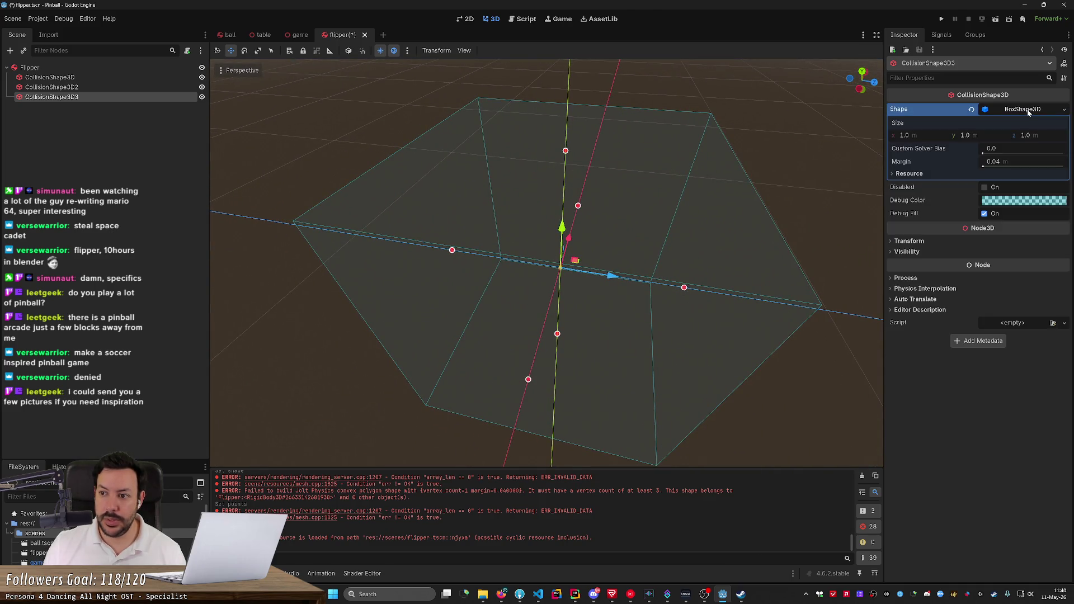
pyautogui.click(900, 178)
pyautogui.click(900, 178)
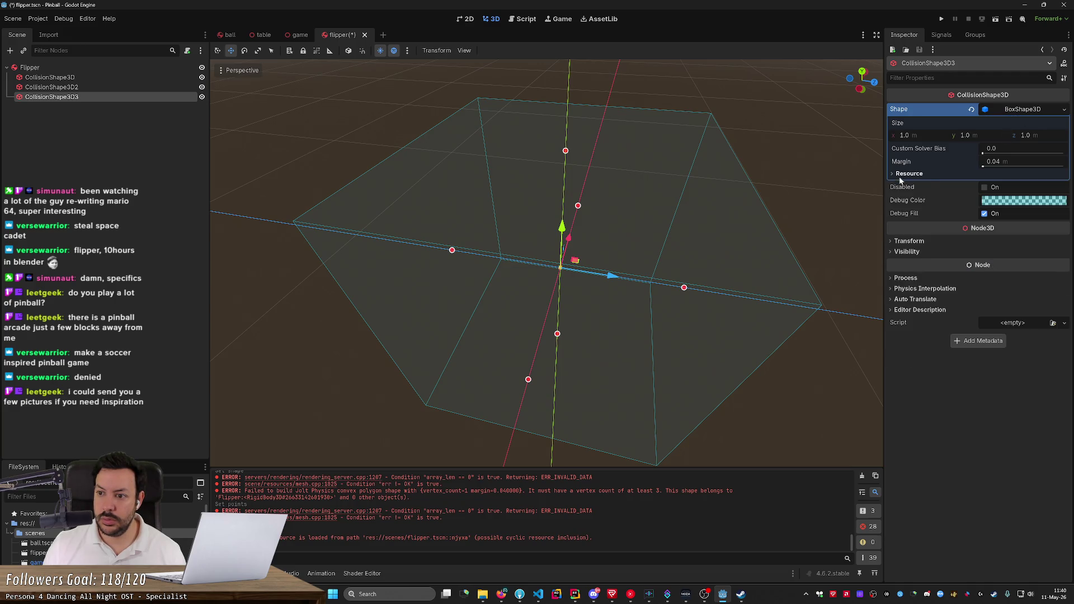
pyautogui.click(909, 288)
pyautogui.click(909, 288)
pyautogui.click(909, 288)
pyautogui.click(905, 278)
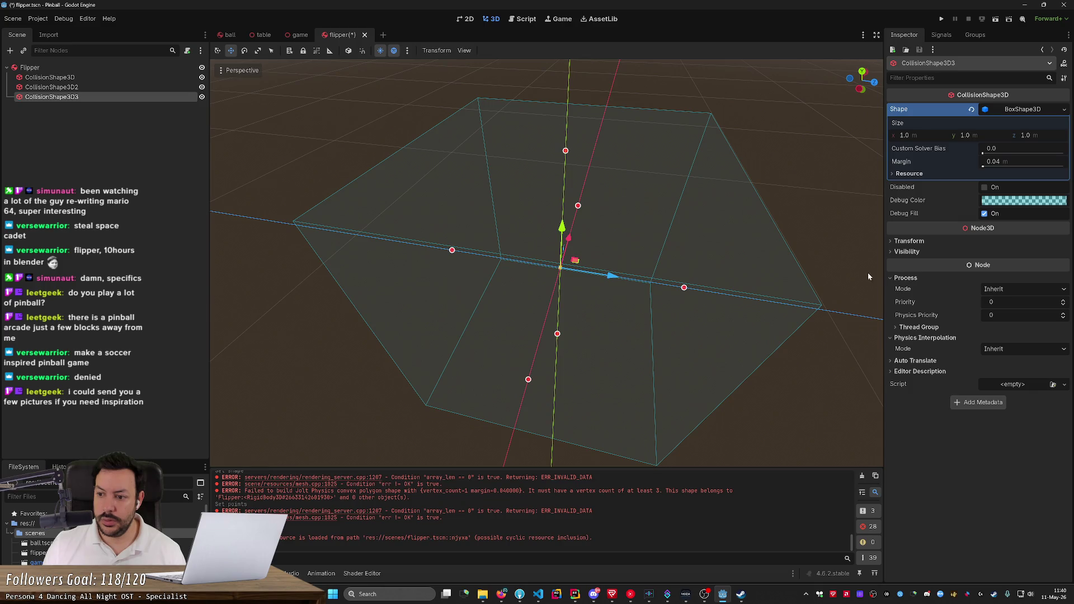
# Drag the box's Z size handle to flatten it to about 0.036 m deep.
pyautogui.moveTo(716, 282); pyautogui.dragTo(336, 283)
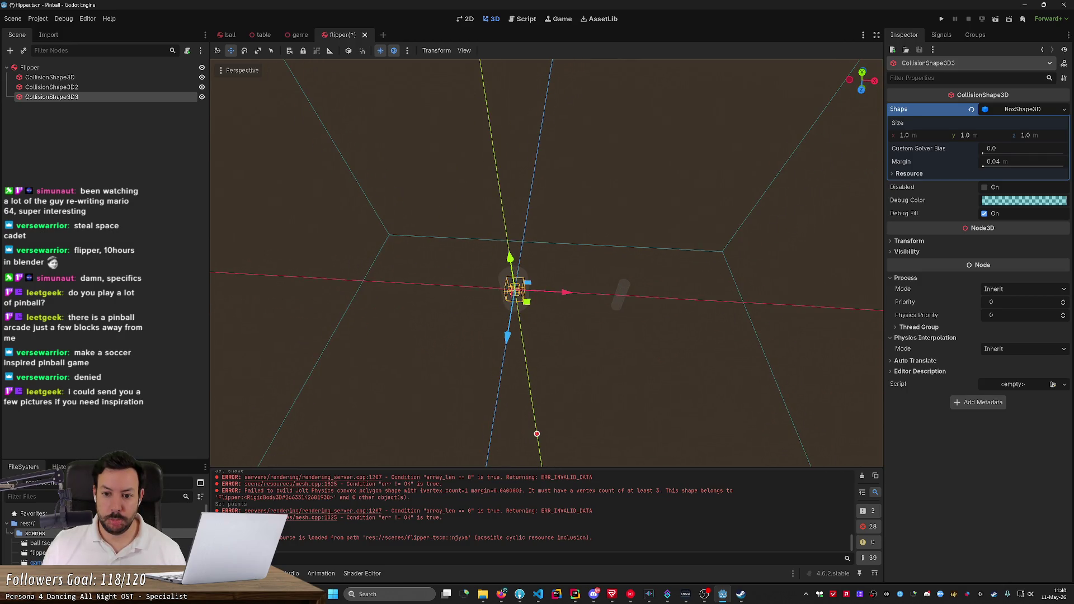
pyautogui.moveTo(336, 283); pyautogui.dragTo(611, 222)
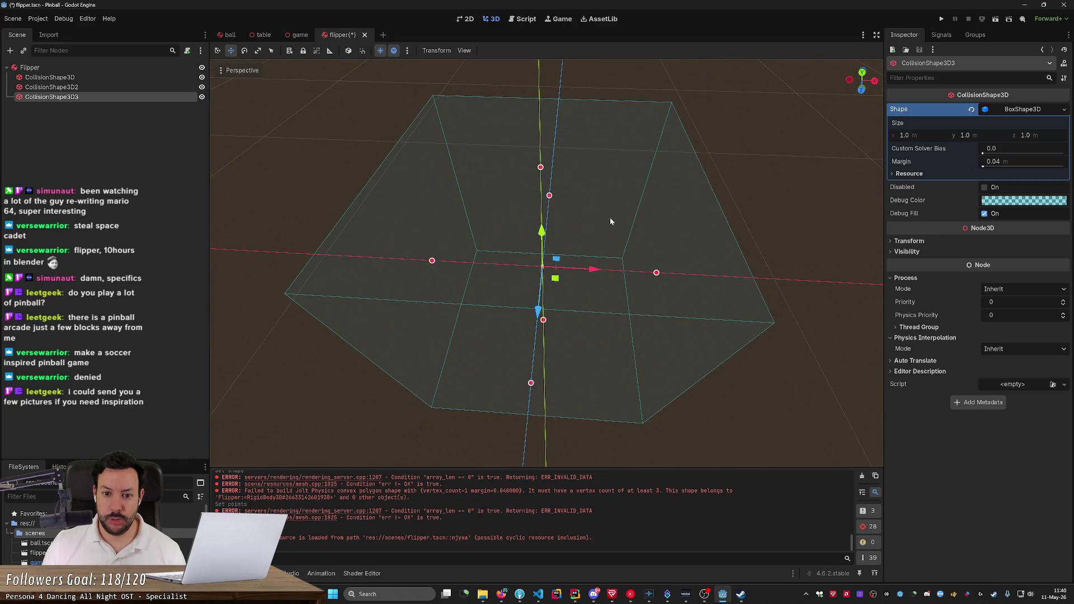
pyautogui.moveTo(549, 196); pyautogui.dragTo(548, 253)
pyautogui.moveTo(543, 371); pyautogui.dragTo(544, 374)
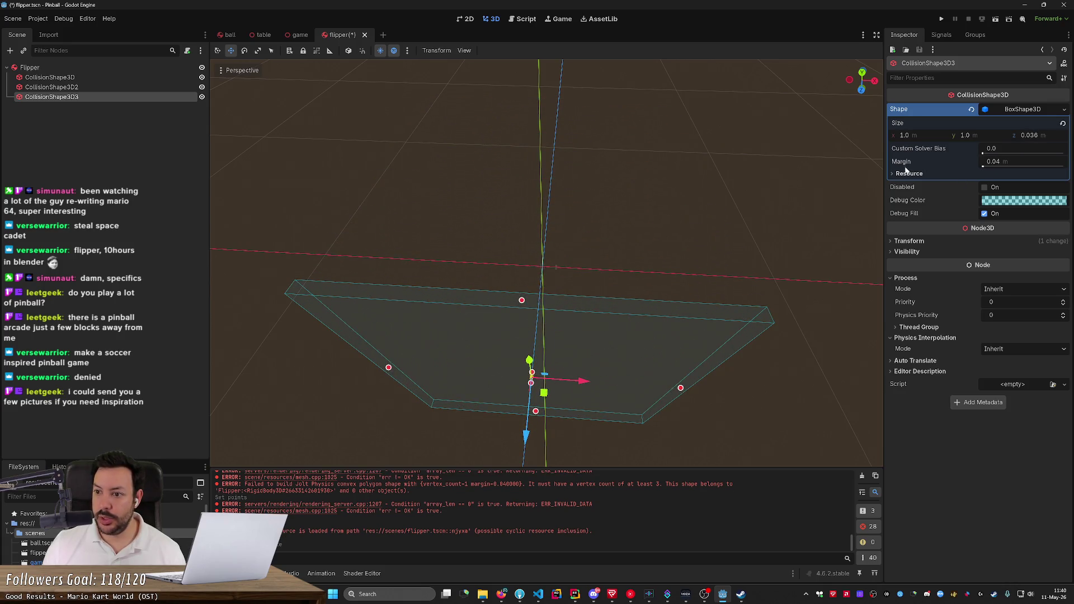
# Set the box's Size y to 0.025 and move it to the world origin.
pyautogui.click(975, 138)
pyautogui.write('0.025')
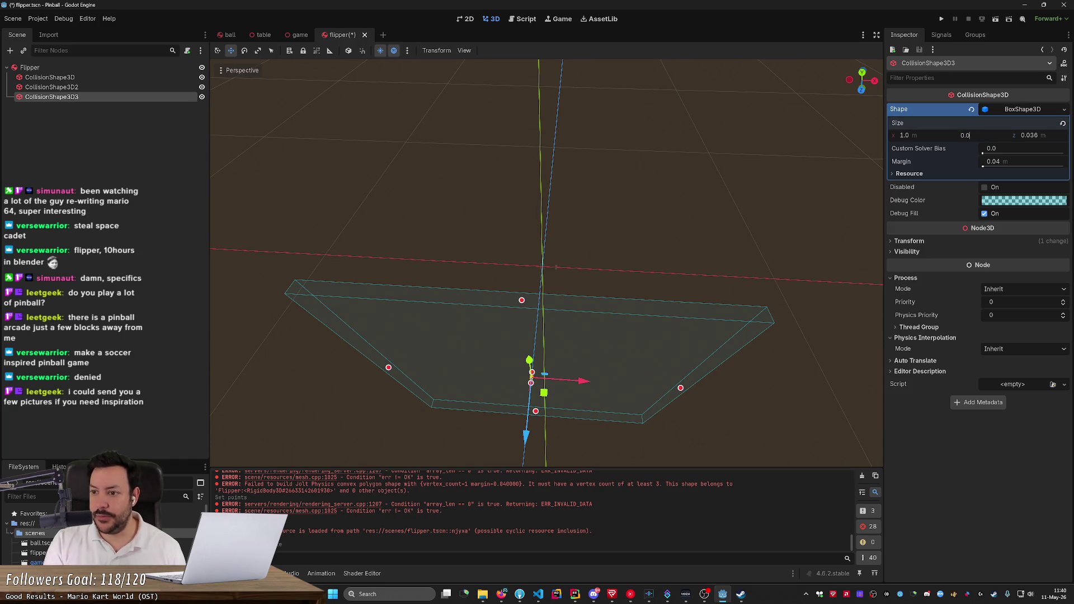
pyautogui.press('Return')
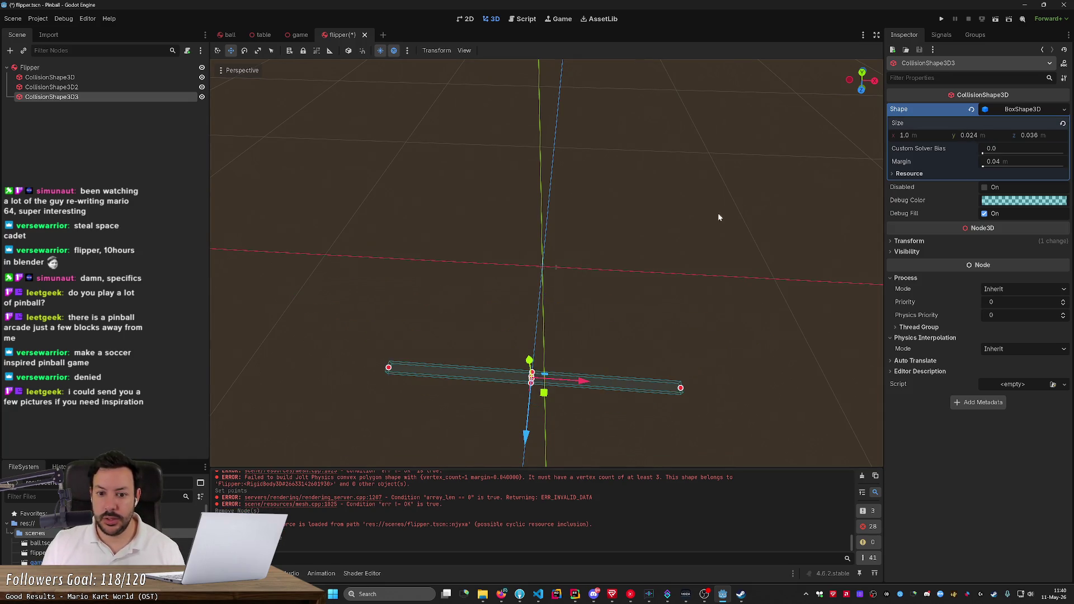
pyautogui.moveTo(516, 417)
pyautogui.mouseDown()
pyautogui.moveTo(540, 313)
pyautogui.moveTo(580, 220)
pyautogui.moveTo(610, 318)
pyautogui.moveTo(422, 255)
pyautogui.mouseUp()
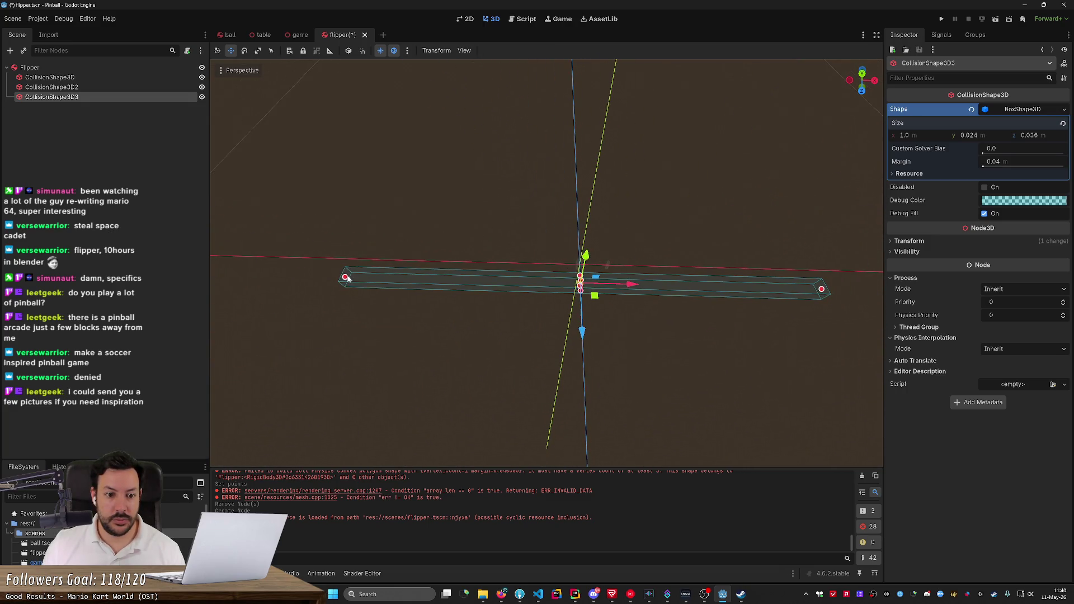
pyautogui.click(407, 286)
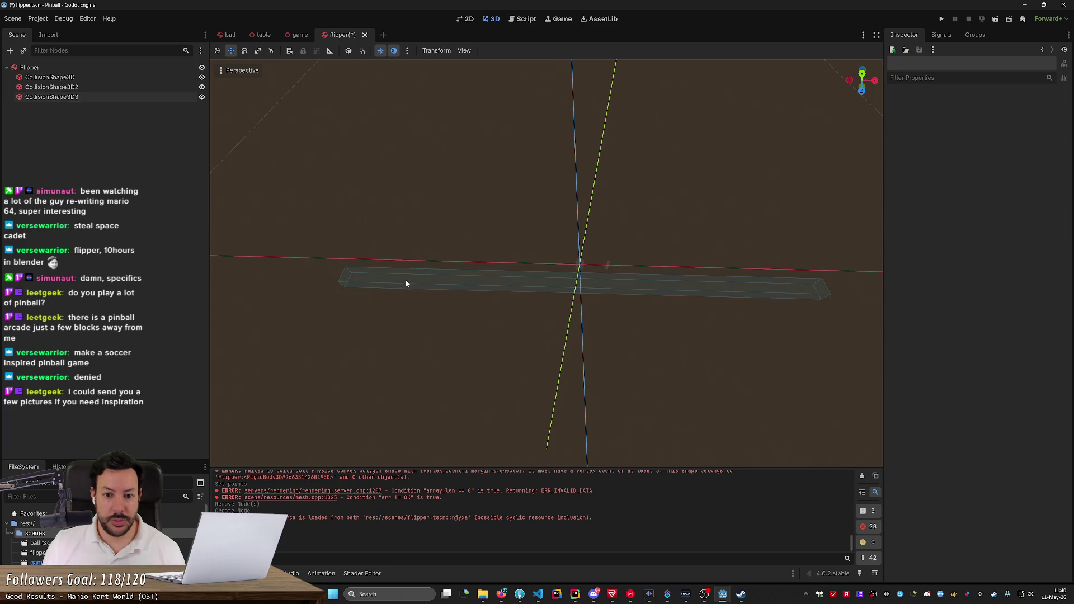
pyautogui.click(116, 96)
# Drag the X and Z size handles to shrink the box to about 0.081 × 0.024 × 0.002 m.
pyautogui.moveTo(345, 276); pyautogui.dragTo(635, 284)
pyautogui.moveTo(823, 293); pyautogui.dragTo(660, 305)
pyautogui.scroll(5, 445, 293)
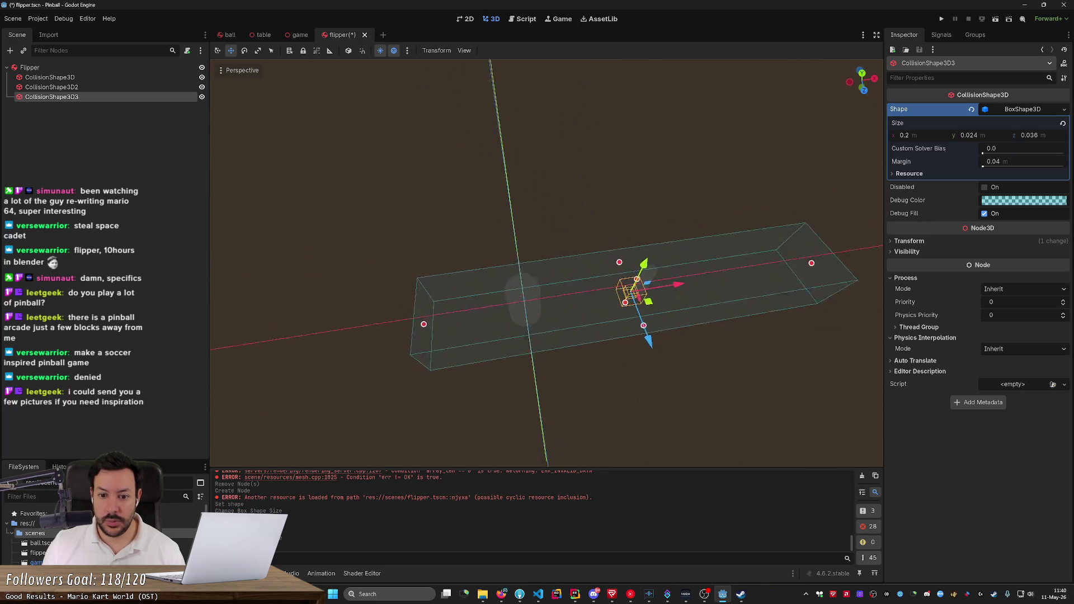
pyautogui.moveTo(440, 308); pyautogui.dragTo(541, 309)
pyautogui.moveTo(733, 318)
pyautogui.mouseDown()
pyautogui.moveTo(582, 292)
pyautogui.moveTo(644, 285)
pyautogui.moveTo(593, 274)
pyautogui.mouseUp()
pyautogui.moveTo(512, 295)
pyautogui.mouseDown()
pyautogui.moveTo(512, 282)
pyautogui.moveTo(563, 302)
pyautogui.moveTo(531, 302)
pyautogui.mouseUp()
pyautogui.moveTo(530, 342)
pyautogui.mouseDown()
pyautogui.moveTo(522, 318)
pyautogui.moveTo(565, 312)
pyautogui.moveTo(618, 455)
pyautogui.moveTo(547, 342)
pyautogui.mouseUp()
pyautogui.scroll(-2, 619, 455)
pyautogui.moveTo(512, 269)
pyautogui.mouseDown()
pyautogui.moveTo(563, 271)
pyautogui.moveTo(553, 274)
pyautogui.mouseUp()
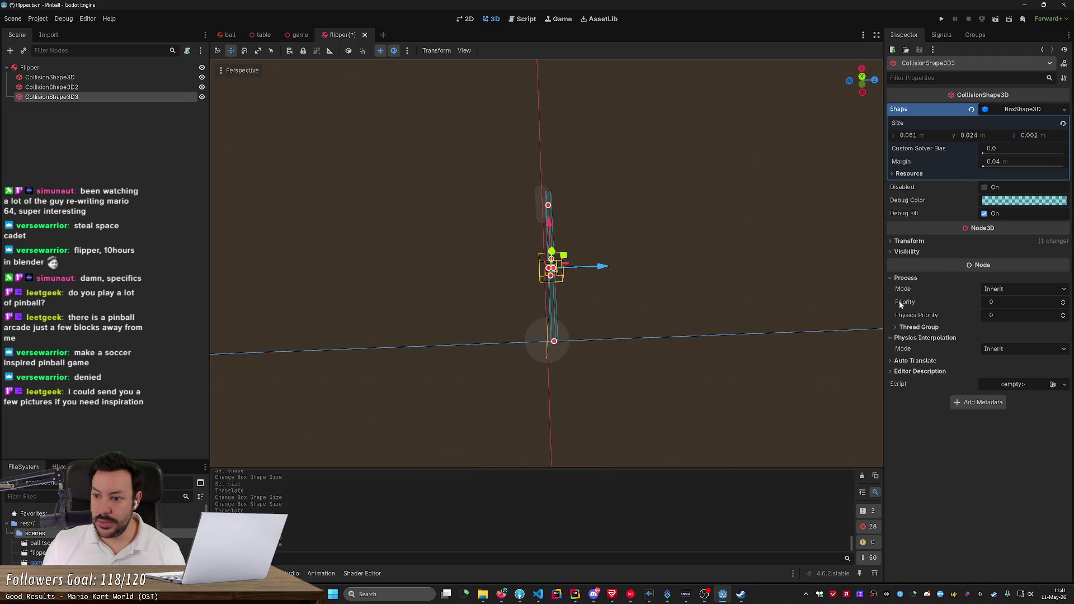
# Expand the box's Transform section and roughly tilt and slide it beside the cylinder.
pyautogui.click(908, 241)
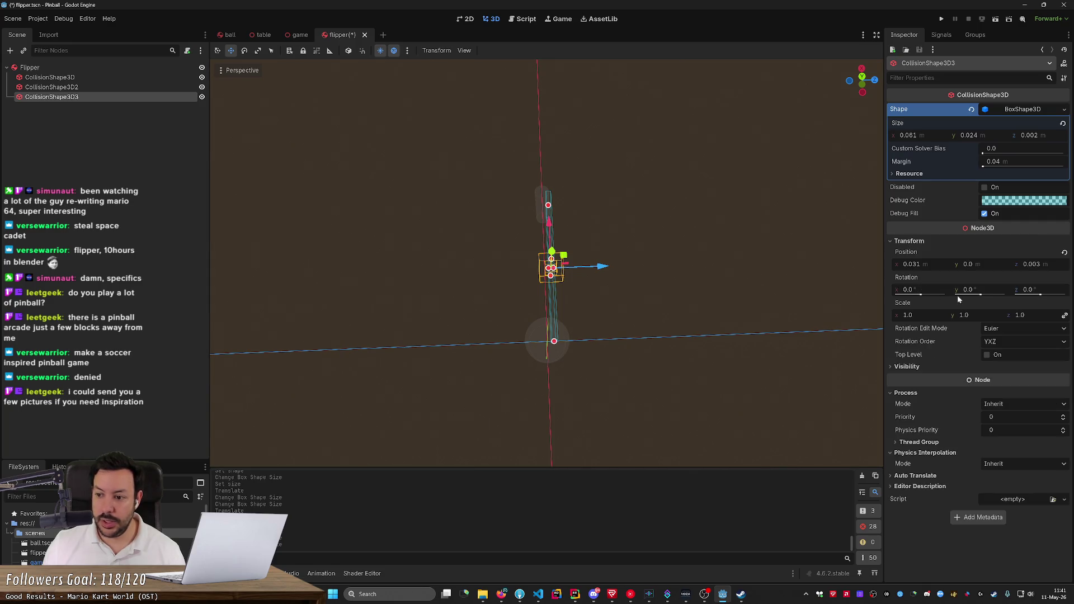
pyautogui.moveTo(976, 296); pyautogui.dragTo(981, 296)
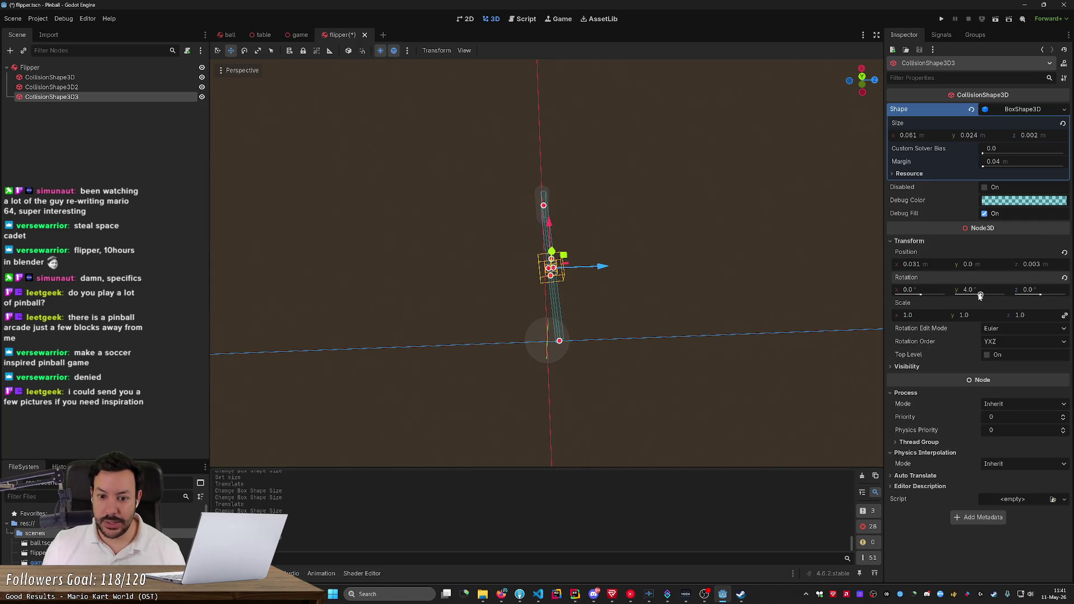
pyautogui.moveTo(776, 289); pyautogui.dragTo(744, 291)
pyautogui.moveTo(640, 251); pyautogui.dragTo(630, 257)
pyautogui.click(689, 221)
pyautogui.moveTo(689, 221); pyautogui.dragTo(588, 241)
pyautogui.click(97, 99)
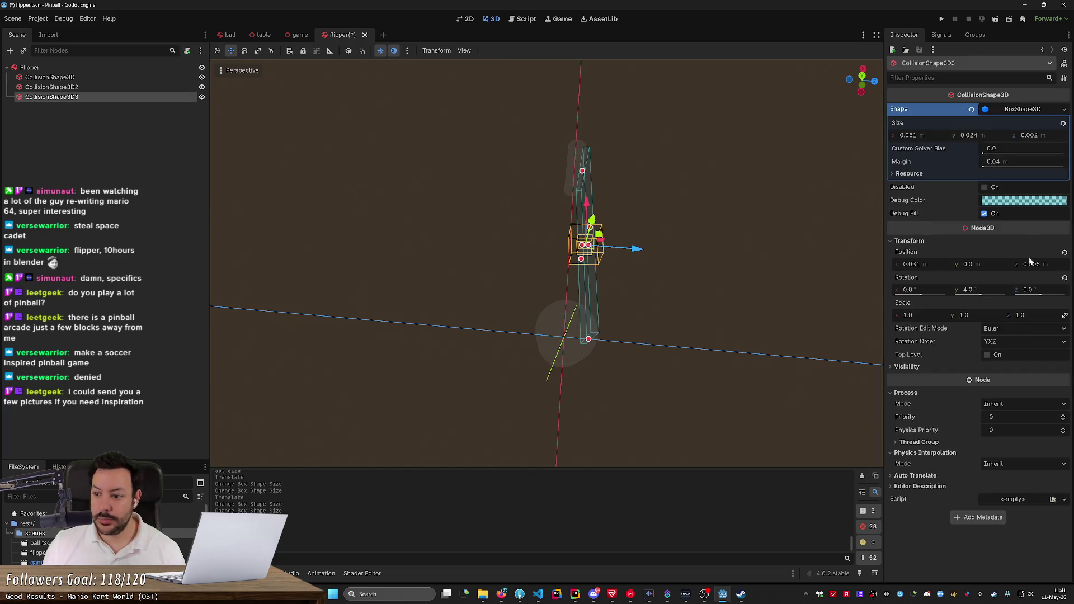
# Set the box's Y rotation to 5°, after first trying 4.5°.
pyautogui.click(983, 290)
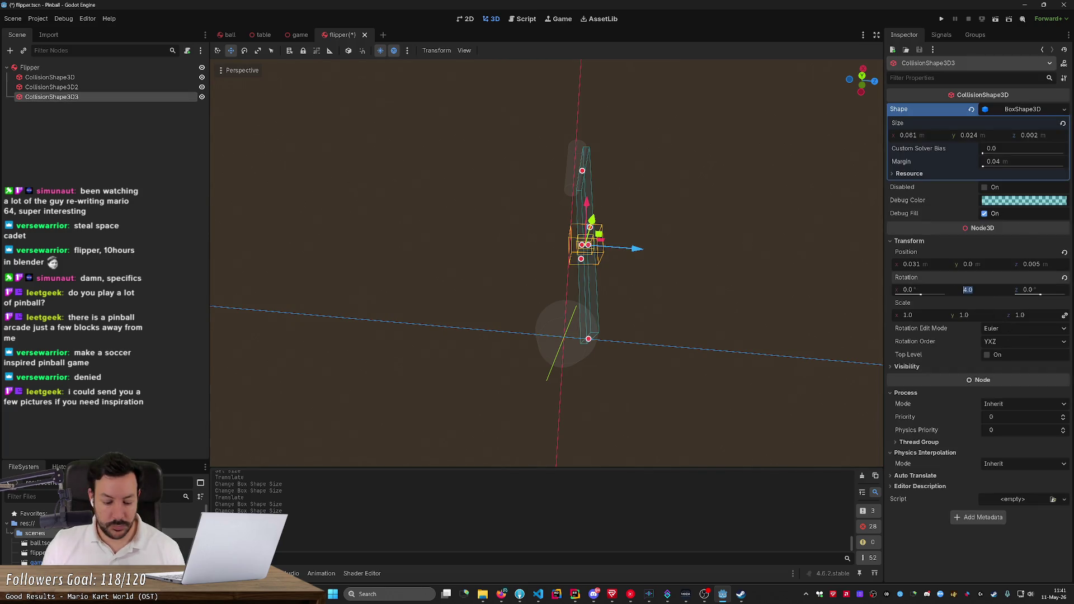
pyautogui.write('4.5')
pyautogui.press('Return')
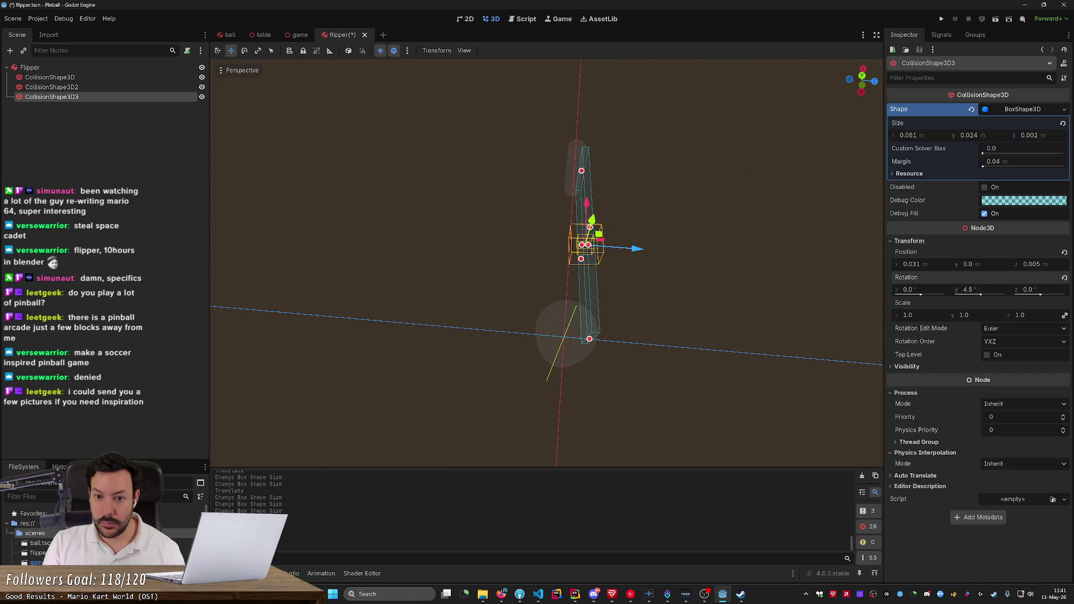
pyautogui.click(983, 290)
pyautogui.write('5')
pyautogui.press('Return')
# Nudge the box along X to x 0.031 m, z 0.004 m, bridging the cylinders.
pyautogui.click(730, 288)
pyautogui.scroll(-2, 731, 288)
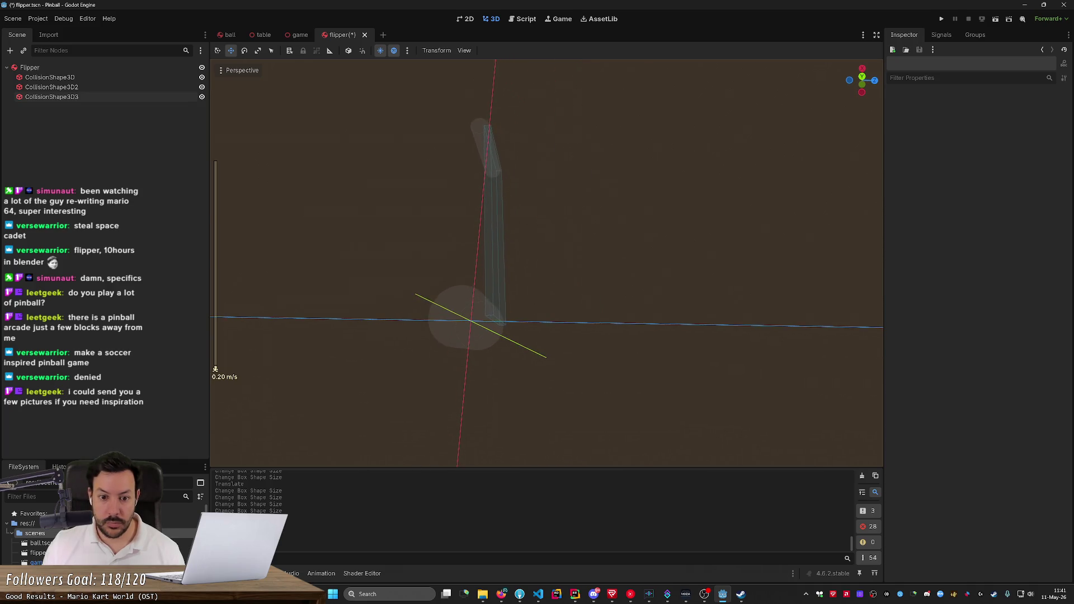
pyautogui.moveTo(565, 260); pyautogui.dragTo(565, 260)
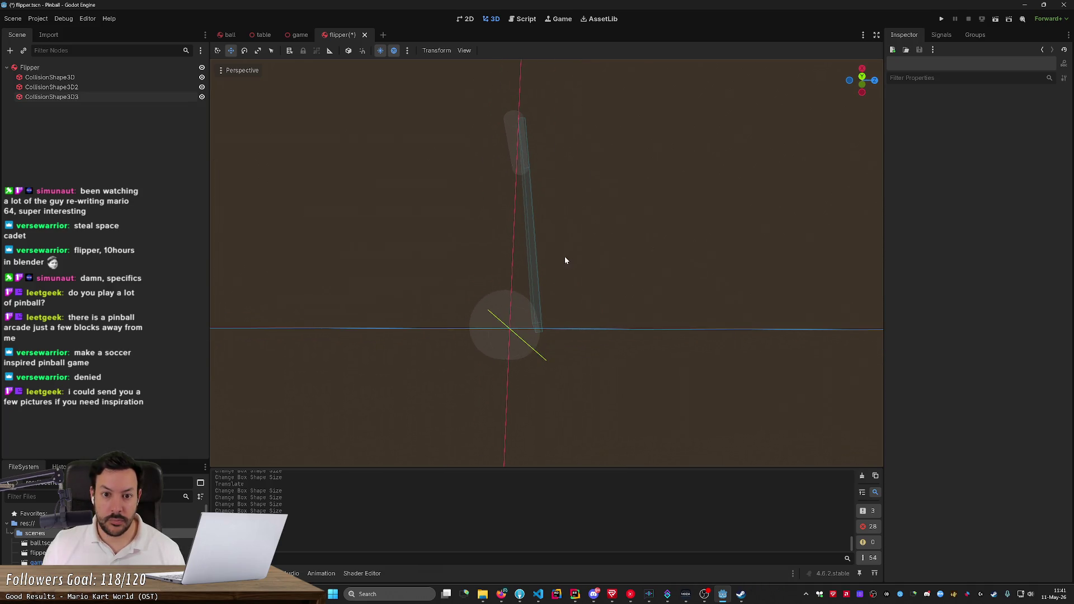
pyautogui.click(132, 96)
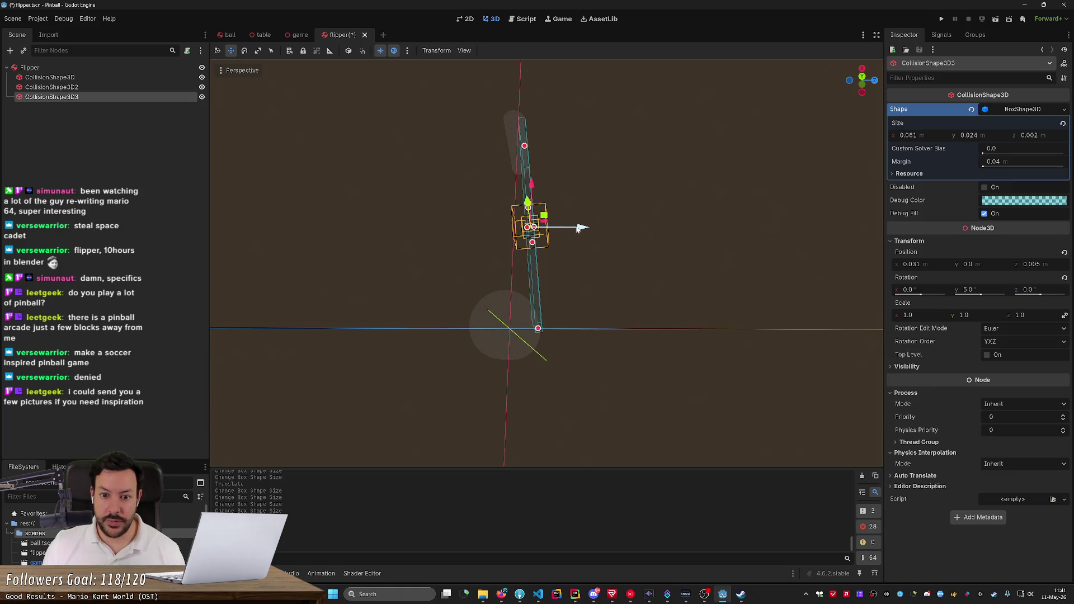
pyautogui.moveTo(580, 228); pyautogui.dragTo(581, 227)
pyautogui.click(659, 224)
pyautogui.moveTo(659, 227); pyautogui.dragTo(659, 227)
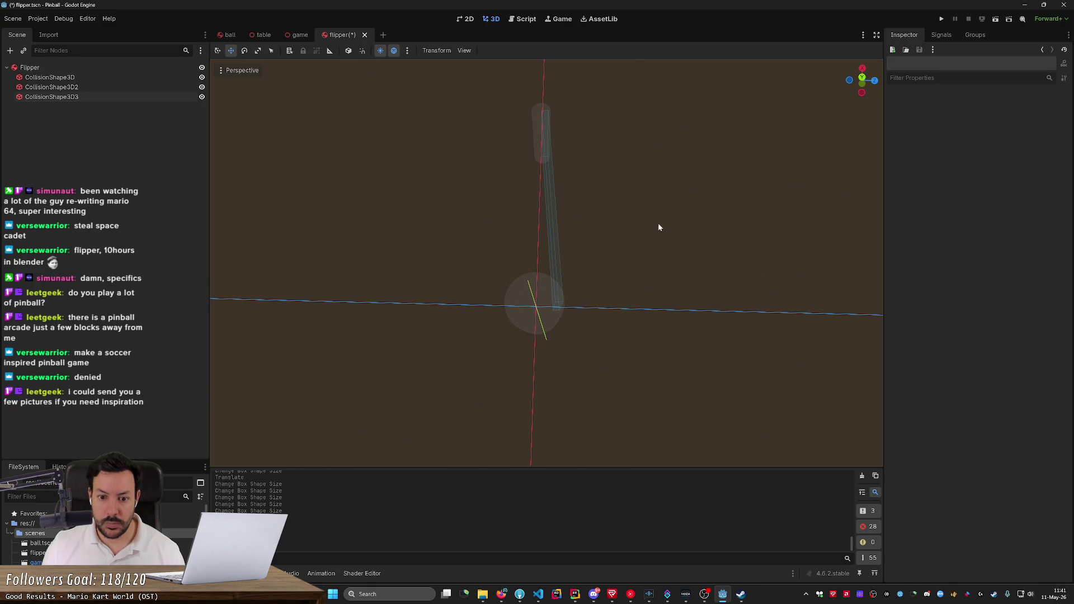
pyautogui.click(137, 96)
pyautogui.moveTo(606, 218); pyautogui.dragTo(601, 223)
pyautogui.moveTo(487, 274)
pyautogui.mouseDown()
pyautogui.moveTo(540, 305)
pyautogui.moveTo(462, 268)
pyautogui.moveTo(529, 271)
pyautogui.mouseUp()
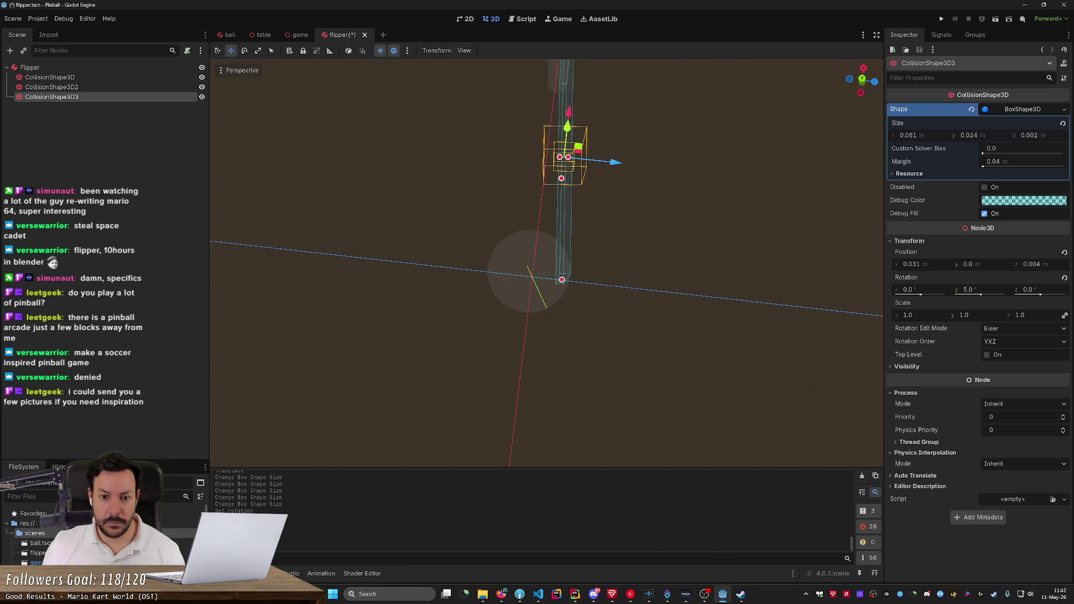
pyautogui.click(681, 242)
# Check the flipper from the top view, then select the CollisionShape3D2 cylinder.
pyautogui.click(863, 80)
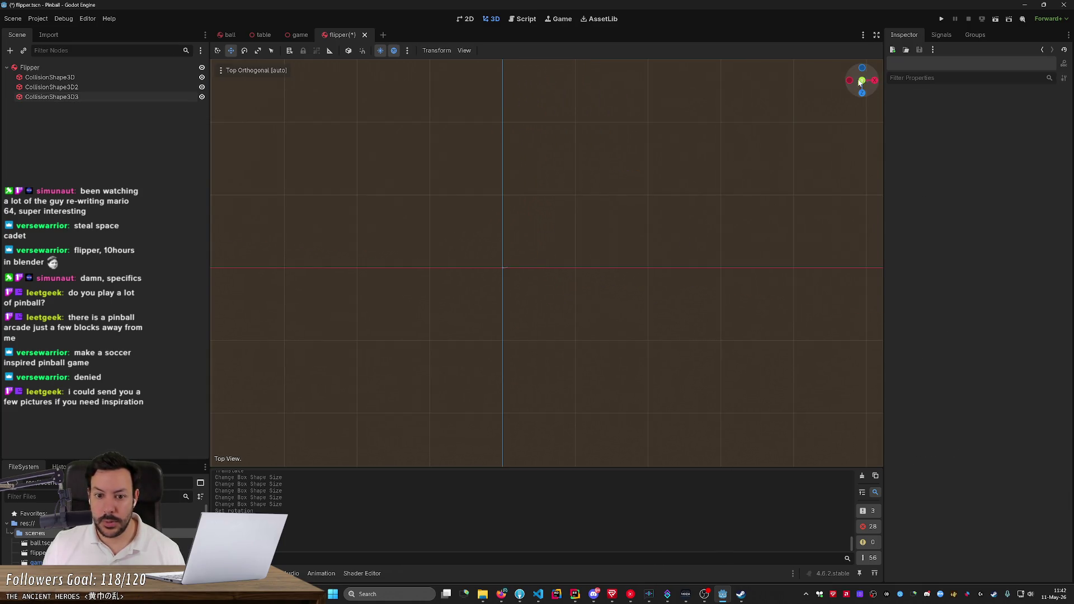
pyautogui.scroll(5, 482, 270)
pyautogui.scroll(10, 455, 282)
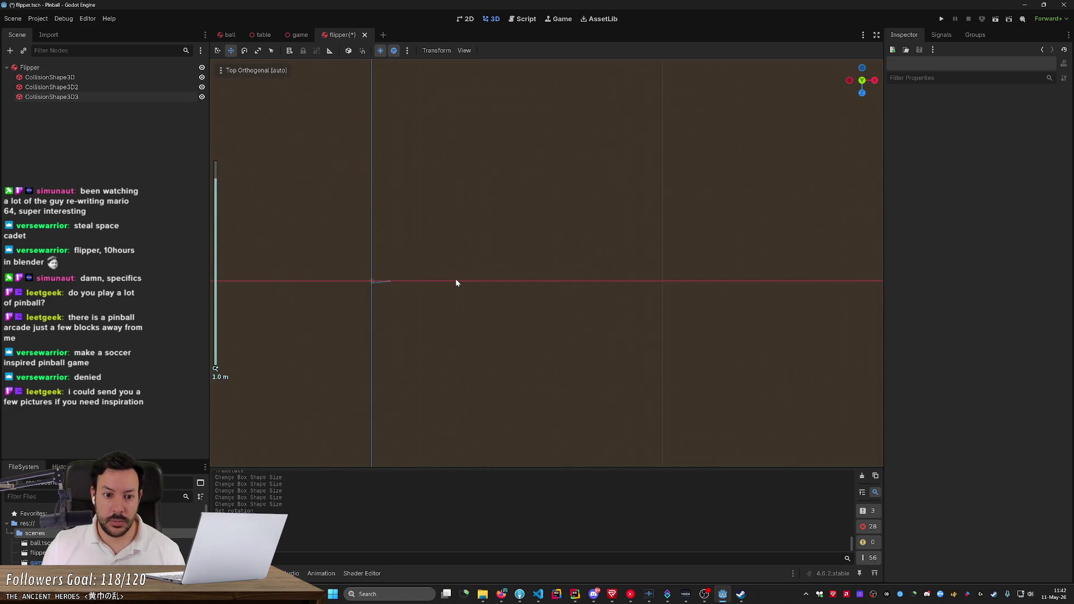
pyautogui.moveTo(422, 293)
pyautogui.mouseDown()
pyautogui.moveTo(583, 290)
pyautogui.moveTo(566, 288)
pyautogui.moveTo(589, 340)
pyautogui.mouseUp()
pyautogui.click(629, 596)
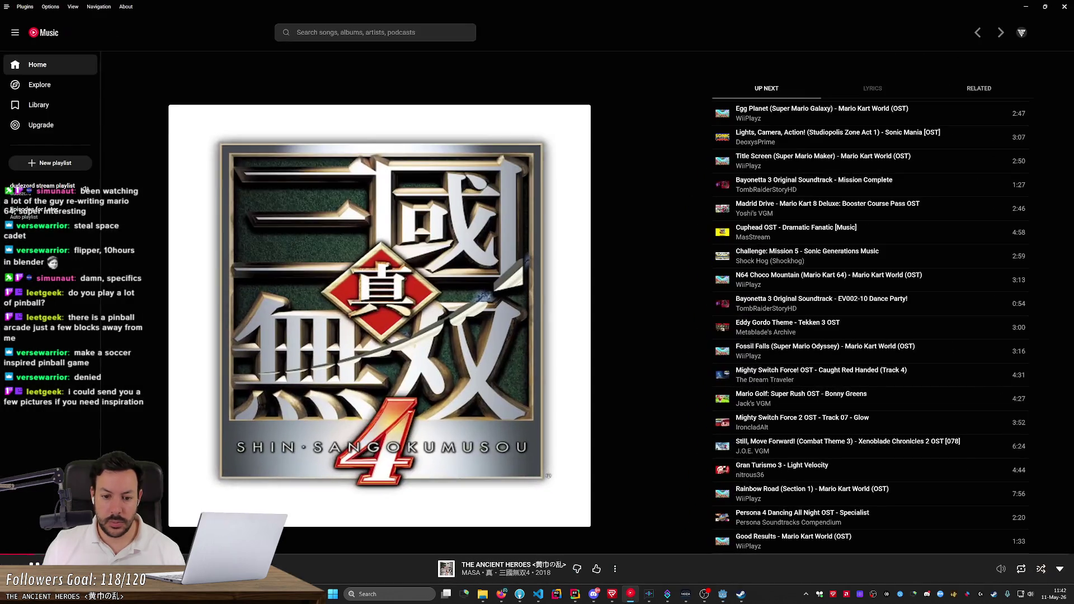
pyautogui.click(630, 594)
pyautogui.click(86, 84)
pyautogui.click(86, 84)
pyautogui.scroll(3, 518, 235)
pyautogui.press('Escape')
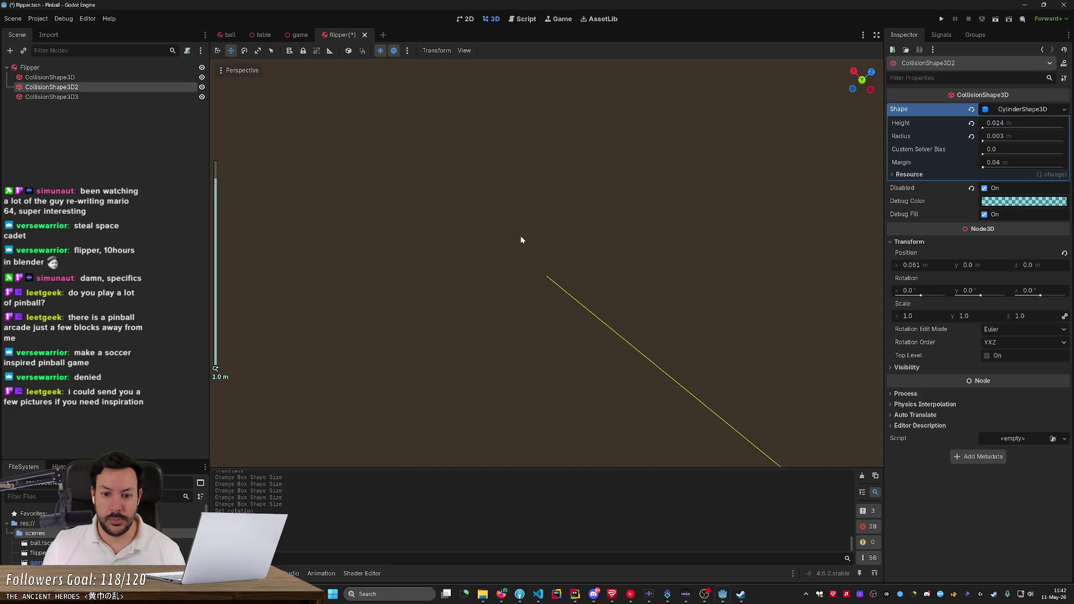
# Frame the selected cylinder with Focus Selection and switch to the top orthogonal view.
pyautogui.rightClick(67, 84)
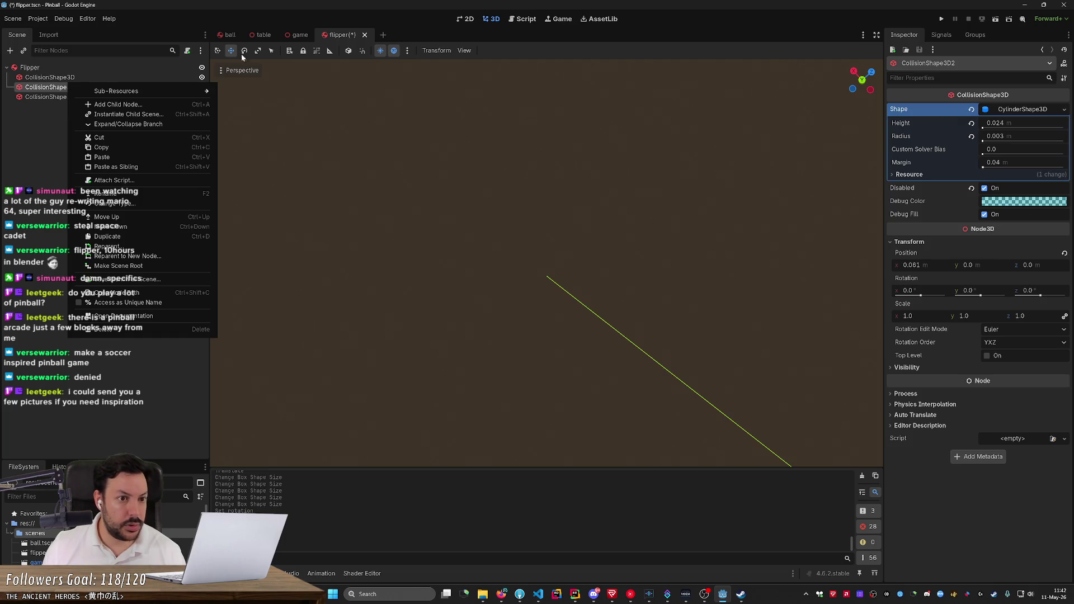
pyautogui.click(229, 70)
pyautogui.click(228, 69)
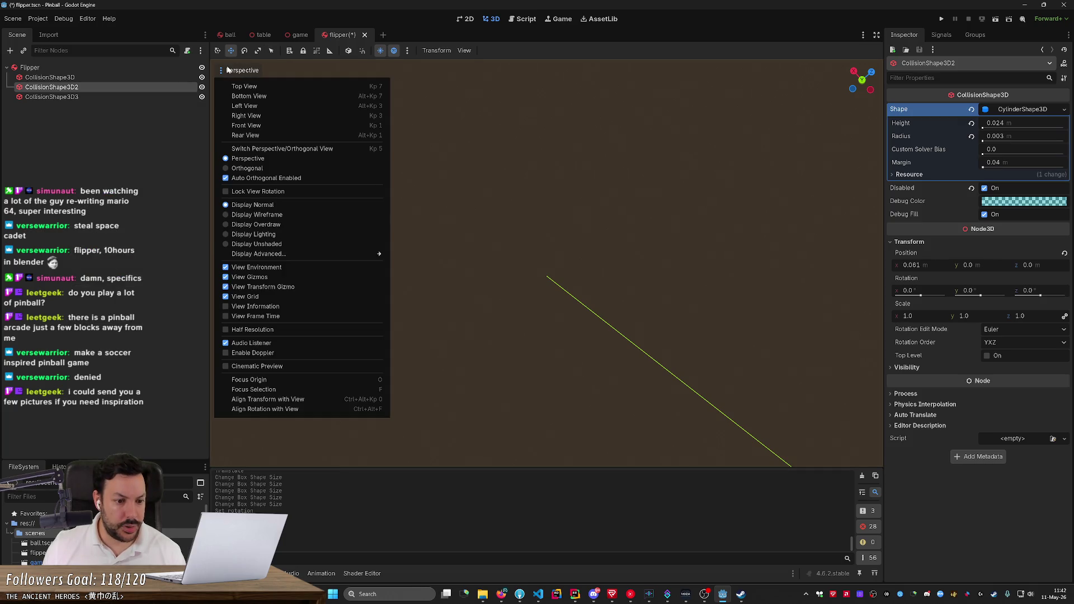
pyautogui.click(320, 388)
pyautogui.scroll(5, 603, 290)
pyautogui.scroll(3, 593, 295)
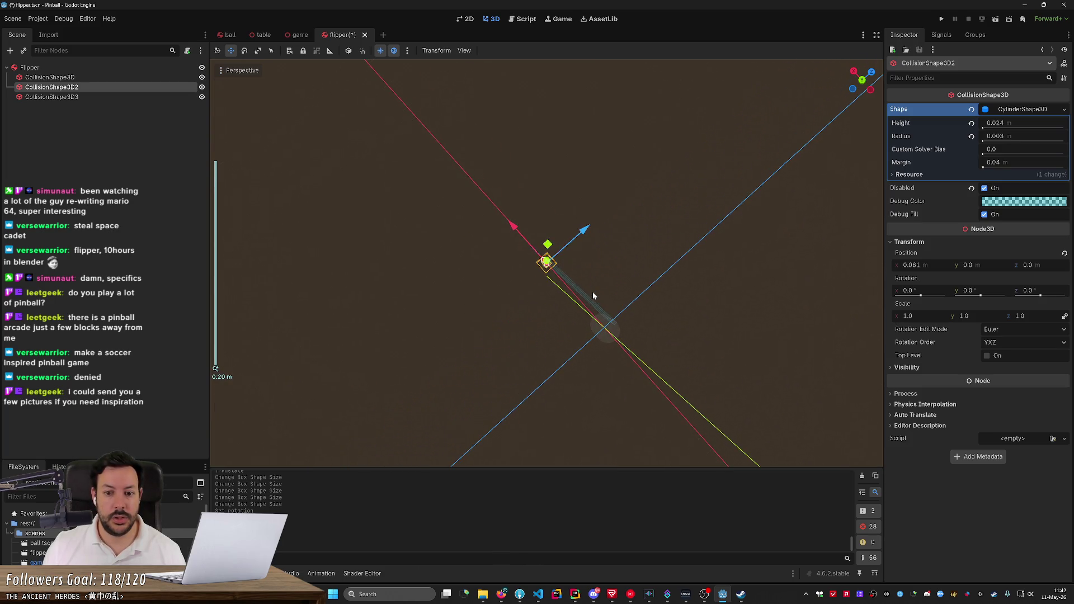
pyautogui.click(862, 79)
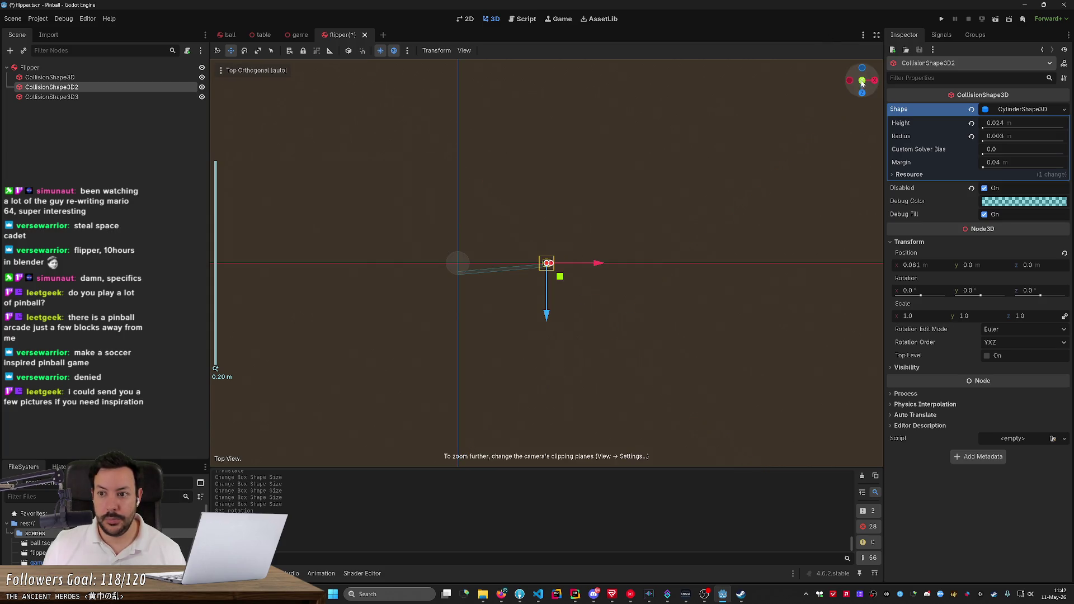
# Reselect the CollisionShape3D3 box and bring up its node menu for duplicating.
pyautogui.click(491, 238)
pyautogui.scroll(2, 497, 220)
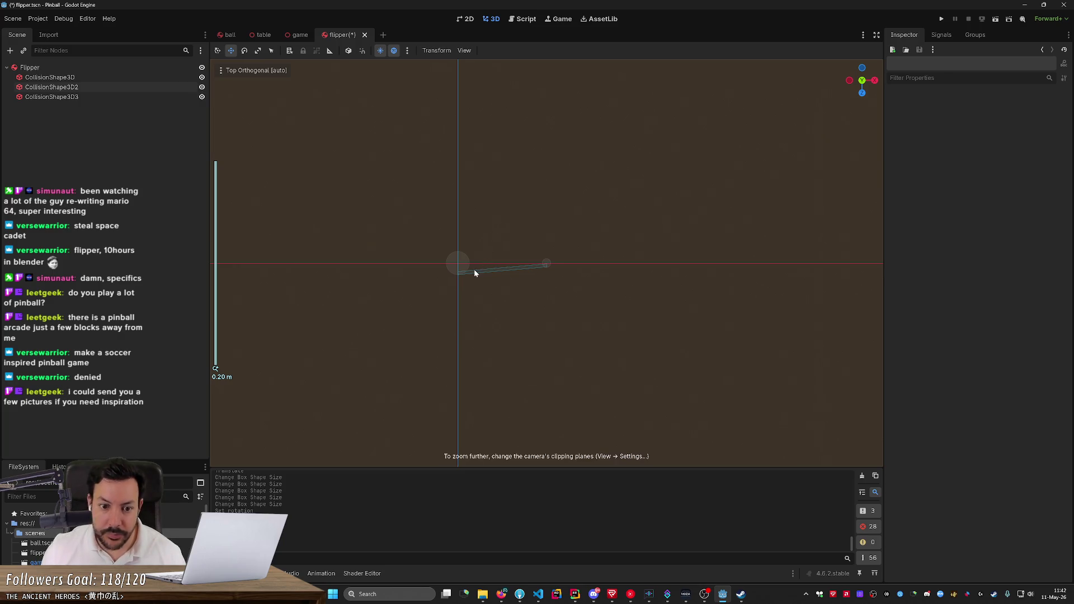
pyautogui.click(90, 99)
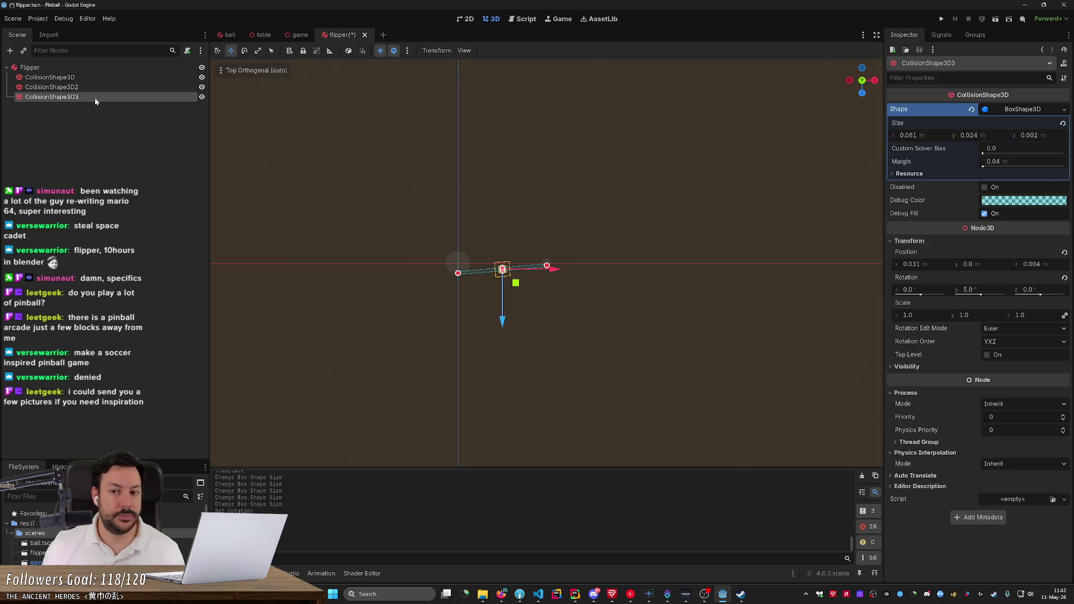
pyautogui.click(96, 99)
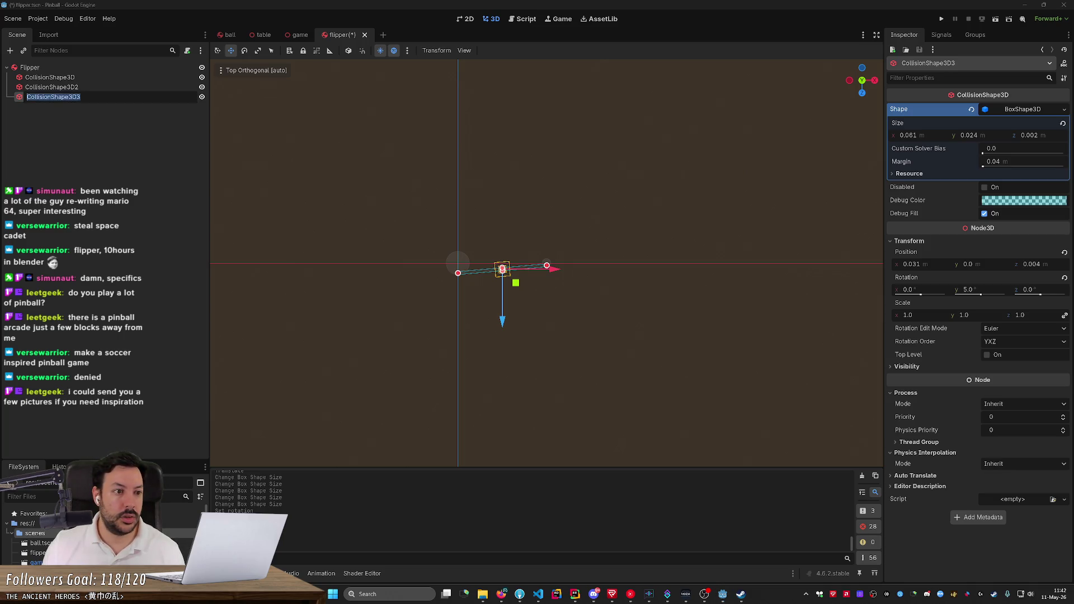
pyautogui.press('Escape')
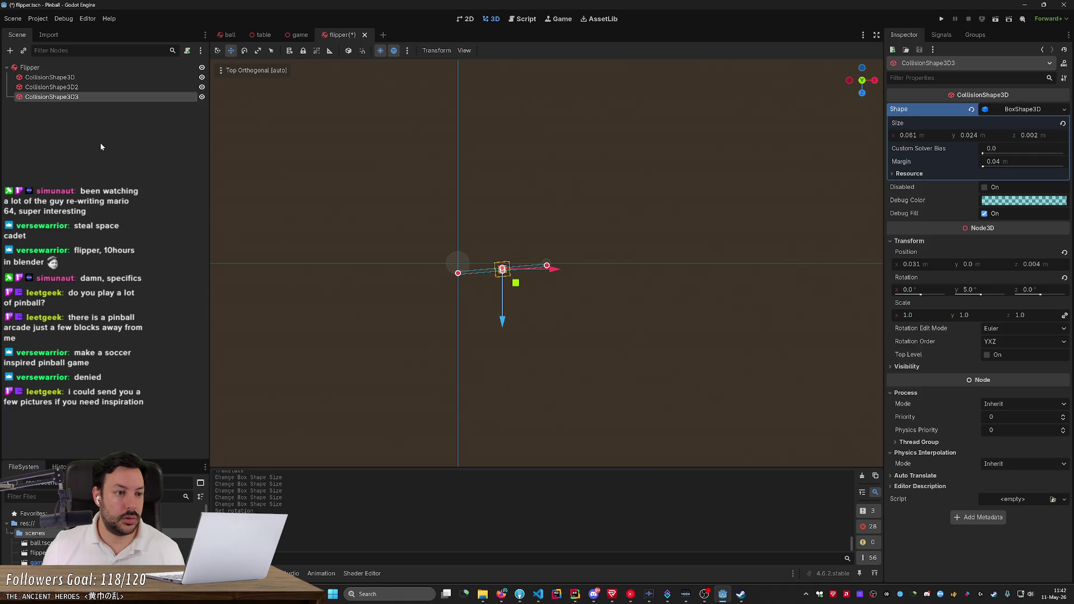
pyautogui.rightClick(100, 144)
# Duplicate CollisionShape3D3 as CollisionShape3D4 and set its Y rotation to -5°.
pyautogui.press('Escape')
pyautogui.hotkey('ctrl', 'd')
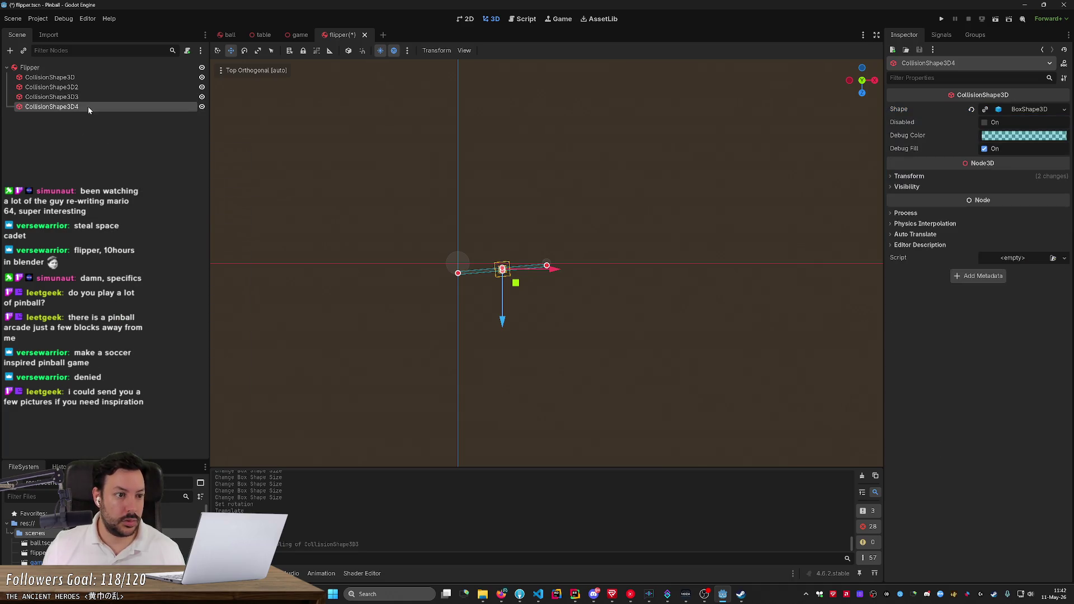
pyautogui.moveTo(505, 323); pyautogui.dragTo(506, 300)
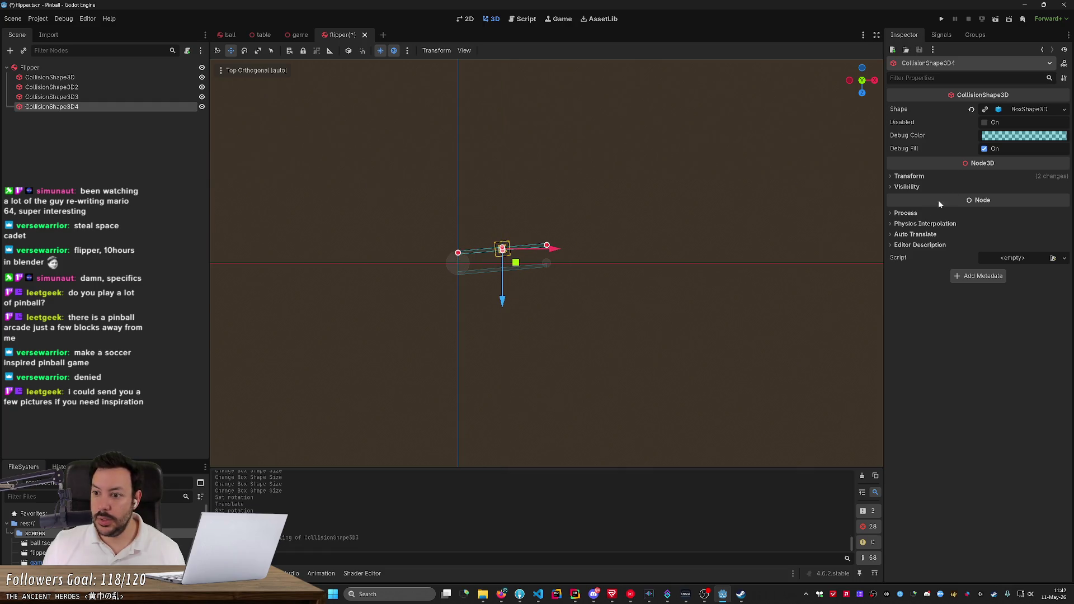
pyautogui.click(911, 176)
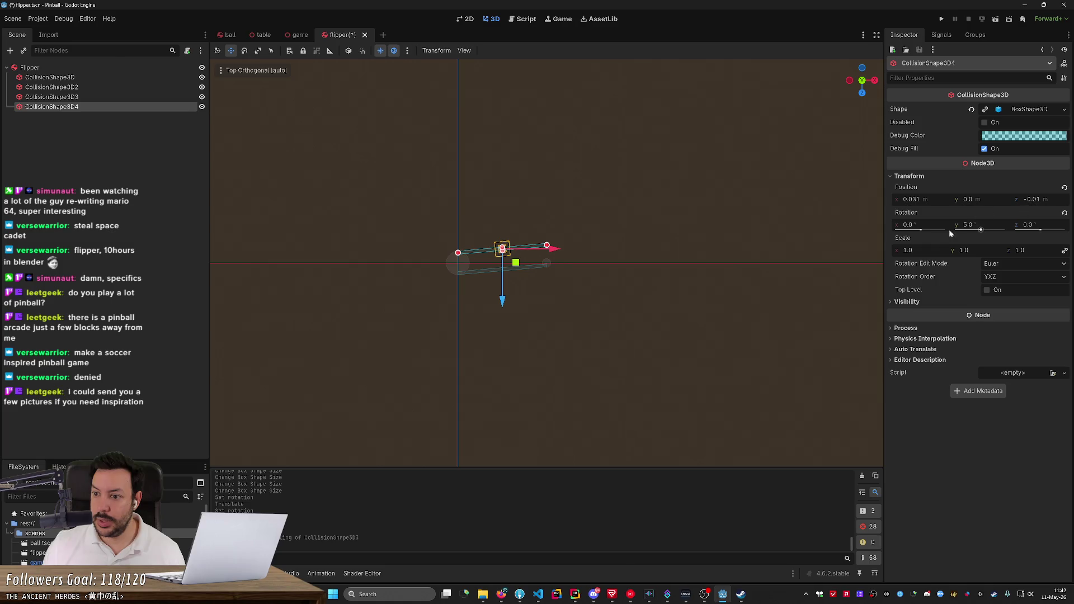
pyautogui.click(968, 225)
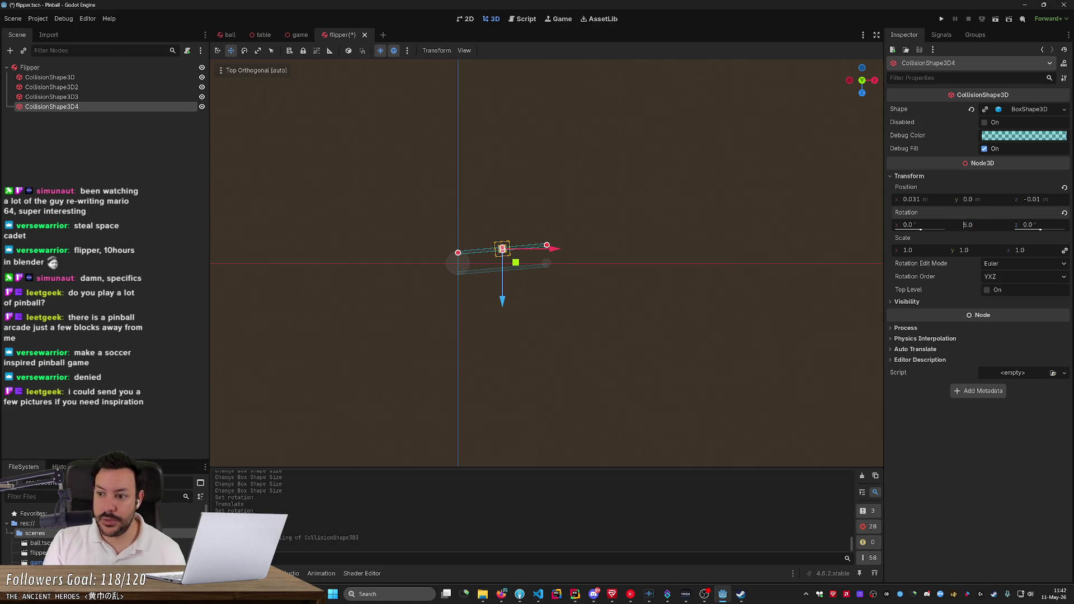
pyautogui.write('-')
pyautogui.press('Return')
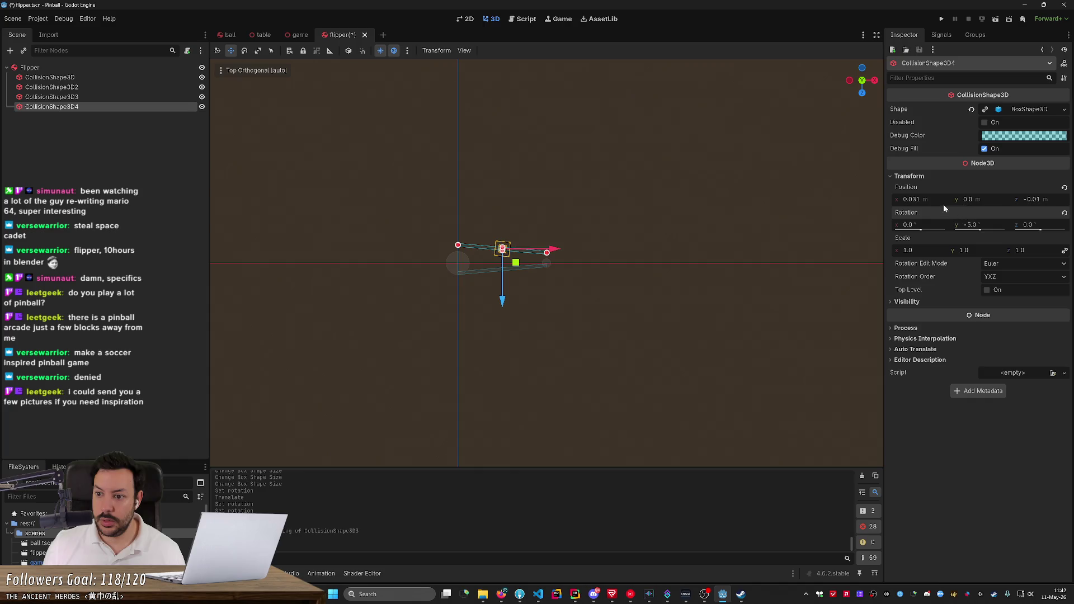
# Align the mirrored box along Z to about -0.004 m and box-select all four collision shapes.
pyautogui.moveTo(502, 301); pyautogui.dragTo(502, 311)
pyautogui.click(546, 307)
pyautogui.scroll(3, 551, 302)
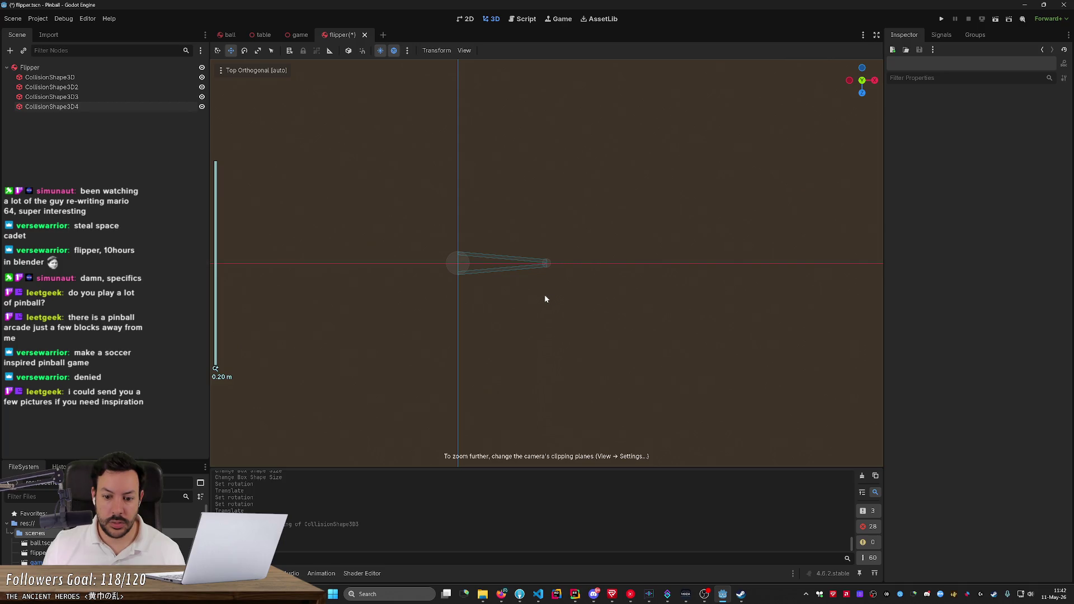
pyautogui.scroll(2, 531, 292)
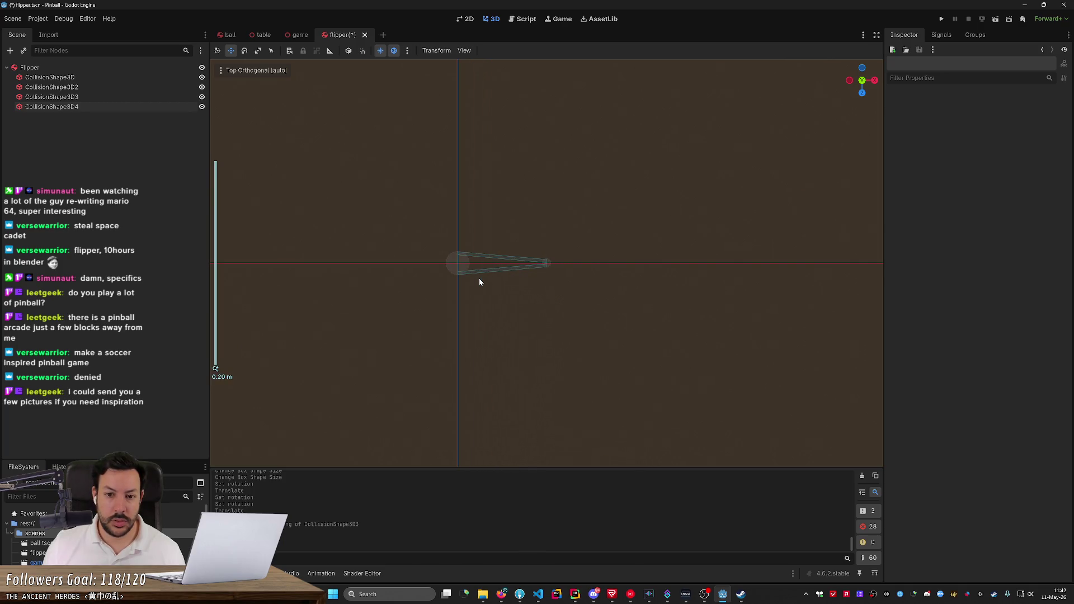
pyautogui.scroll(-3, 479, 278)
pyautogui.moveTo(479, 277)
pyautogui.mouseDown()
pyautogui.moveTo(573, 276)
pyautogui.moveTo(429, 241)
pyautogui.mouseUp()
pyautogui.moveTo(386, 203)
pyautogui.mouseDown()
pyautogui.moveTo(599, 335)
pyautogui.moveTo(502, 304)
pyautogui.moveTo(643, 211)
pyautogui.mouseUp()
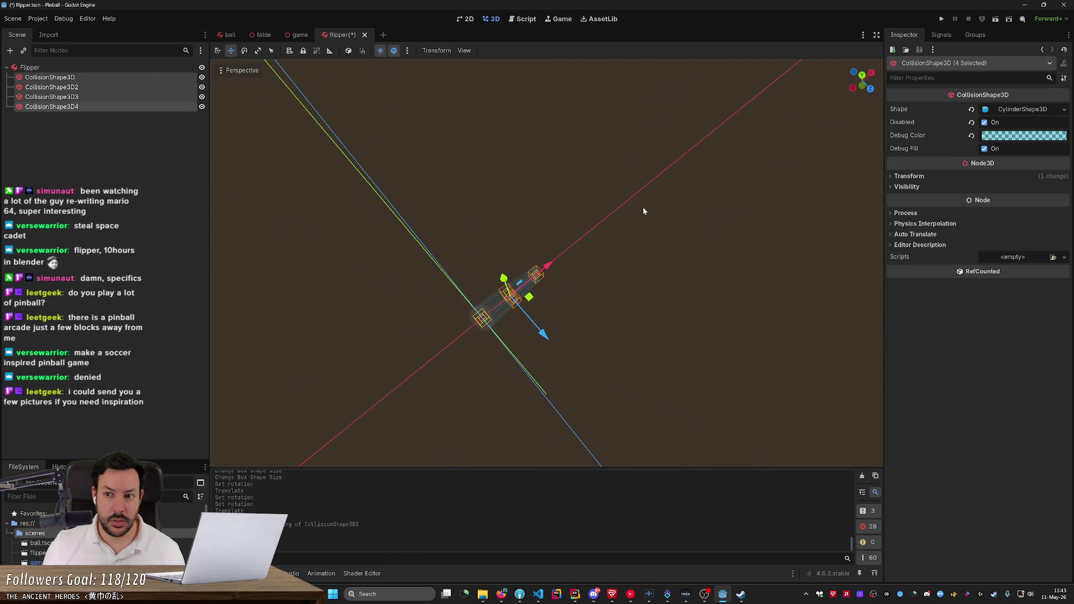
# Return to the top view and check CollisionShape3D3's Z position.
pyautogui.press('KP_7')
pyautogui.click(632, 179)
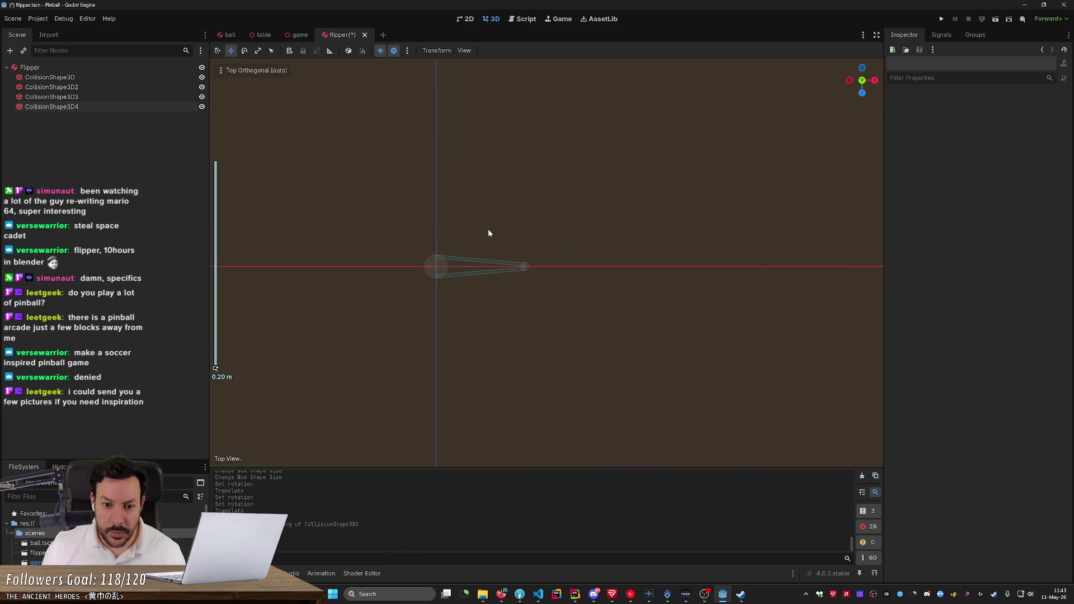
pyautogui.moveTo(465, 235)
pyautogui.mouseDown()
pyautogui.moveTo(481, 242)
pyautogui.moveTo(893, 111)
pyautogui.mouseUp()
pyautogui.click(862, 82)
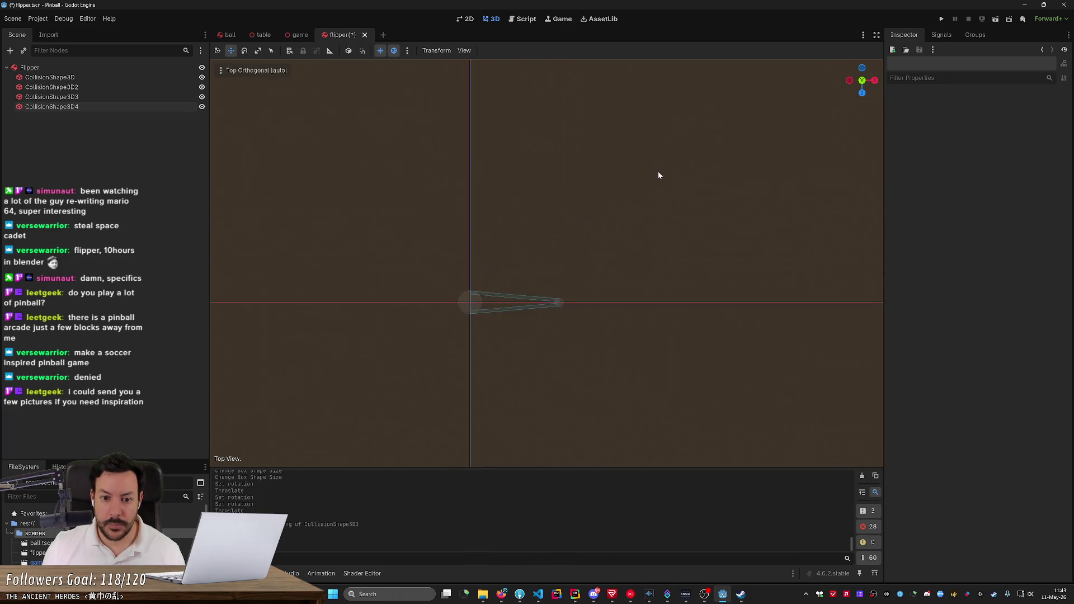
pyautogui.moveTo(658, 175); pyautogui.dragTo(687, 153)
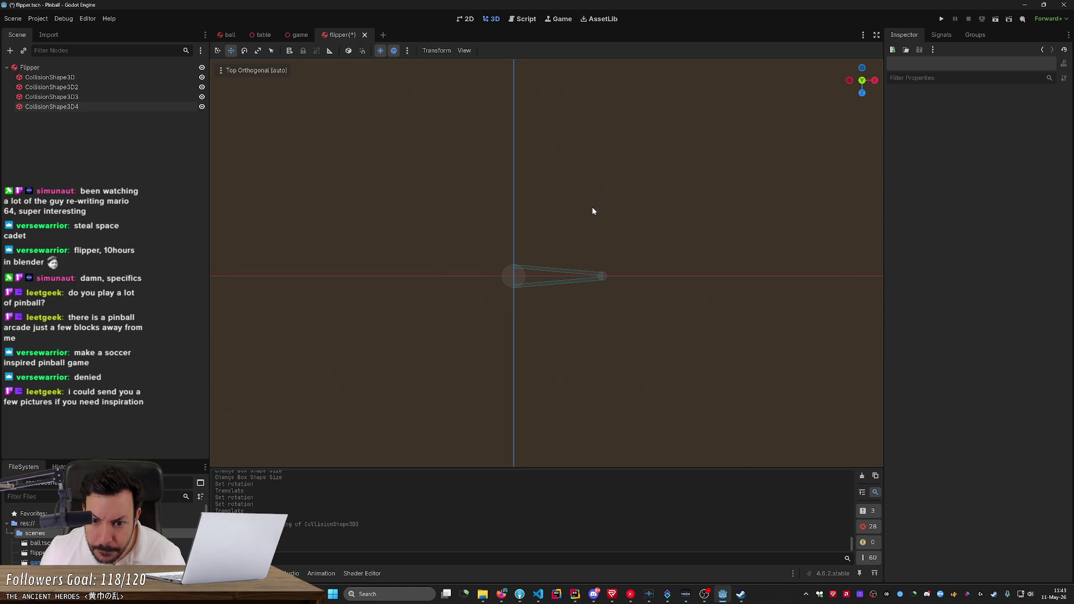
pyautogui.click(126, 97)
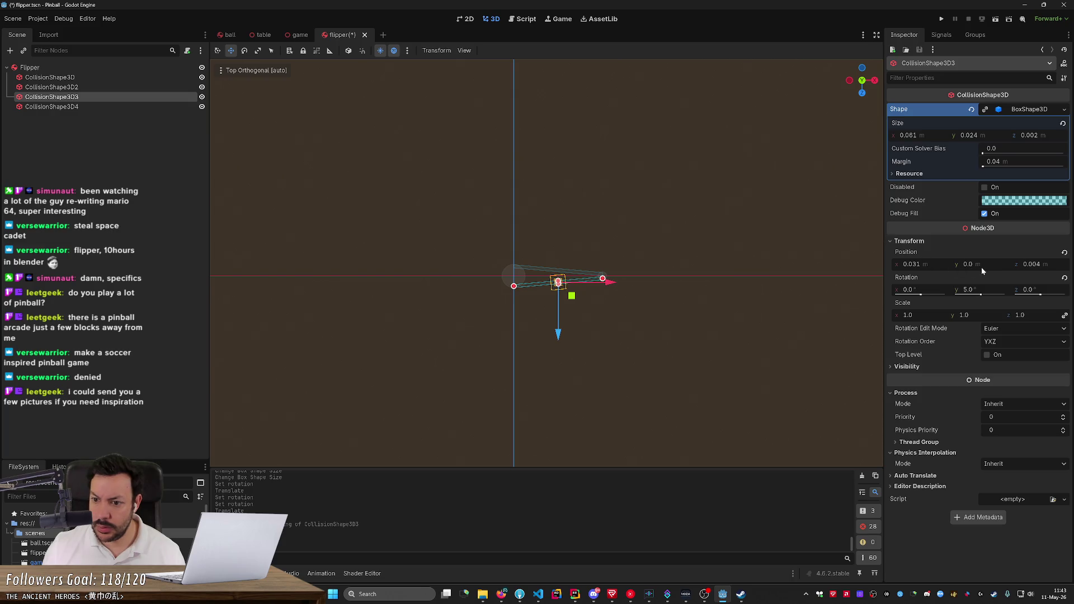
pyautogui.click(1031, 264)
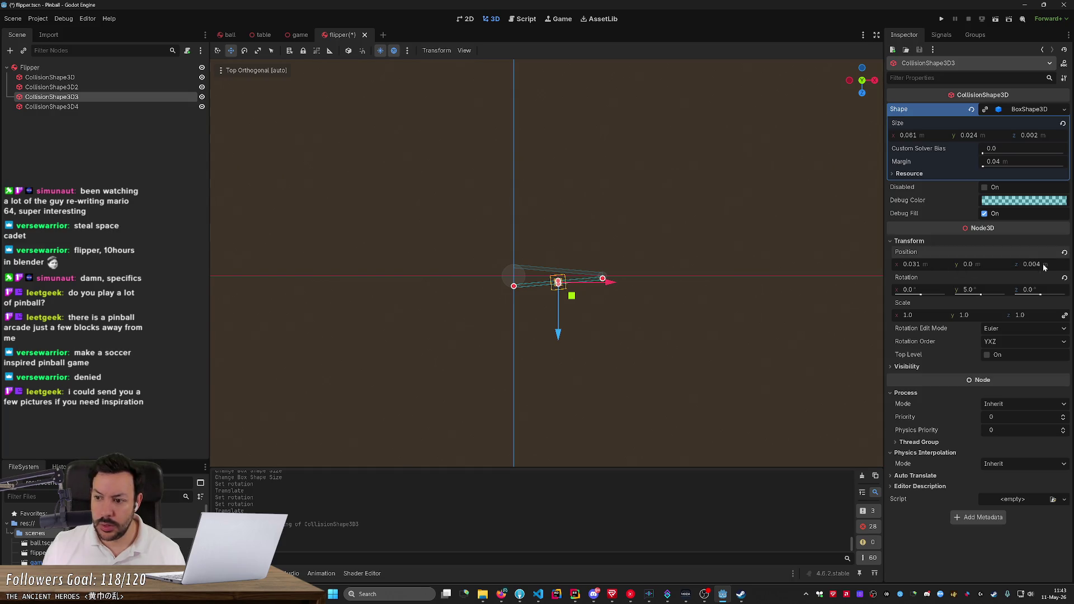
# Set CollisionShape3D4's Z position to 0.004, then correct it to -0.004.
pyautogui.click(143, 107)
pyautogui.click(1033, 199)
pyautogui.write('0.004')
pyautogui.press('Return')
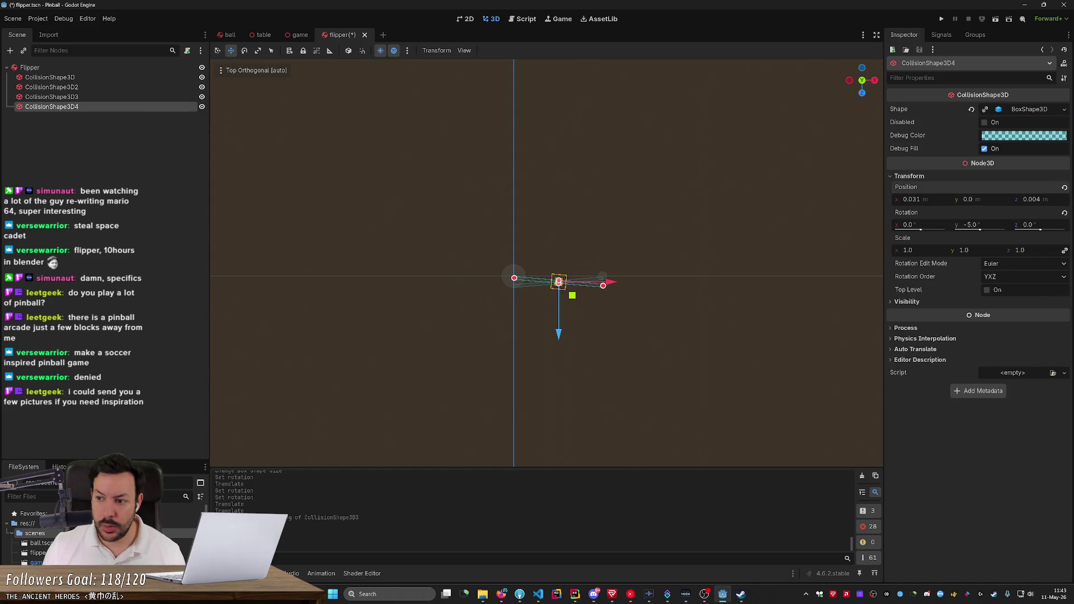
pyautogui.click(1033, 199)
pyautogui.write('-0.004')
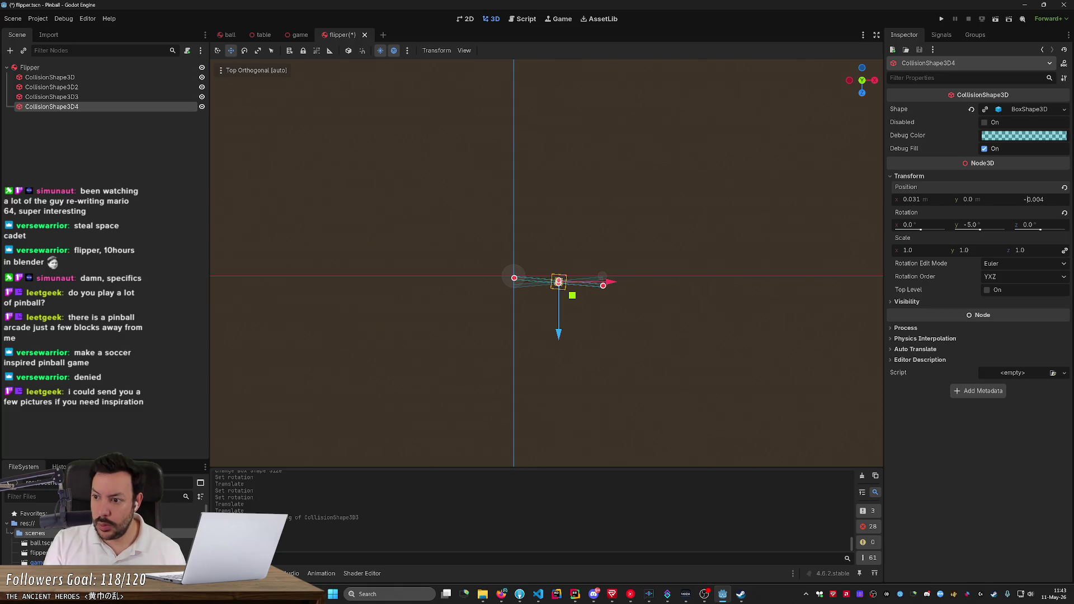
pyautogui.press('Return')
# Move CollisionShape3D4 to Z -0.005 and check its edge alignment.
pyautogui.click(780, 242)
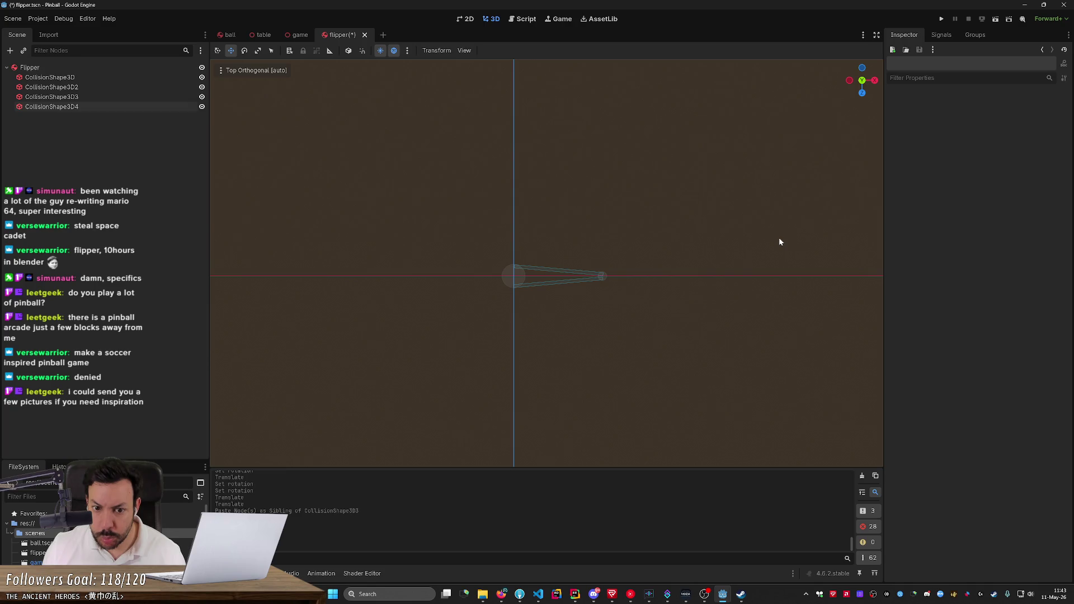
pyautogui.click(162, 106)
pyautogui.click(1051, 203)
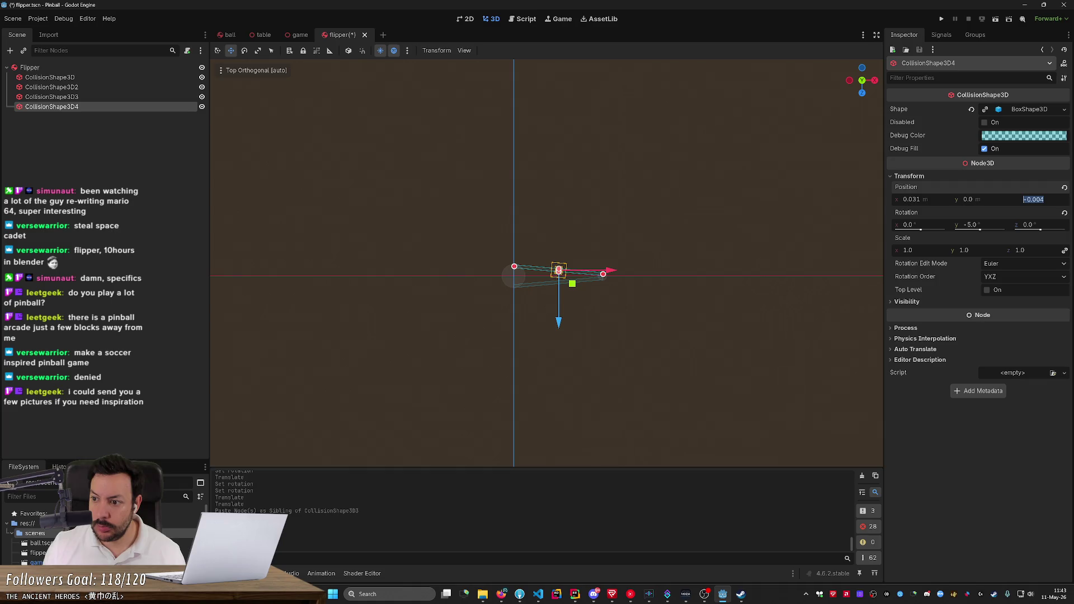
pyautogui.press('Return')
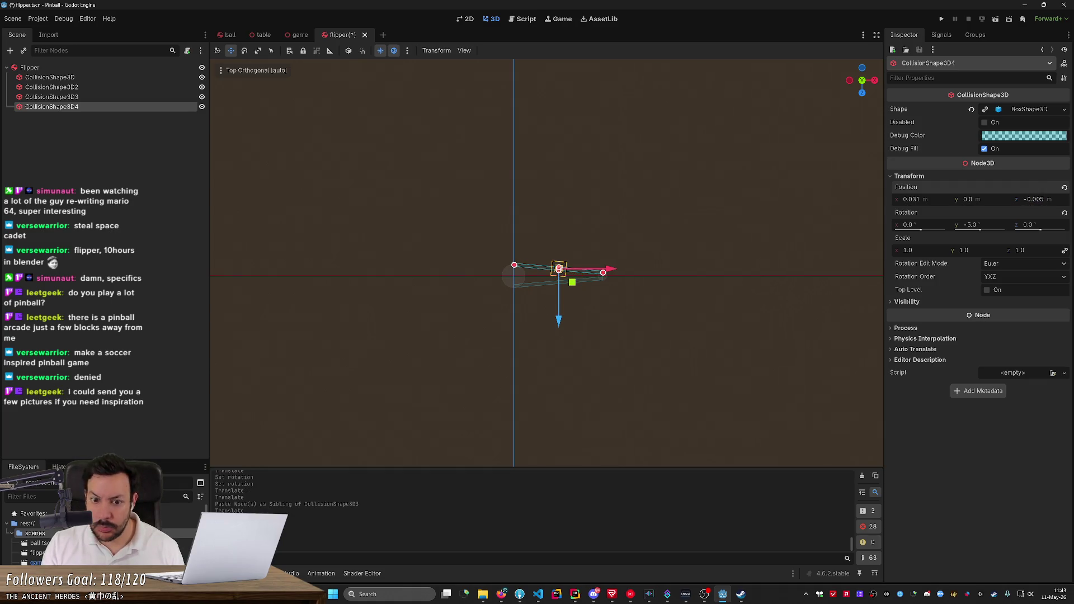
pyautogui.click(863, 225)
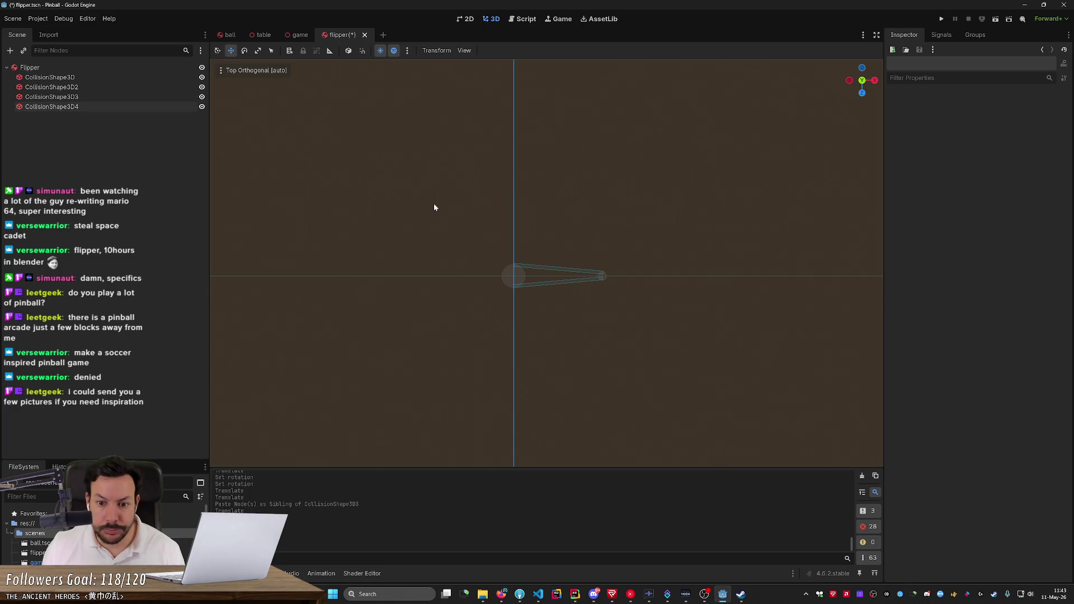
pyautogui.click(134, 98)
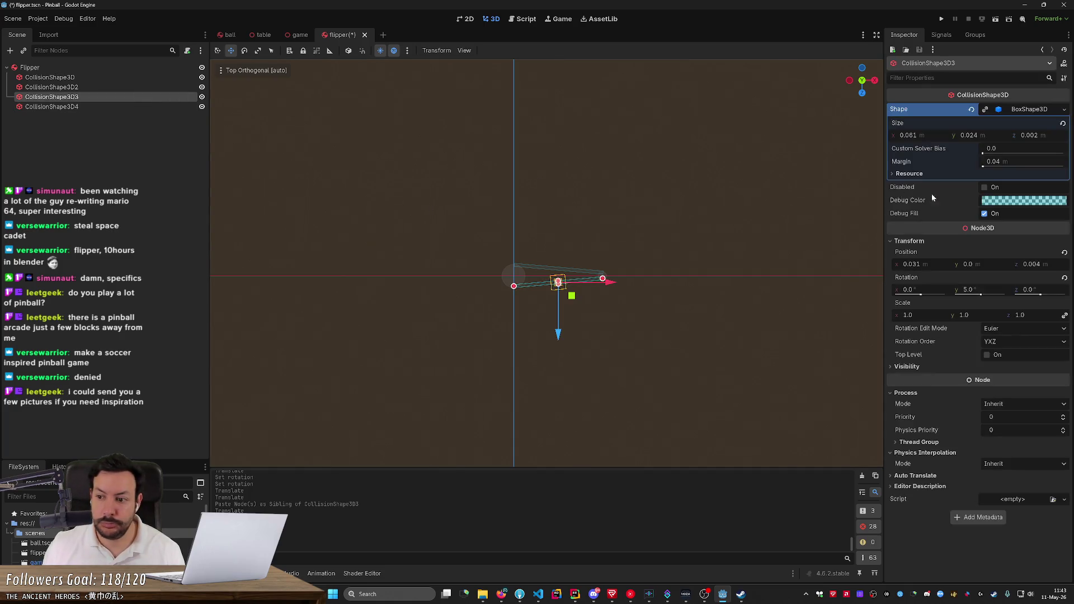
# Correct the third collision box's Z position to 0.00425.
pyautogui.click(1045, 265)
pyautogui.press('Return')
pyautogui.click(818, 273)
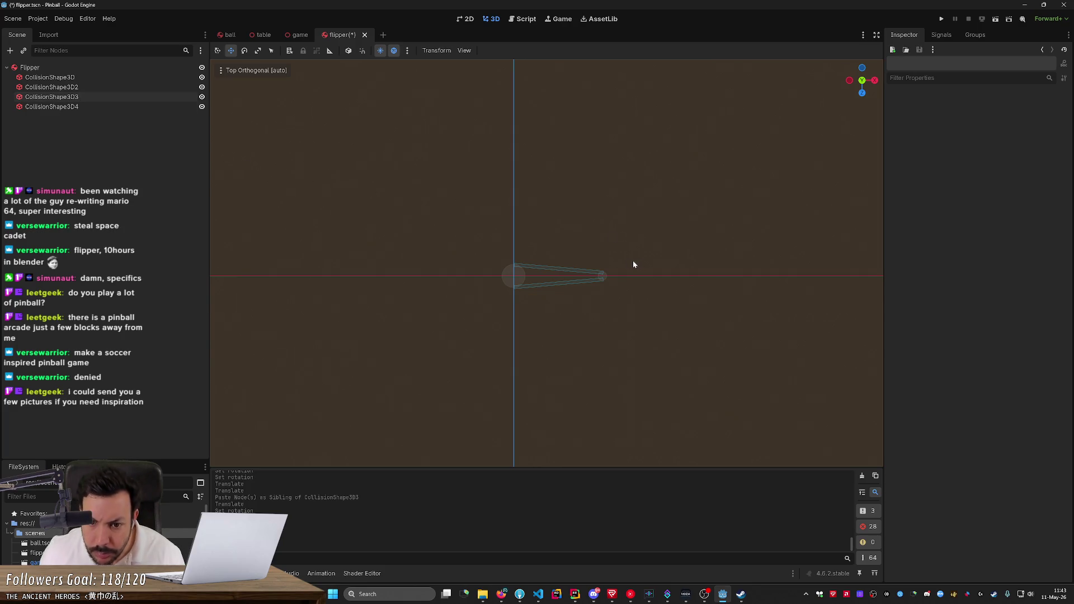
pyautogui.click(119, 97)
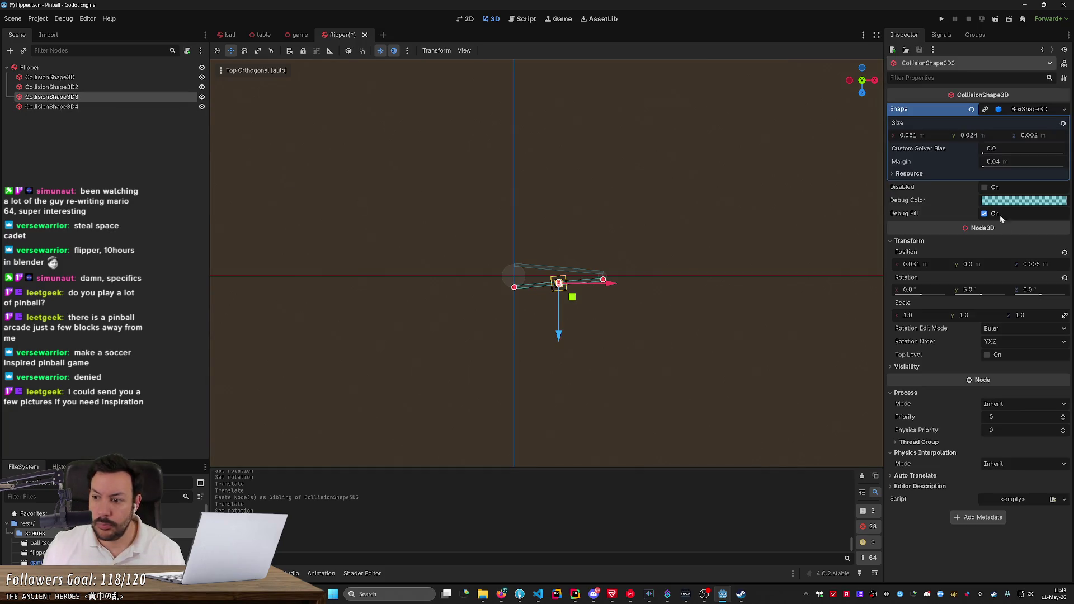
pyautogui.click(1035, 264)
pyautogui.press('BackSpace')
pyautogui.write('42')
pyautogui.press('Return')
pyautogui.click(812, 280)
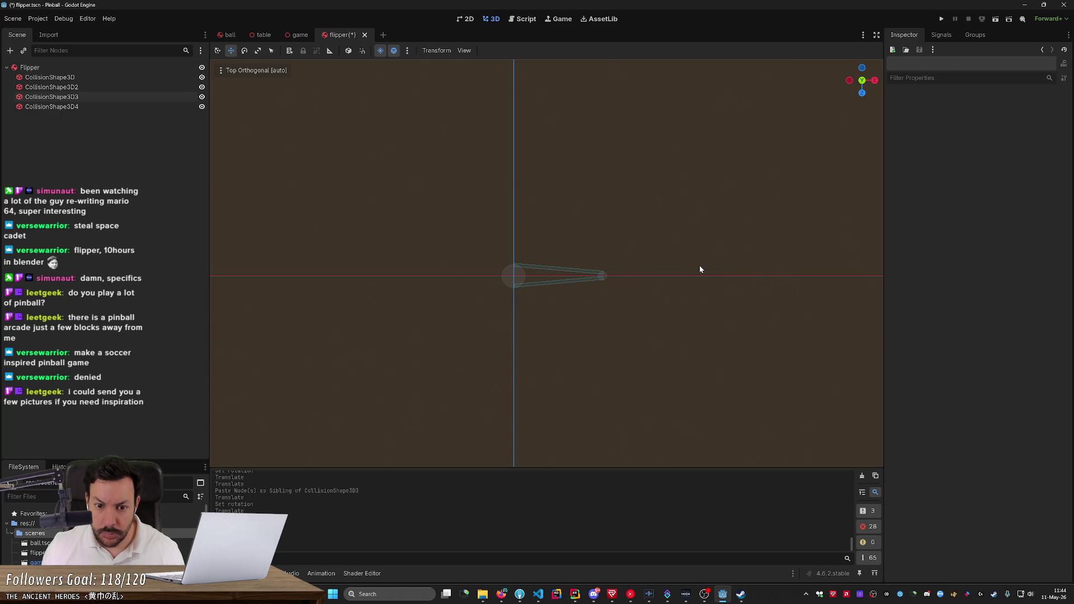
# Try Y rotations of 4.9° and then 4.8° on the third box.
pyautogui.click(86, 97)
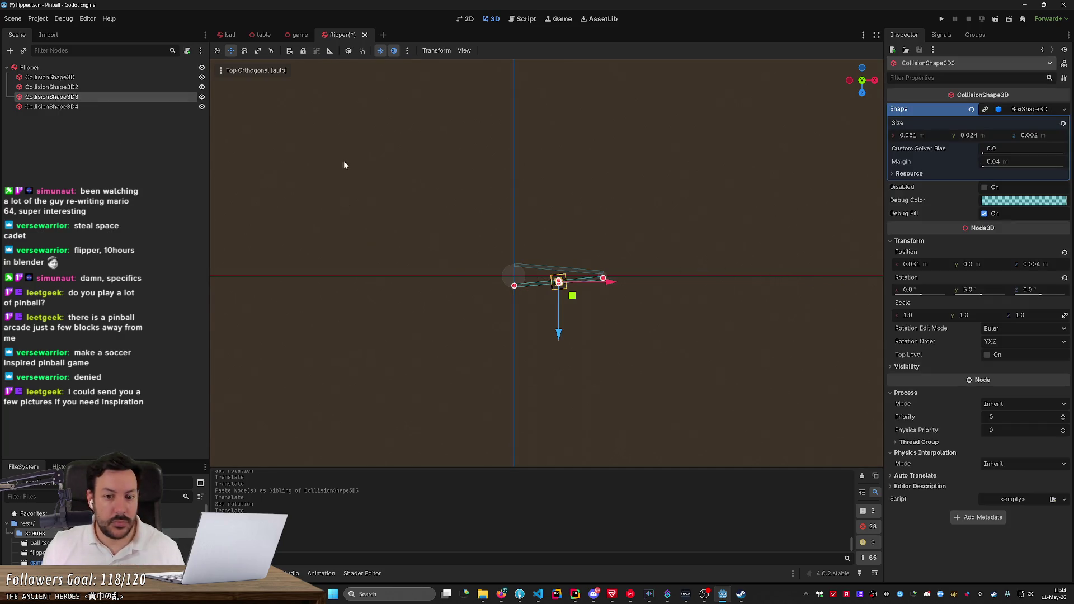
pyautogui.click(986, 291)
pyautogui.write('4.9')
pyautogui.press('Return')
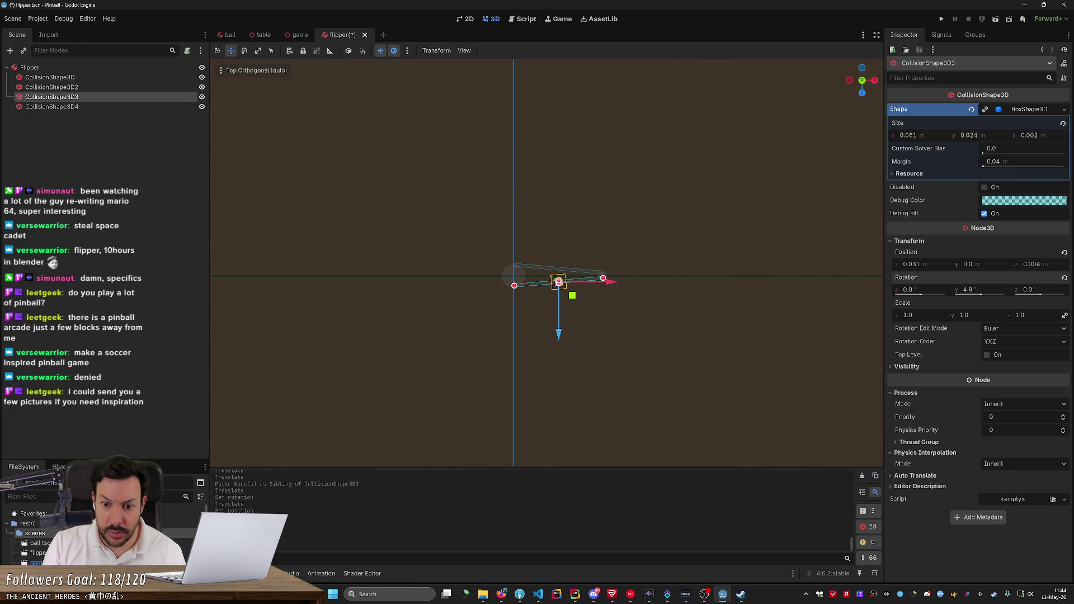
pyautogui.click(713, 275)
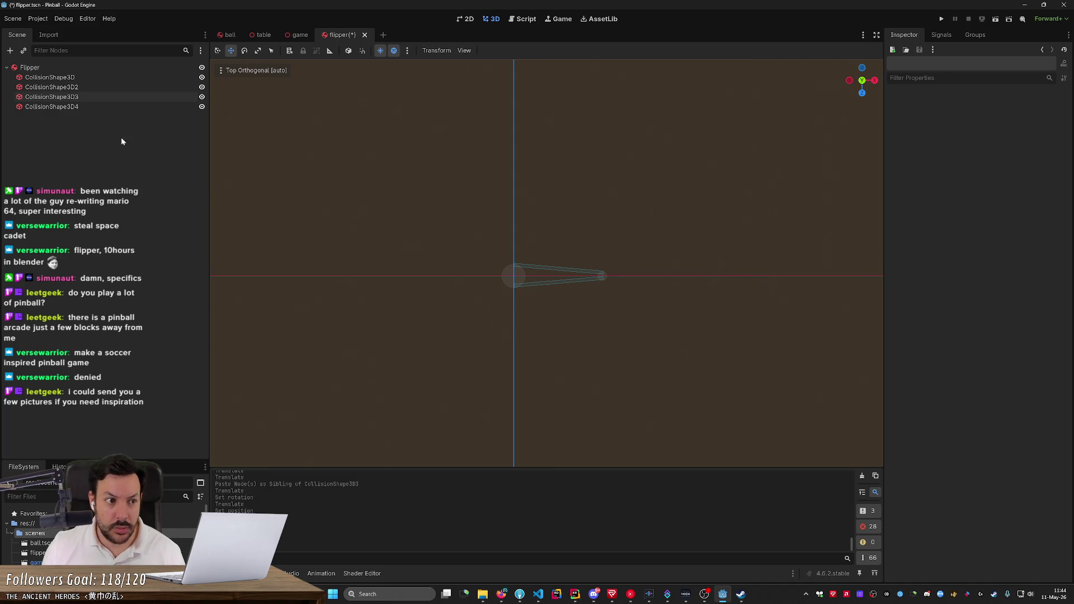
pyautogui.click(99, 95)
pyautogui.click(981, 291)
pyautogui.click(974, 290)
pyautogui.write('8')
pyautogui.press('Return')
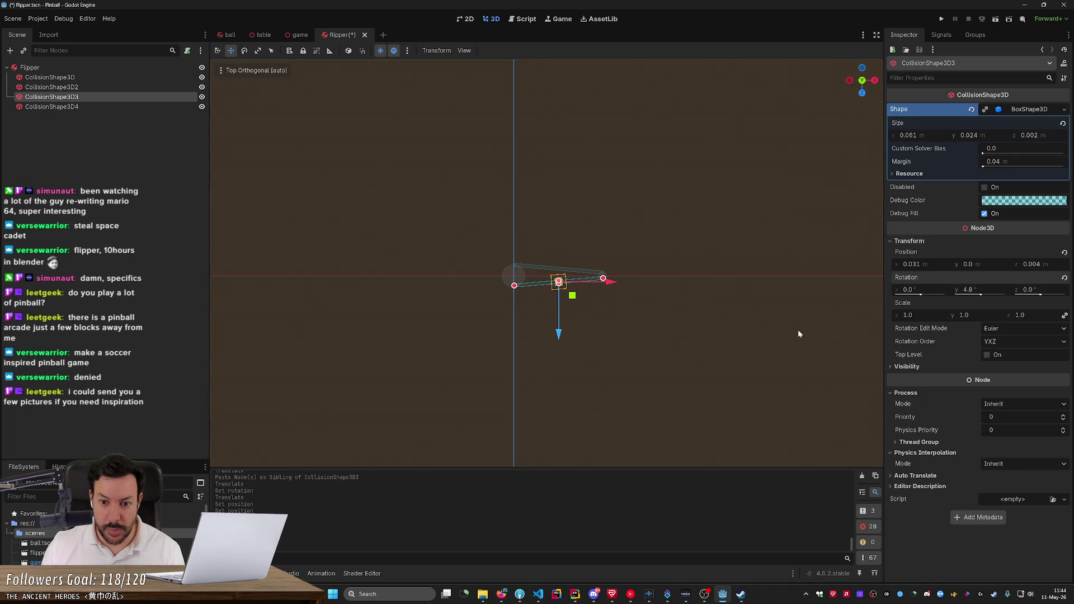
pyautogui.click(798, 333)
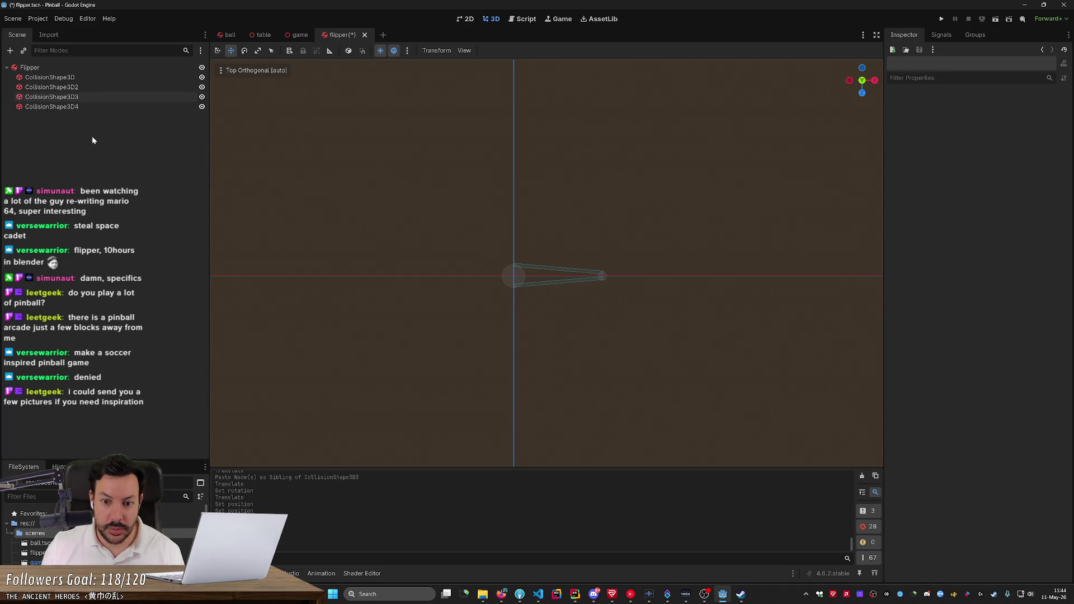
# Settle the third box's Y rotation at 4.5°.
pyautogui.click(51, 97)
pyautogui.click(971, 264)
pyautogui.click(990, 293)
pyautogui.write('5')
pyautogui.press('Return')
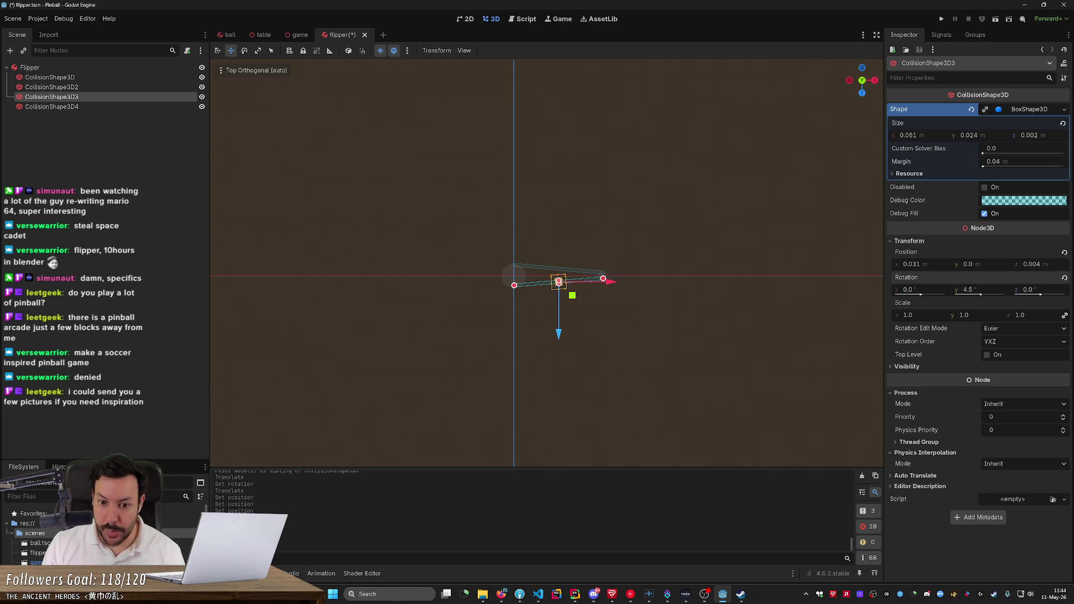
pyautogui.click(782, 306)
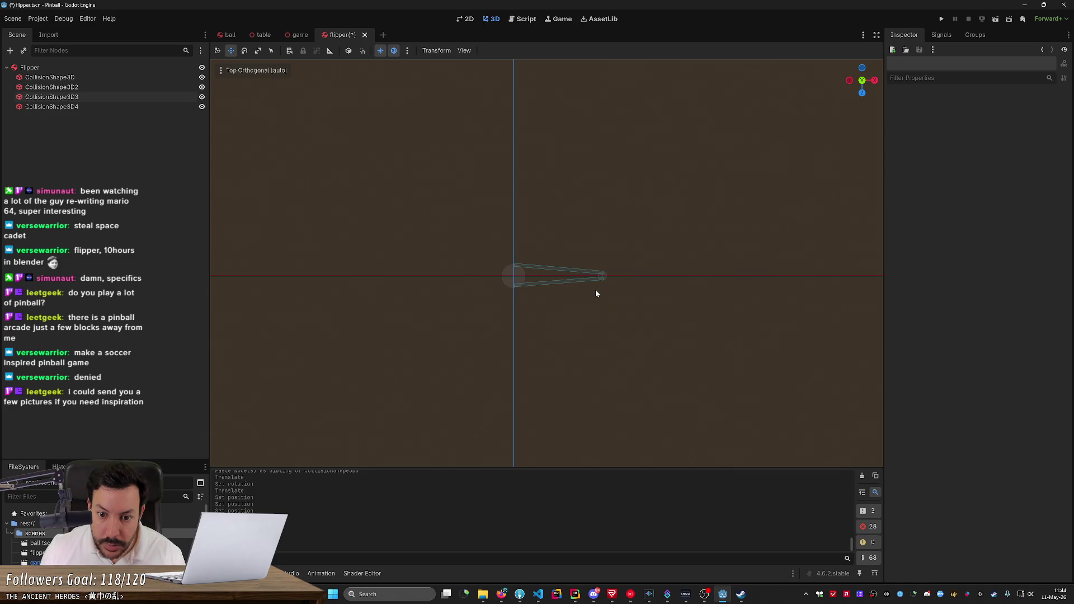
# Rotate the fourth collision box to -4.5° about Y.
pyautogui.click(89, 106)
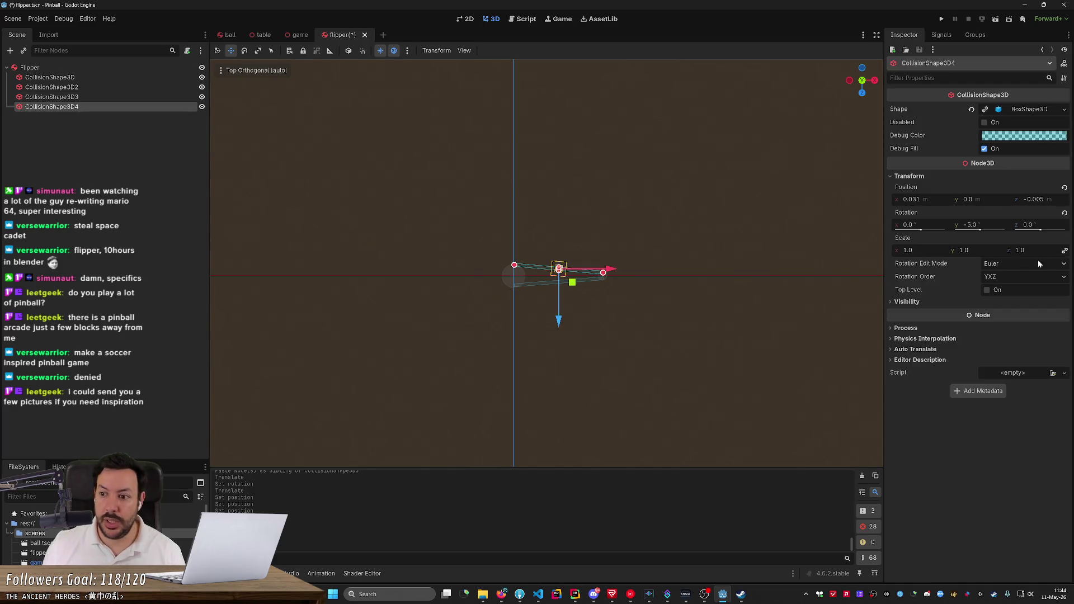
pyautogui.click(970, 225)
pyautogui.write('-5')
pyautogui.write('4')
pyautogui.press('BackSpace')
pyautogui.write('4.6')
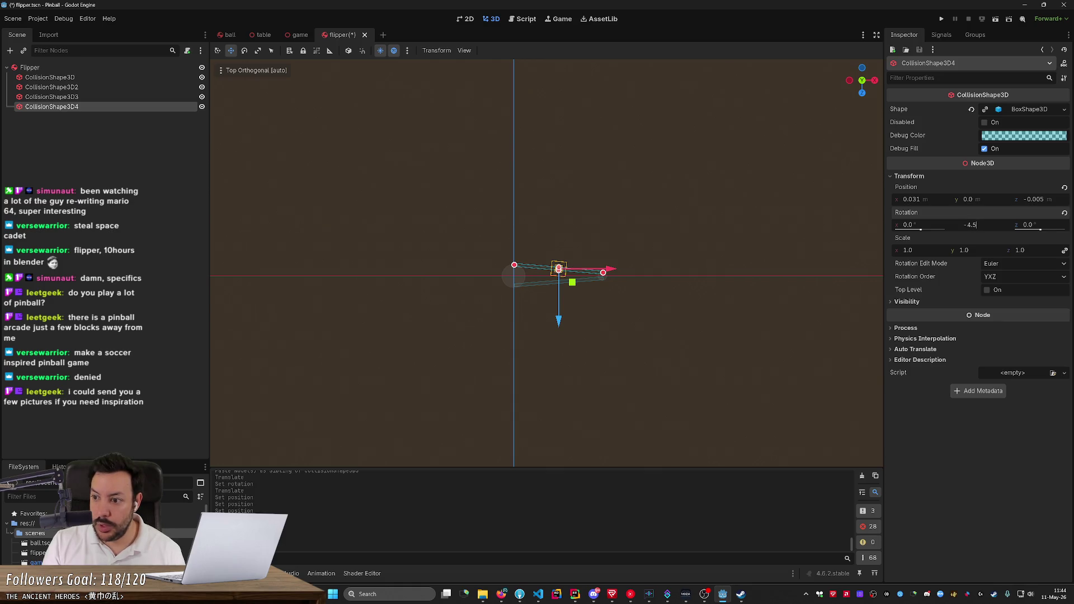
pyautogui.press('Return')
pyautogui.click(756, 258)
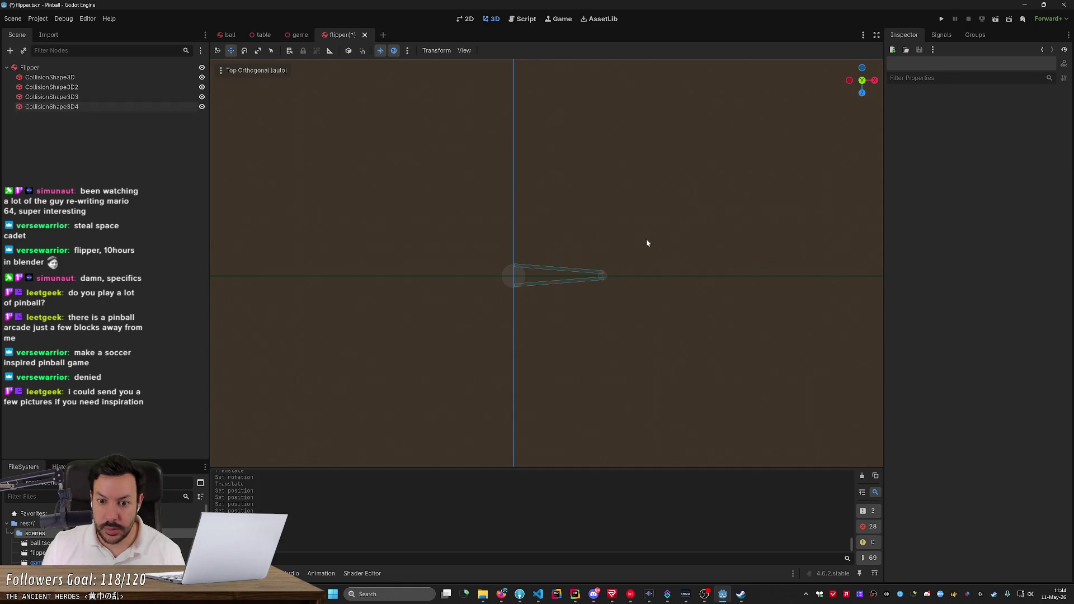
# Set the fourth box's Z position to -0.00425 and save the scene.
pyautogui.click(95, 98)
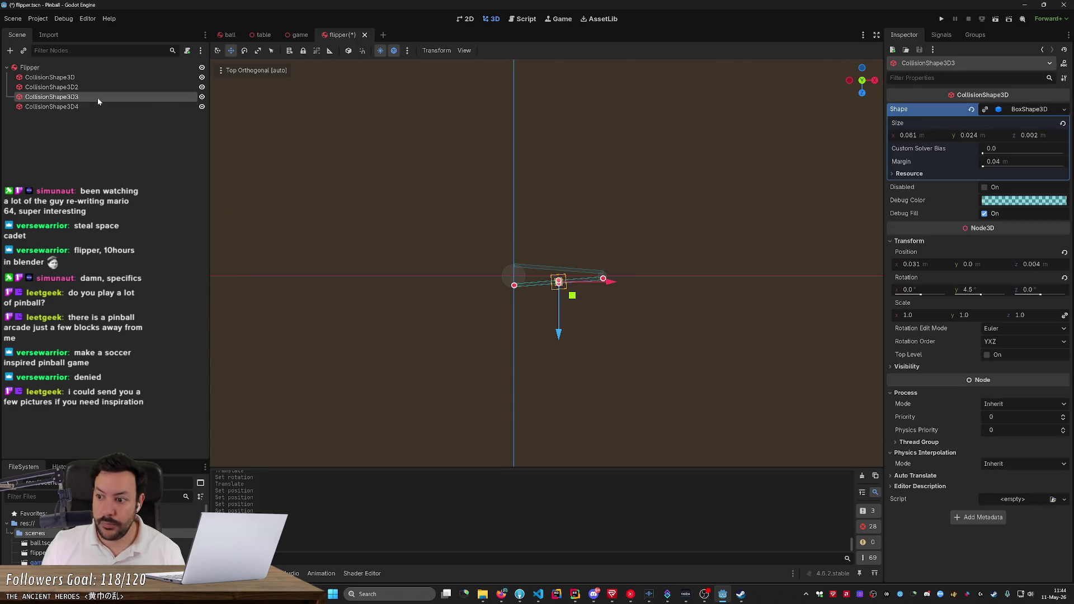
pyautogui.click(56, 106)
pyautogui.click(1035, 199)
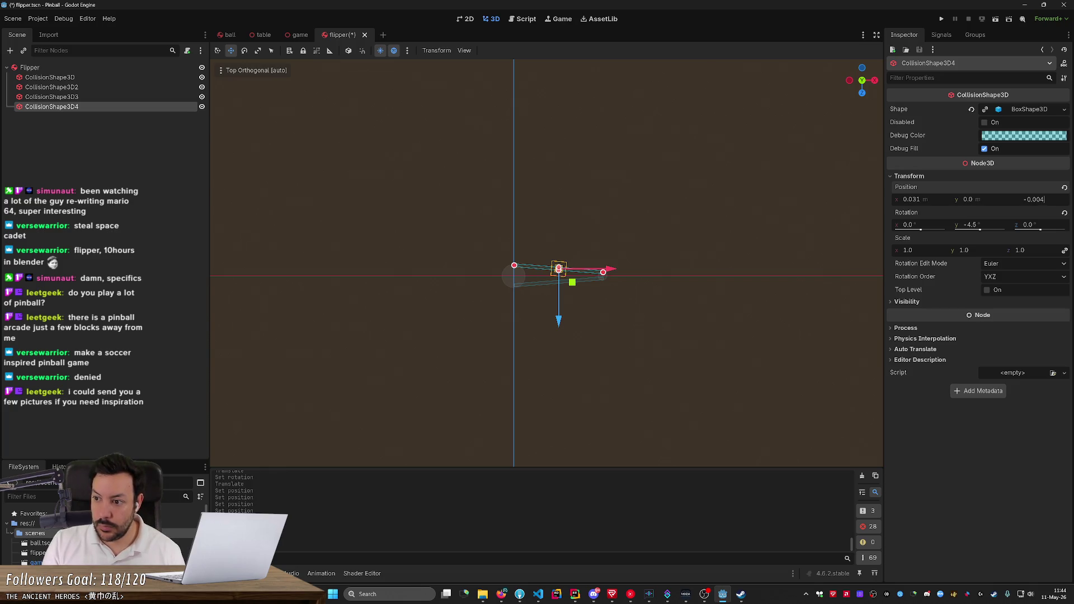
pyautogui.press('Return')
pyautogui.click(798, 218)
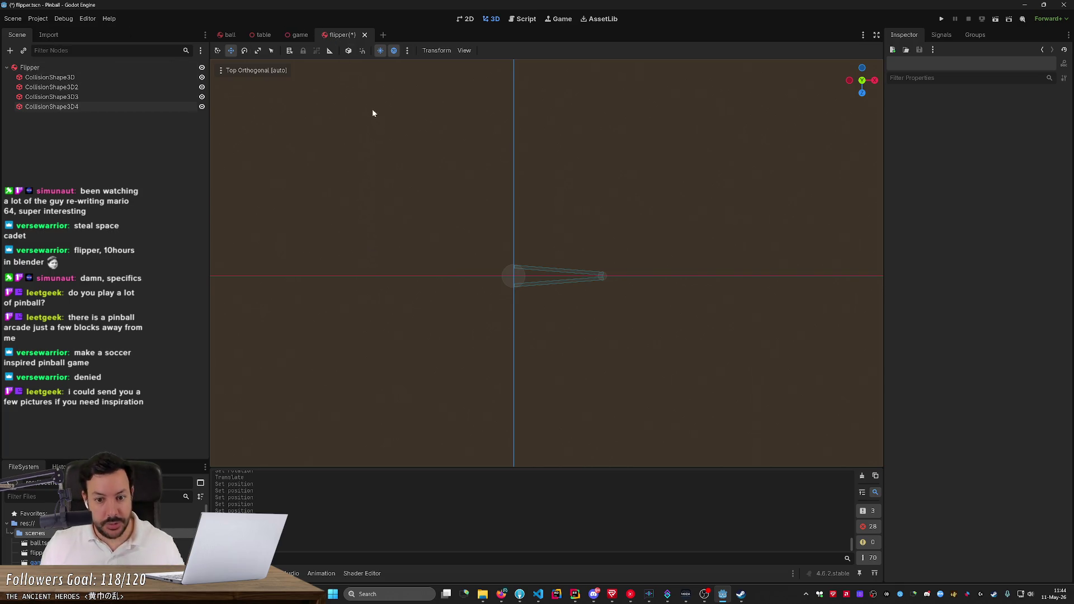
pyautogui.hotkey('ctrl', 's')
# Add a MeshInstance3D child under the first collision cylinder.
pyautogui.moveTo(415, 116)
pyautogui.mouseDown()
pyautogui.moveTo(438, 120)
pyautogui.moveTo(414, 86)
pyautogui.moveTo(399, 112)
pyautogui.mouseUp()
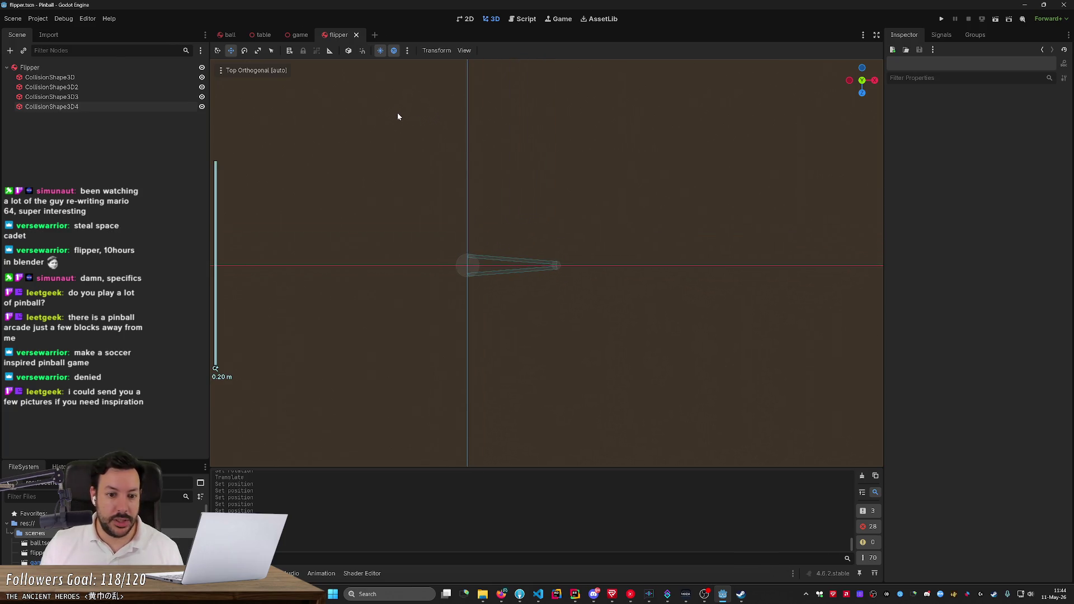
pyautogui.click(82, 78)
pyautogui.rightClick(82, 79)
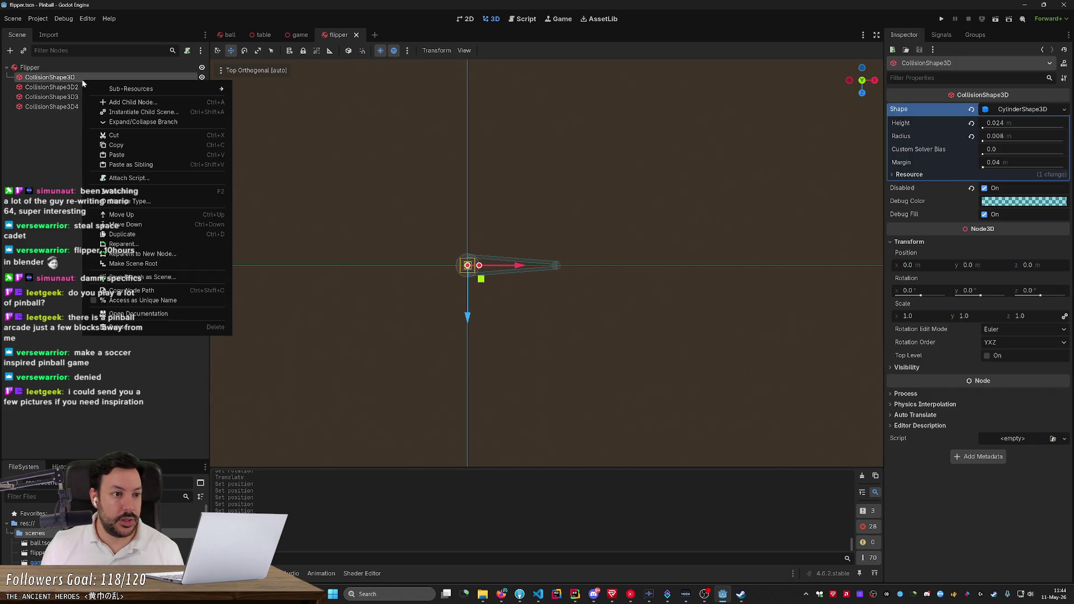
pyautogui.click(133, 102)
pyautogui.write('mesh')
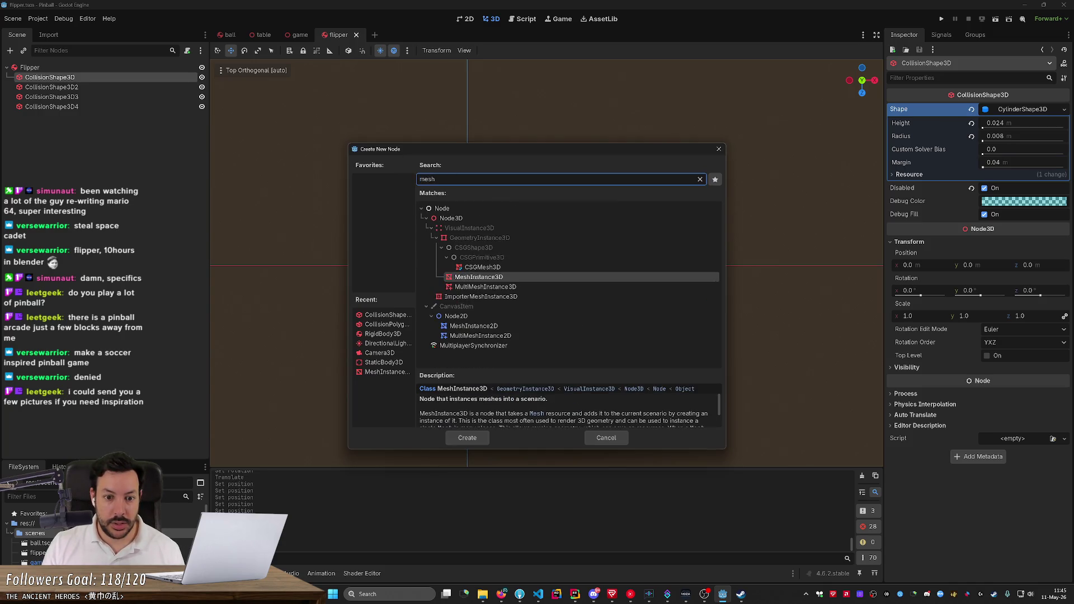
pyautogui.press('Return')
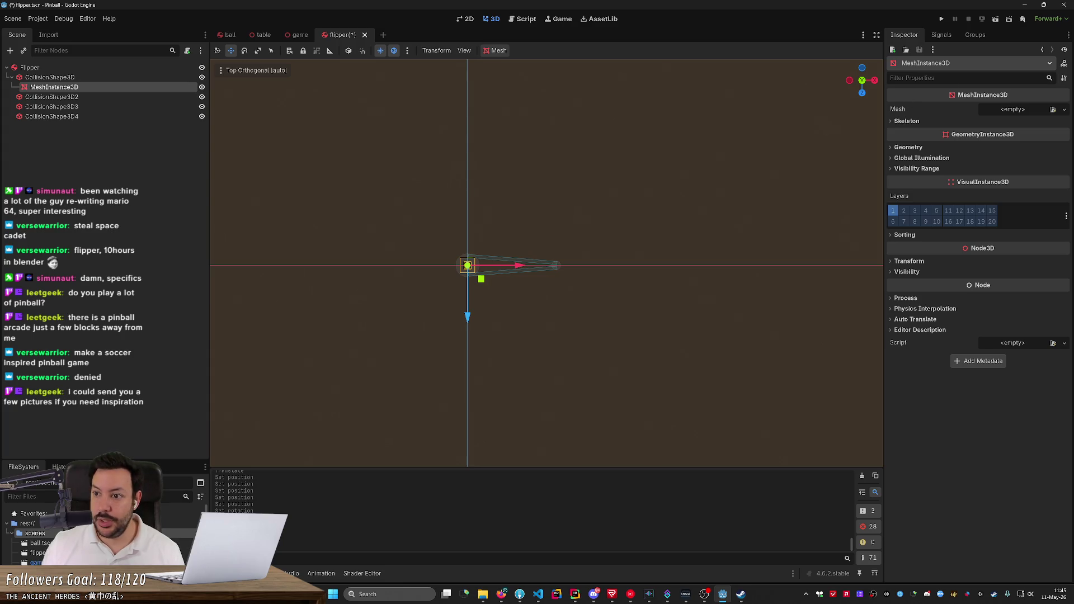
# Give the MeshInstance3D a new CylinderMesh and expand its properties.
pyautogui.click(1018, 109)
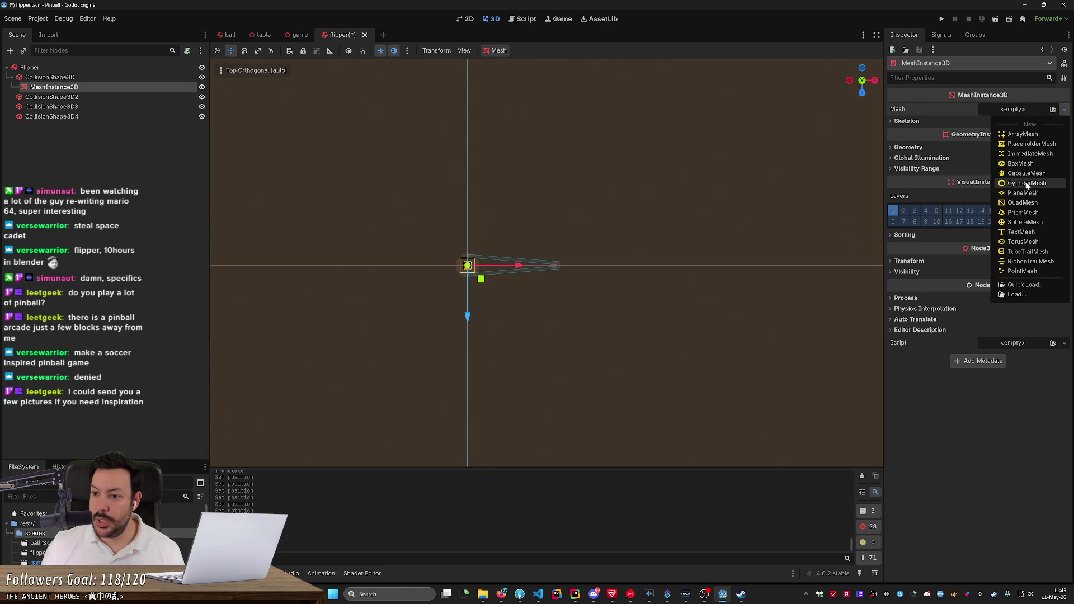
pyautogui.click(1026, 183)
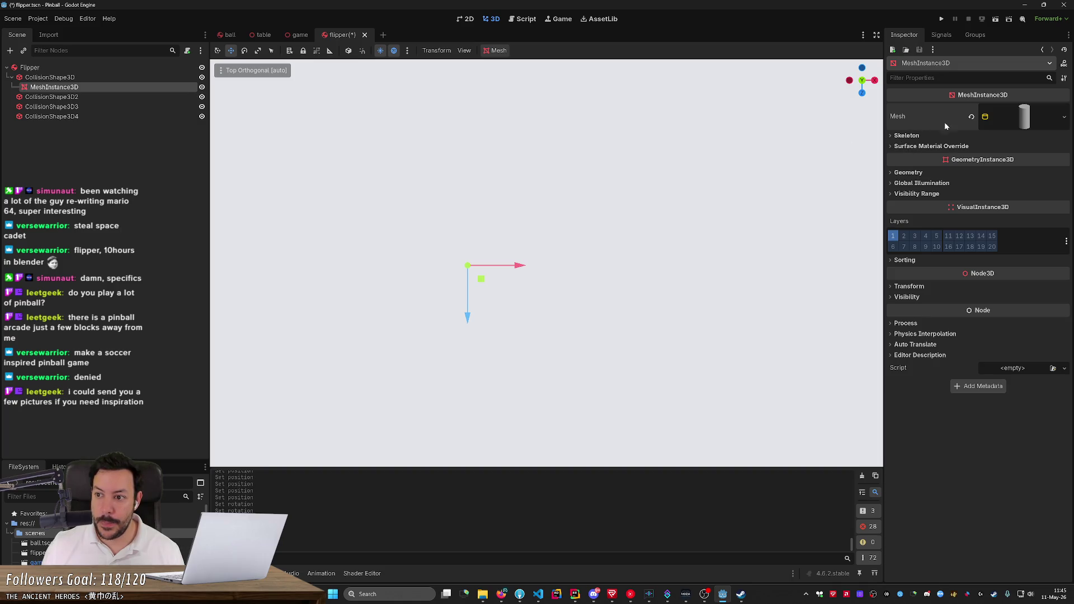
pyautogui.click(1022, 123)
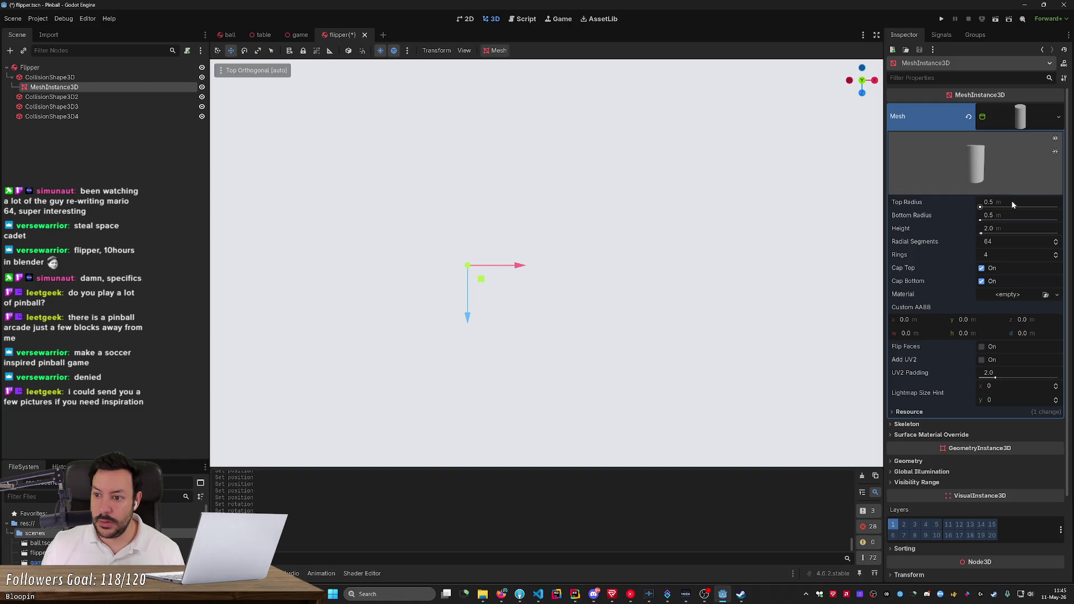
pyautogui.moveTo(1012, 205)
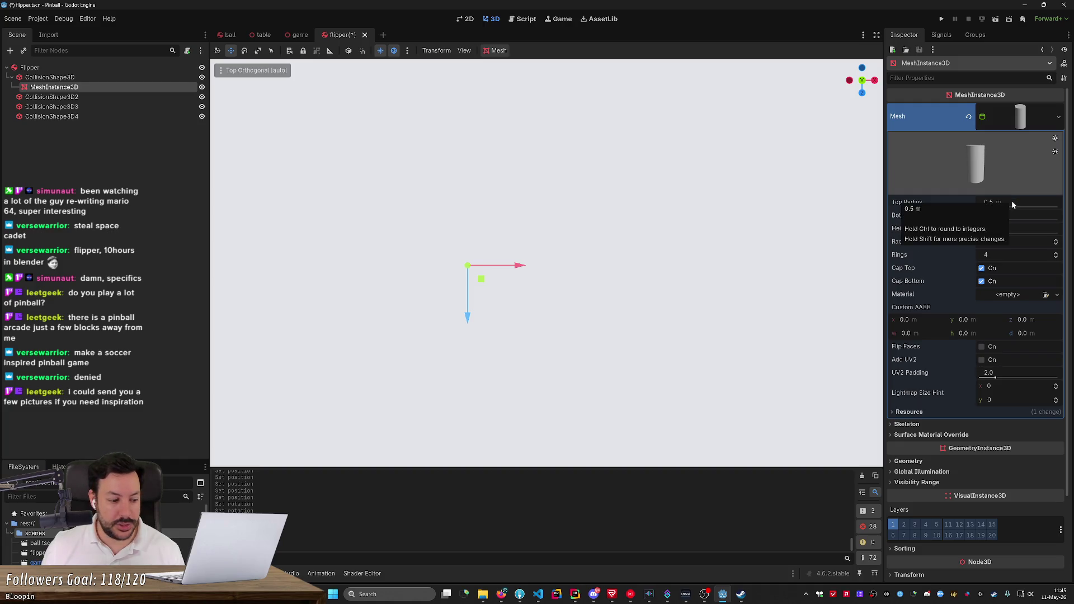
pyautogui.press('XF86AudioLowerVolume')
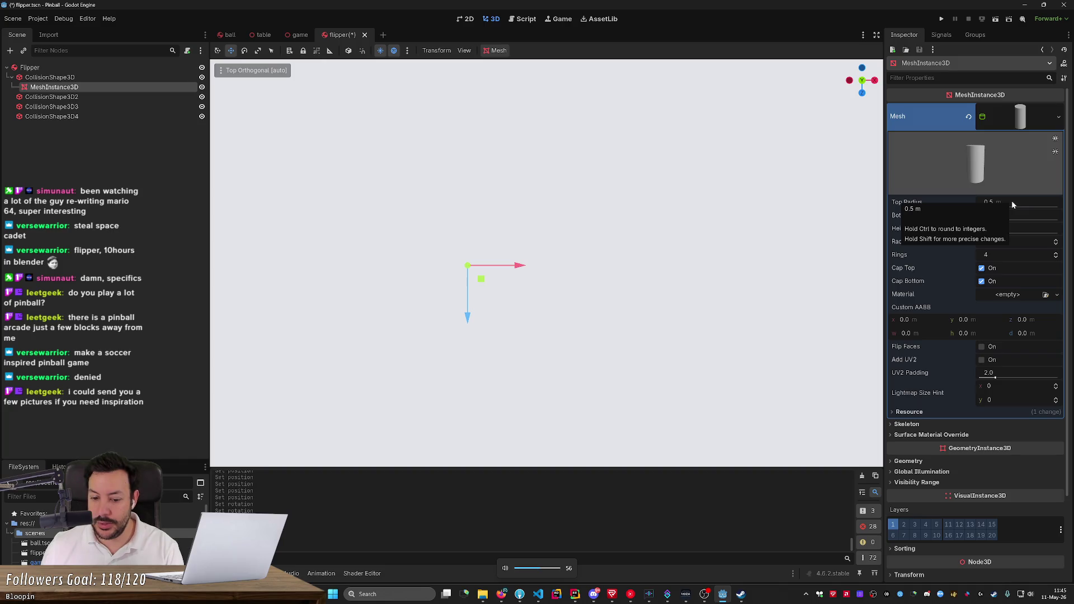
pyautogui.moveTo(772, 179); pyautogui.dragTo(750, 168)
pyautogui.scroll(-5, 756, 166)
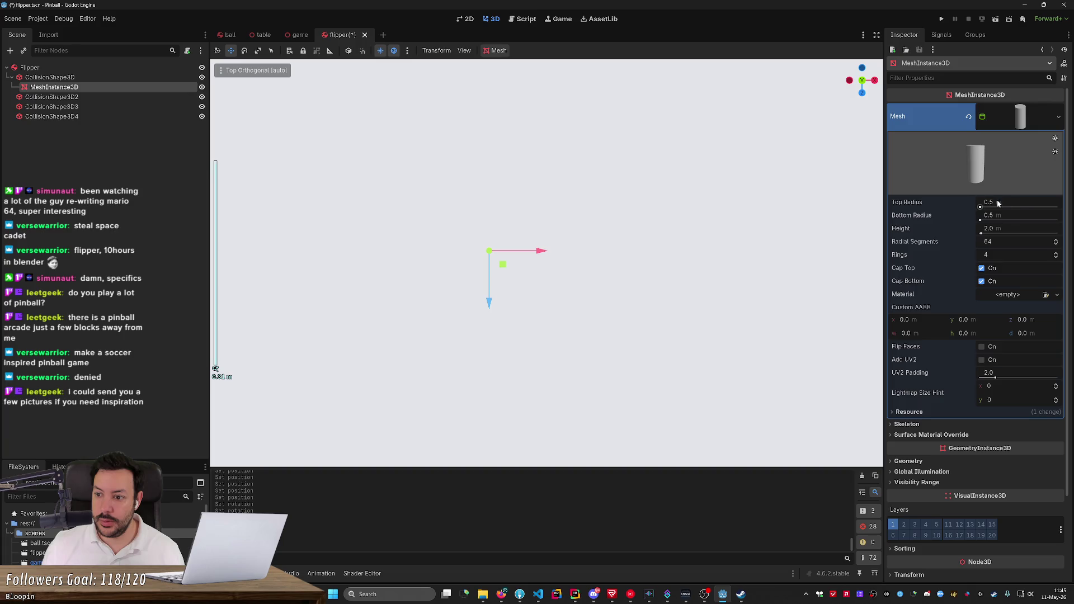
# Set the cylinder mesh height to 0.024 and top and bottom radius to 0.008.
pyautogui.click(1016, 229)
pyautogui.write('0.024')
pyautogui.press('Return')
pyautogui.click(1005, 202)
pyautogui.write('0.0')
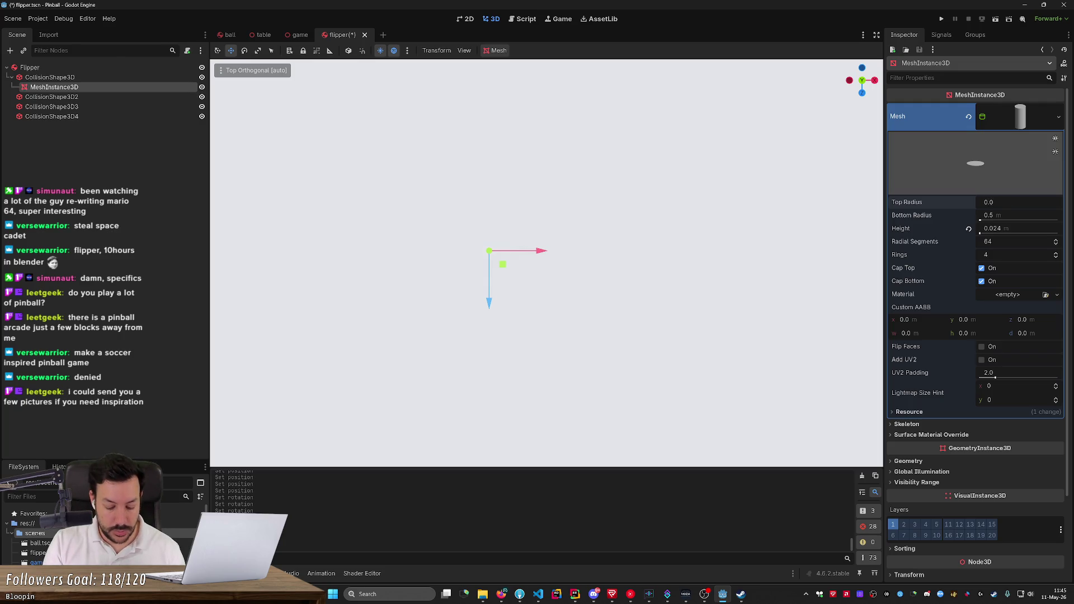
pyautogui.write('08')
pyautogui.press('Return')
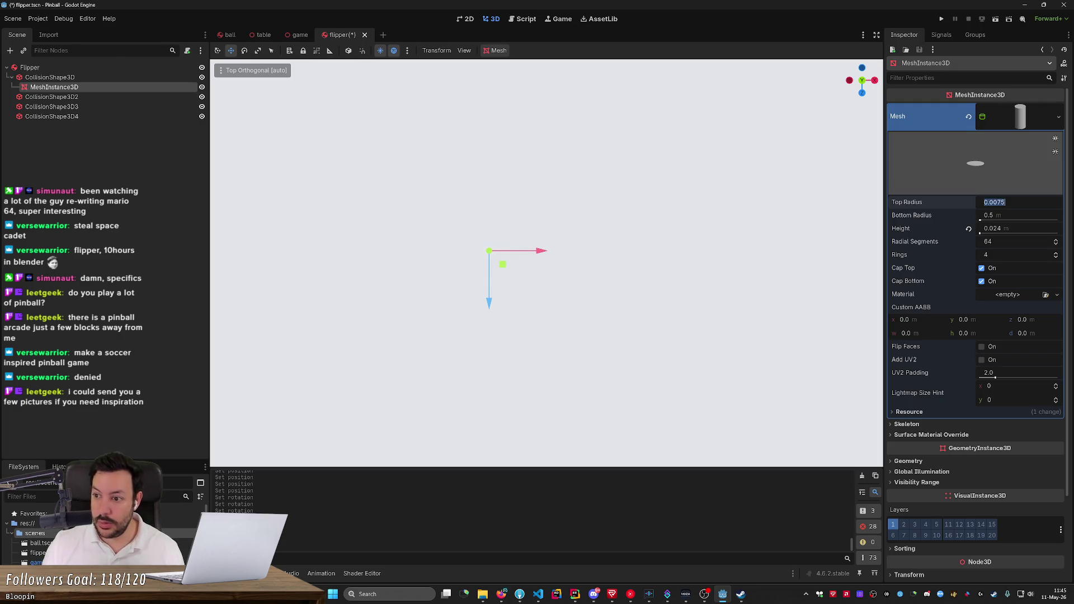
pyautogui.click(1013, 215)
pyautogui.write('0.008')
pyautogui.press('Return')
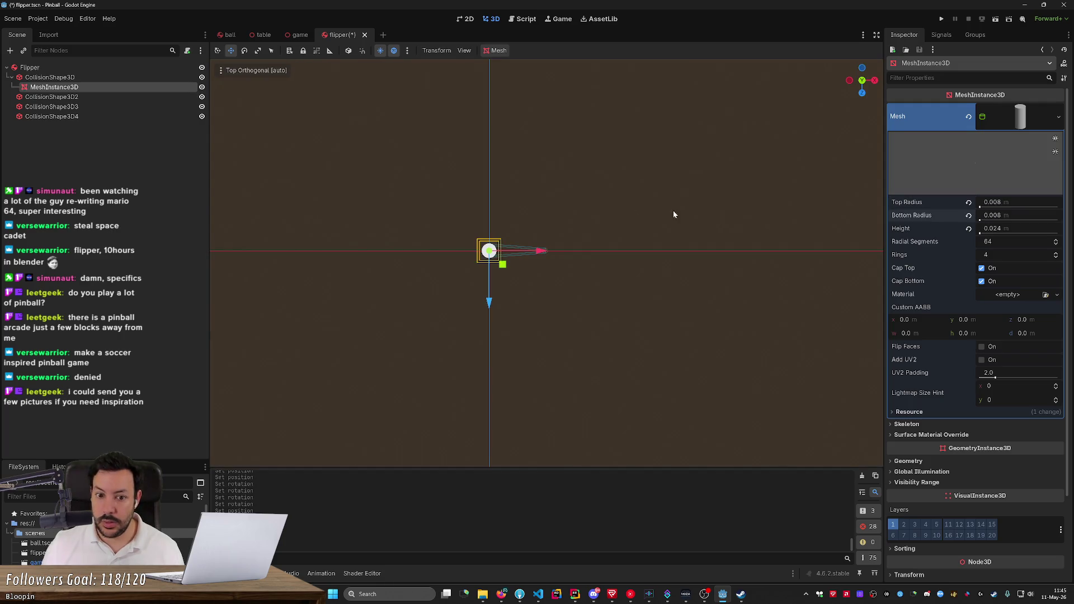
pyautogui.click(546, 210)
pyautogui.scroll(4, 516, 209)
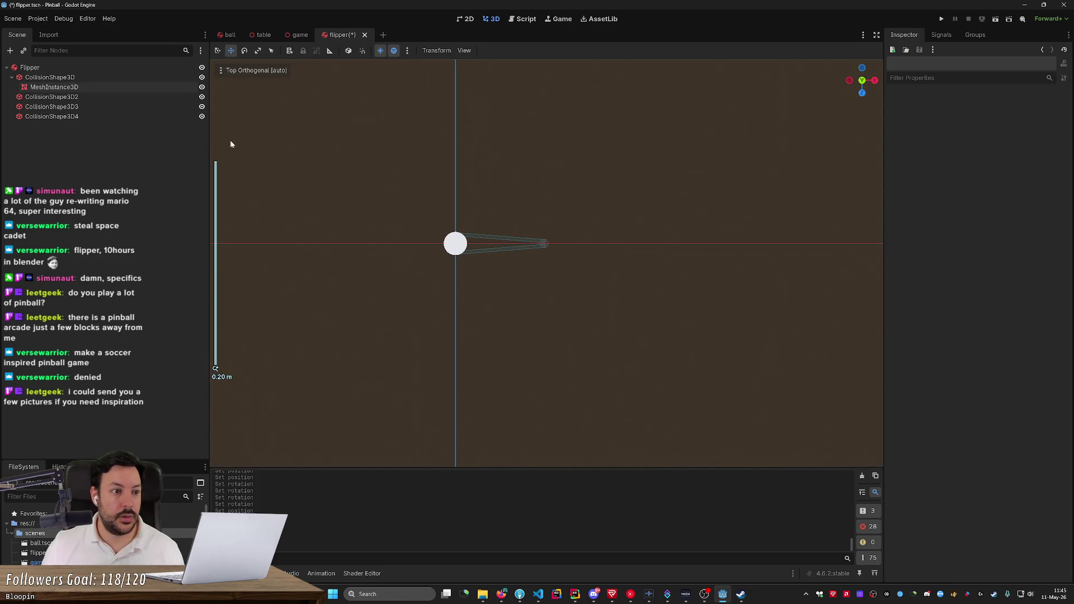
pyautogui.click(108, 87)
# Paste the copied MeshInstance3D under the second collision cylinder.
pyautogui.click(103, 97)
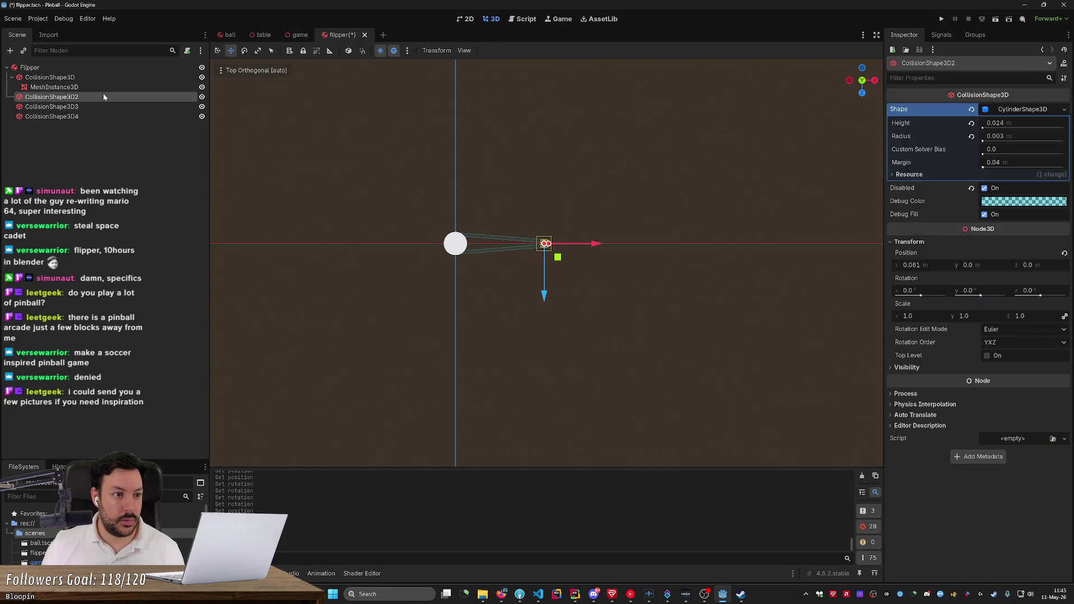
pyautogui.hotkey('ctrl', 'v')
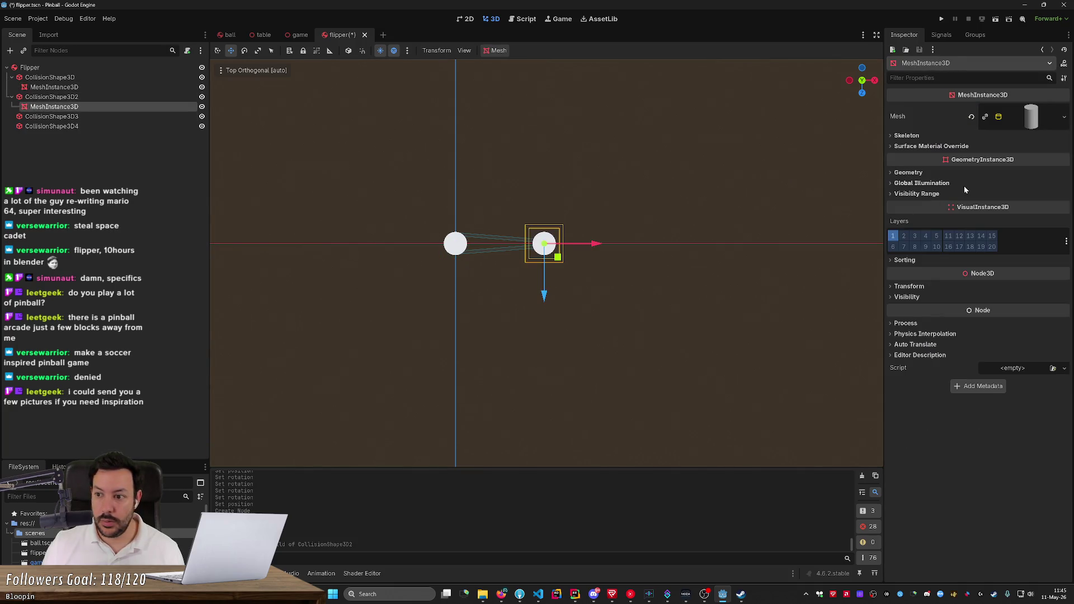
pyautogui.click(1065, 122)
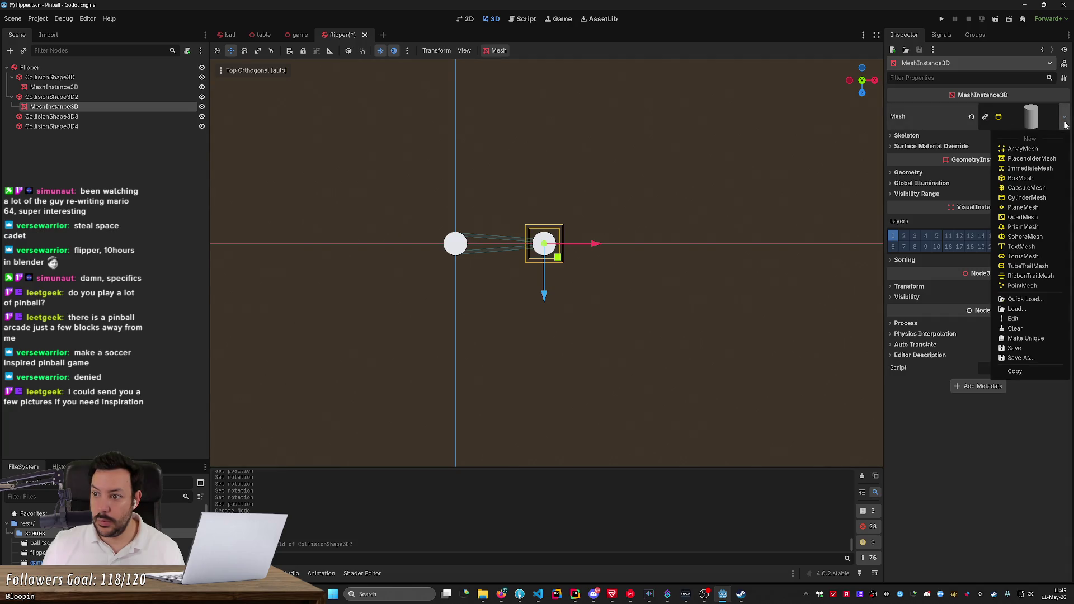
pyautogui.click(1065, 124)
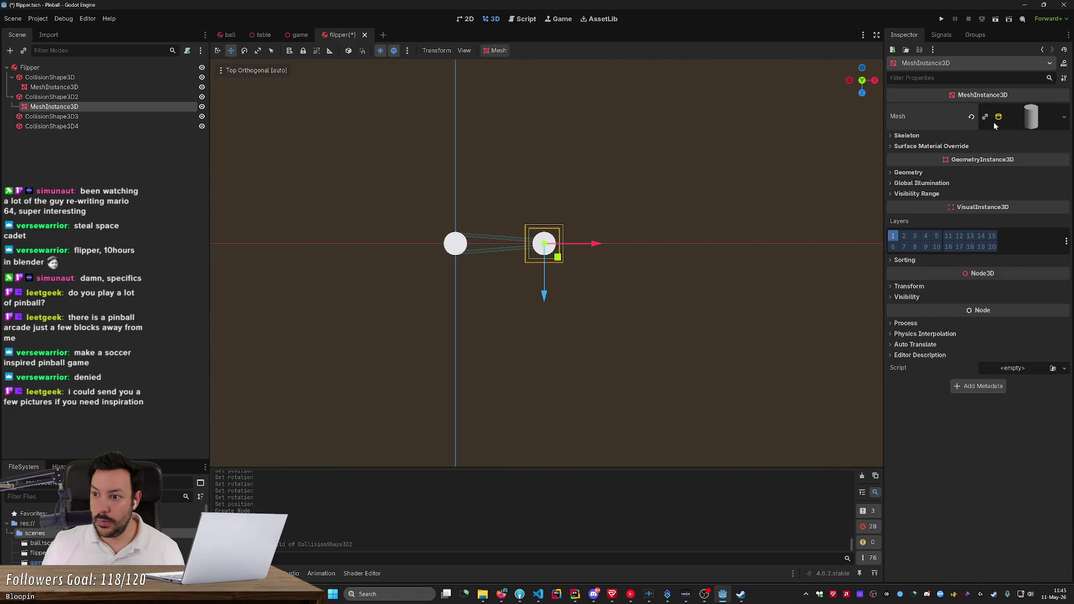
pyautogui.click(1025, 119)
# Set the pasted cylinder's top and bottom radius to 0.003 and save the scene.
pyautogui.click(980, 204)
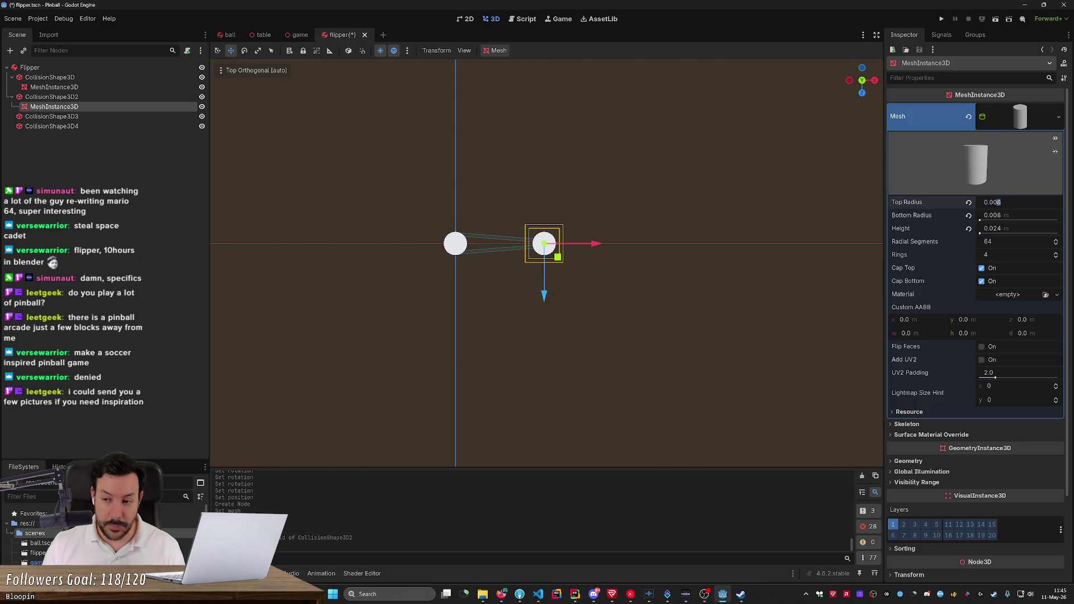
pyautogui.write('3')
pyautogui.press('Return')
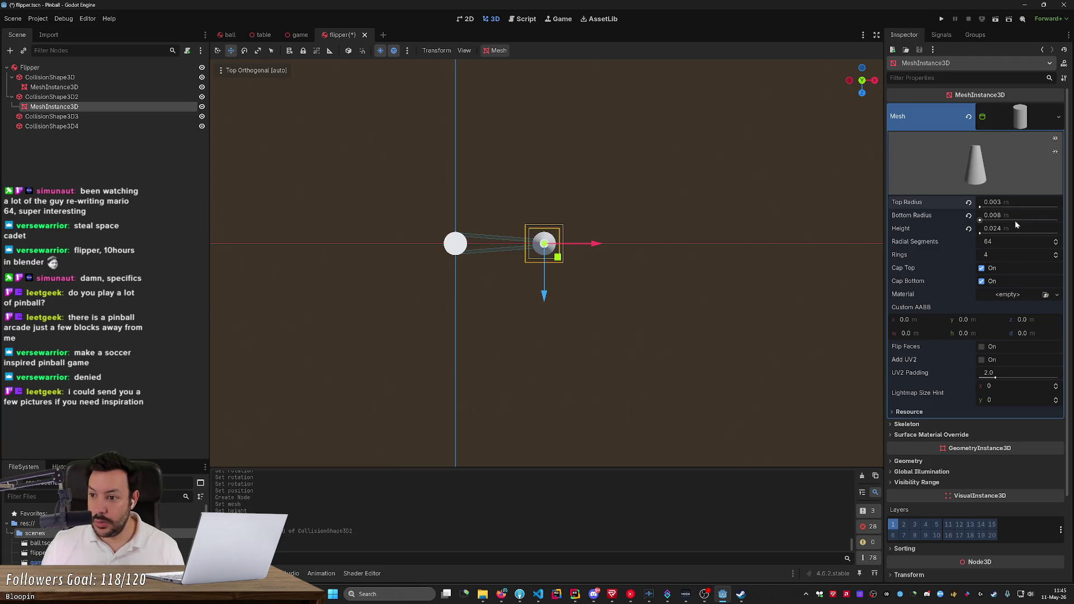
pyautogui.click(1023, 219)
pyautogui.press('BackSpace')
pyautogui.write('3')
pyautogui.press('Return')
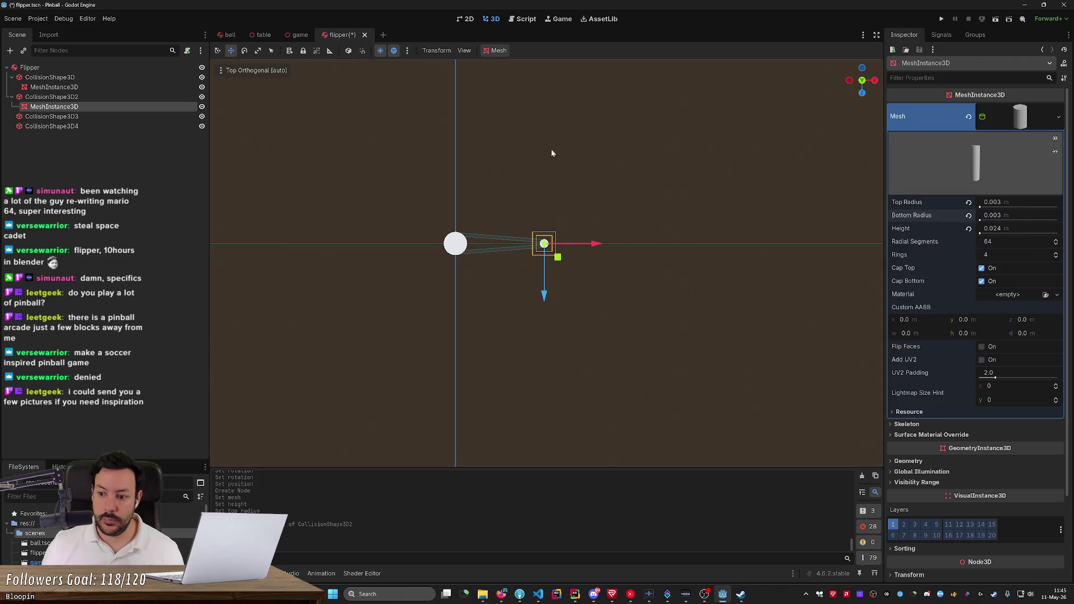
pyautogui.click(116, 162)
pyautogui.hotkey('ctrl', 's')
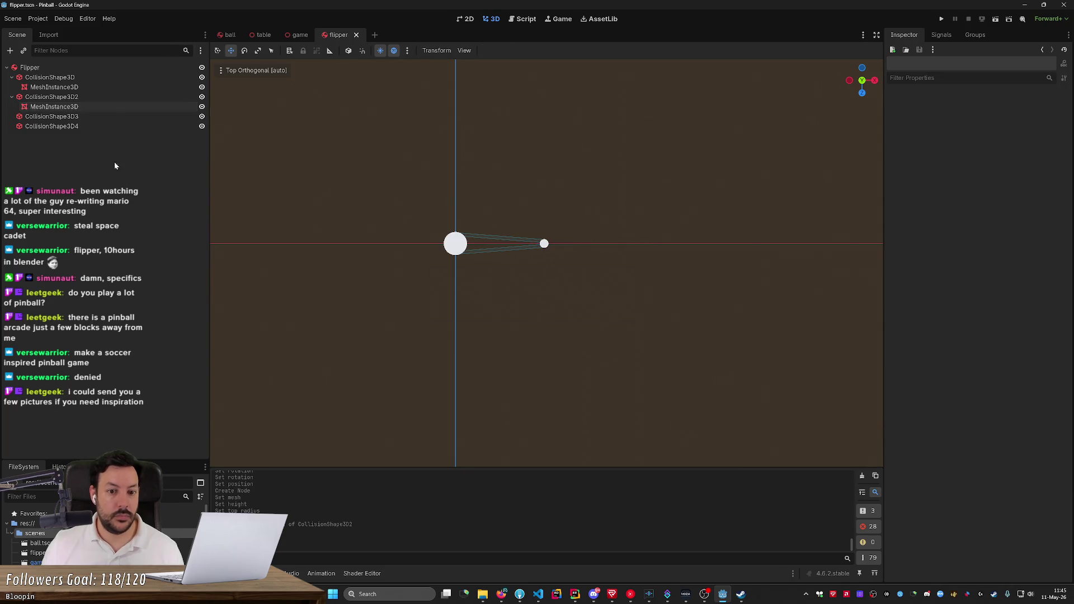
pyautogui.press('q')
# Orbit to a perspective view and check the flipper dimensions reference in another window.
pyautogui.moveTo(375, 222)
pyautogui.mouseDown()
pyautogui.moveTo(420, 193)
pyautogui.moveTo(432, 293)
pyautogui.moveTo(459, 200)
pyautogui.moveTo(506, 211)
pyautogui.moveTo(604, 189)
pyautogui.moveTo(629, 216)
pyautogui.moveTo(442, 222)
pyautogui.moveTo(466, 246)
pyautogui.mouseUp()
pyautogui.hotkey('alt', 'Tab')
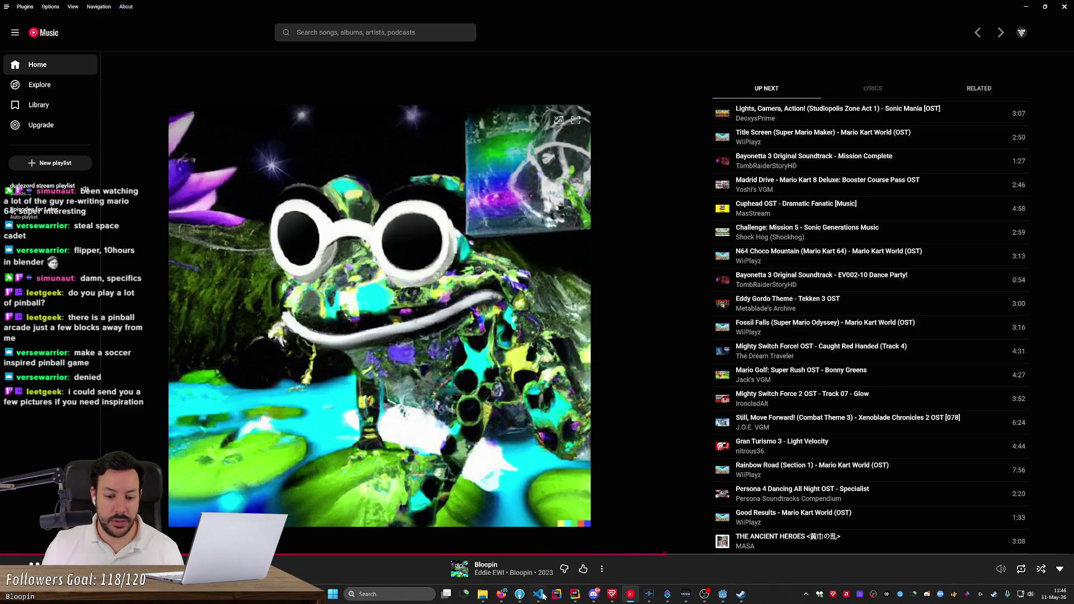
pyautogui.click(502, 594)
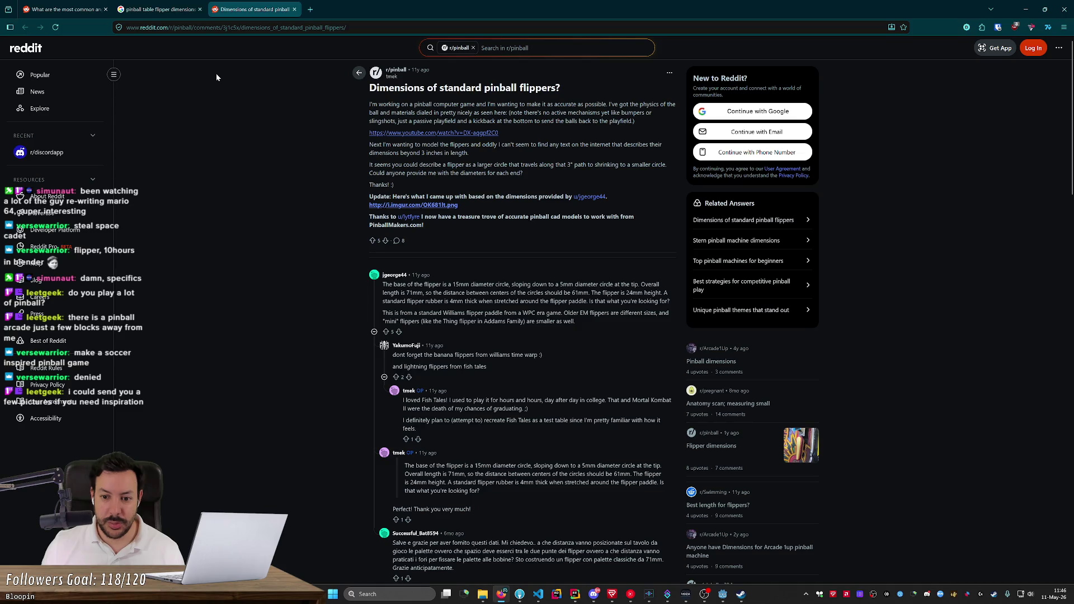
pyautogui.hotkey('alt', 'Tab')
pyautogui.hotkey('alt', 'Tab')
pyautogui.press('Tab')
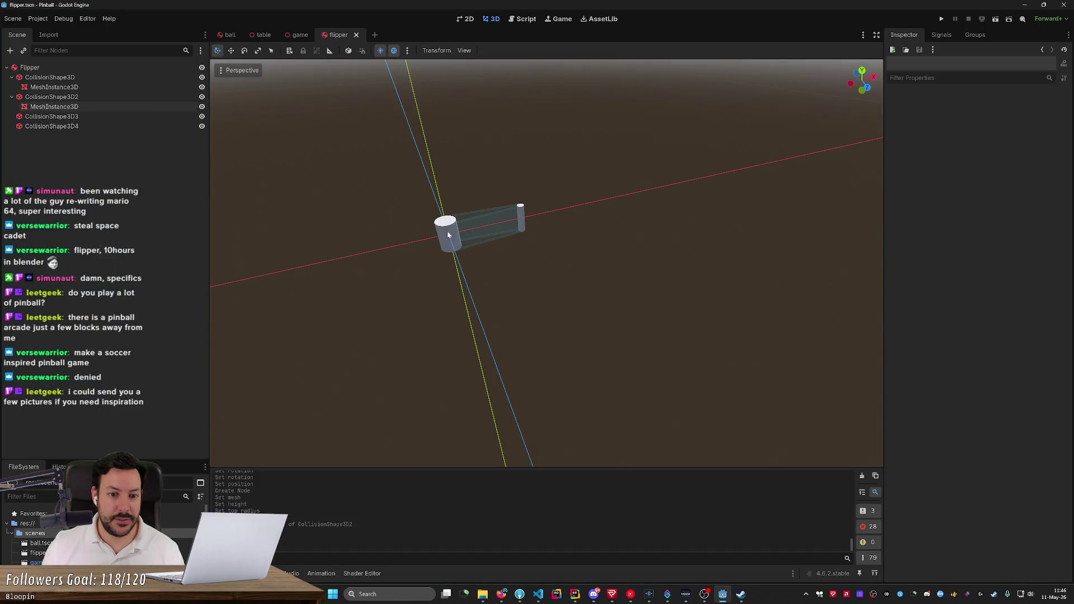
# Paste the copied MeshInstance3D under the third collision shape.
pyautogui.click(448, 235)
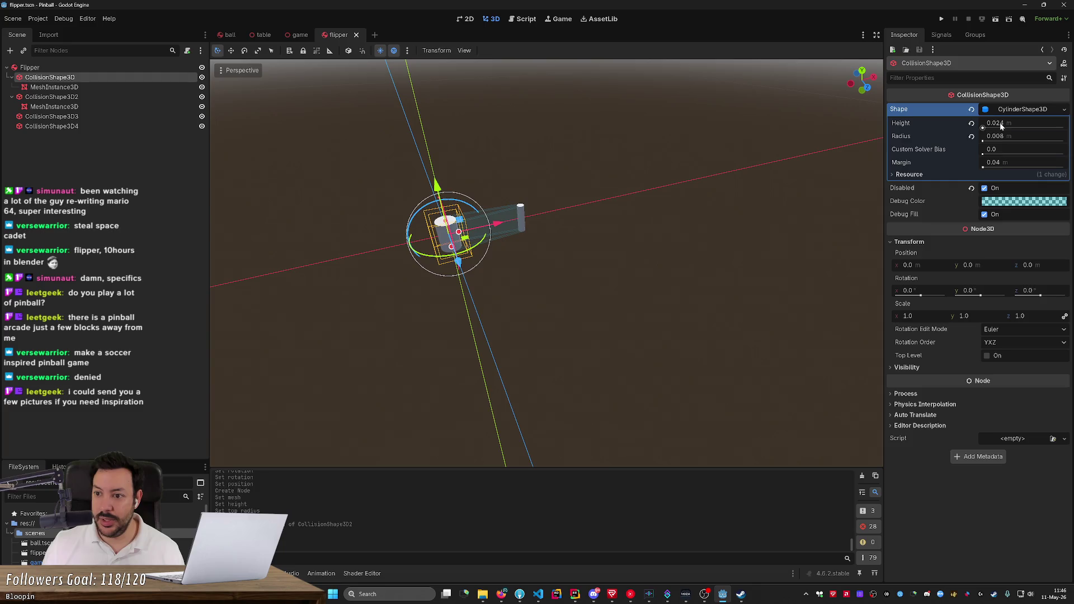
pyautogui.click(580, 181)
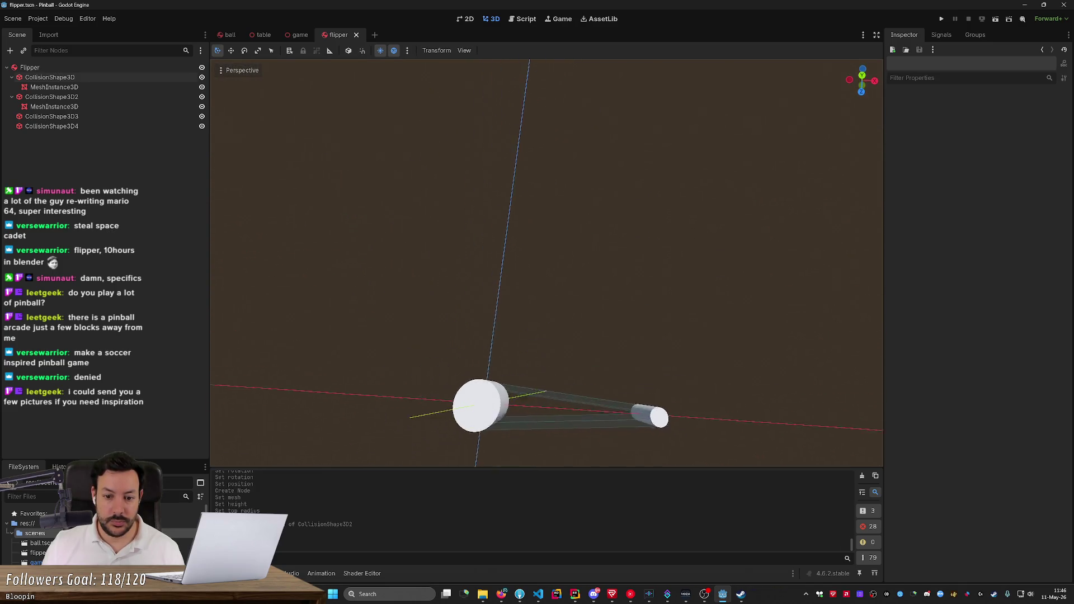
pyautogui.click(75, 117)
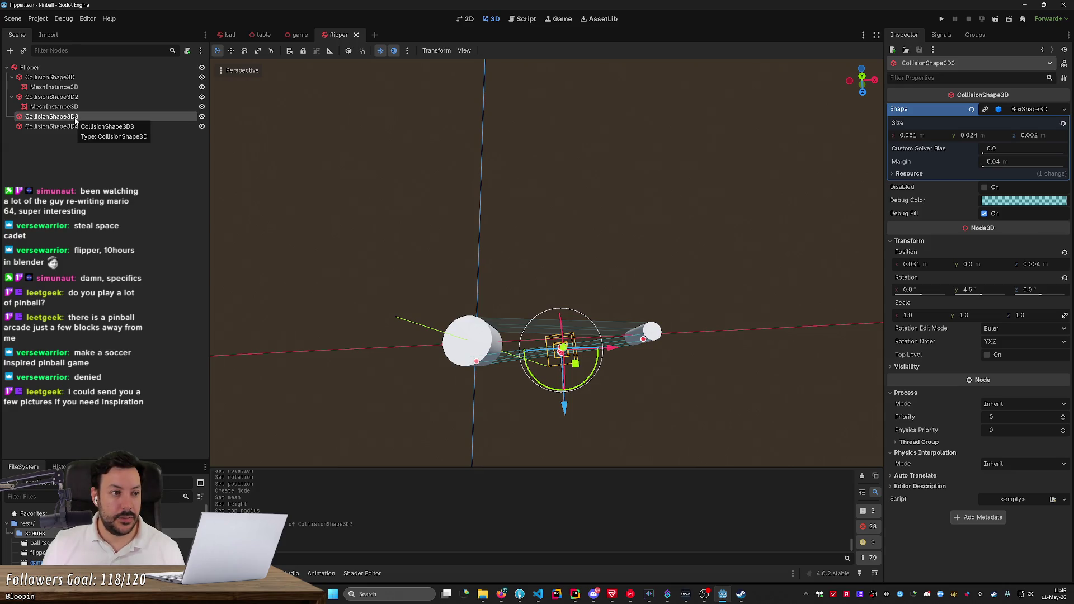
pyautogui.click(78, 107)
pyautogui.hotkey('ctrl', 'c')
pyautogui.click(81, 117)
pyautogui.hotkey('ctrl', 'v')
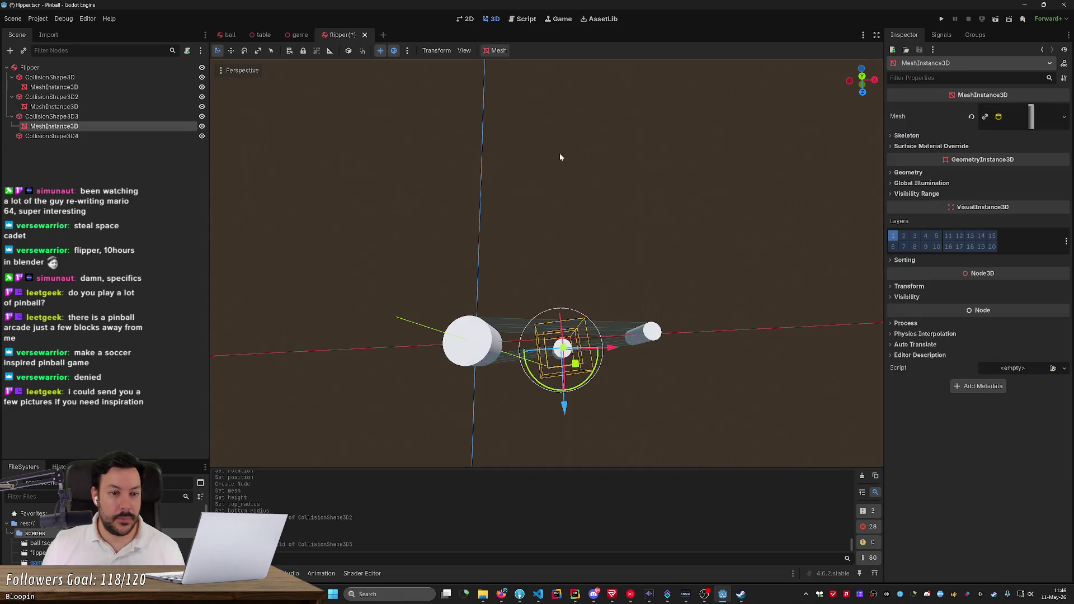
# Make the pasted mesh resource unique.
pyautogui.click(1014, 116)
pyautogui.click(1059, 120)
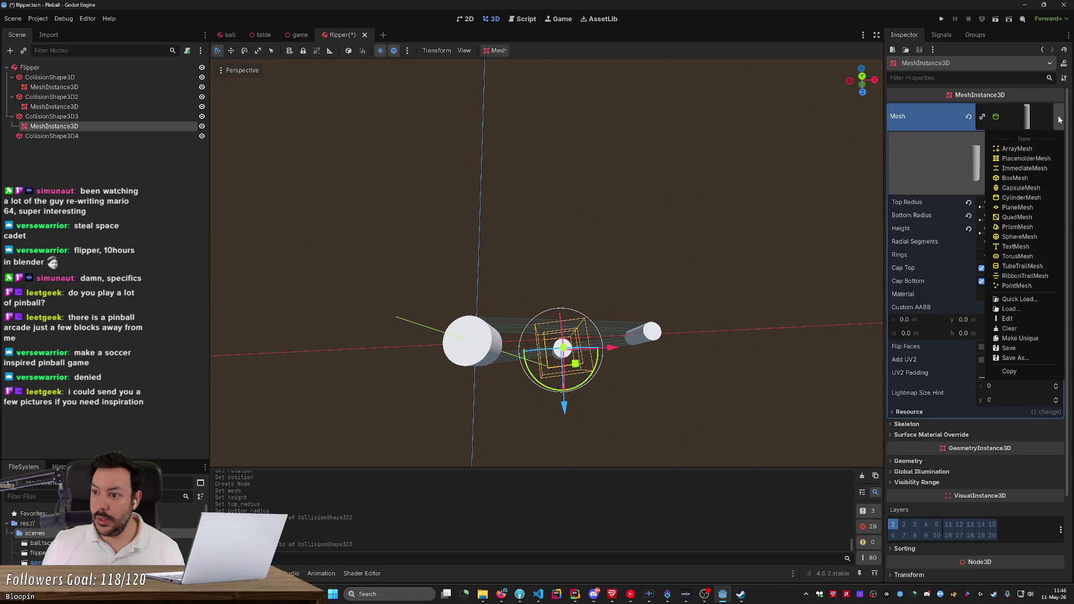
pyautogui.click(982, 117)
pyautogui.click(982, 116)
pyautogui.click(1058, 122)
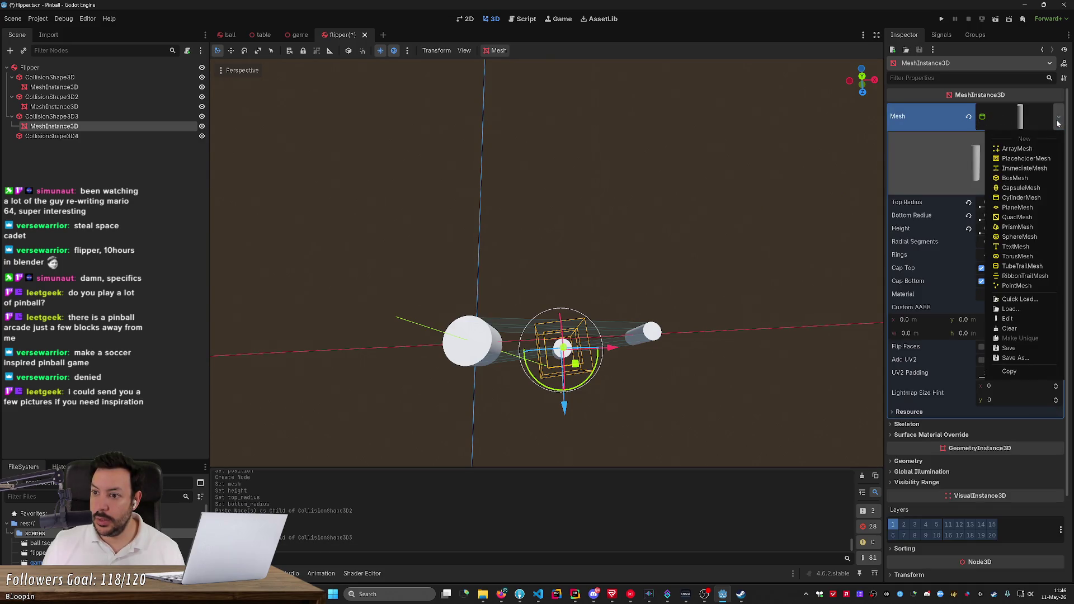
# Swap in a PrismMesh with Left to Right -0.1, shift it along X, then request deletion.
pyautogui.click(1044, 227)
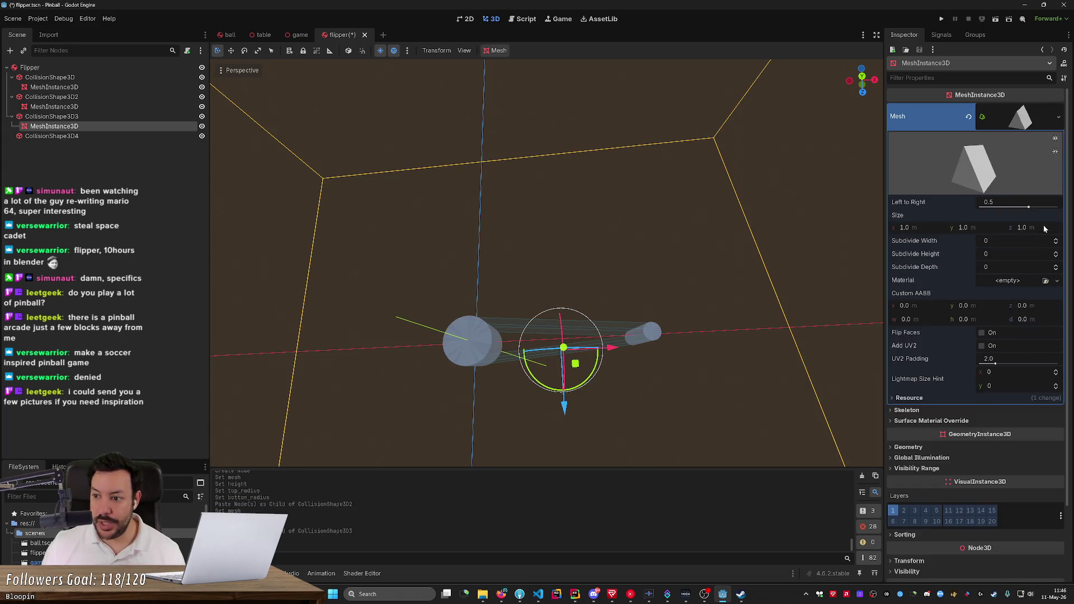
pyautogui.scroll(-4, 798, 203)
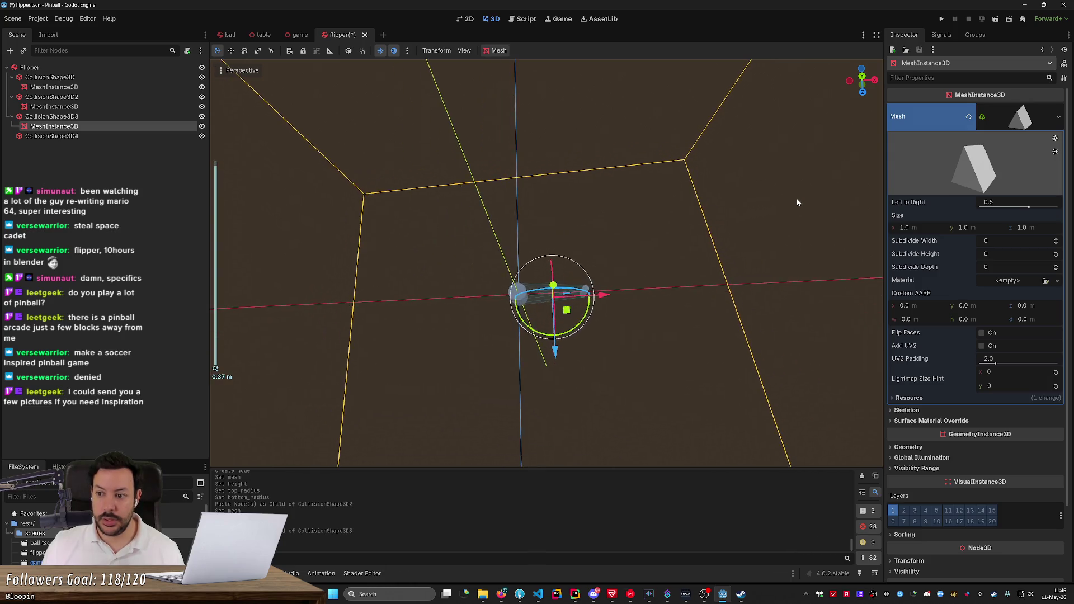
pyautogui.scroll(-10, 798, 203)
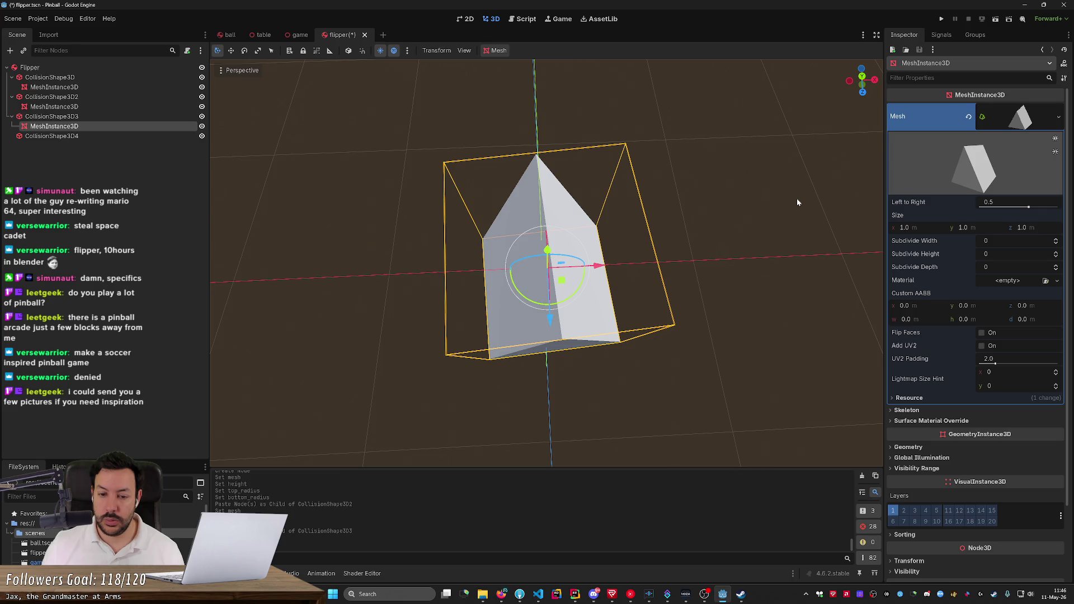
pyautogui.moveTo(1028, 207)
pyautogui.mouseDown()
pyautogui.moveTo(1018, 207)
pyautogui.moveTo(1046, 215)
pyautogui.moveTo(1027, 215)
pyautogui.mouseUp()
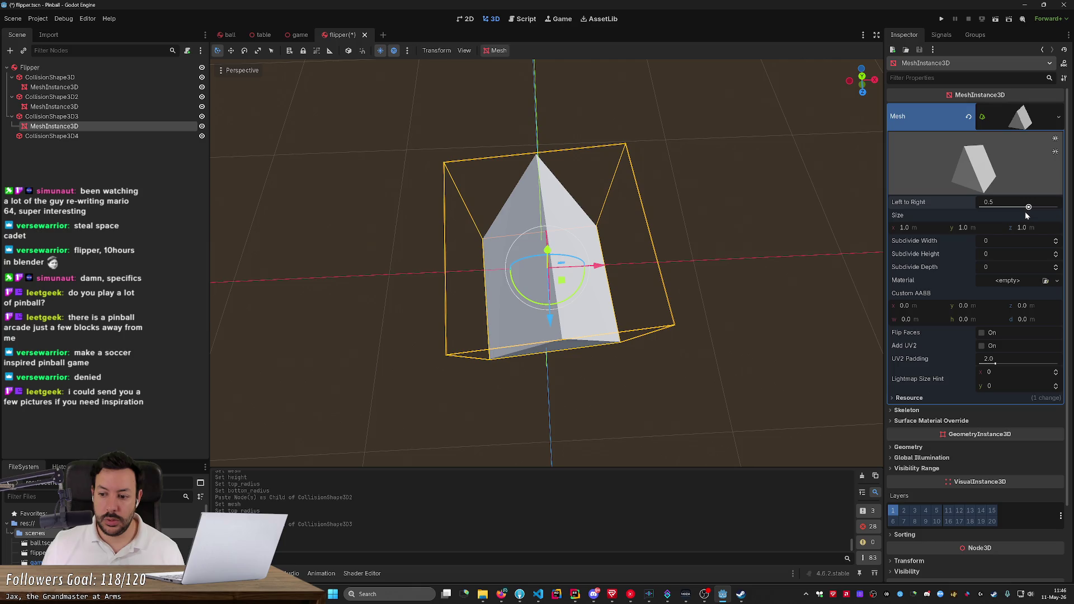
pyautogui.moveTo(1027, 215)
pyautogui.mouseDown()
pyautogui.moveTo(934, 221)
pyautogui.moveTo(1005, 220)
pyautogui.mouseUp()
pyautogui.moveTo(597, 266)
pyautogui.mouseDown()
pyautogui.moveTo(398, 284)
pyautogui.moveTo(519, 268)
pyautogui.mouseUp()
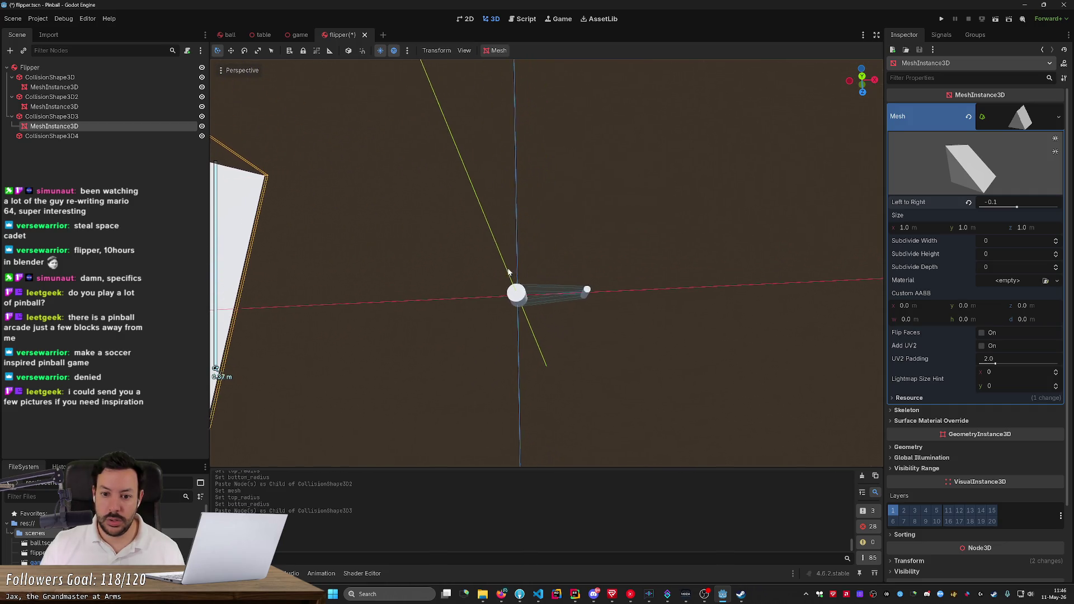
pyautogui.press('Delete')
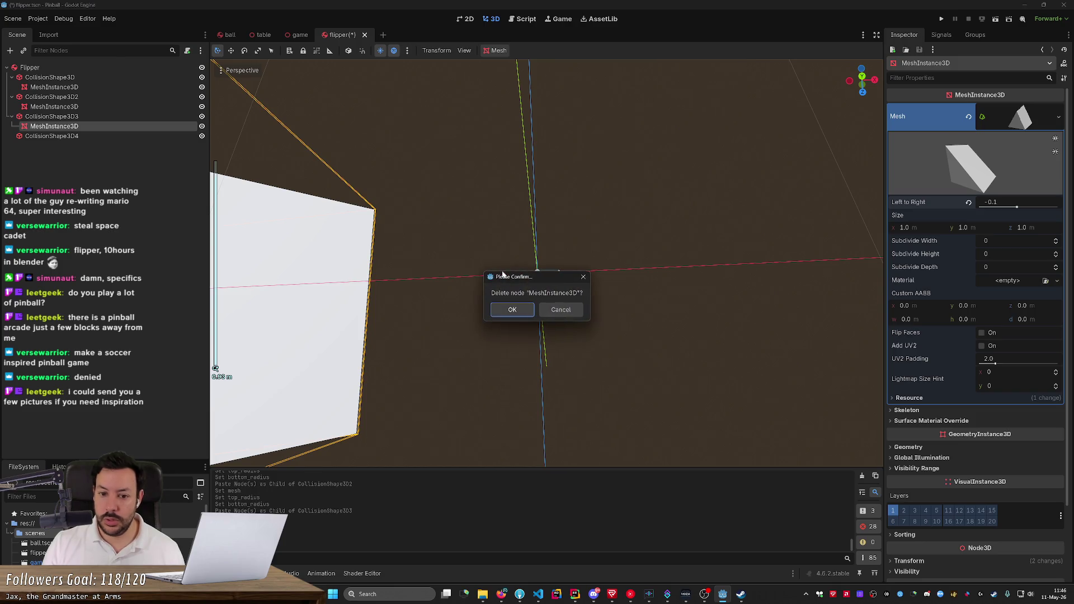
# Cancel the node deletion and replace the prism with a new default BoxMesh.
pyautogui.click(564, 309)
pyautogui.click(1032, 116)
pyautogui.click(1032, 116)
pyautogui.click(1032, 116)
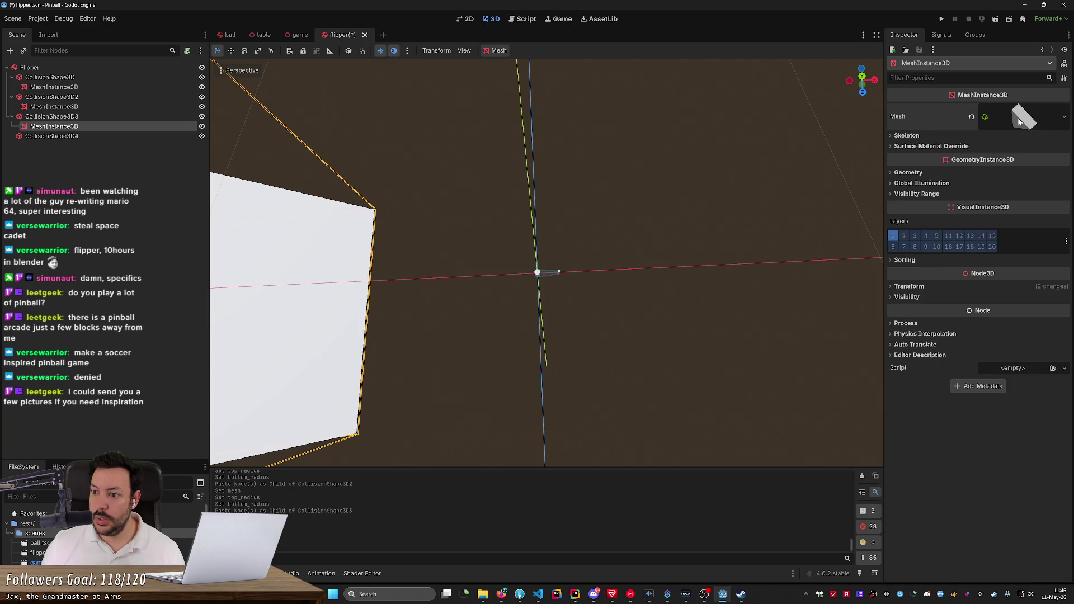
pyautogui.click(1051, 120)
pyautogui.click(1055, 119)
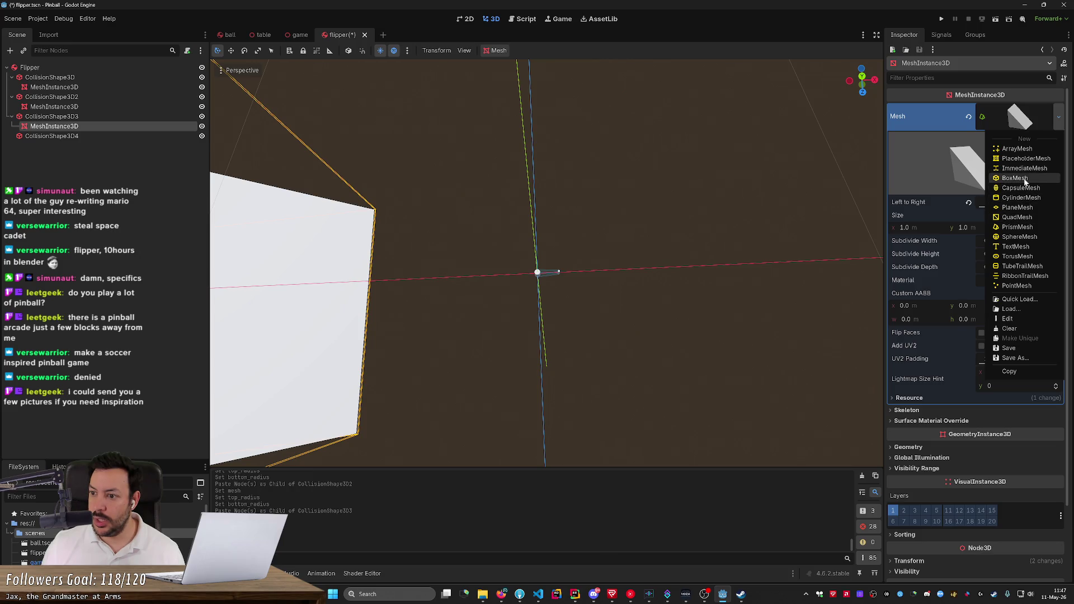
pyautogui.click(1023, 178)
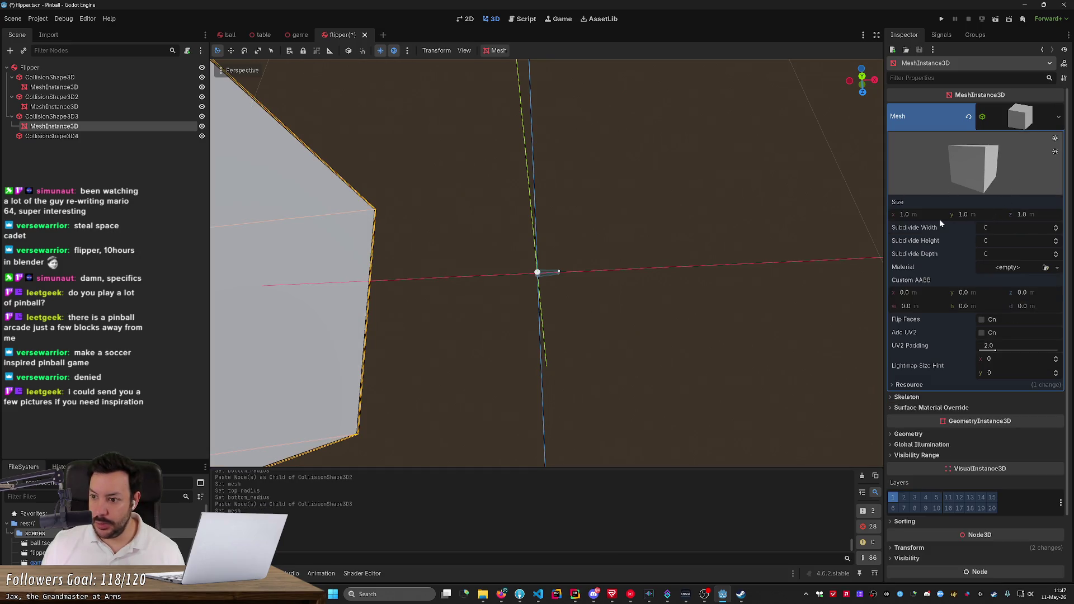
# Frame the box mesh and set its X and Z position to 0.
pyautogui.press('f')
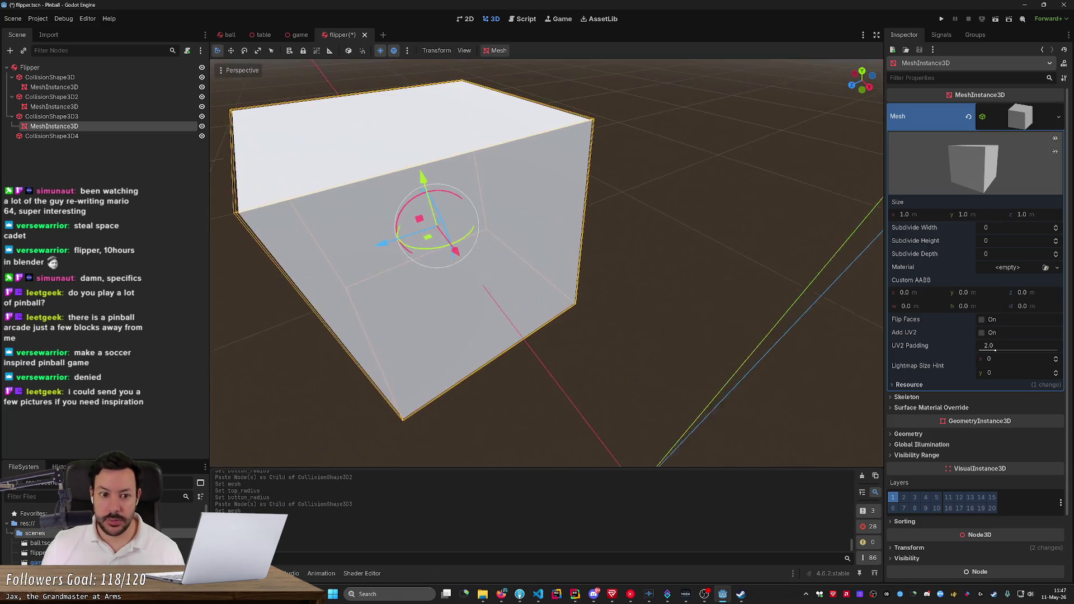
pyautogui.scroll(-3, 909, 498)
pyautogui.click(909, 473)
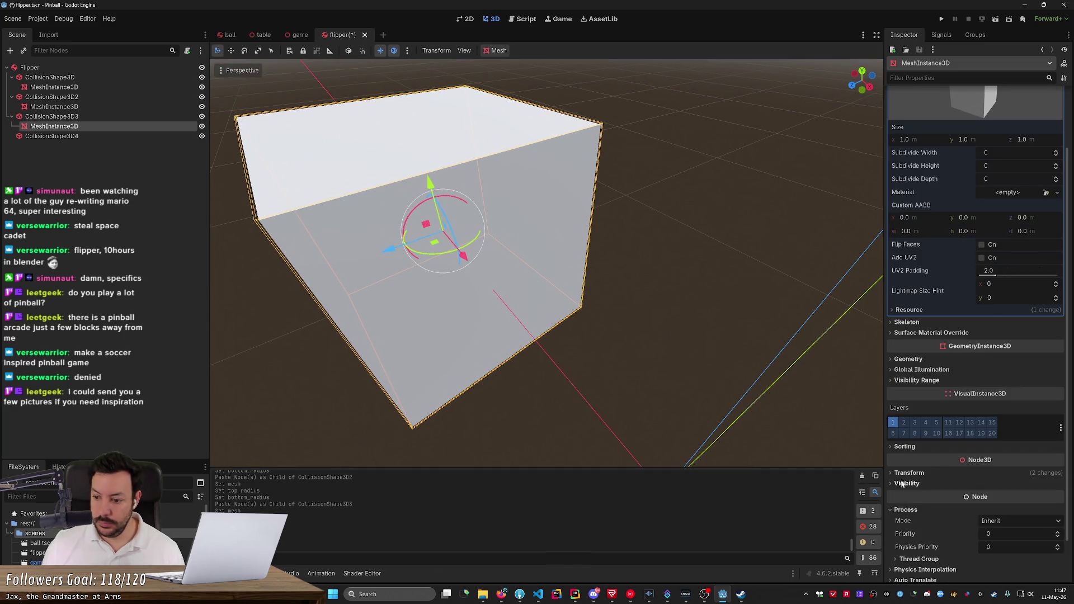
pyautogui.click(917, 496)
pyautogui.write('0')
pyautogui.press('Tab')
pyautogui.press('Tab')
pyautogui.write('0')
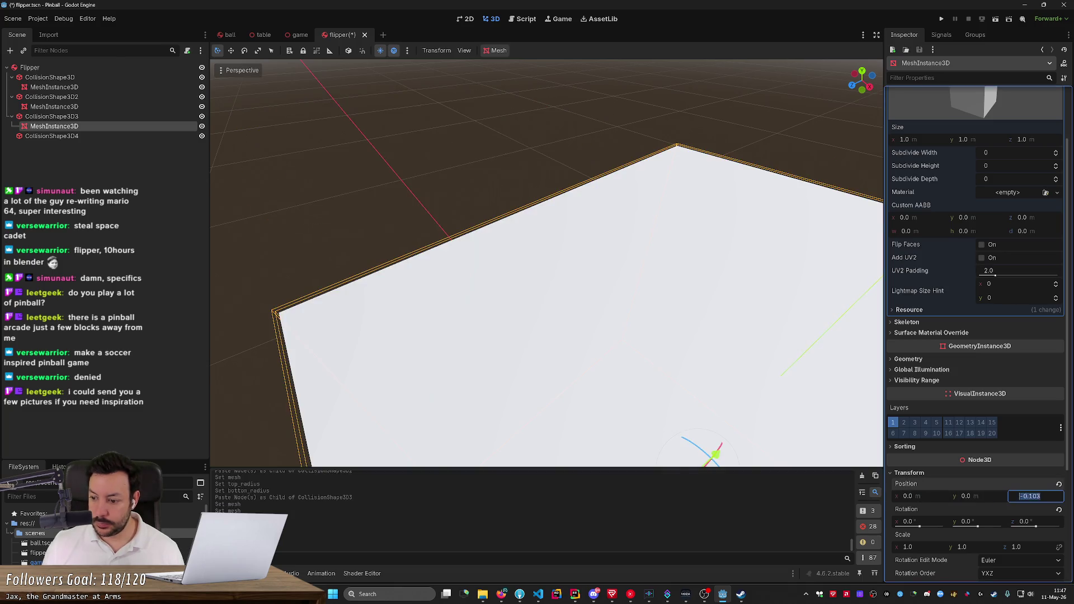
pyautogui.press('Return')
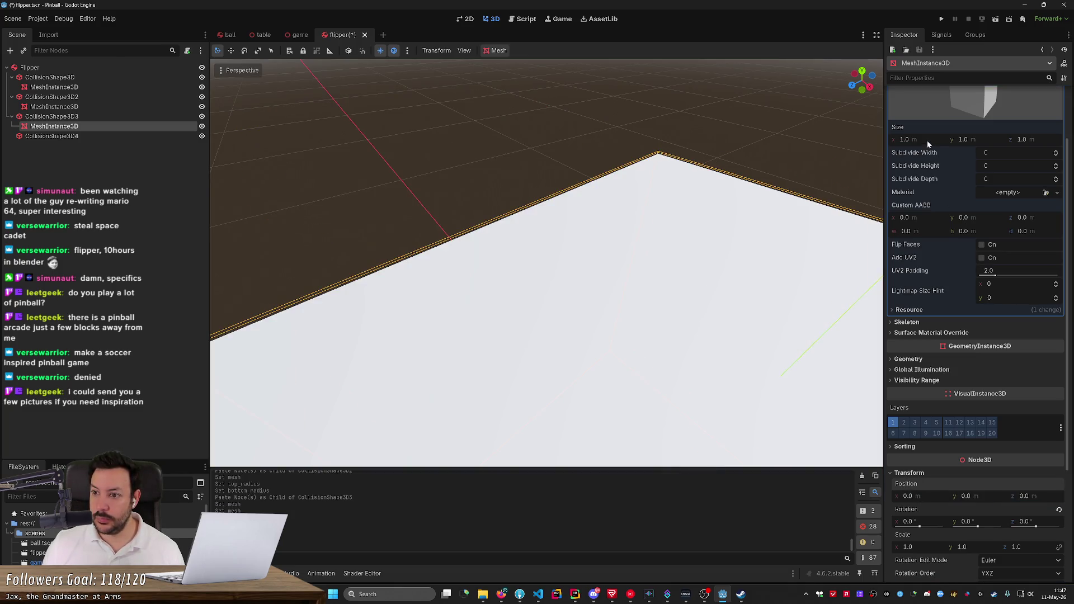
# Resize the box mesh to 0.065 along X and 0.025 along Y, then orbit the flipper.
pyautogui.moveTo(928, 140)
pyautogui.mouseDown()
pyautogui.moveTo(895, 140)
pyautogui.moveTo(1015, 143)
pyautogui.moveTo(998, 142)
pyautogui.mouseUp()
pyautogui.press('f')
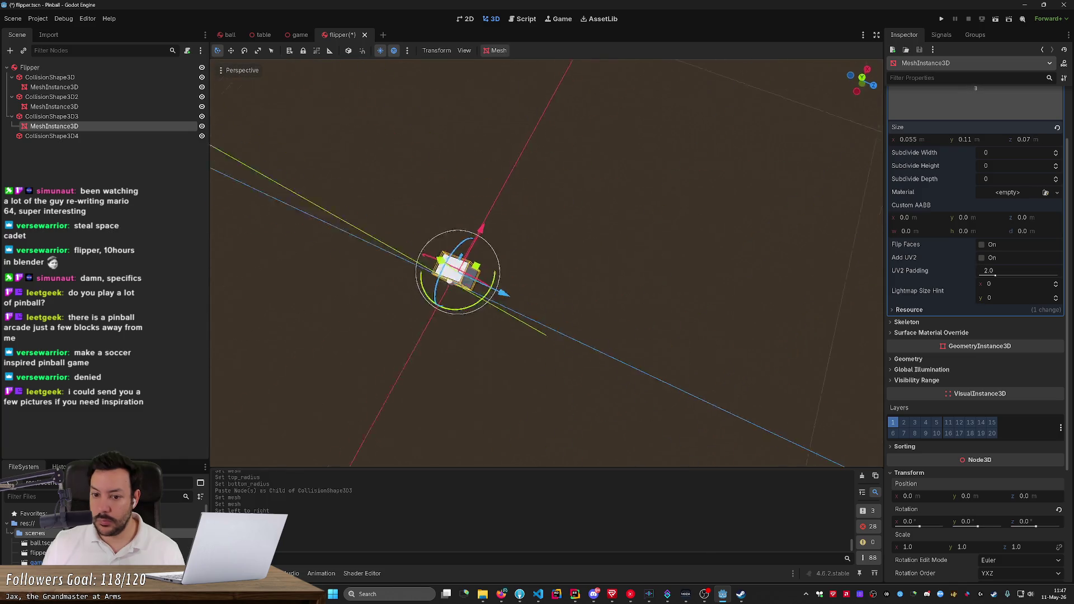
pyautogui.scroll(8, 377, 386)
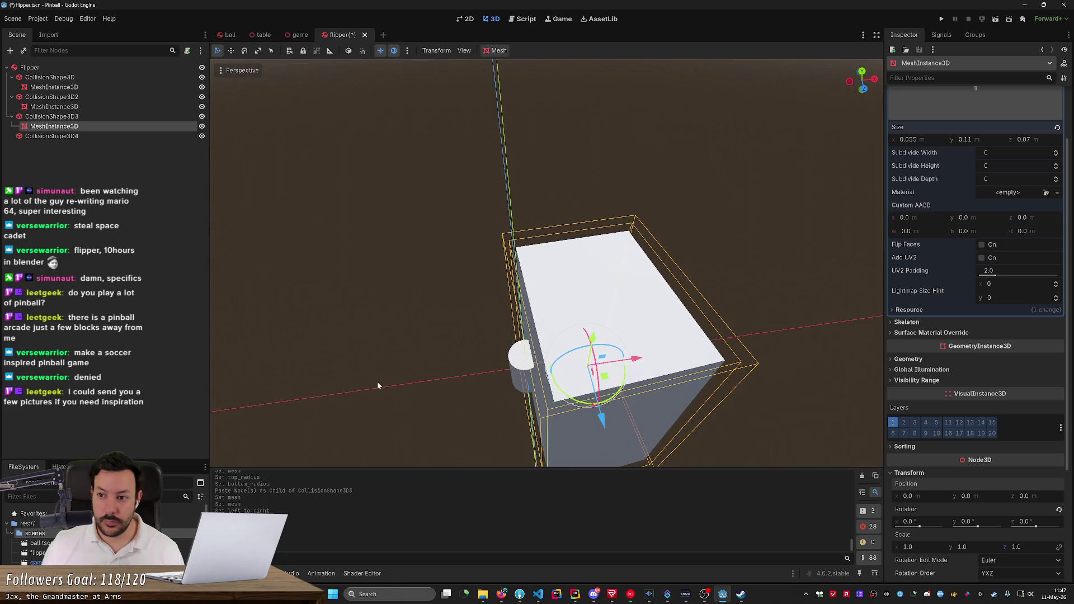
pyautogui.moveTo(913, 144)
pyautogui.mouseDown()
pyautogui.moveTo(923, 144)
pyautogui.moveTo(901, 144)
pyautogui.mouseUp()
pyautogui.moveTo(984, 138); pyautogui.dragTo(957, 139)
pyautogui.moveTo(1024, 142); pyautogui.dragTo(1007, 141)
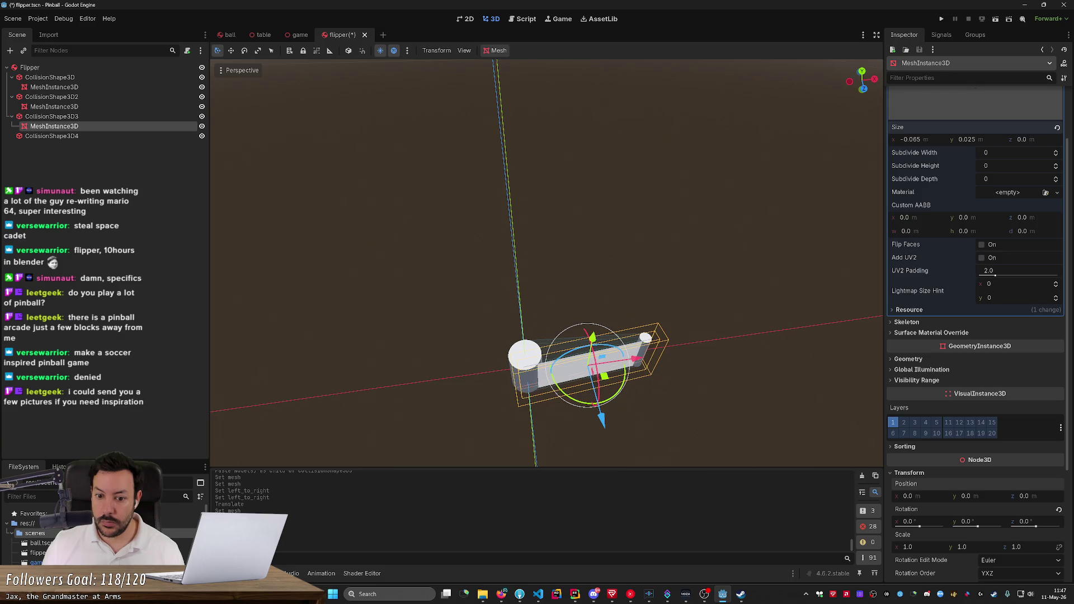
pyautogui.click(736, 201)
pyautogui.moveTo(736, 200); pyautogui.dragTo(277, 270)
# Set the third collision shape's box mesh Z size to 0.01 and view it from above.
pyautogui.click(108, 126)
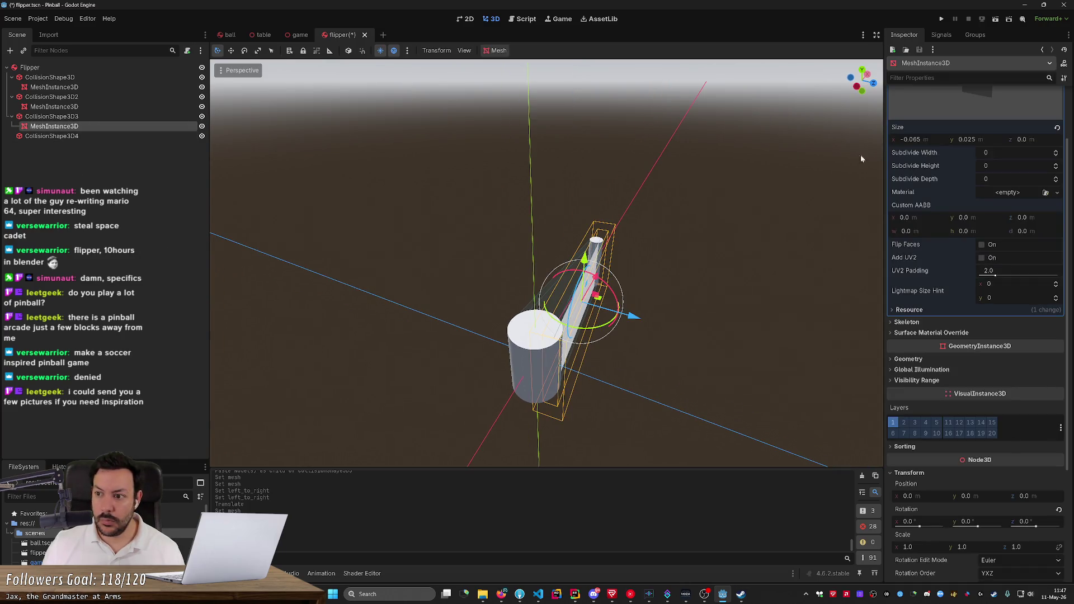
pyautogui.click(1022, 139)
pyautogui.write('0.01')
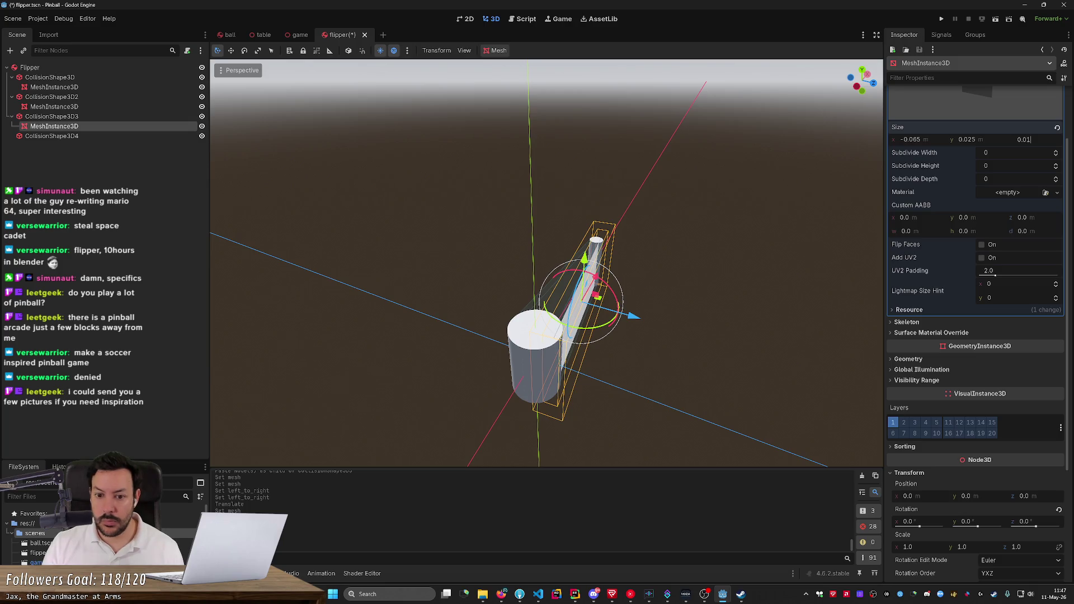
pyautogui.press('Return')
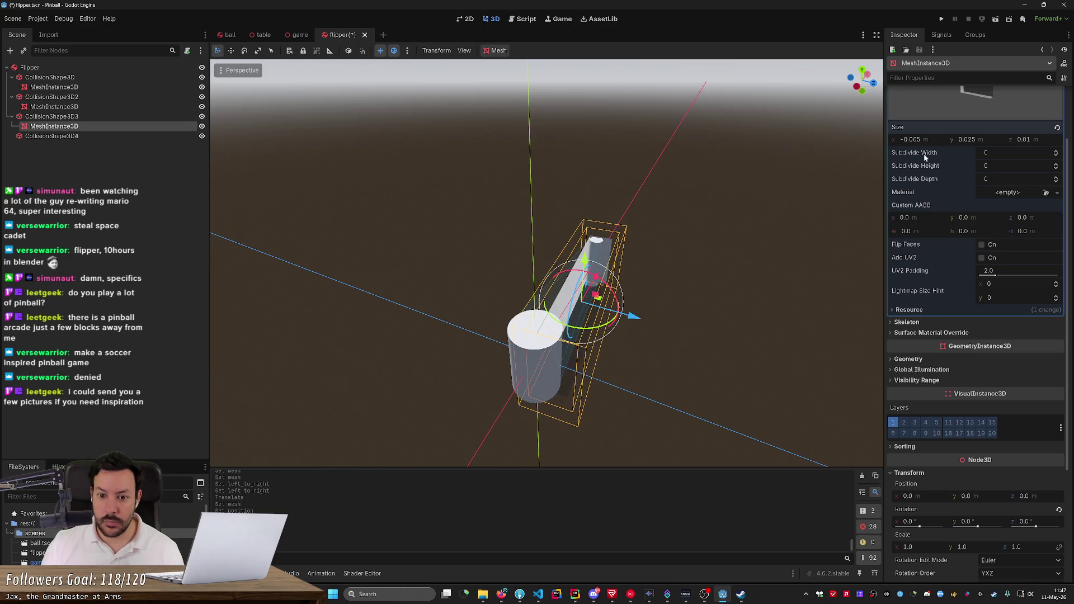
pyautogui.click(392, 168)
pyautogui.moveTo(537, 252)
pyautogui.mouseDown()
pyautogui.moveTo(537, 392)
pyautogui.moveTo(537, 279)
pyautogui.moveTo(554, 254)
pyautogui.moveTo(530, 307)
pyautogui.mouseUp()
# Thin the arm mesh's Z size from 0.005 to 0.004, then 0.003.
pyautogui.click(553, 299)
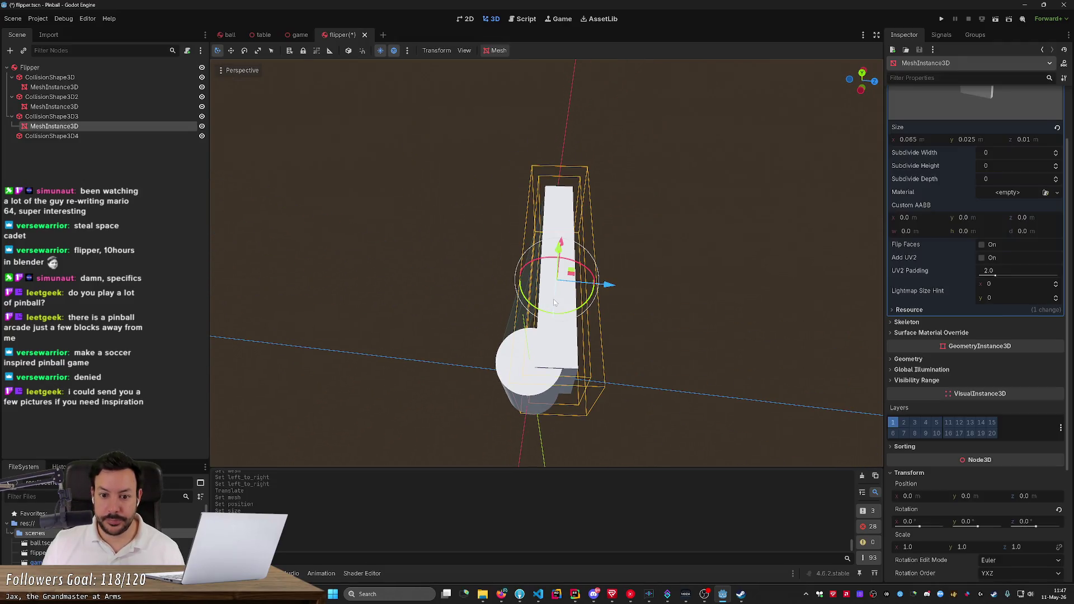
pyautogui.click(1039, 140)
pyautogui.click(1028, 139)
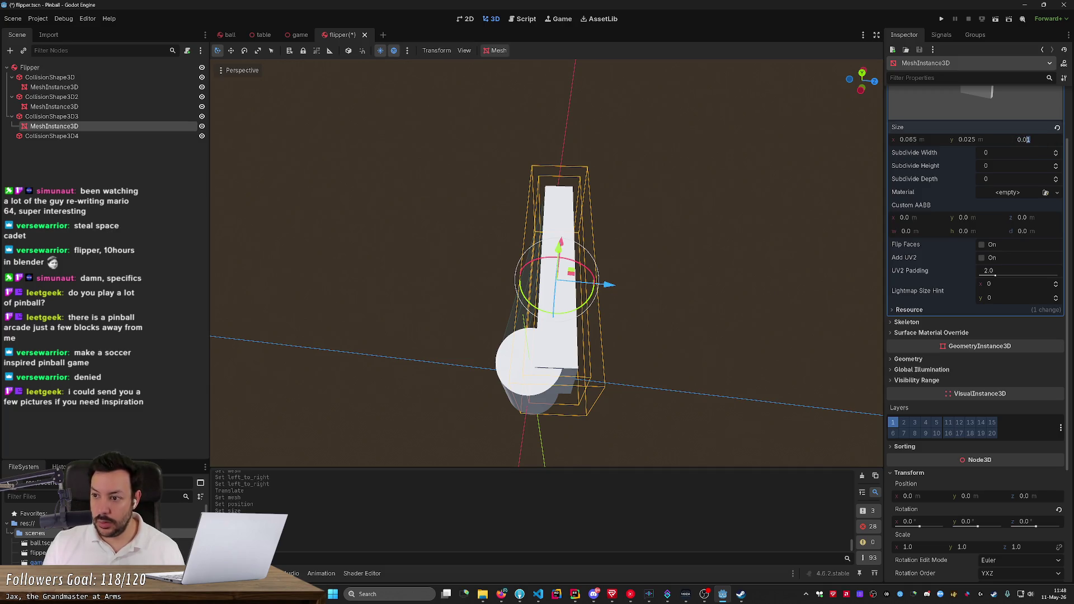
pyautogui.write('05')
pyautogui.press('Return')
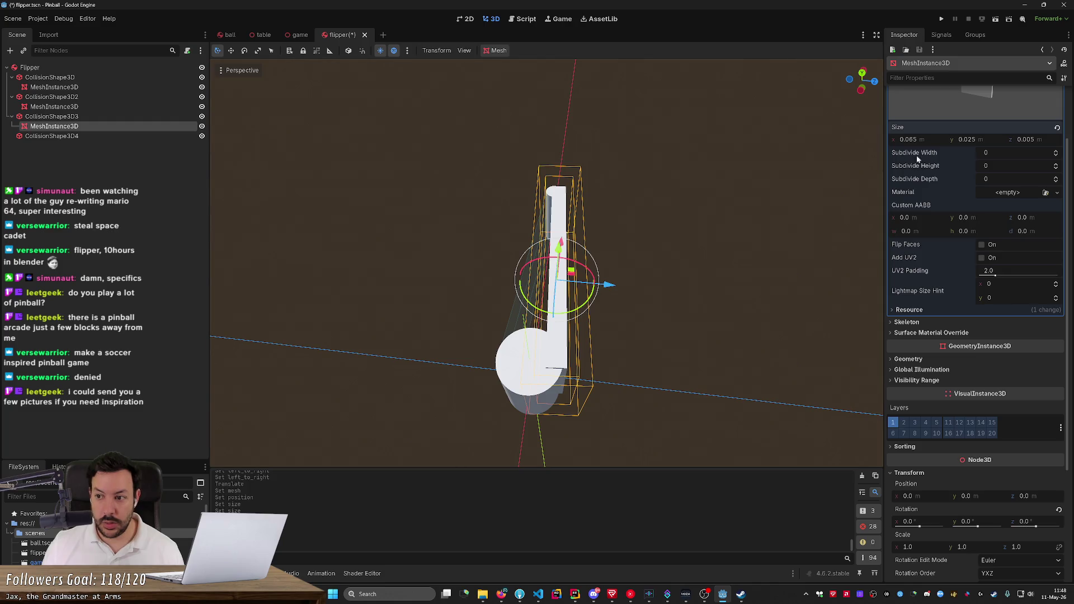
pyautogui.click(1041, 139)
pyautogui.press('BackSpace')
pyautogui.write('4')
pyautogui.press('Return')
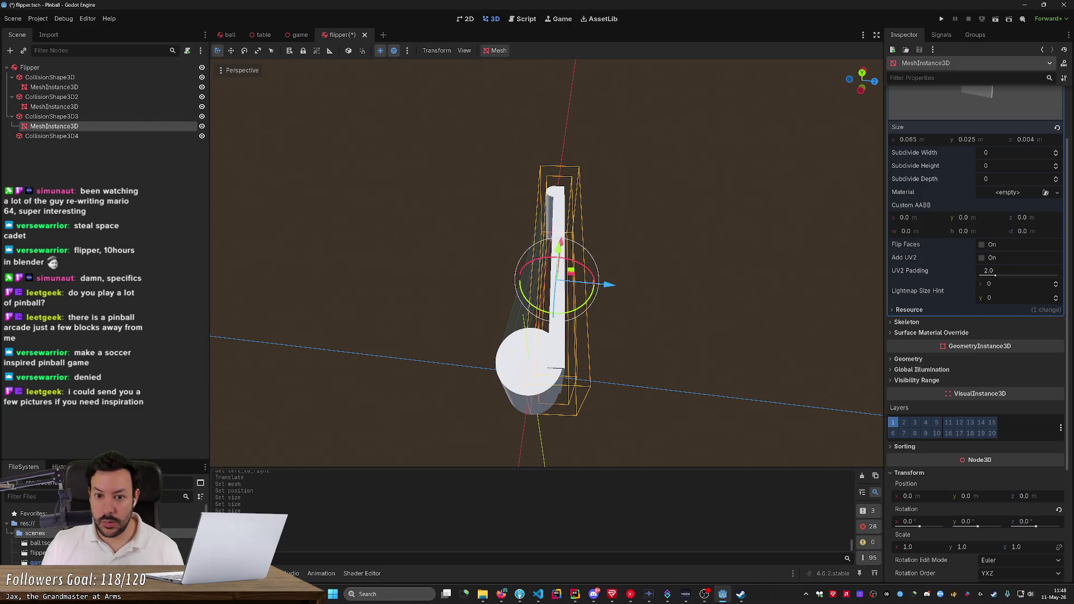
pyautogui.click(1026, 139)
pyautogui.click(1034, 139)
pyautogui.write('0.003')
pyautogui.press('Return')
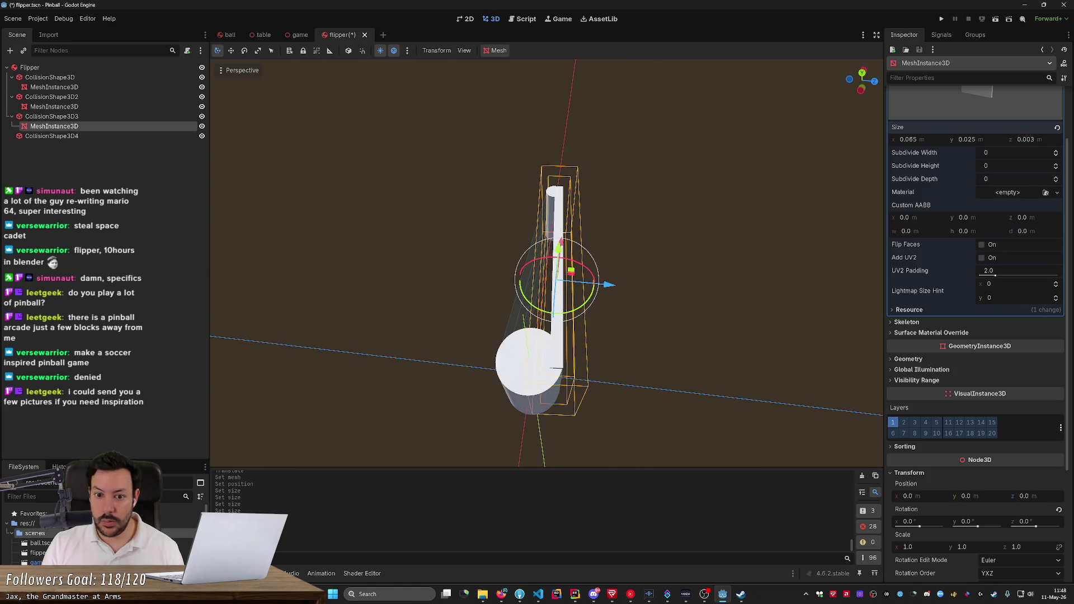
pyautogui.click(831, 189)
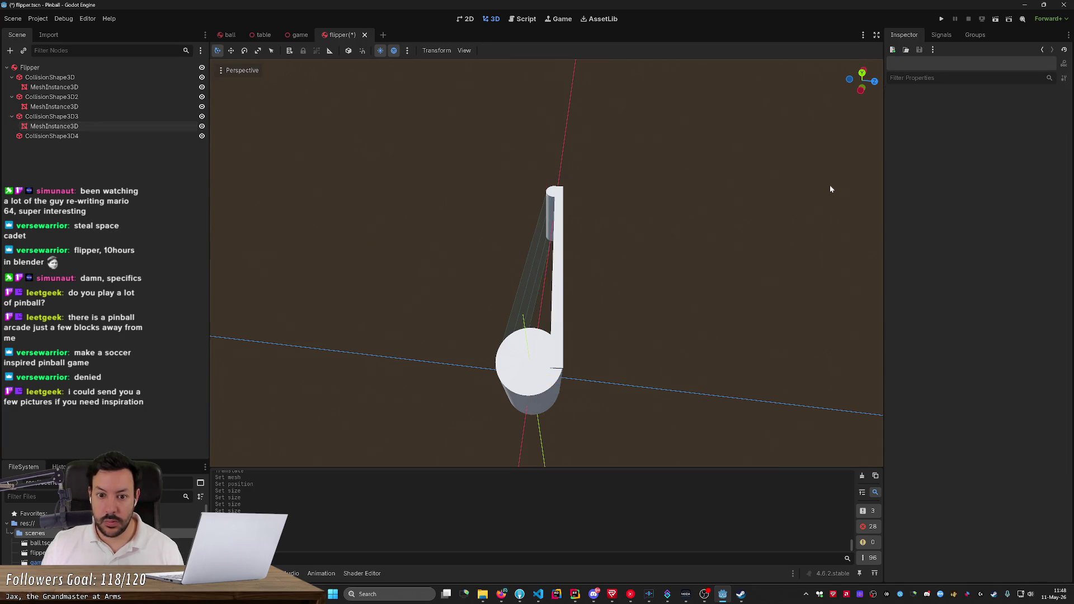
# Set the third box's mesh depth to 0.002 and orbit to view from above.
pyautogui.click(126, 118)
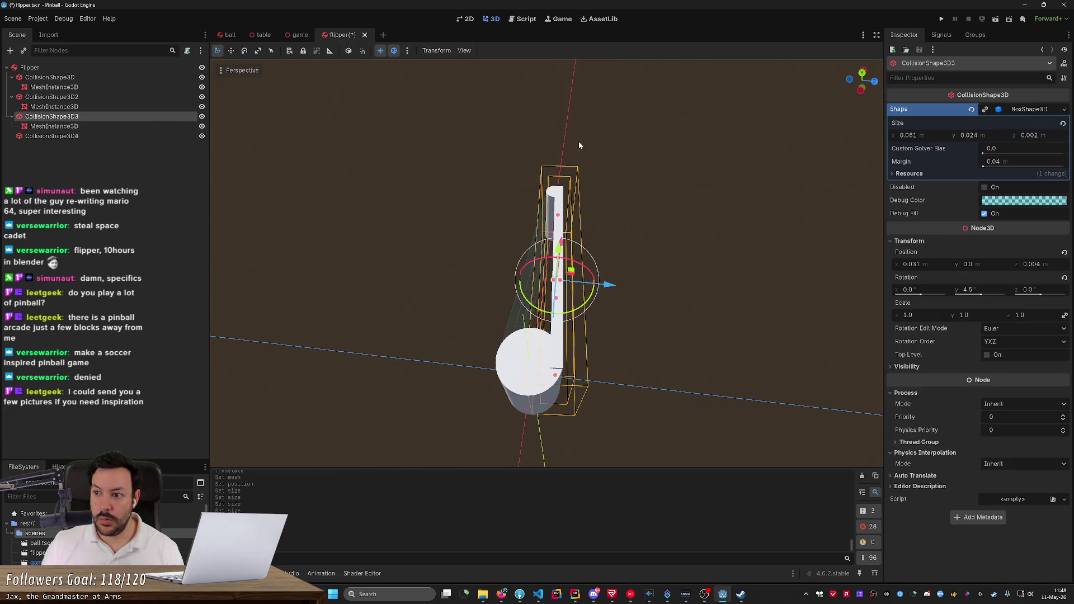
pyautogui.click(64, 127)
pyautogui.click(1015, 140)
pyautogui.press('Return')
pyautogui.click(871, 159)
pyautogui.moveTo(870, 160)
pyautogui.mouseDown()
pyautogui.moveTo(772, 184)
pyautogui.moveTo(745, 177)
pyautogui.mouseUp()
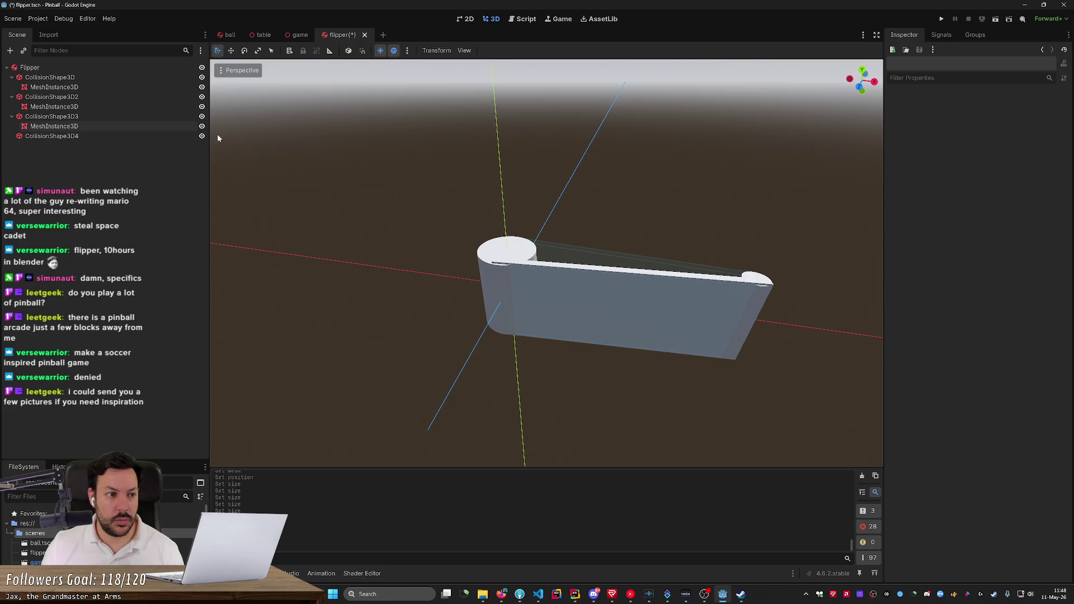
# Set the mesh height to 0.024.
pyautogui.click(155, 127)
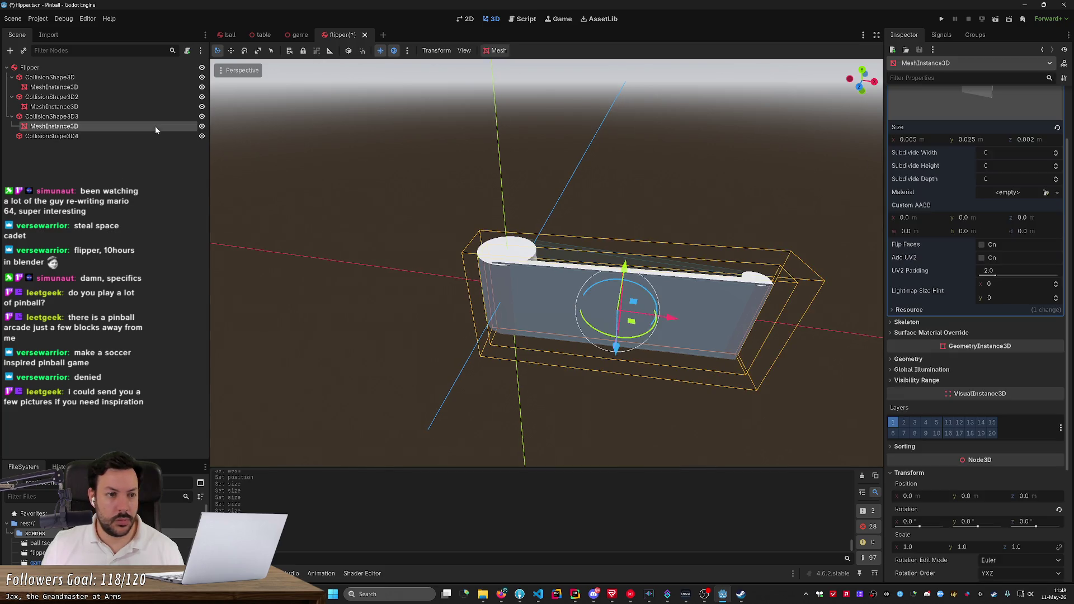
pyautogui.click(969, 141)
pyautogui.press('Return')
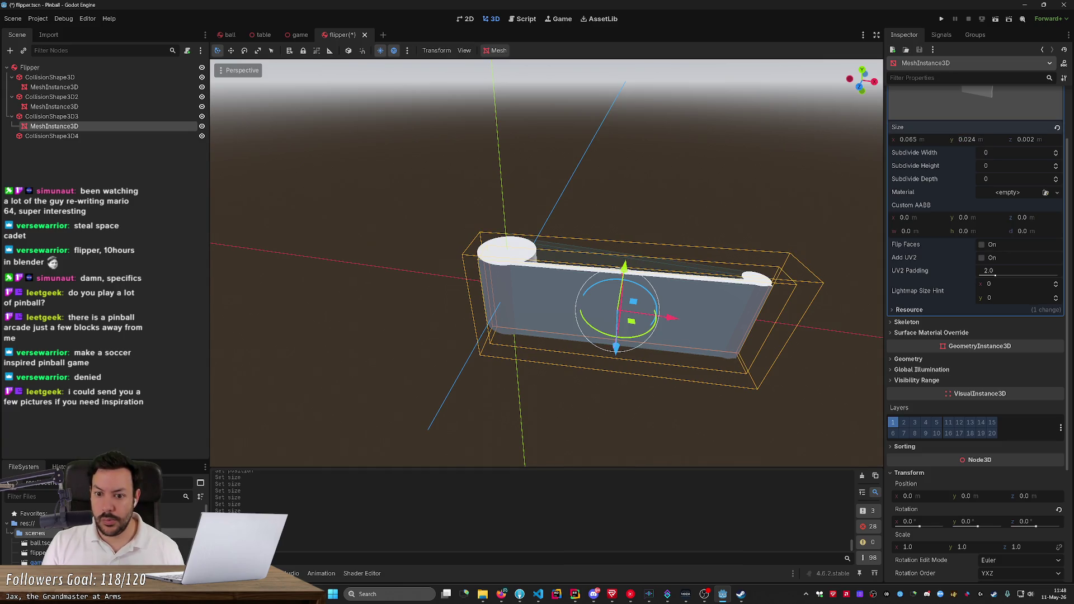
pyautogui.click(783, 127)
pyautogui.moveTo(783, 126)
pyautogui.mouseDown()
pyautogui.moveTo(761, 180)
pyautogui.moveTo(777, 140)
pyautogui.moveTo(722, 142)
pyautogui.mouseUp()
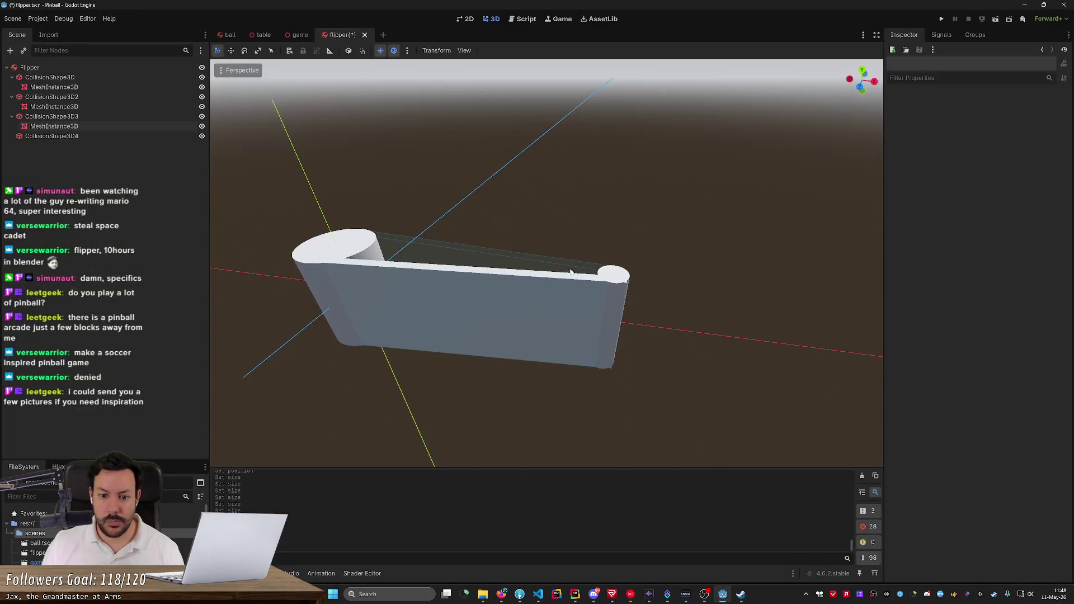
# Set the arm mesh width to 0.06 and orbit to an end-on view of the flipper.
pyautogui.click(524, 309)
pyautogui.click(924, 140)
pyautogui.press('BackSpace')
pyautogui.press('Return')
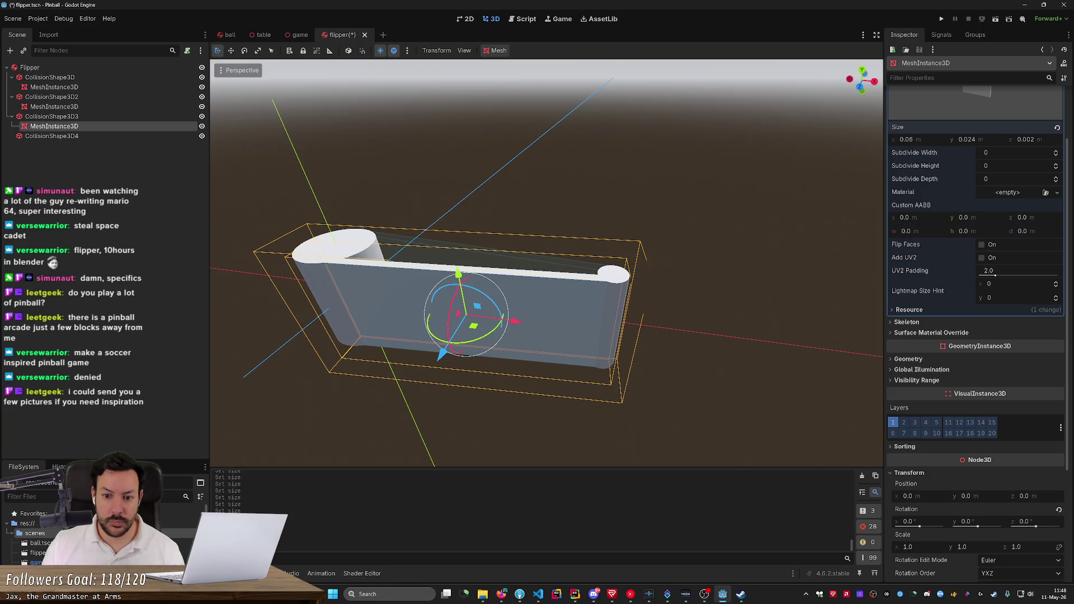
pyautogui.click(841, 139)
pyautogui.moveTo(841, 140); pyautogui.dragTo(727, 148)
pyautogui.scroll(-5, 547, 263)
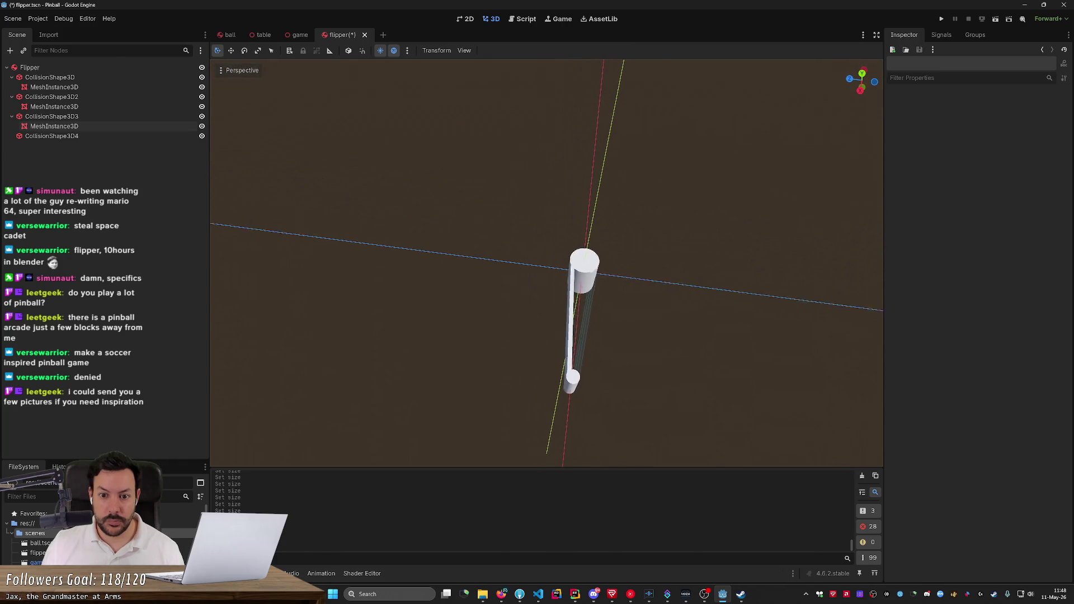
pyautogui.moveTo(547, 263)
pyautogui.mouseDown()
pyautogui.moveTo(521, 264)
pyautogui.moveTo(476, 208)
pyautogui.moveTo(465, 263)
pyautogui.mouseUp()
# Move CollisionShape3D3 to x 0.03 and rotate it 4.4° around Y.
pyautogui.click(147, 116)
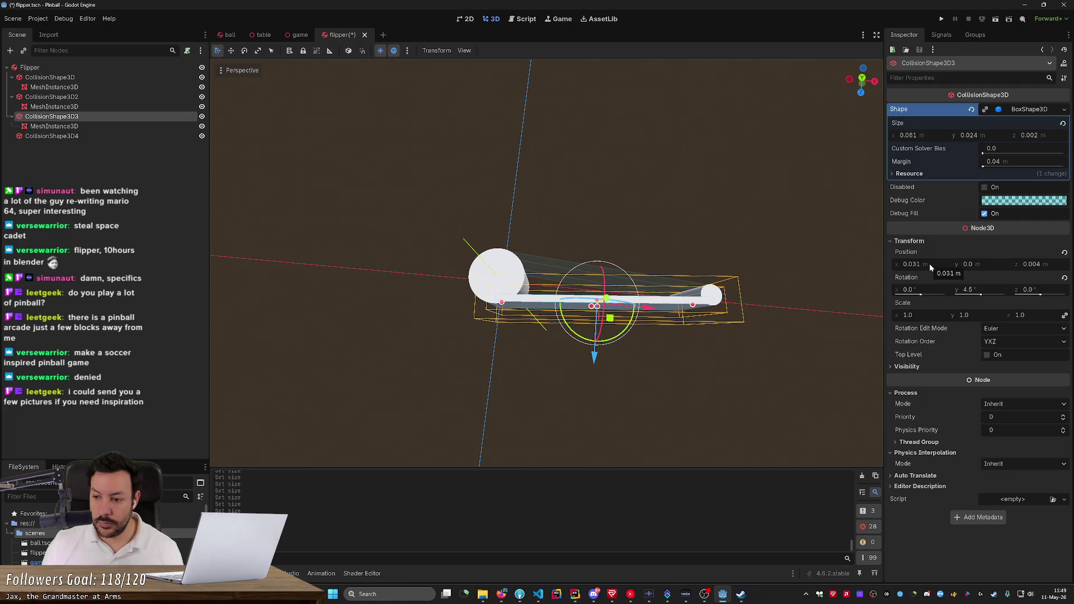
pyautogui.moveTo(929, 263)
pyautogui.mouseDown()
pyautogui.moveTo(900, 264)
pyautogui.moveTo(964, 264)
pyautogui.moveTo(913, 264)
pyautogui.mouseUp()
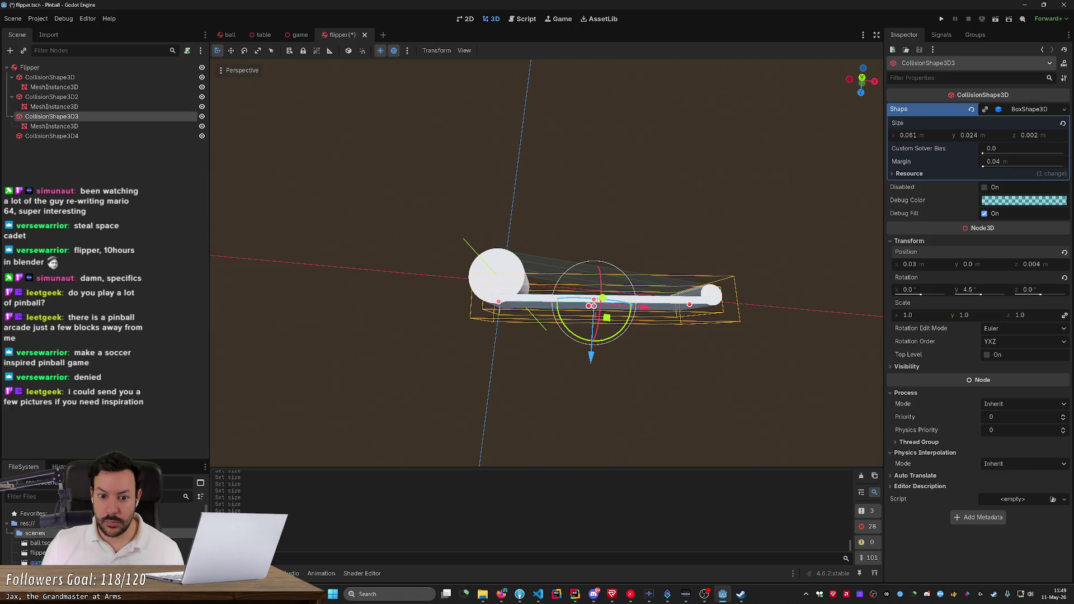
pyautogui.moveTo(1029, 263)
pyautogui.mouseDown()
pyautogui.moveTo(1007, 264)
pyautogui.moveTo(1031, 264)
pyautogui.mouseUp()
pyautogui.moveTo(983, 293); pyautogui.dragTo(981, 300)
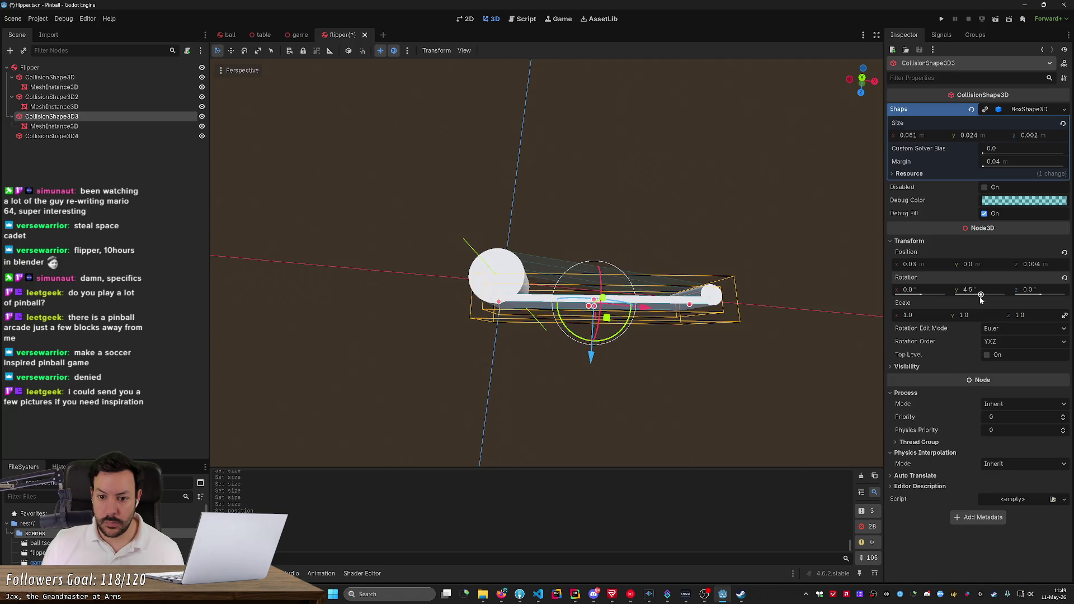
pyautogui.click(980, 299)
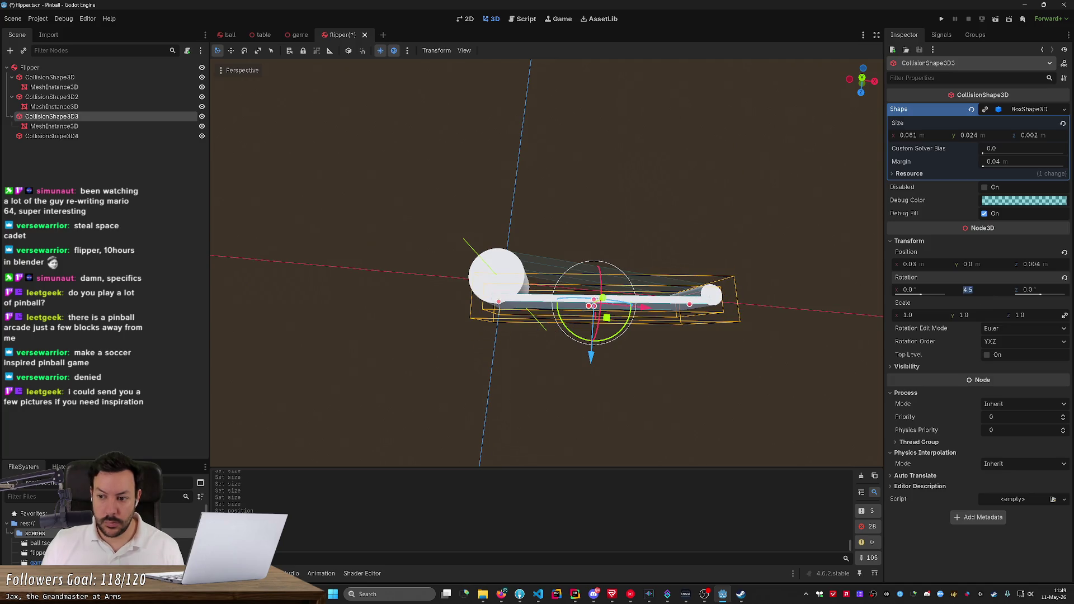
pyautogui.write('4.4')
pyautogui.press('Return')
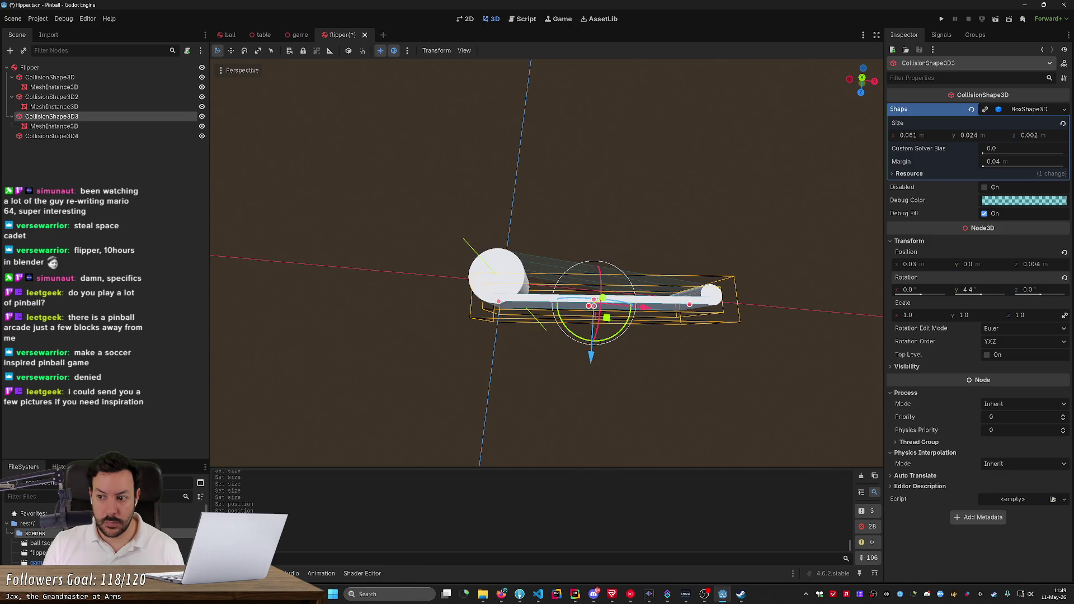
# Set CollisionShape3D3's z position to 0.004 and orbit to check the alignment.
pyautogui.click(1032, 264)
pyautogui.press('End')
pyautogui.write('5')
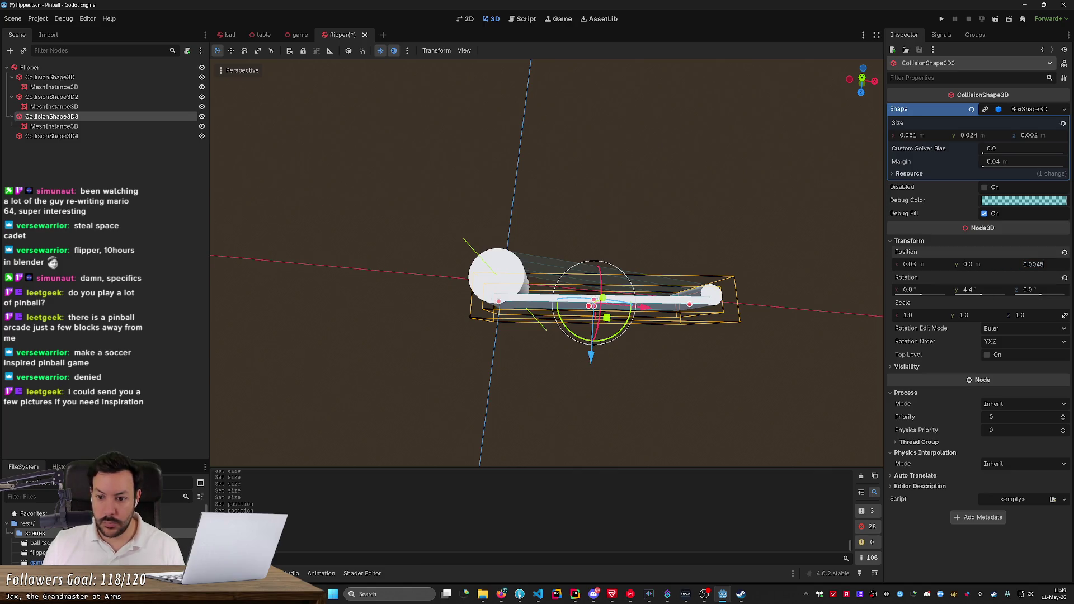
pyautogui.press('Return')
pyautogui.click(1032, 264)
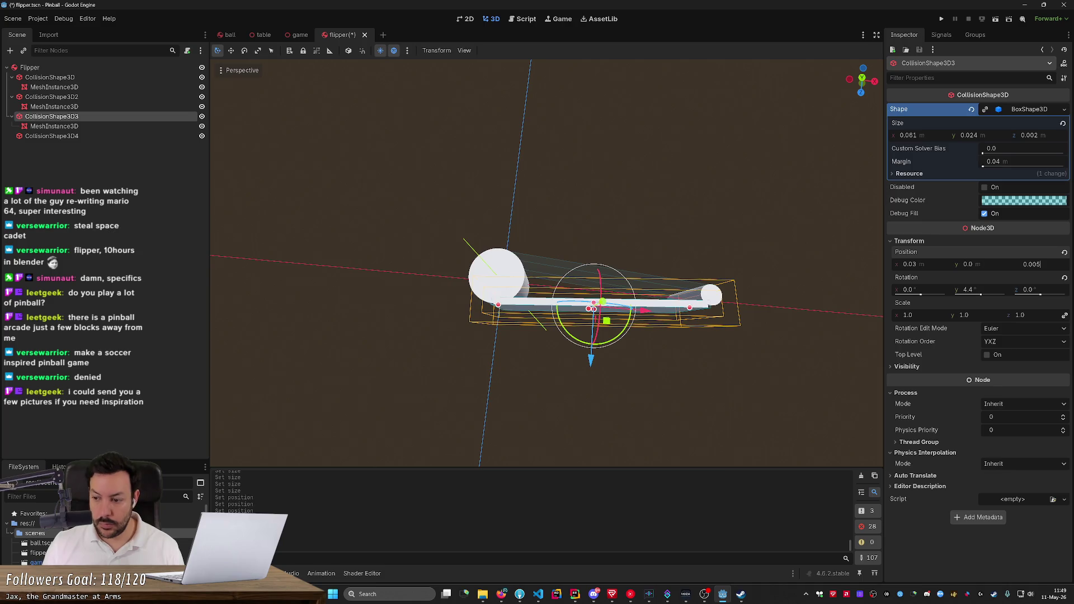
pyautogui.hotkey('ctrl', 'a')
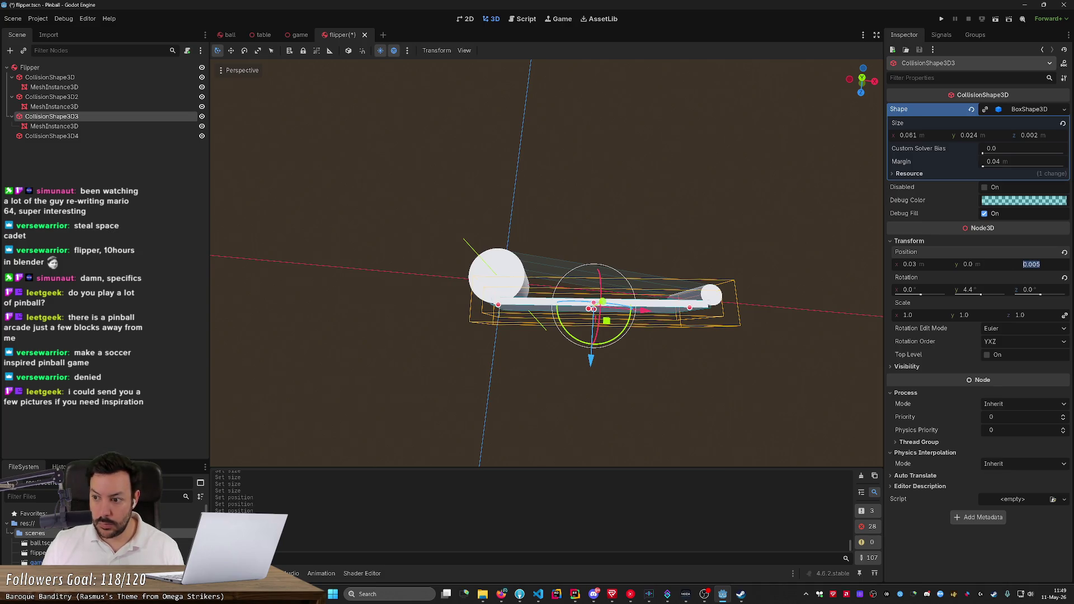
pyautogui.click(1039, 264)
pyautogui.write('0.004')
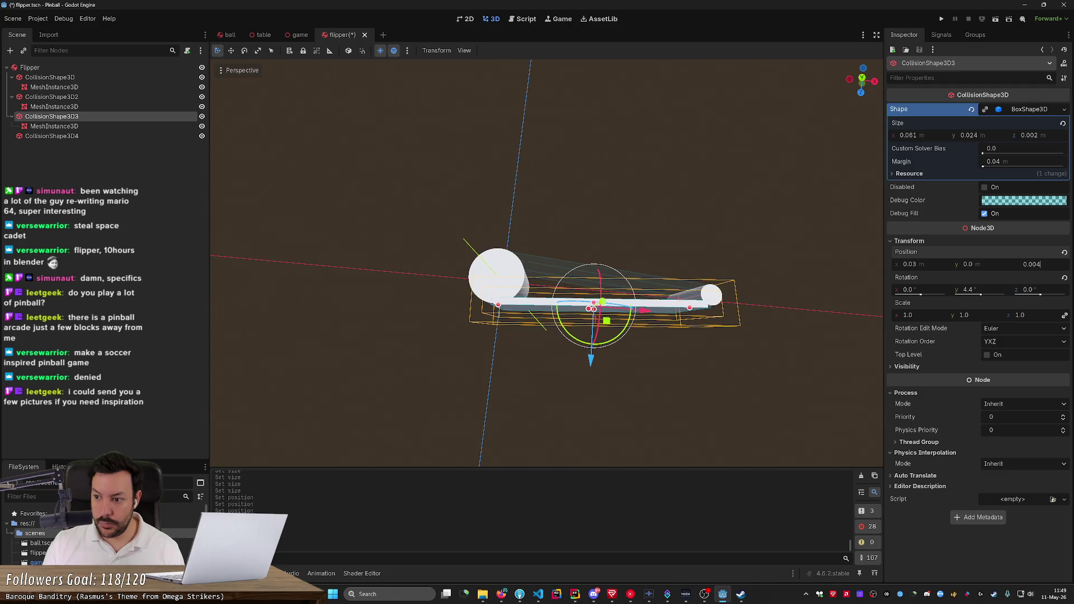
pyautogui.press('Return')
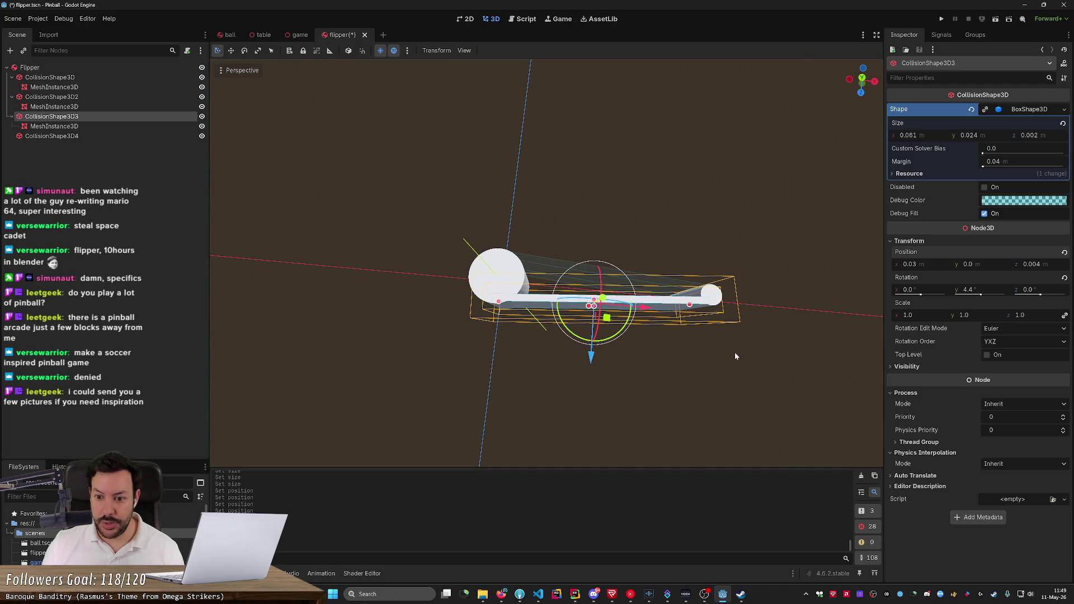
pyautogui.click(736, 356)
pyautogui.moveTo(546, 263)
pyautogui.mouseDown()
pyautogui.moveTo(585, 268)
pyautogui.moveTo(621, 254)
pyautogui.mouseUp()
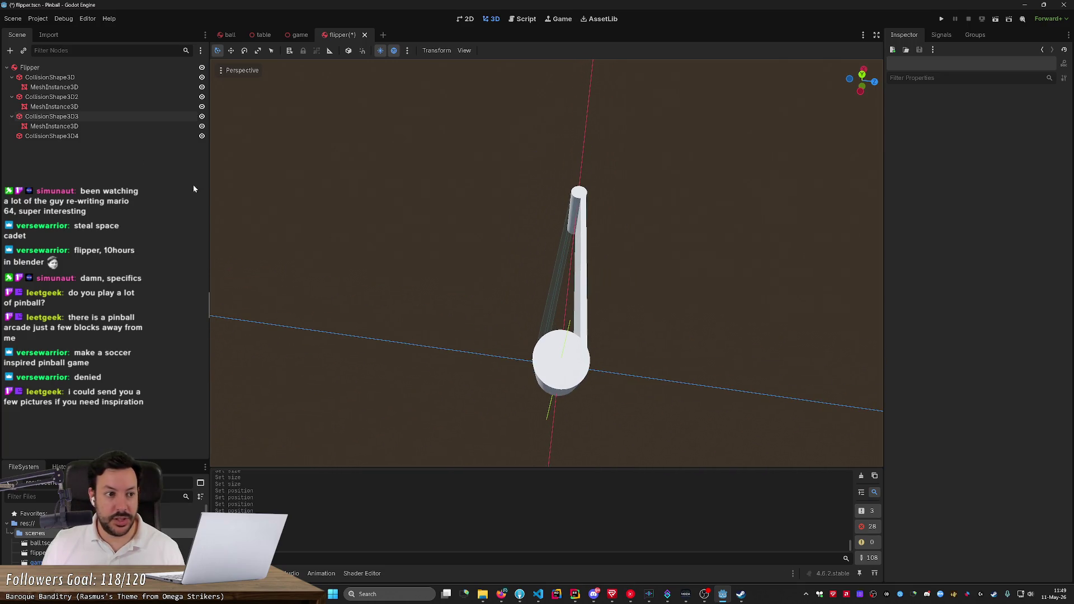
# Rotate CollisionShape3D4 to -4.4° around Y.
pyautogui.click(75, 117)
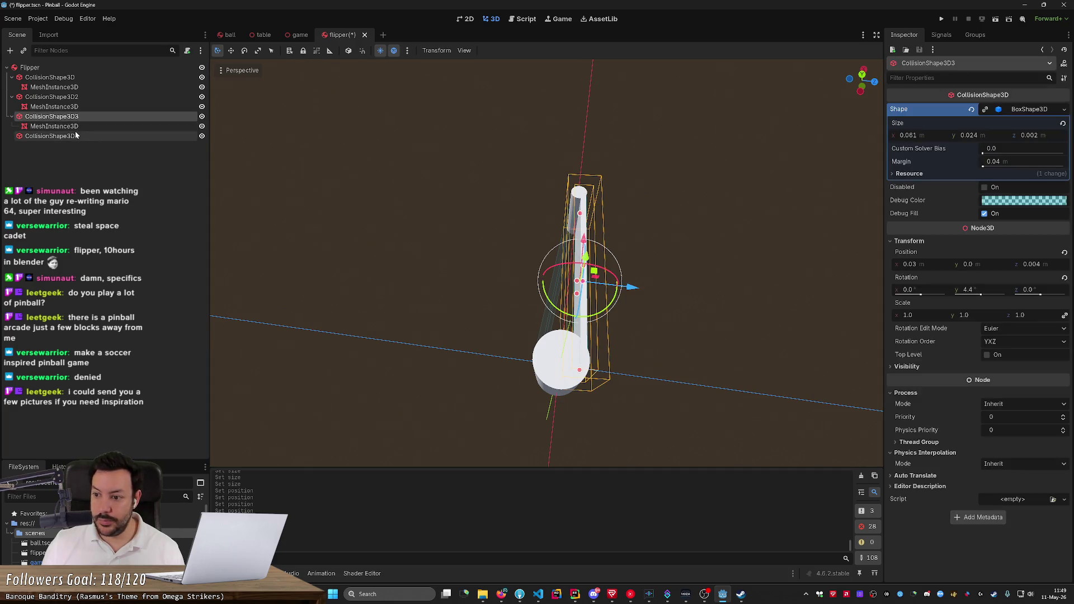
pyautogui.click(111, 129)
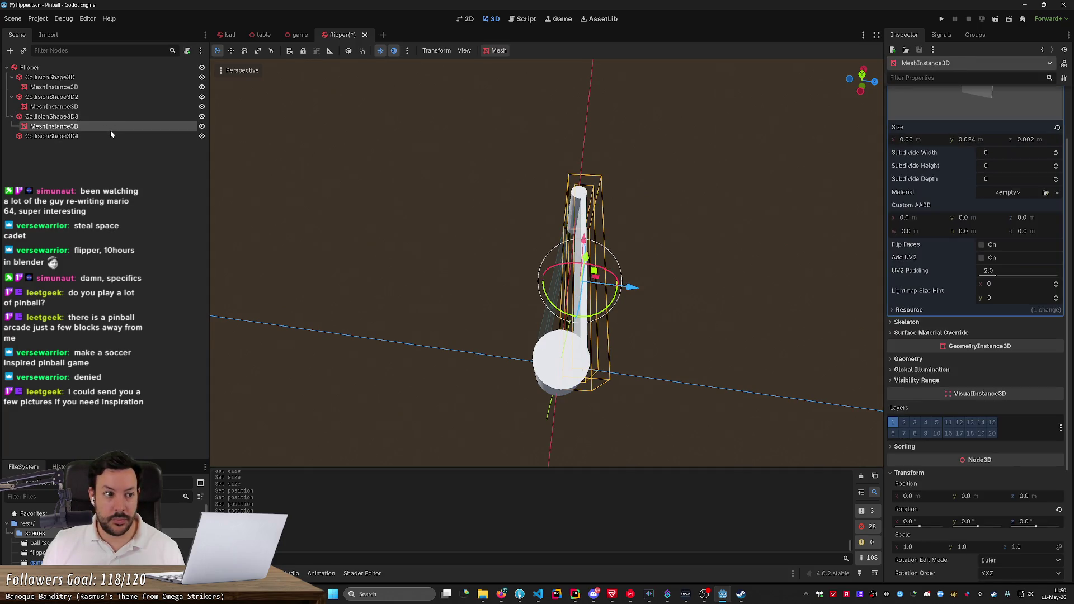
pyautogui.click(113, 136)
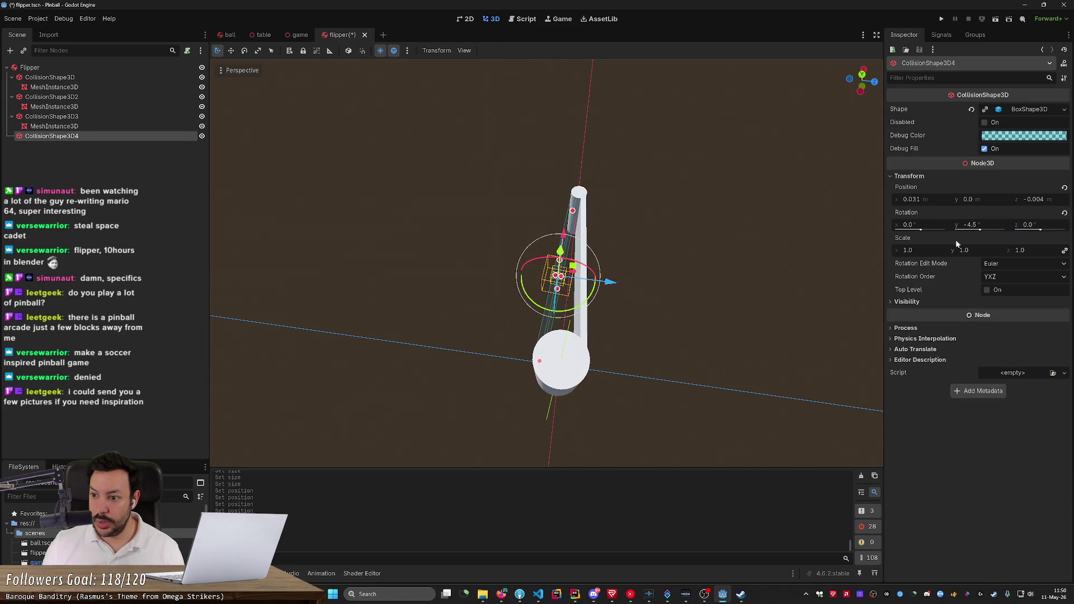
pyautogui.moveTo(971, 224); pyautogui.dragTo(974, 224)
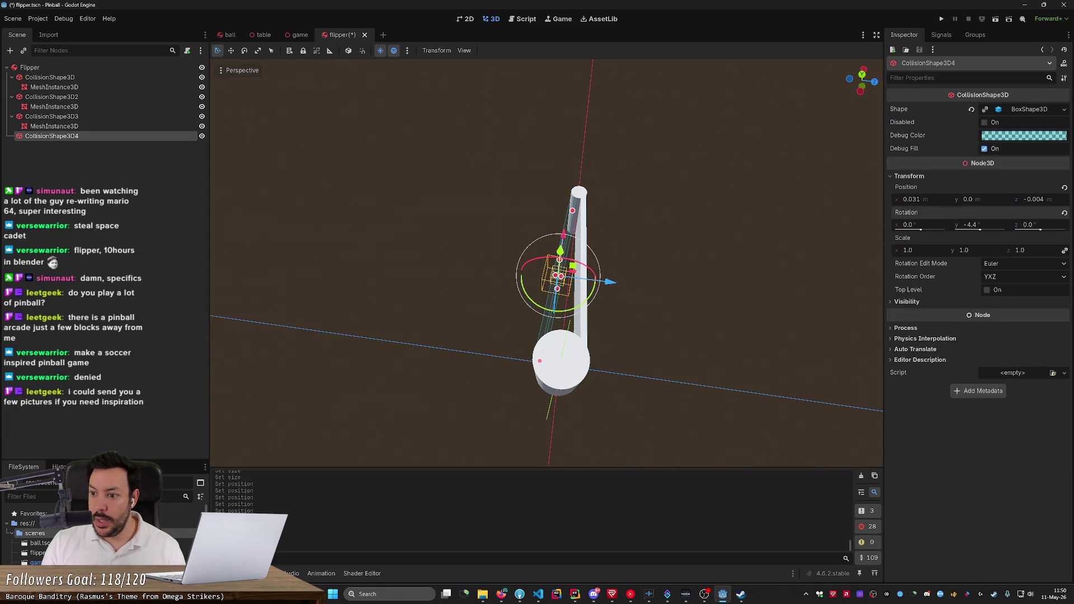
pyautogui.click(73, 116)
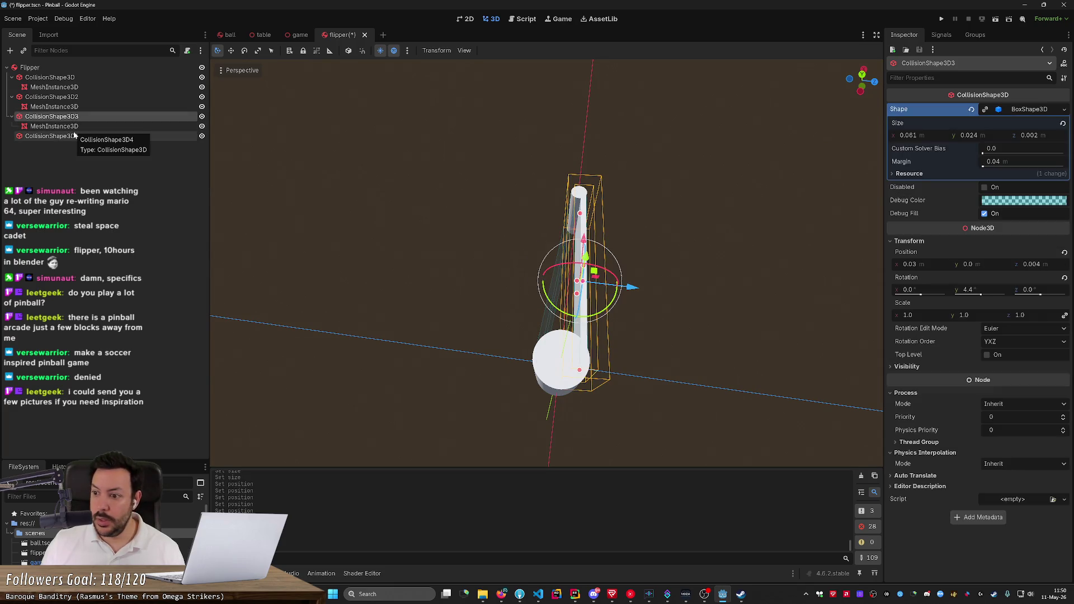
pyautogui.click(75, 136)
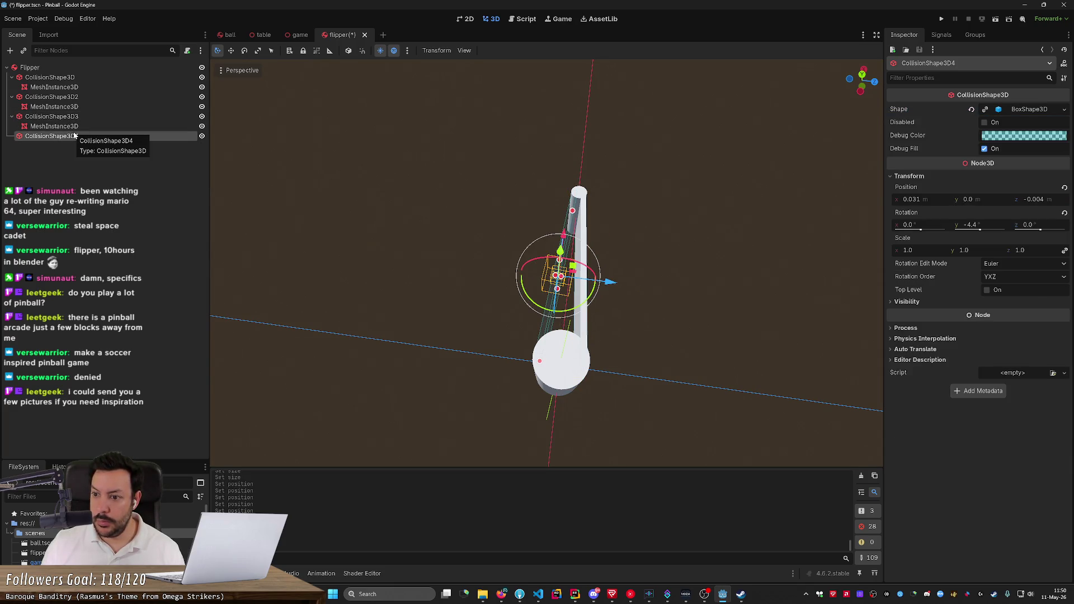
# Copy the third box's MeshInstance3D under CollisionShape3D4 and save flipper.tscn.
pyautogui.click(82, 128)
pyautogui.hotkey('ctrl', 'c')
pyautogui.click(76, 139)
pyautogui.hotkey('ctrl', 'v')
pyautogui.click(704, 264)
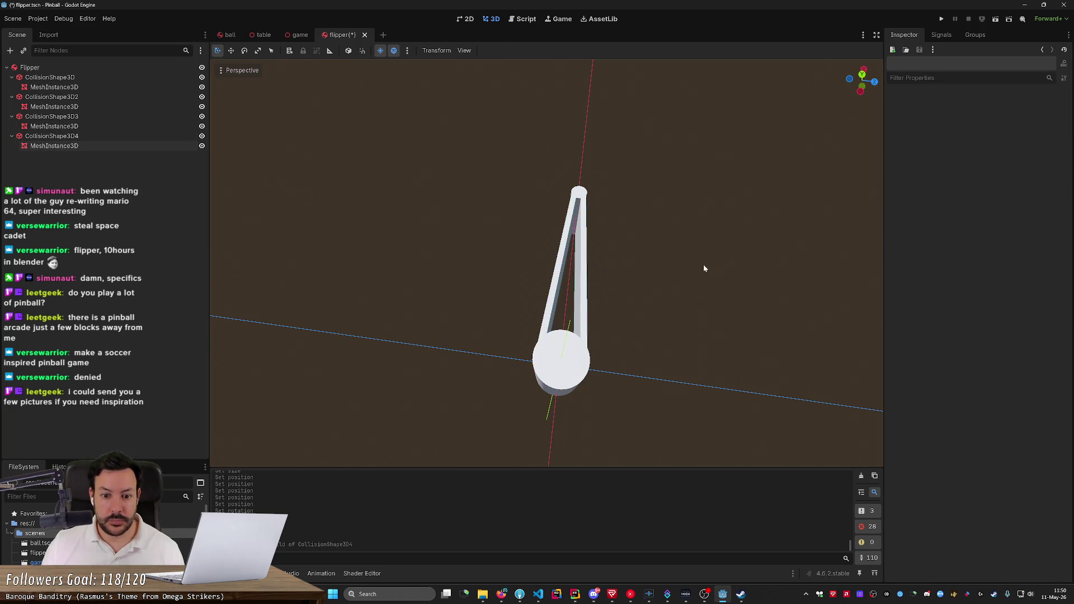
pyautogui.moveTo(703, 264)
pyautogui.mouseDown()
pyautogui.moveTo(615, 274)
pyautogui.moveTo(587, 218)
pyautogui.moveTo(565, 280)
pyautogui.moveTo(593, 302)
pyautogui.moveTo(579, 291)
pyautogui.moveTo(590, 286)
pyautogui.mouseUp()
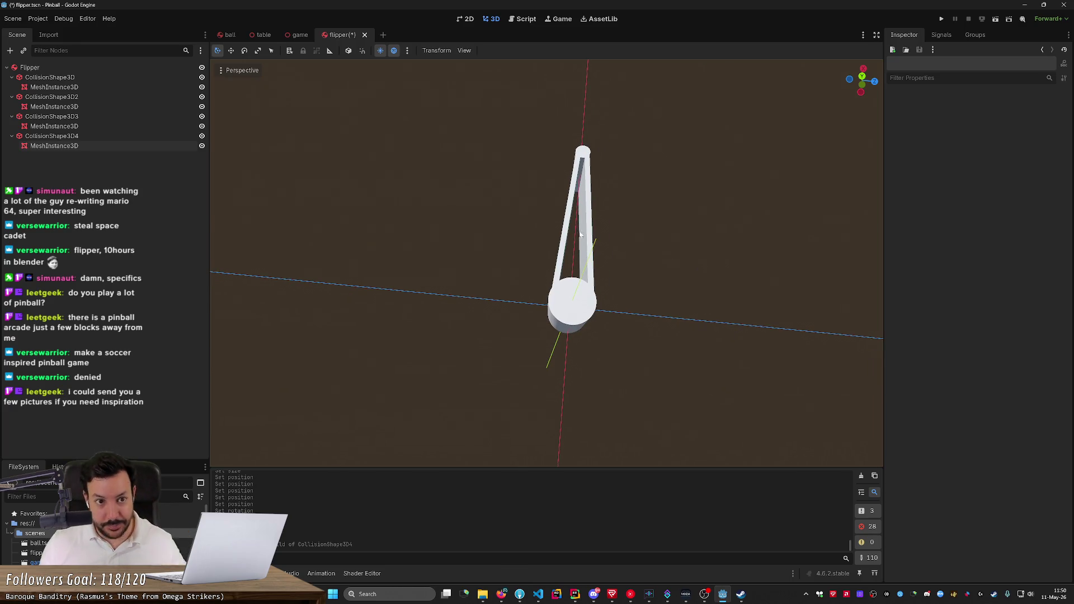
pyautogui.hotkey('ctrl', 's')
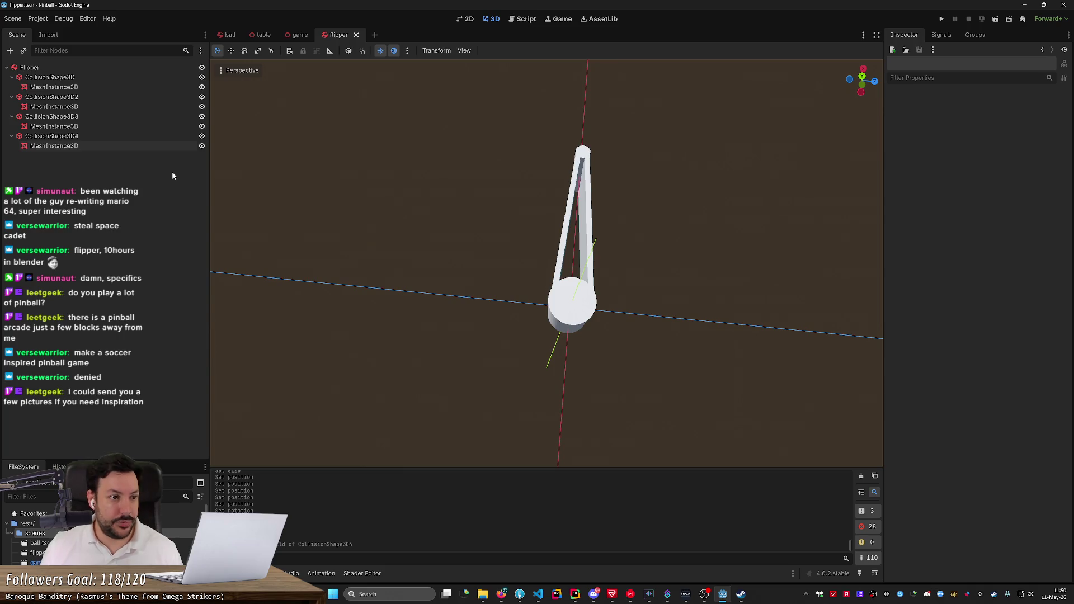
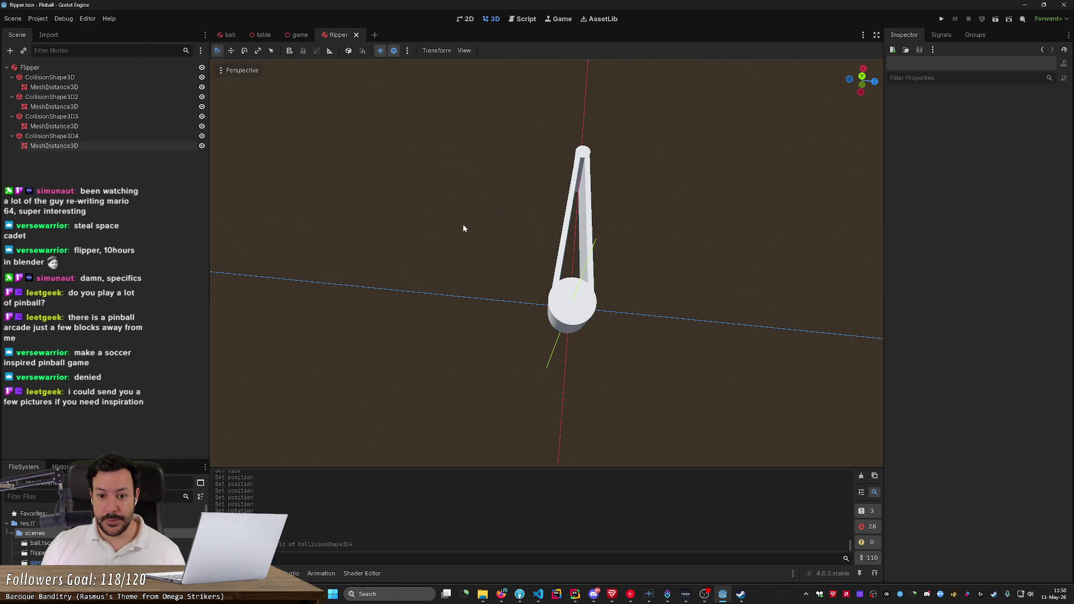
# Rotate the flipper's root body about its pivot with the Rotate tool.
pyautogui.moveTo(462, 224); pyautogui.dragTo(493, 185)
pyautogui.moveTo(547, 263)
pyautogui.mouseDown()
pyautogui.moveTo(539, 198)
pyautogui.moveTo(456, 301)
pyautogui.mouseUp()
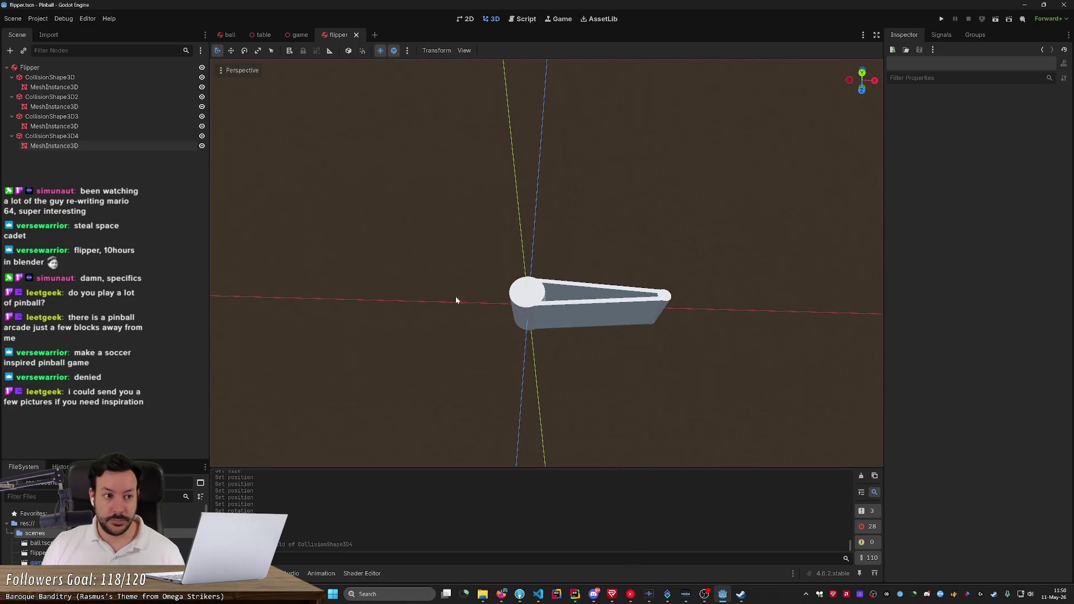
pyautogui.click(88, 68)
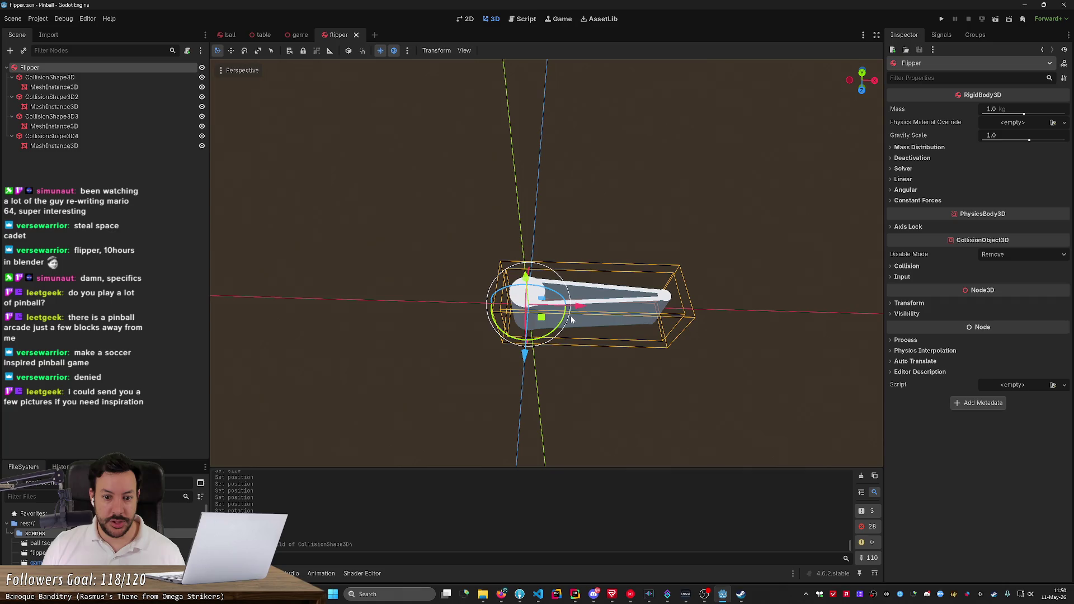
pyautogui.press('e')
pyautogui.press('r')
pyautogui.press('w')
pyautogui.press('e')
pyautogui.click(553, 331)
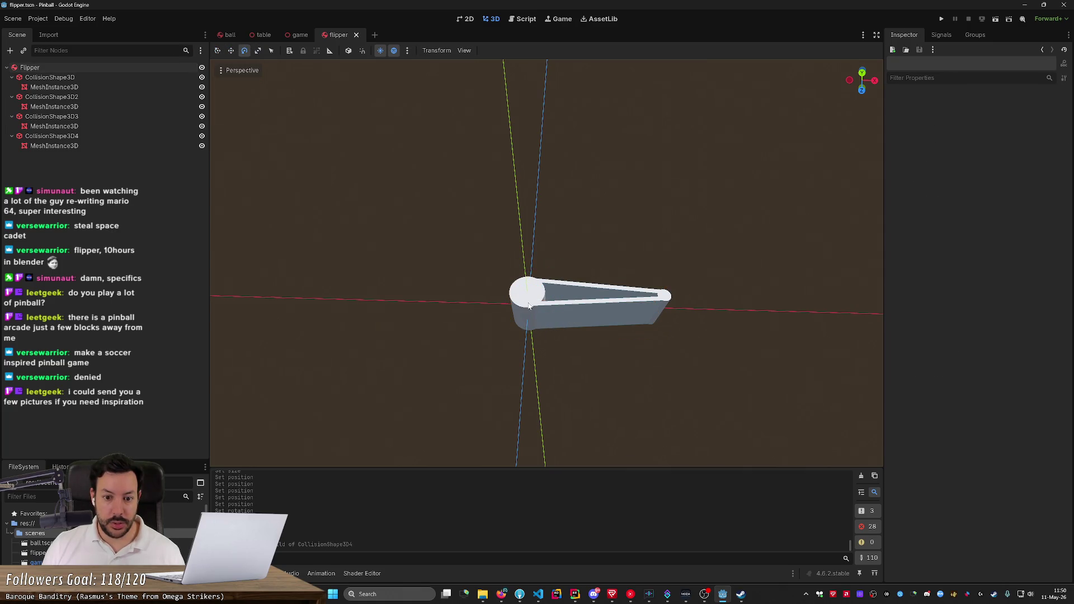
pyautogui.click(529, 305)
pyautogui.click(524, 306)
pyautogui.moveTo(543, 339)
pyautogui.mouseDown()
pyautogui.moveTo(431, 401)
pyautogui.moveTo(624, 290)
pyautogui.mouseUp()
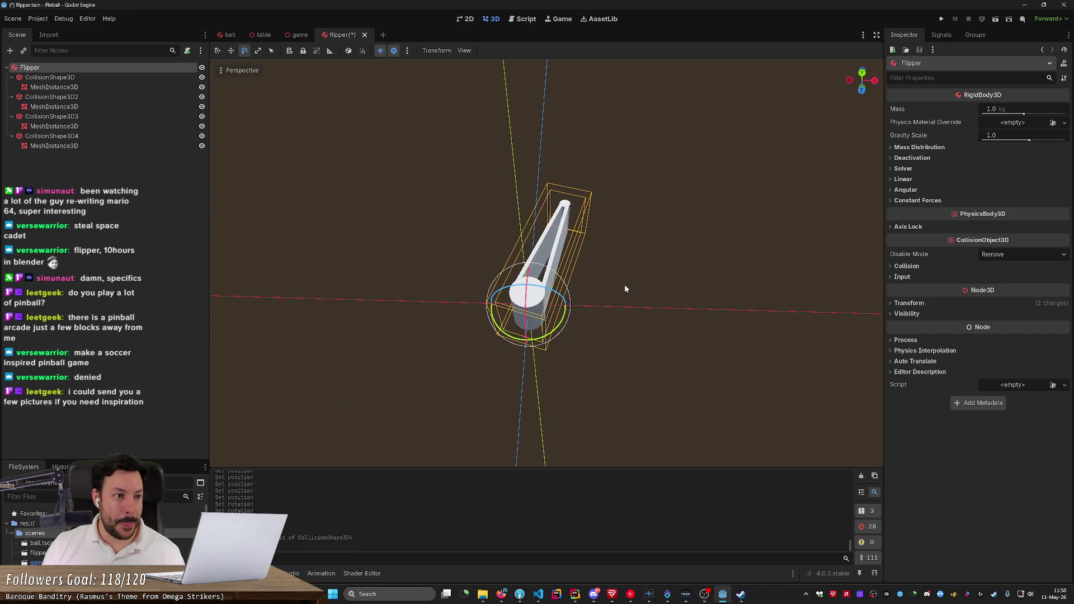
# Reset the flipper's Rotation Y to 0 in the Inspector.
pyautogui.click(962, 340)
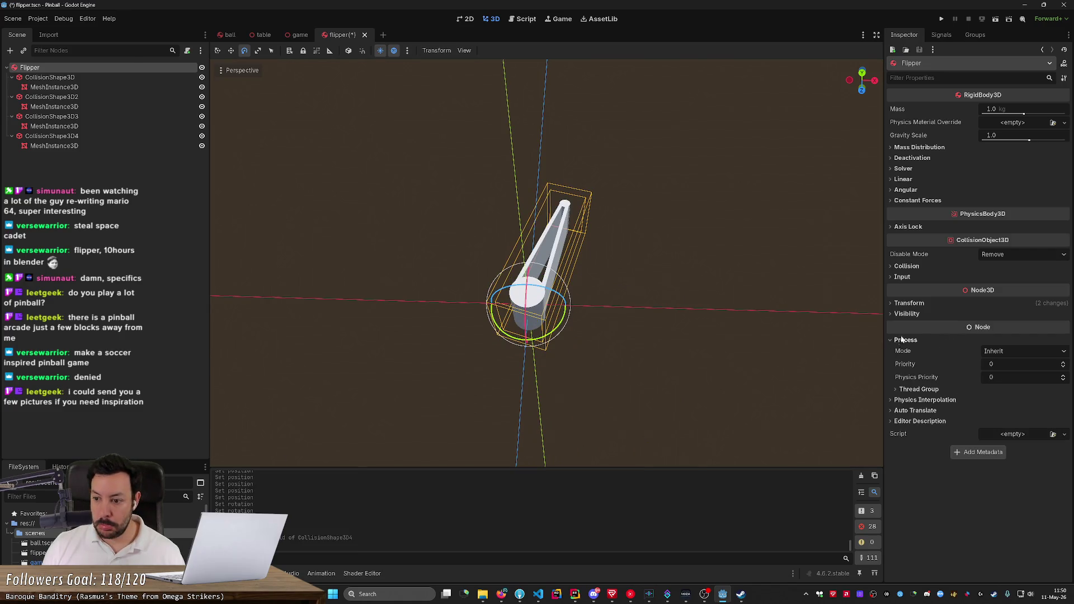
pyautogui.click(909, 302)
pyautogui.click(969, 351)
pyautogui.write('0')
pyautogui.press('Return')
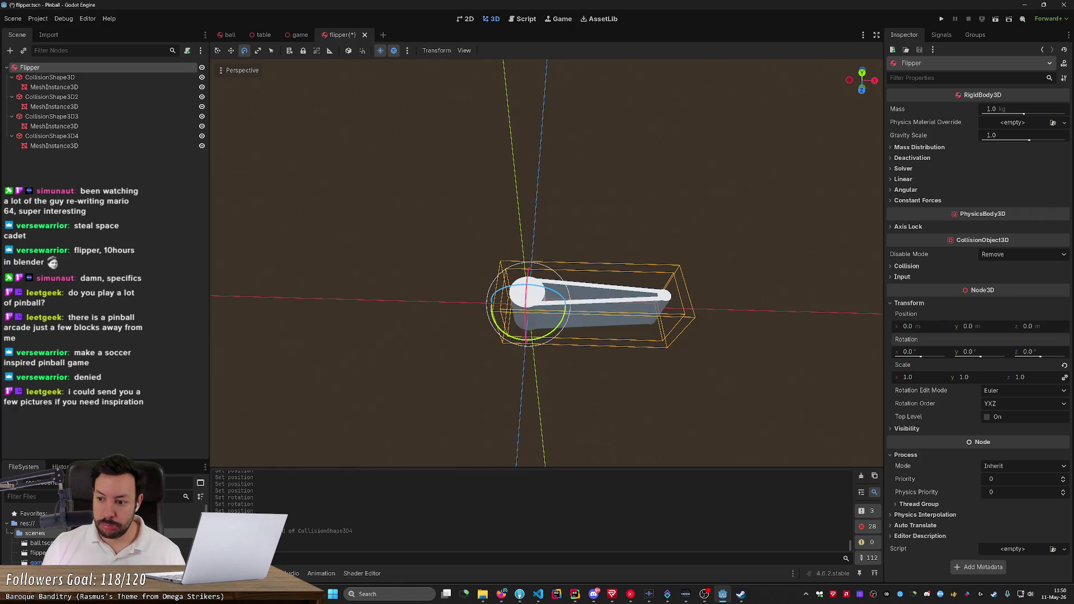
pyautogui.click(126, 157)
# Save the flipper scene and switch over to the game scene.
pyautogui.hotkey('ctrl', 's')
pyautogui.click(300, 35)
pyautogui.click(712, 260)
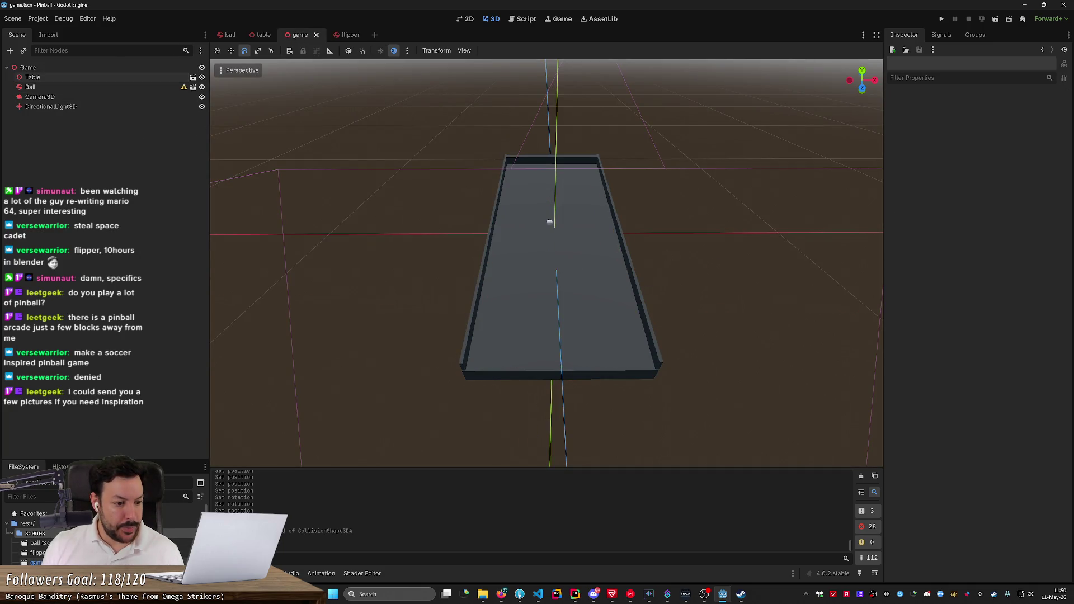
# Drop a flipper.tscn instance onto the table and compare it with the table's tilt.
pyautogui.moveTo(38, 553)
pyautogui.mouseDown()
pyautogui.moveTo(509, 335)
pyautogui.moveTo(506, 352)
pyautogui.moveTo(482, 347)
pyautogui.moveTo(492, 348)
pyautogui.mouseUp()
pyautogui.scroll(6, 531, 263)
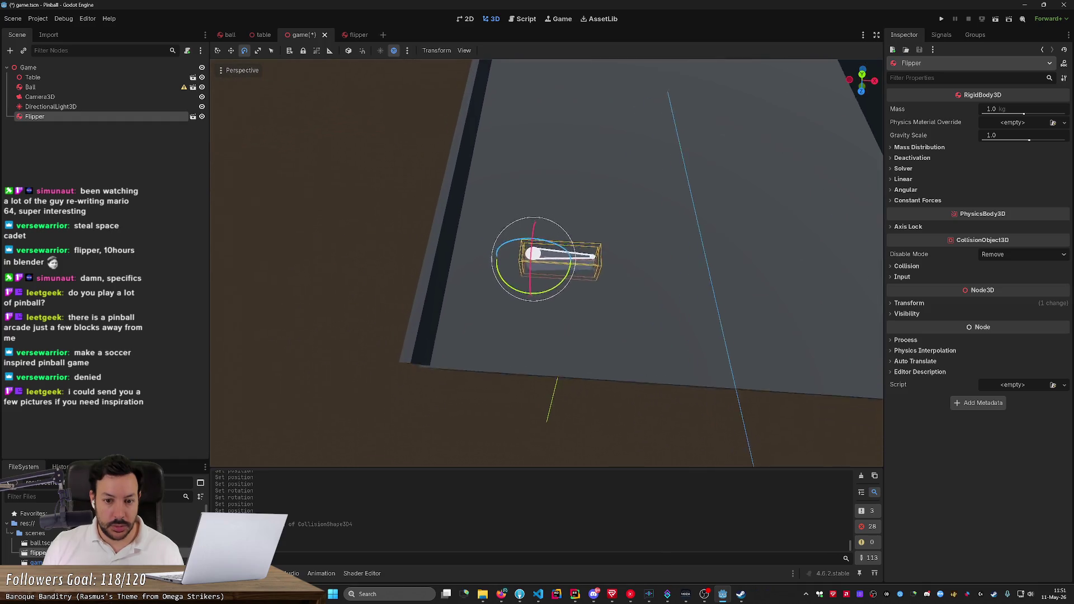
pyautogui.moveTo(531, 263); pyautogui.dragTo(475, 404)
pyautogui.moveTo(571, 311)
pyautogui.mouseDown()
pyautogui.moveTo(529, 445)
pyautogui.moveTo(470, 313)
pyautogui.mouseUp()
pyautogui.press('w')
pyautogui.moveTo(537, 263); pyautogui.dragTo(403, 282)
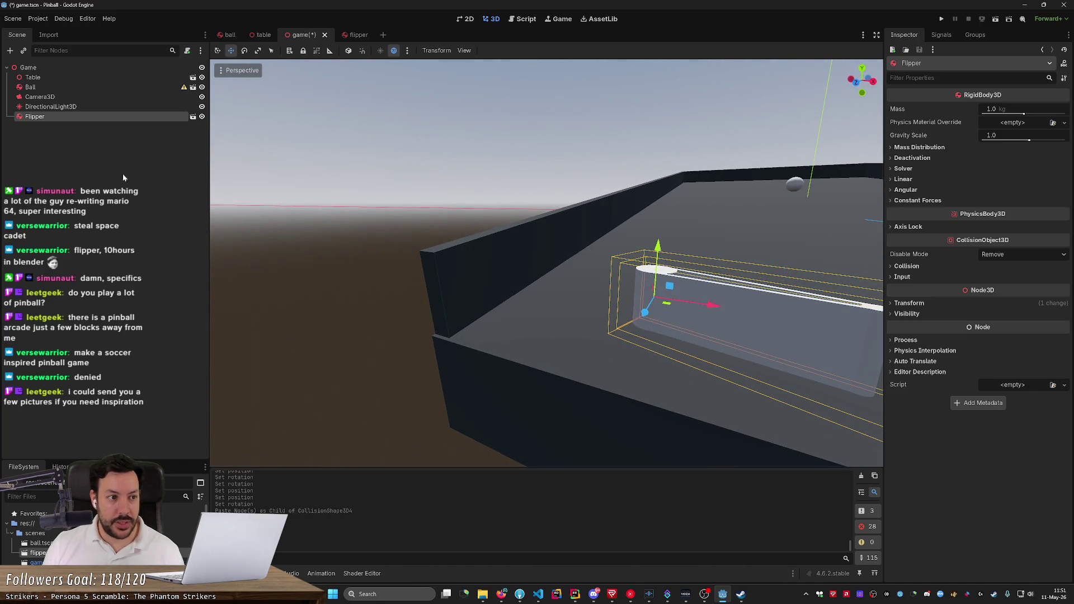
pyautogui.click(92, 79)
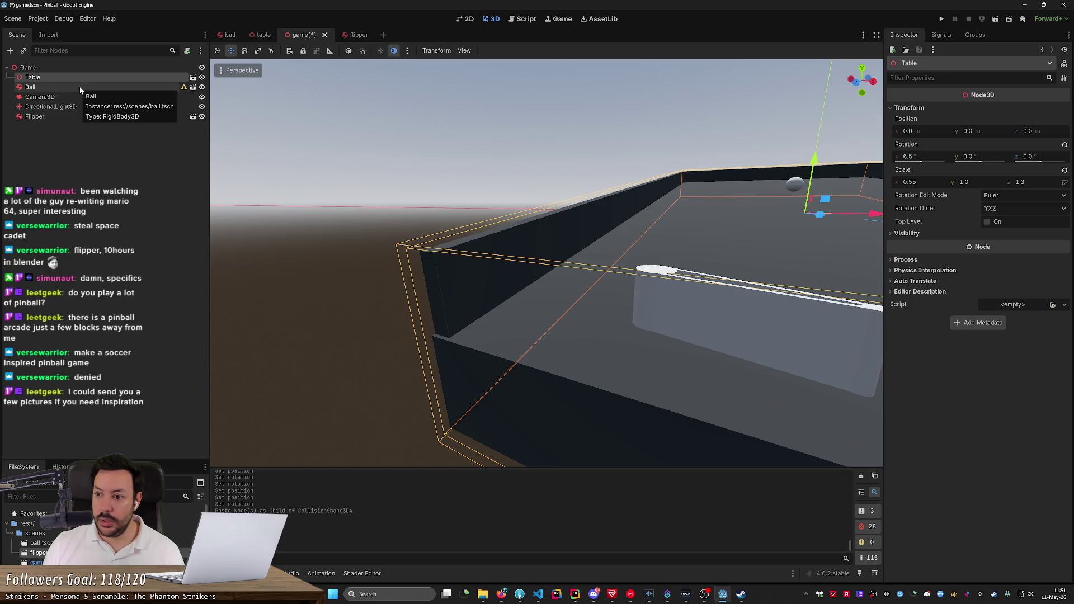
pyautogui.click(99, 117)
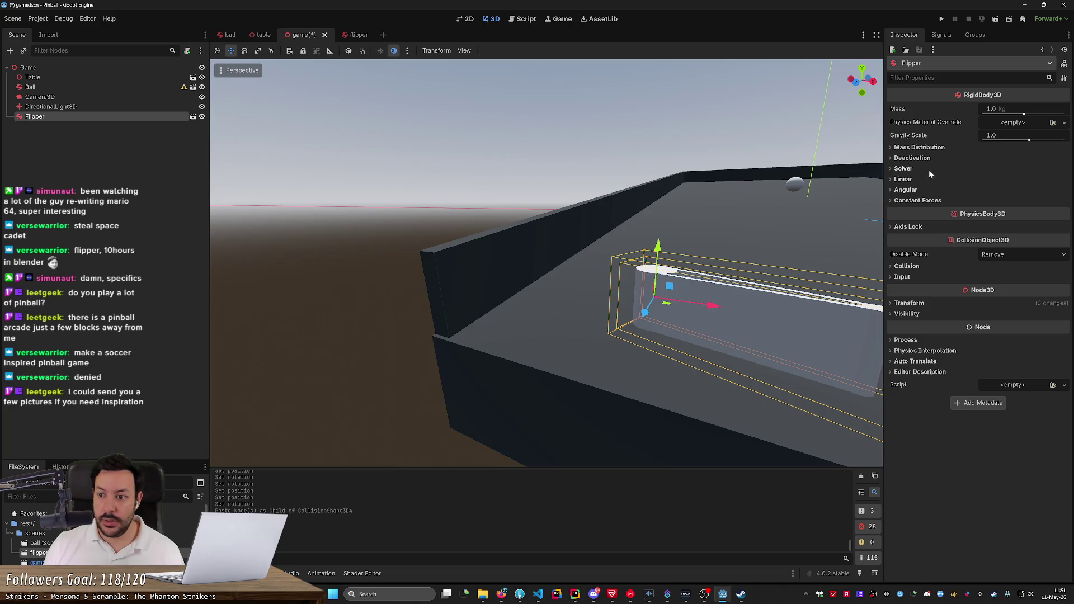
# Set the flipper's rotation to X 6.5 and Y 0 to match the table.
pyautogui.click(908, 303)
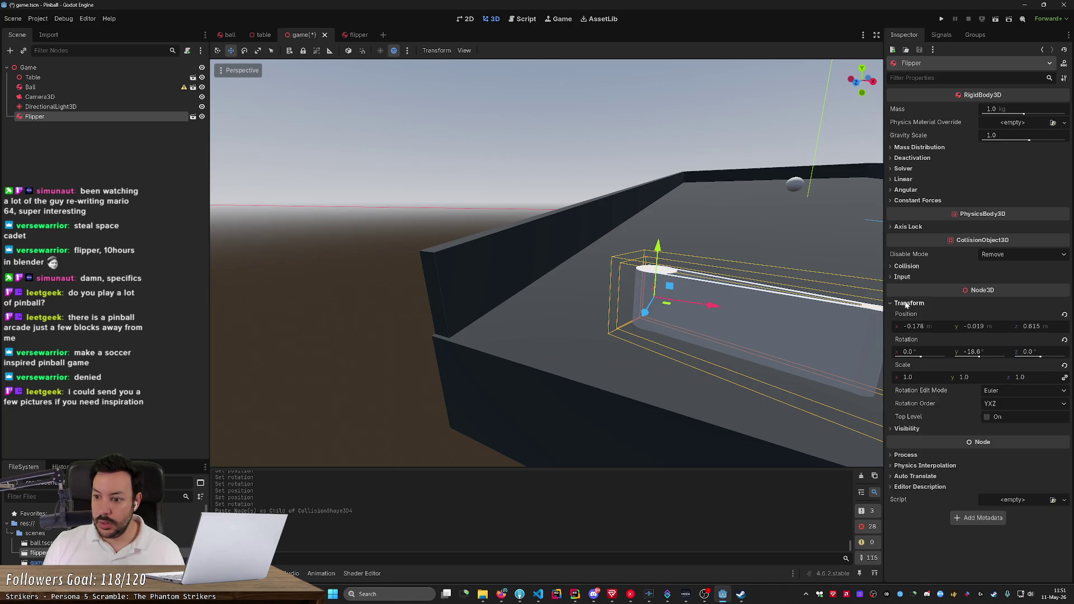
pyautogui.click(921, 355)
pyautogui.write('6.5')
pyautogui.press('Return')
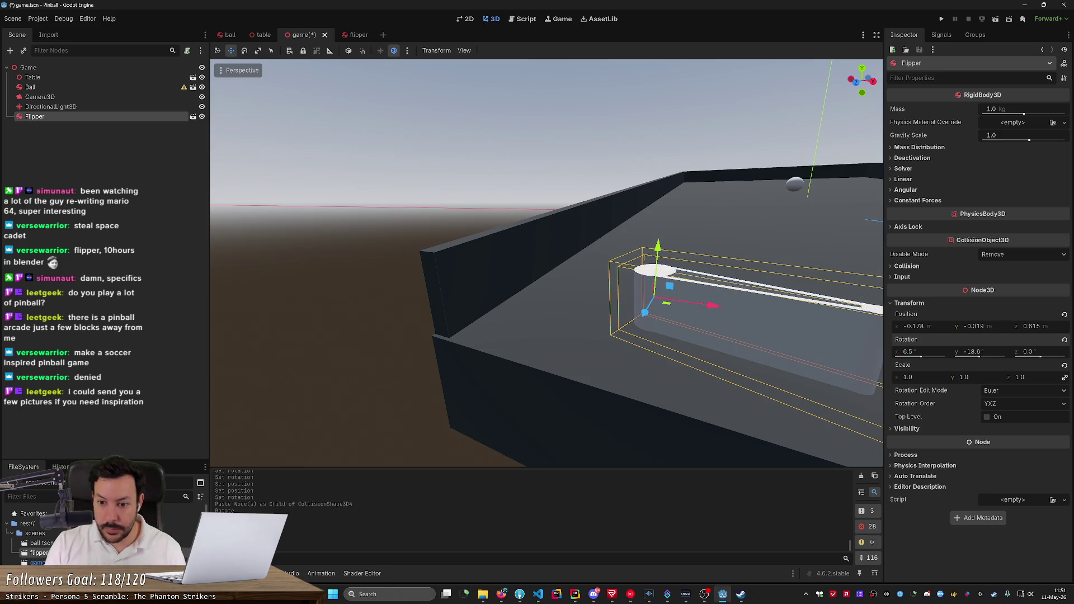
pyautogui.press('f')
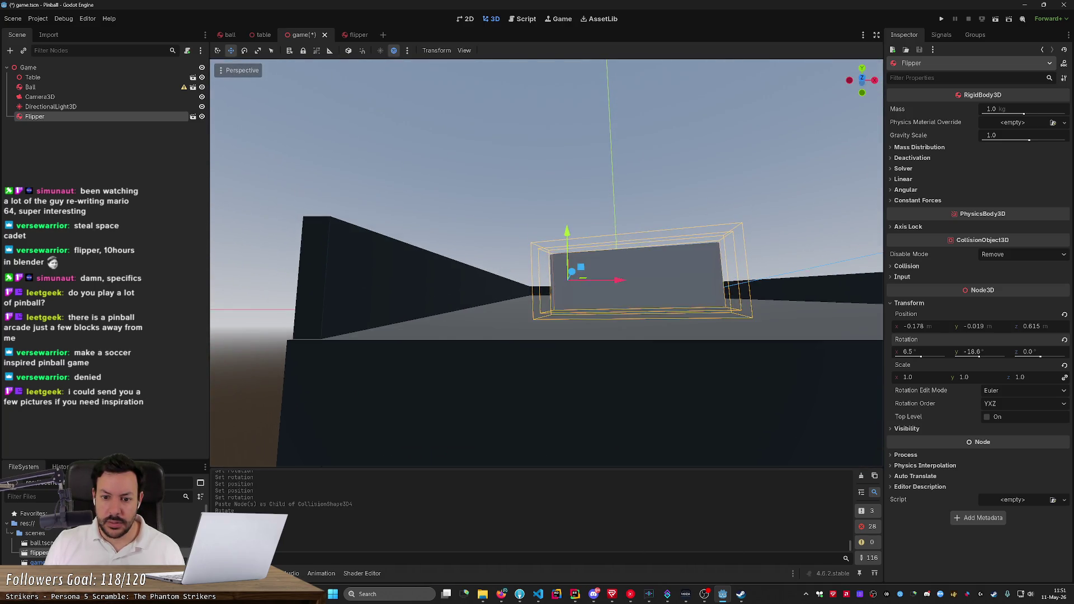
pyautogui.click(972, 352)
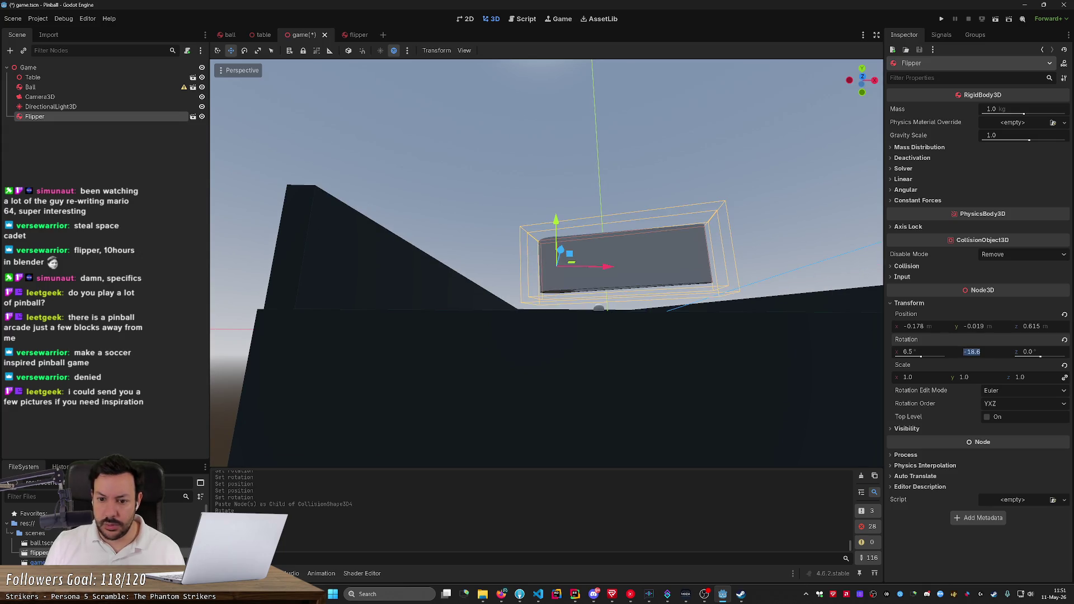
pyautogui.write('0')
pyautogui.press('Return')
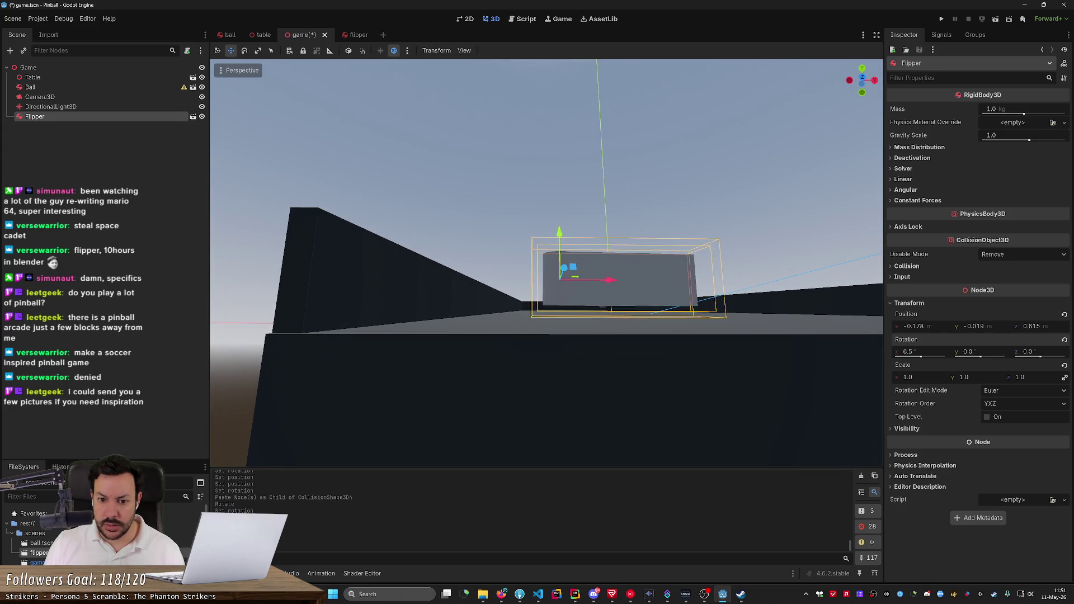
pyautogui.click(33, 77)
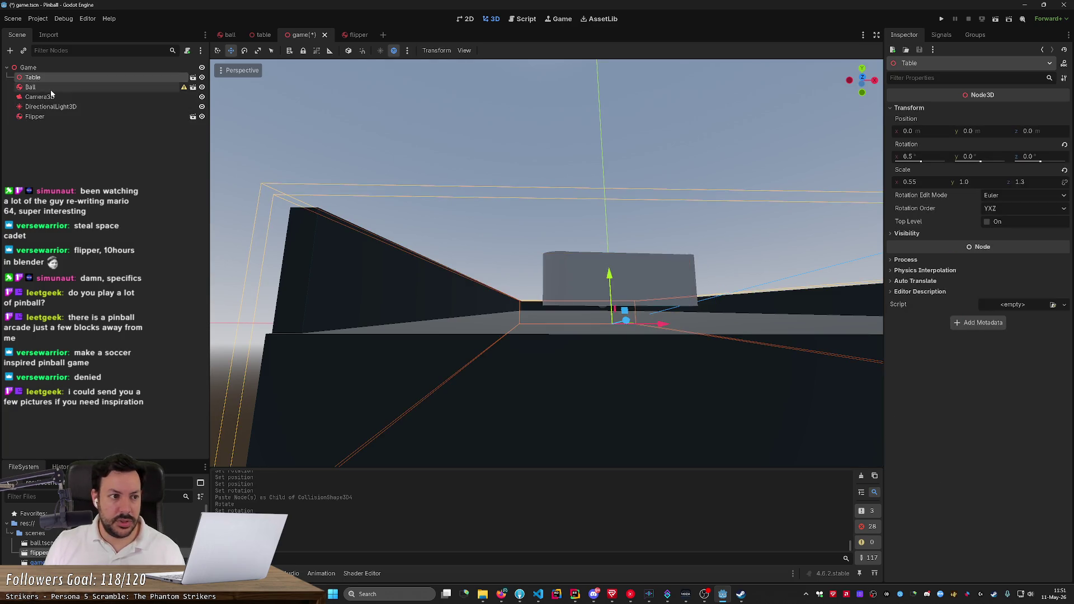
pyautogui.click(46, 118)
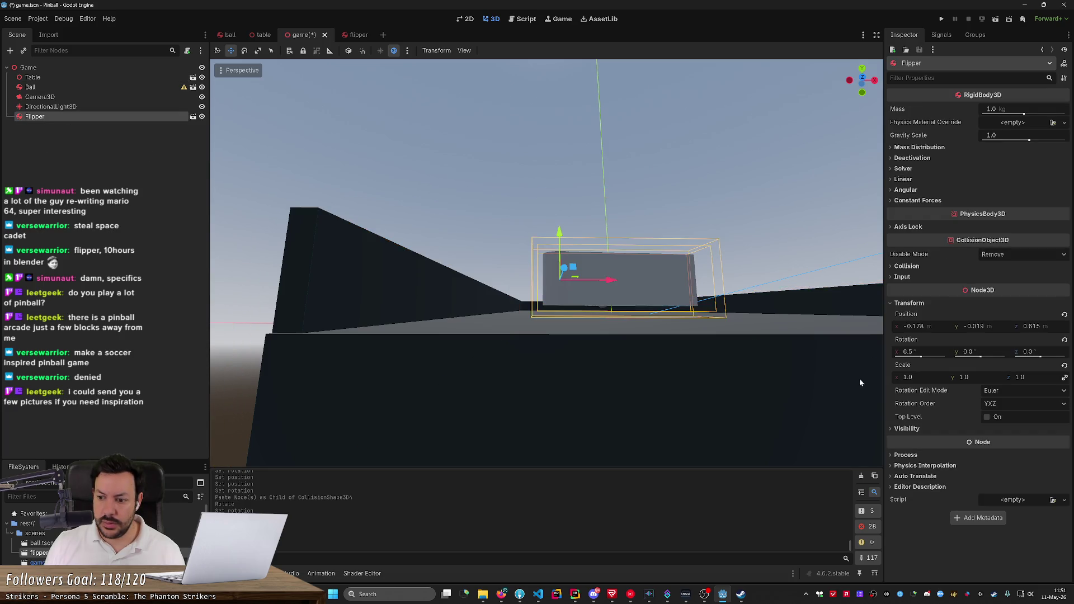
# Slide the flipper sideways into place and duplicate it at the Game level.
pyautogui.moveTo(774, 333)
pyautogui.mouseDown()
pyautogui.moveTo(707, 333)
pyautogui.moveTo(660, 252)
pyautogui.moveTo(454, 365)
pyautogui.moveTo(565, 364)
pyautogui.mouseUp()
pyautogui.scroll(3, 515, 337)
pyautogui.moveTo(518, 336); pyautogui.dragTo(510, 337)
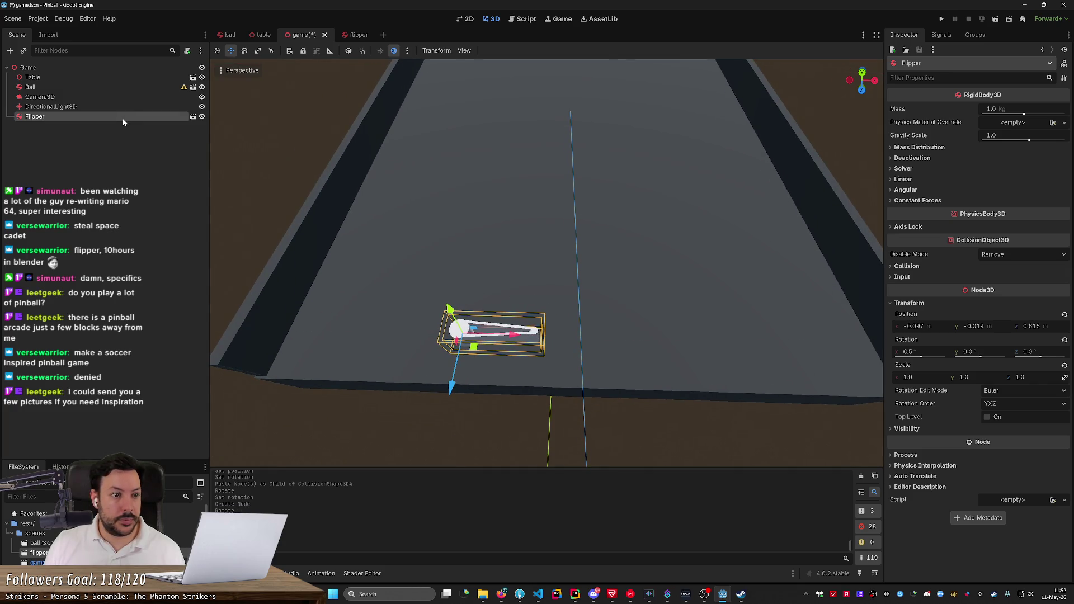
pyautogui.hotkey('ctrl', 'shift', 'v')
pyautogui.moveTo(105, 124)
pyautogui.mouseDown()
pyautogui.moveTo(99, 113)
pyautogui.moveTo(97, 132)
pyautogui.mouseUp()
# Rename the original flipper 'Left Flipper' and the copy 'Right Flipper'.
pyautogui.doubleClick(59, 115)
pyautogui.write('Left')
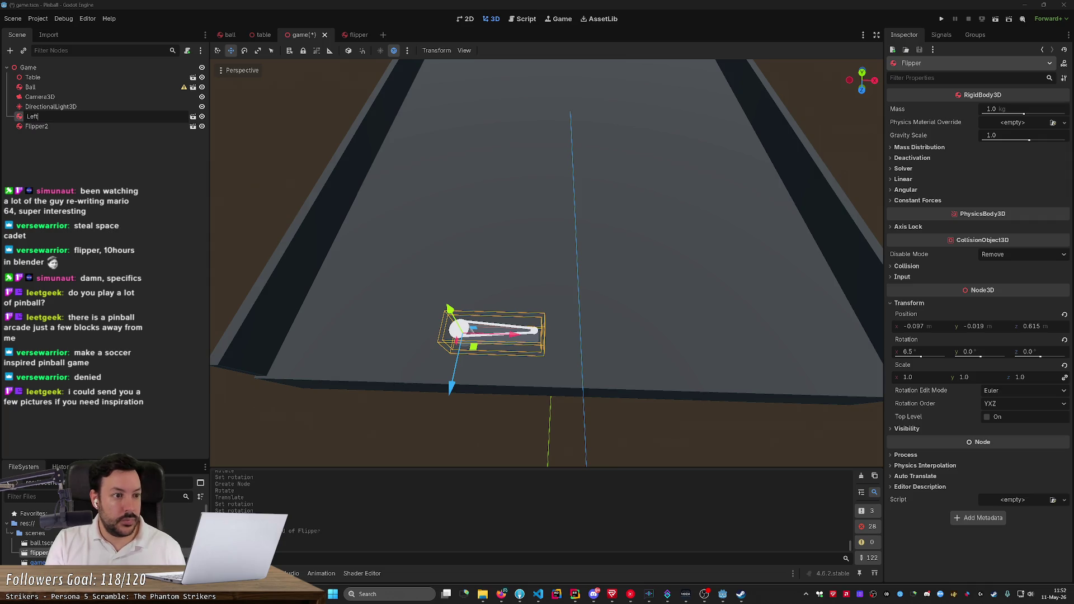
pyautogui.write(' Flipper')
pyautogui.press('Return')
pyautogui.press('Down')
pyautogui.press('F2')
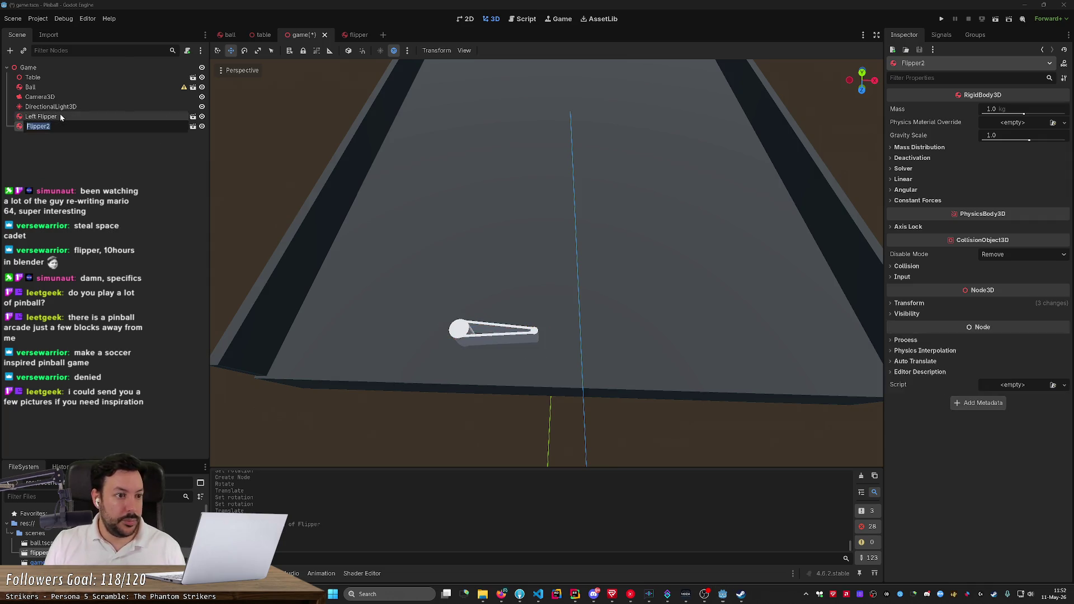
pyautogui.write('Right Fl')
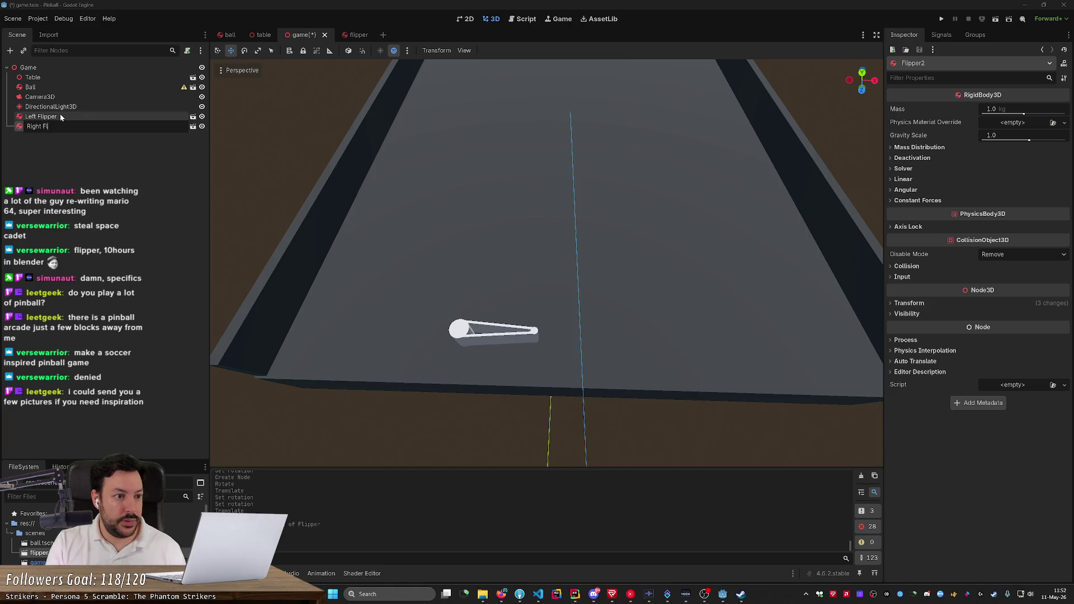
pyautogui.write('ipper')
pyautogui.press('Return')
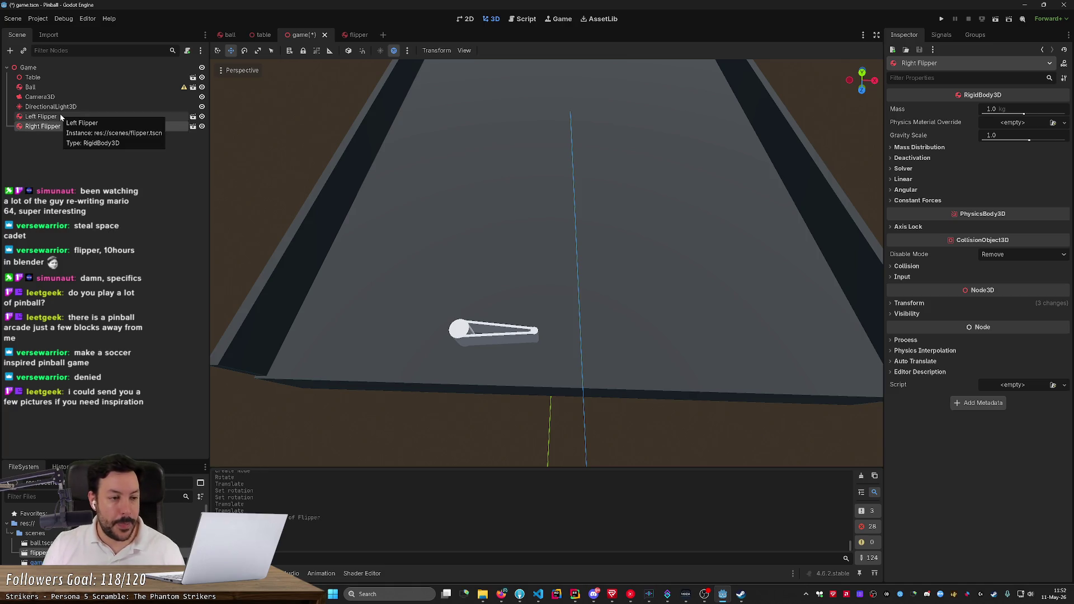
# Check the Right Flipper's X position, then delete that copy.
pyautogui.click(120, 118)
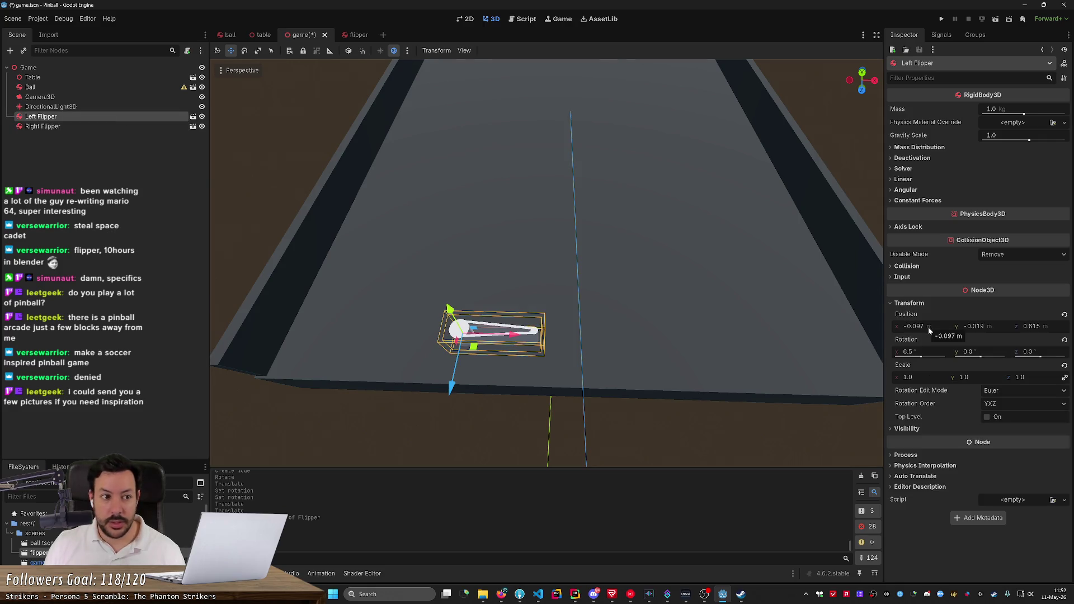
pyautogui.click(134, 128)
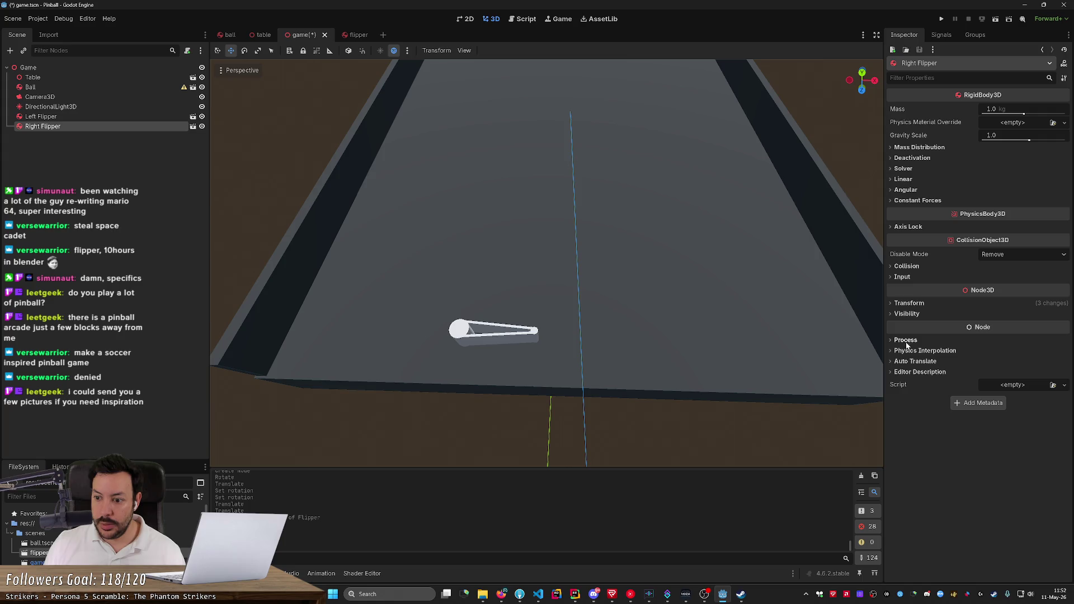
pyautogui.click(909, 303)
pyautogui.click(917, 326)
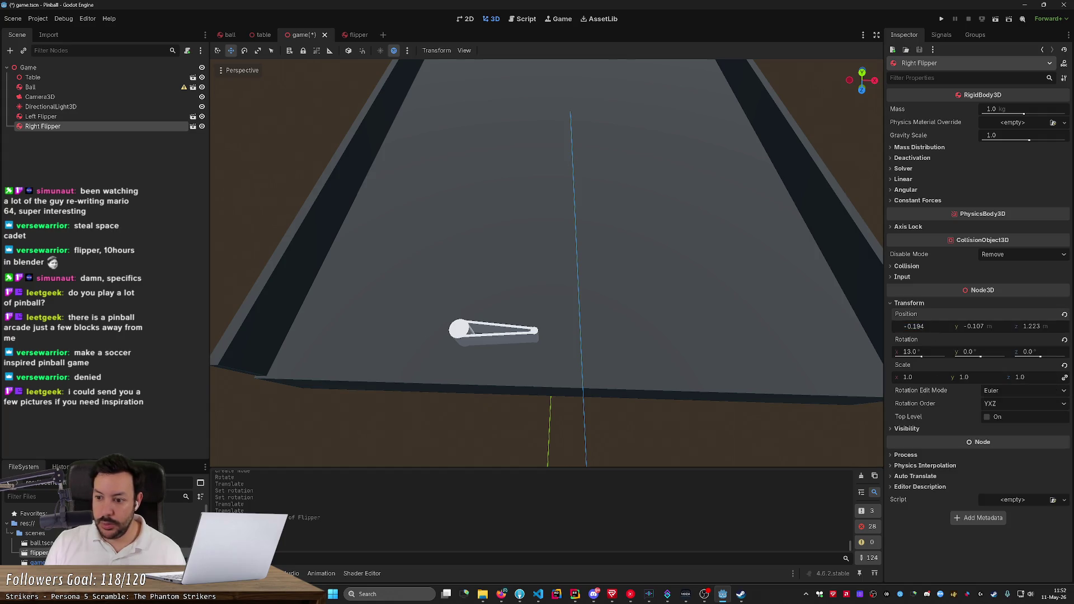
pyautogui.press('Return')
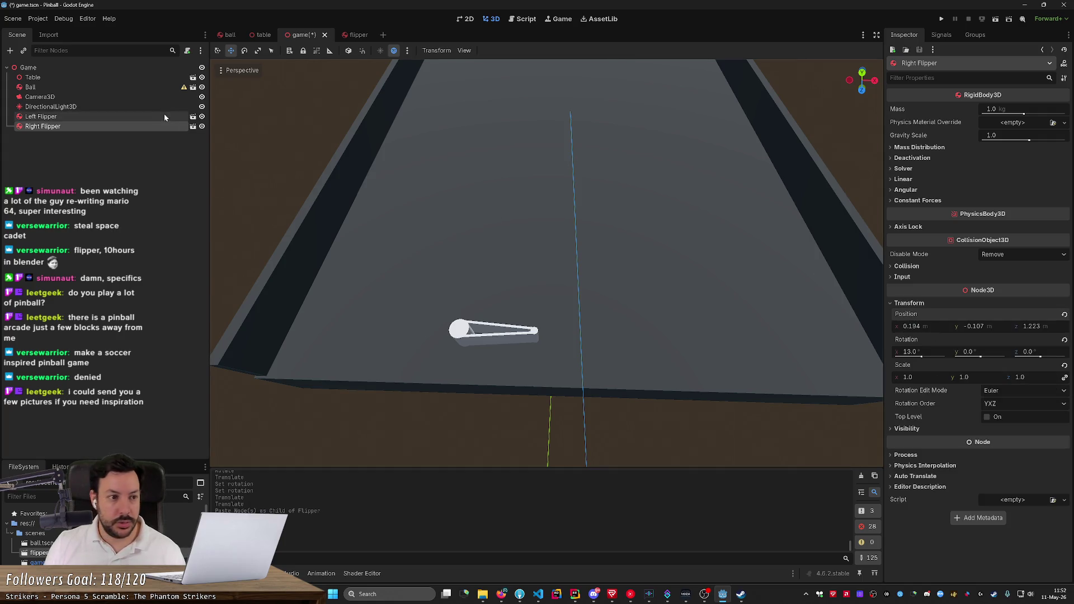
pyautogui.click(112, 118)
pyautogui.click(107, 128)
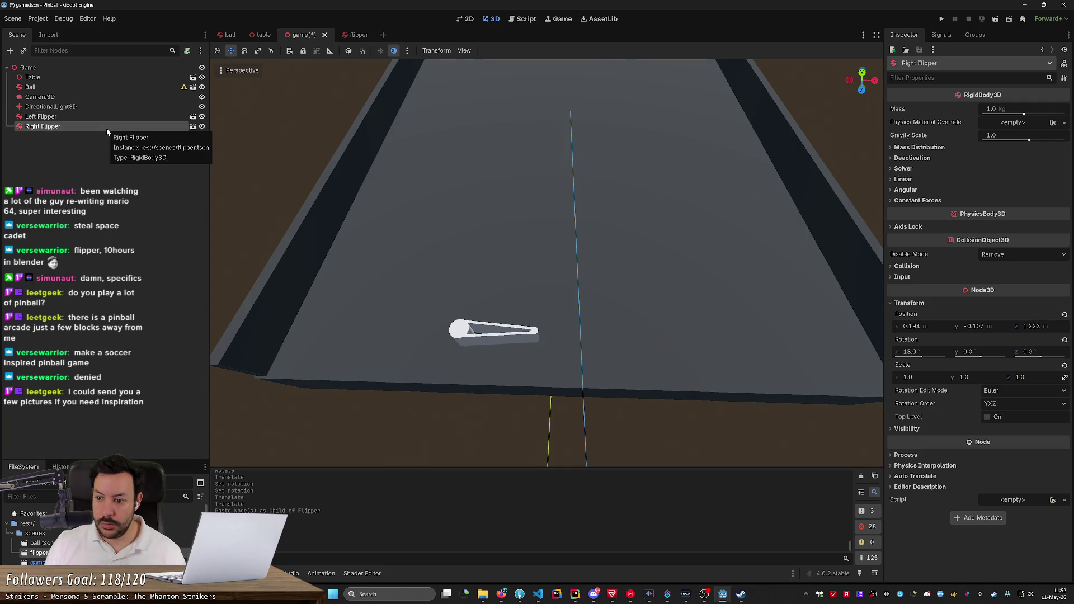
pyautogui.press('Delete')
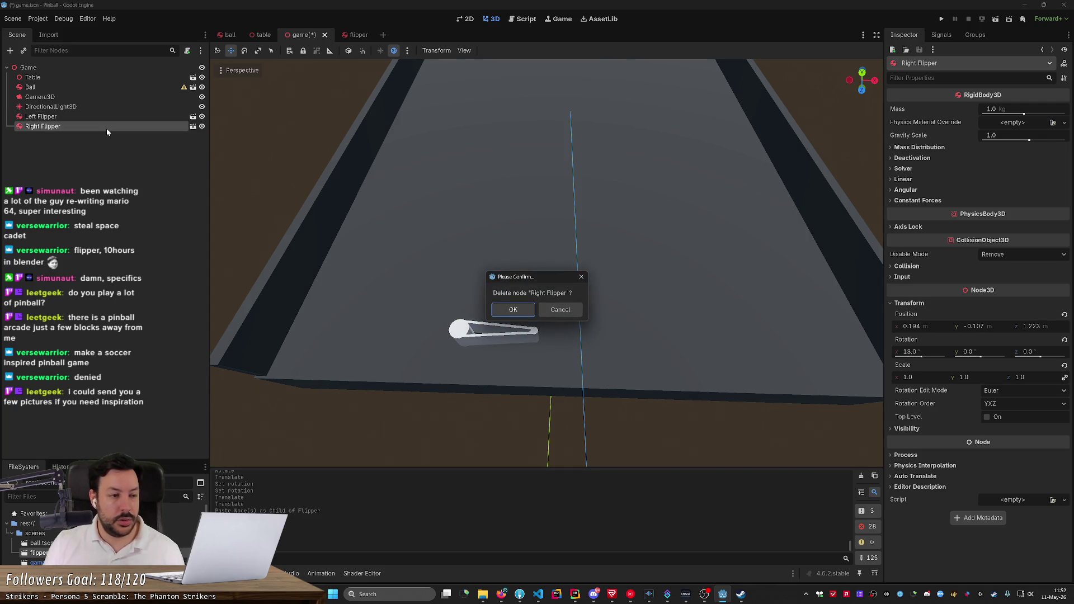
pyautogui.press('Return')
# Paste a fresh copy of the Left Flipper and rename it 'Right Flipper'.
pyautogui.hotkey('ctrl', 'v')
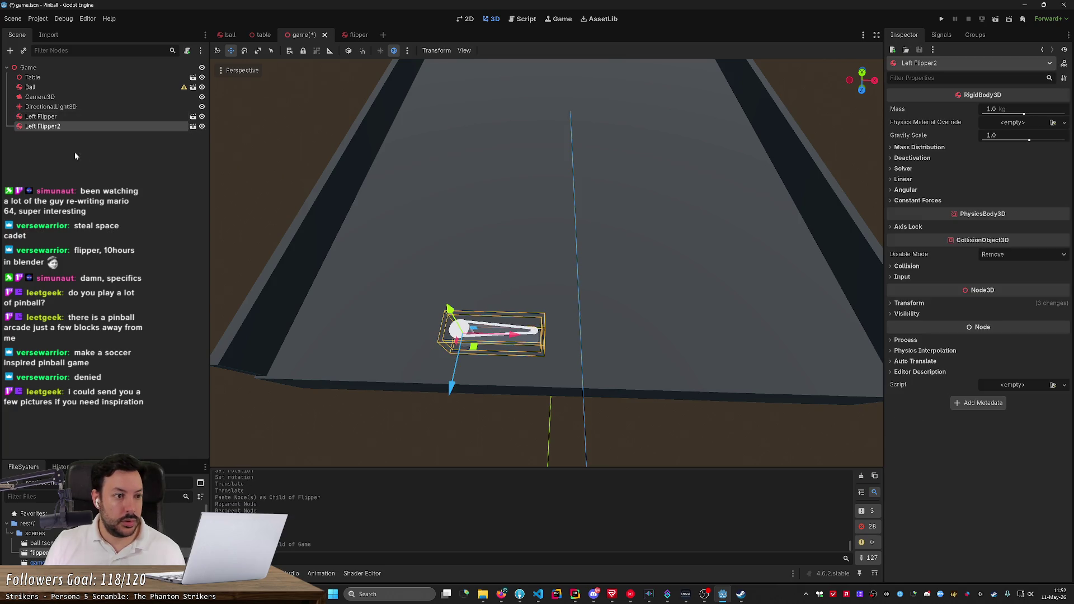
pyautogui.press('F2')
pyautogui.press('End')
pyautogui.press('BackSpace')
pyautogui.press('Home')
pyautogui.press('Delete')
pyautogui.press('Delete')
pyautogui.press('Delete')
pyautogui.write('Right')
pyautogui.press('Return')
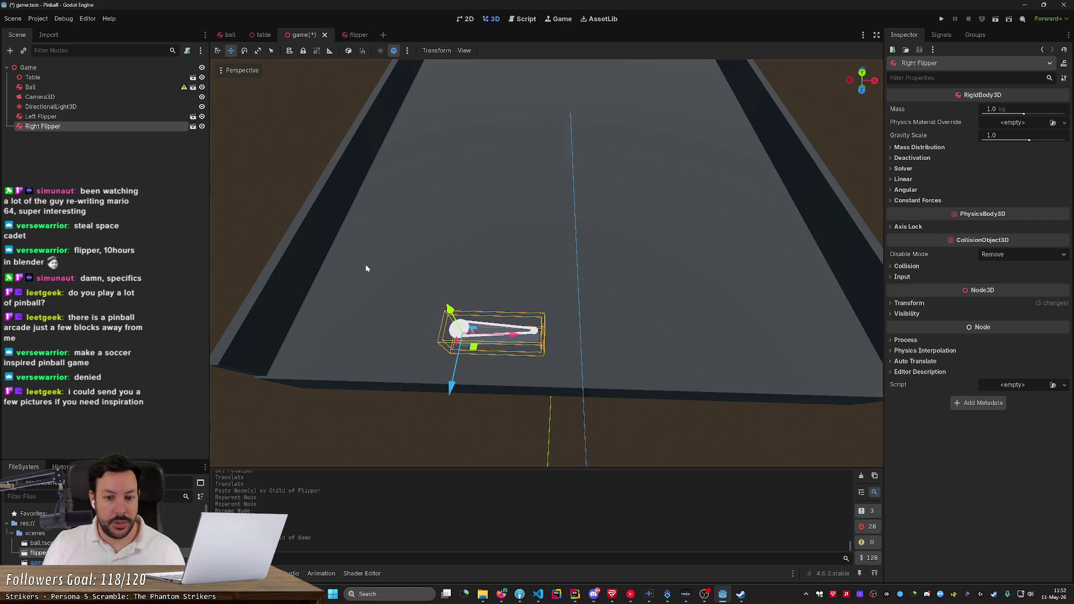
# Give the Right Flipper X position 0.097 and Rotation Y 180.
pyautogui.click(909, 303)
pyautogui.press('Delete')
pyautogui.press('Return')
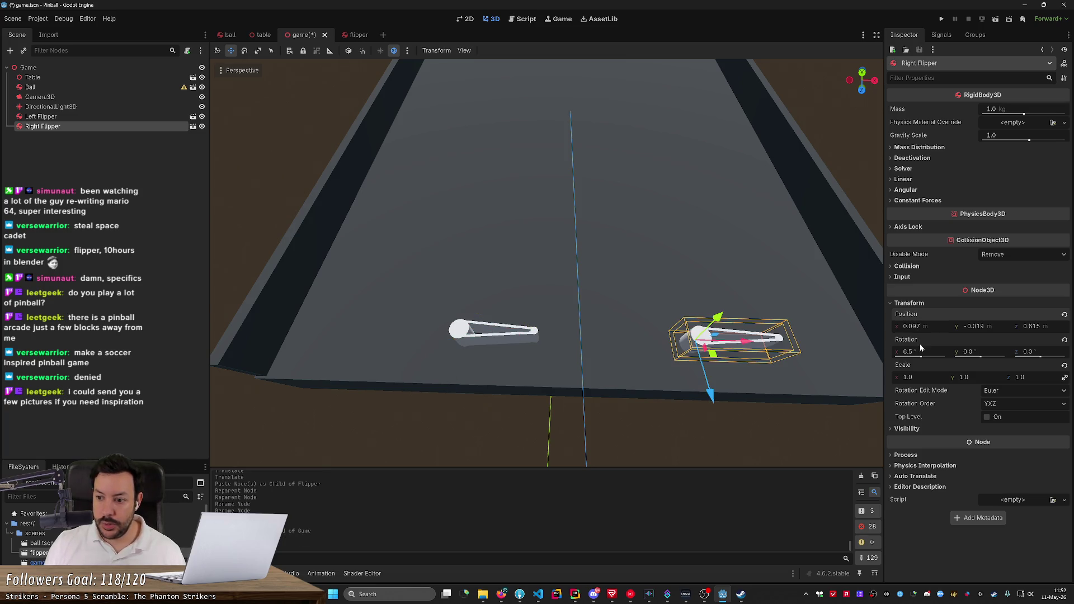
pyautogui.click(970, 352)
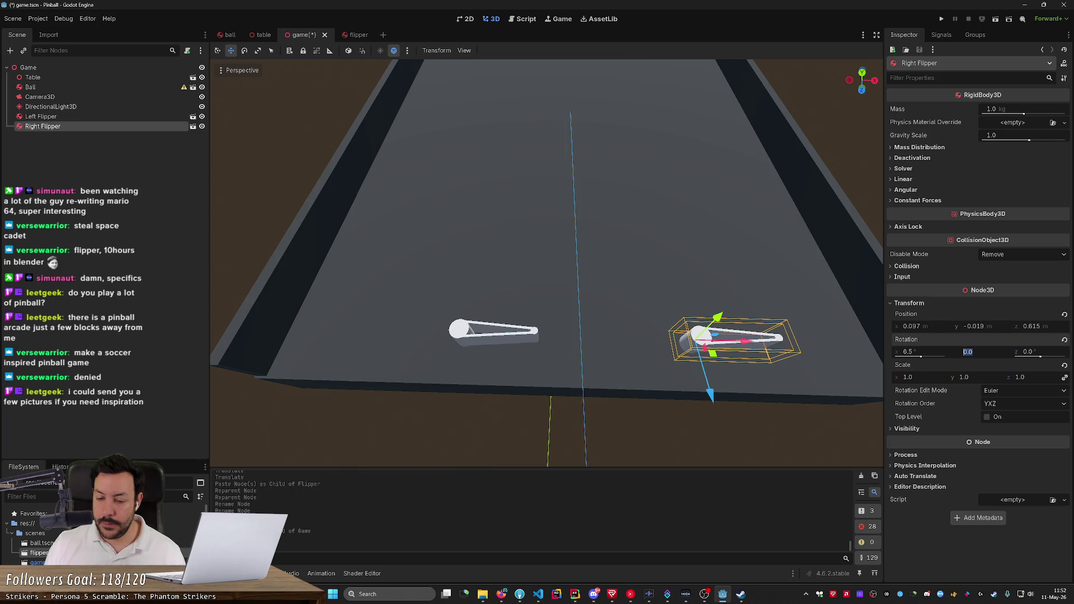
pyautogui.press('Return')
pyautogui.click(978, 352)
pyautogui.write('180')
pyautogui.press('Return')
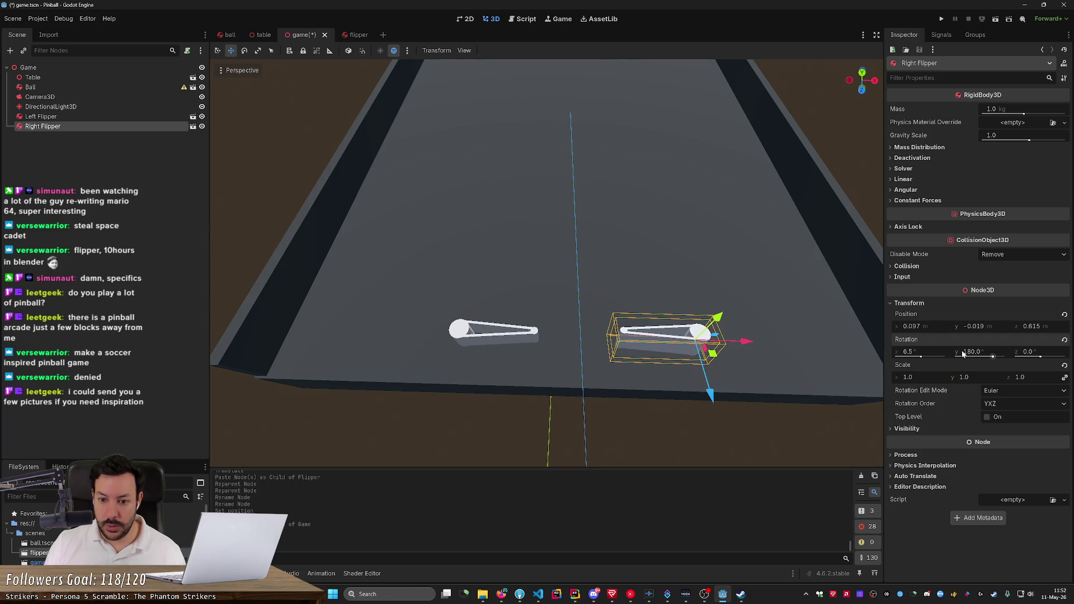
pyautogui.click(703, 427)
pyautogui.moveTo(703, 427)
pyautogui.mouseDown()
pyautogui.moveTo(703, 383)
pyautogui.moveTo(704, 432)
pyautogui.mouseUp()
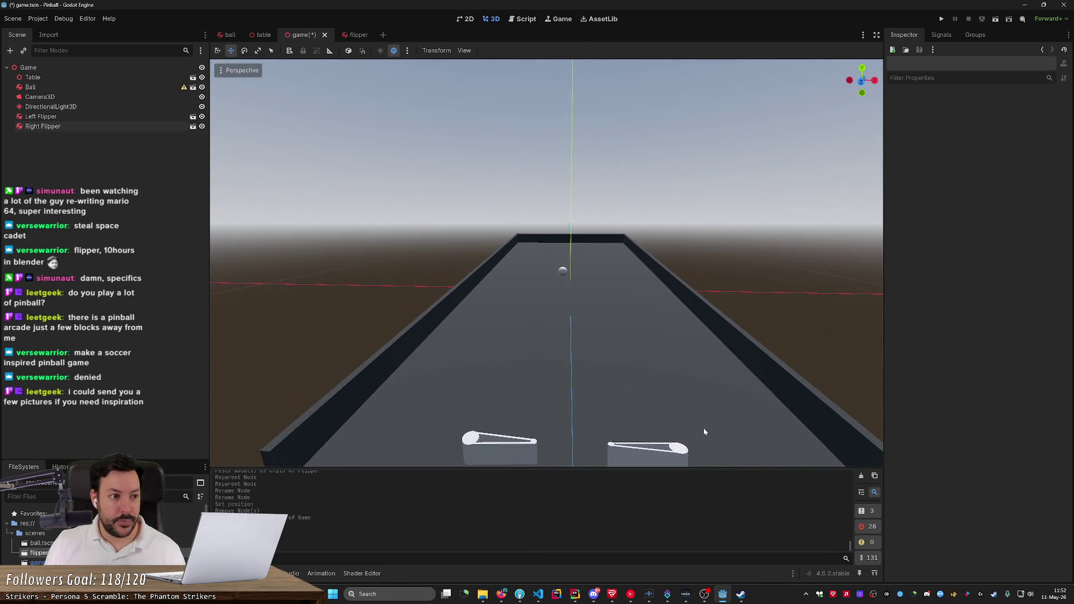
pyautogui.click(564, 276)
pyautogui.moveTo(561, 275); pyautogui.dragTo(459, 263)
pyautogui.moveTo(520, 302); pyautogui.dragTo(557, 314)
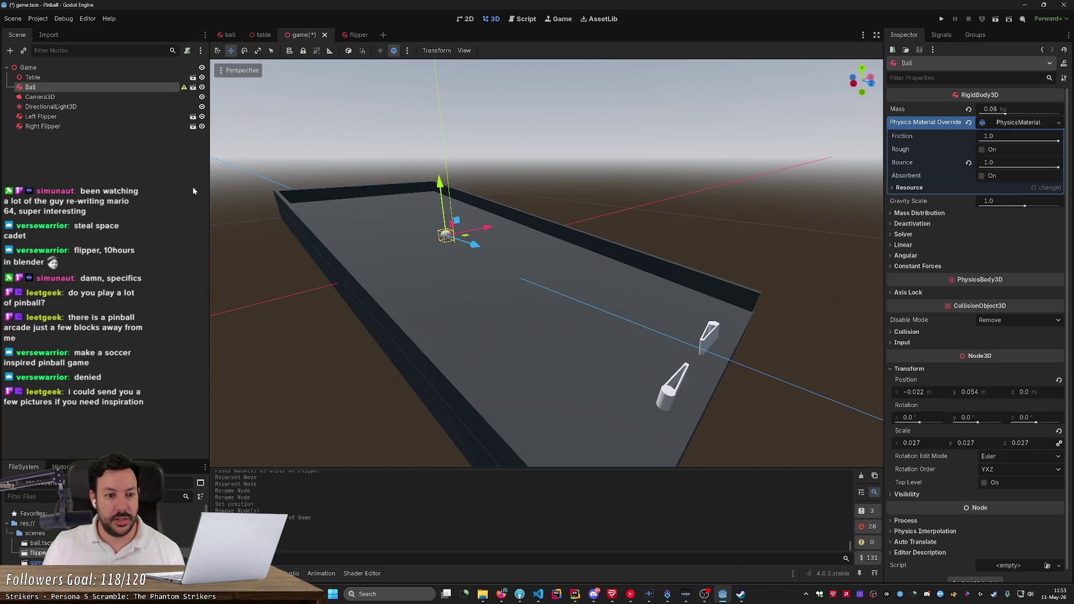
pyautogui.hotkey('shift', 'f')
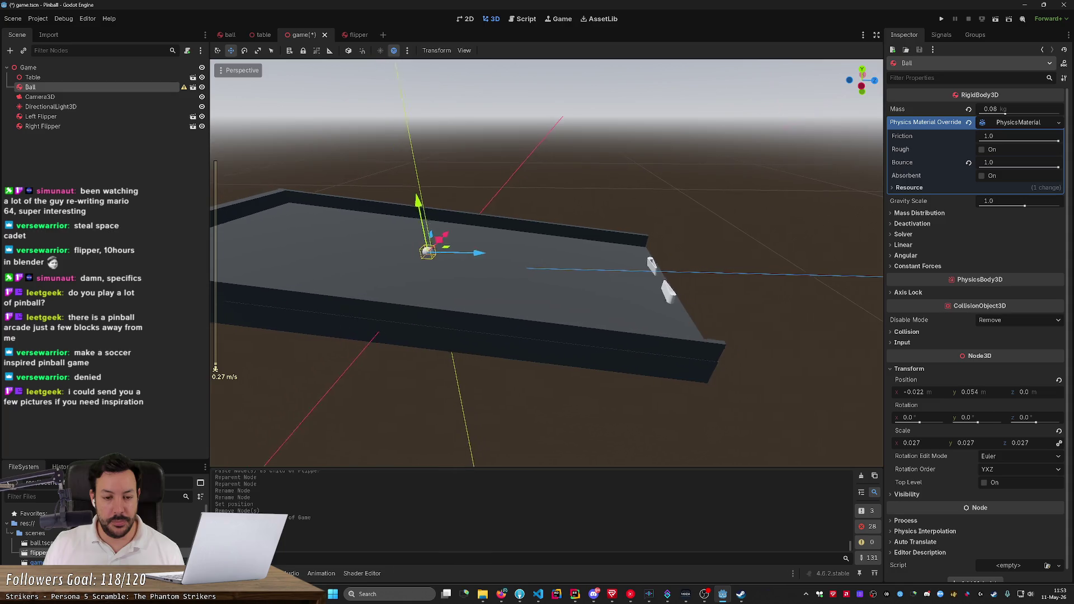
pyautogui.moveTo(878, 168)
pyautogui.mouseDown()
pyautogui.moveTo(878, 72)
pyautogui.moveTo(880, 91)
pyautogui.mouseUp()
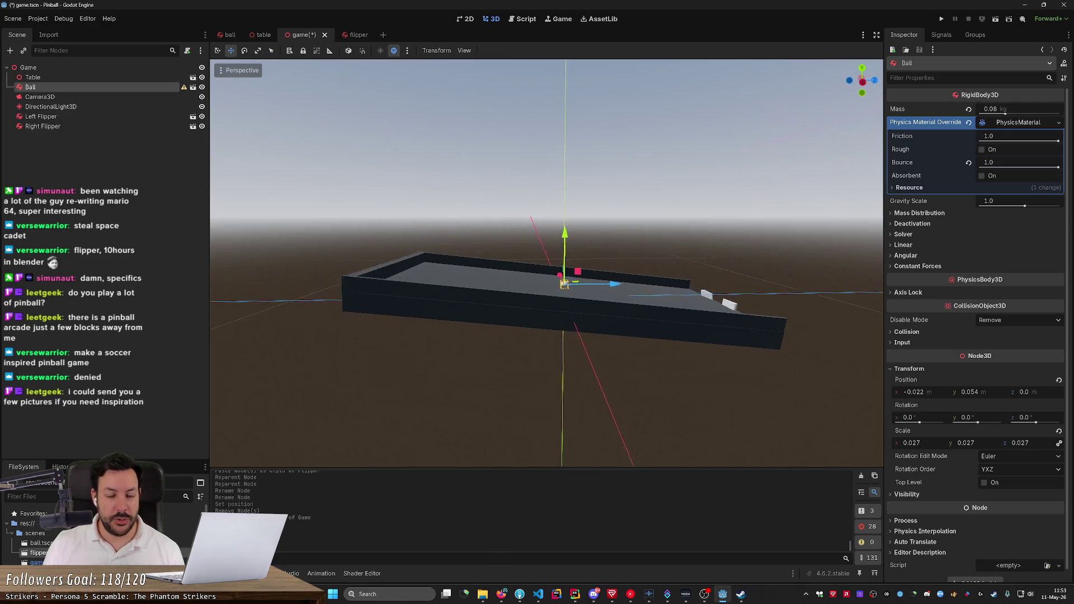
pyautogui.moveTo(402, 229)
pyautogui.mouseDown()
pyautogui.moveTo(406, 280)
pyautogui.moveTo(828, 419)
pyautogui.mouseUp()
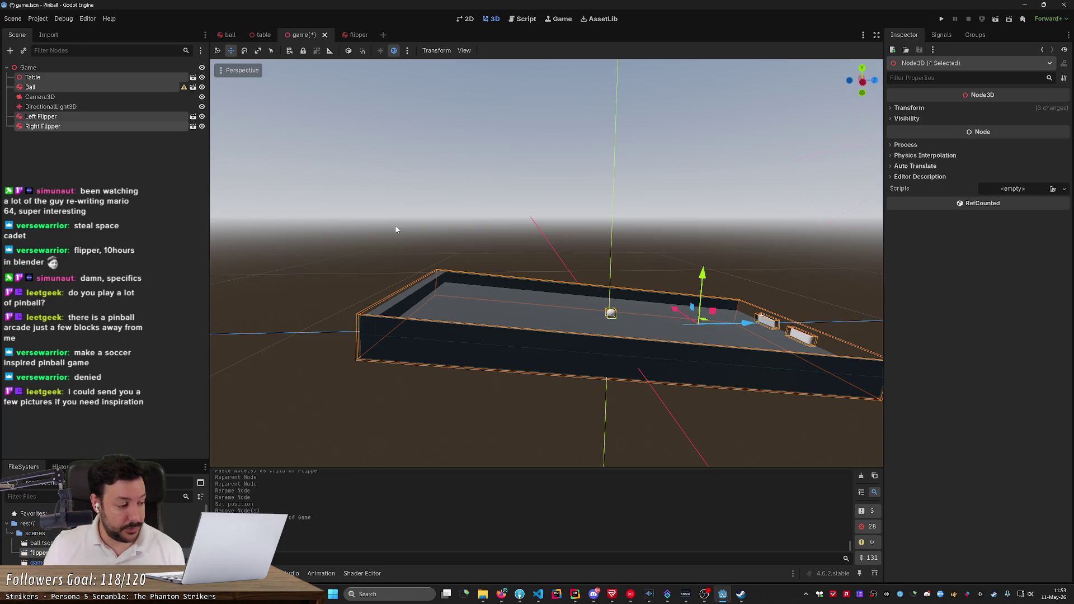
# Add a new Node3D child under the Game root, found by searching 'node'.
pyautogui.click(104, 83)
pyautogui.rightClick(97, 190)
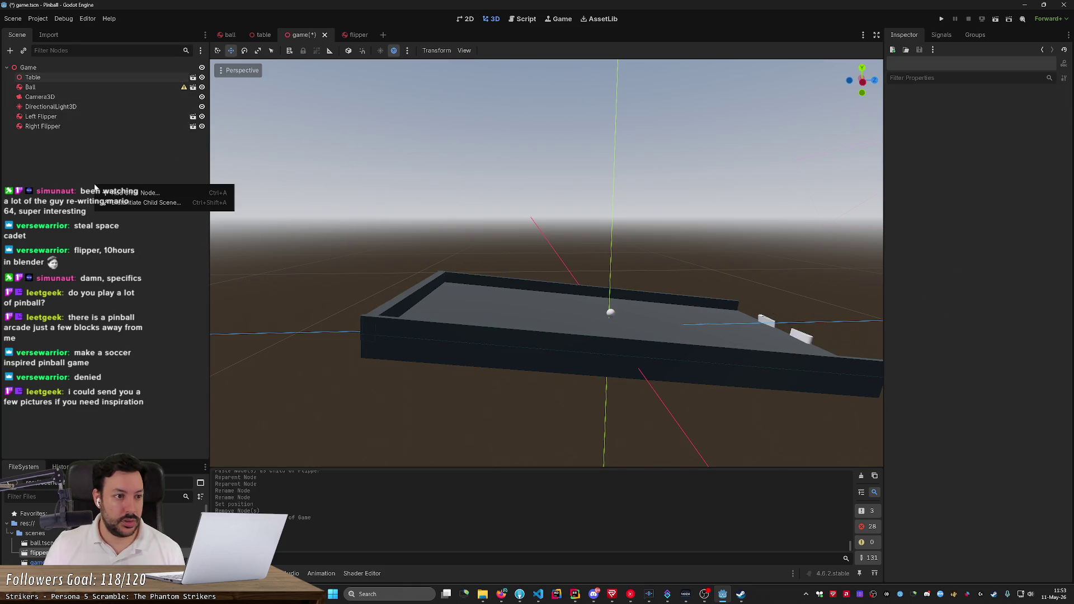
pyautogui.rightClick(72, 160)
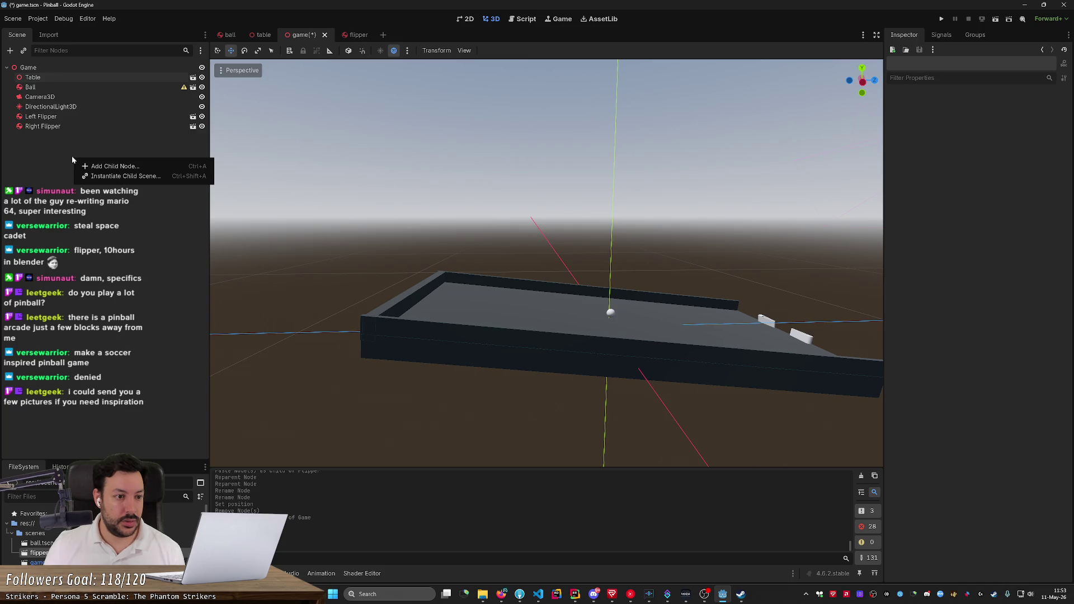
pyautogui.rightClick(48, 67)
pyautogui.click(10, 52)
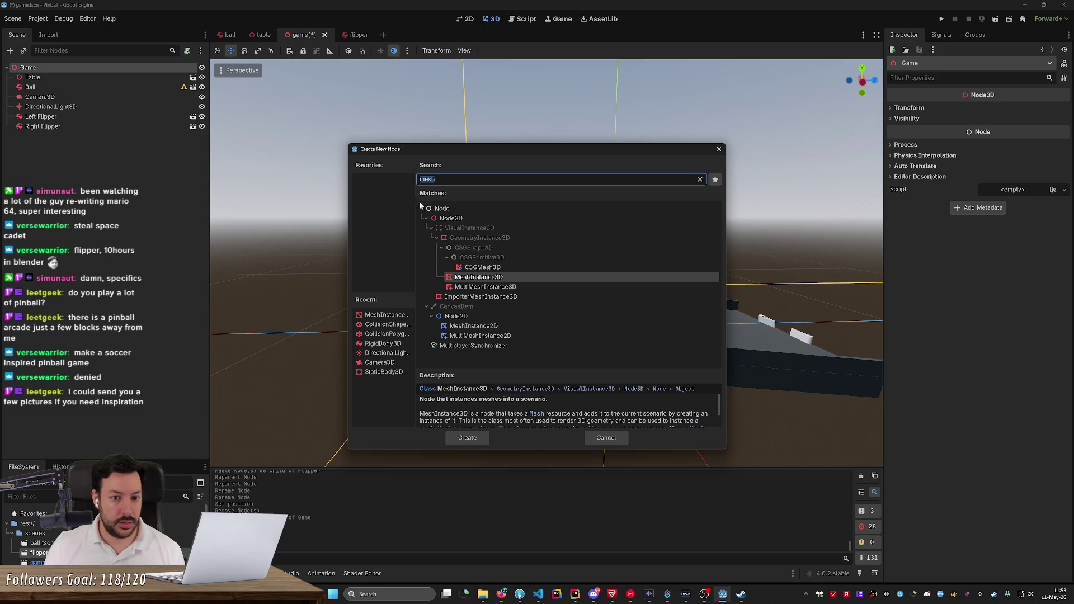
pyautogui.click(457, 218)
pyautogui.hotkey('ctrl', 'a')
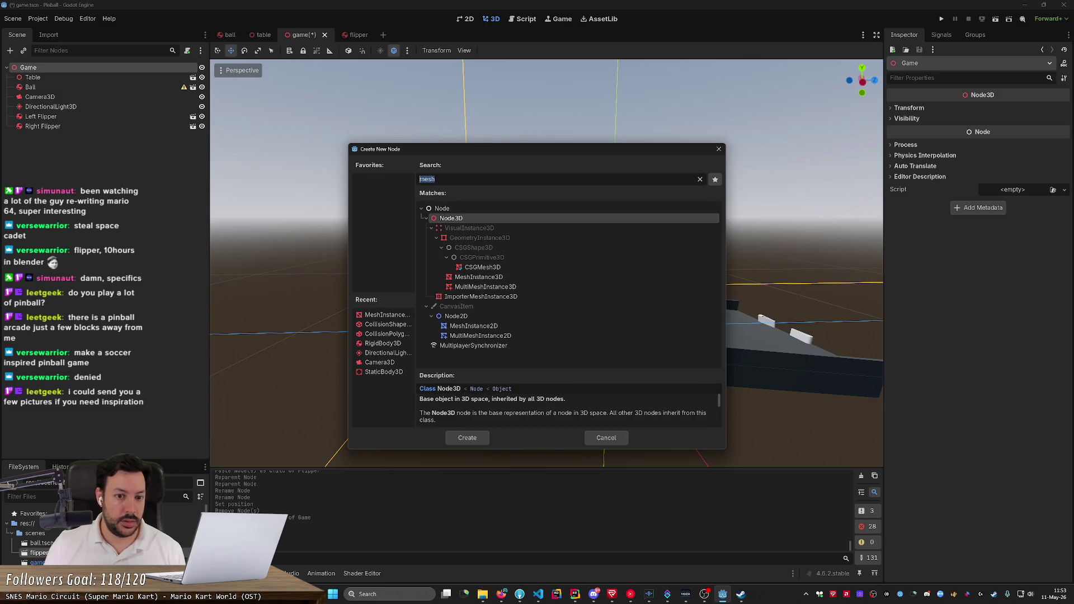
pyautogui.write('Table')
pyautogui.write('Incliner')
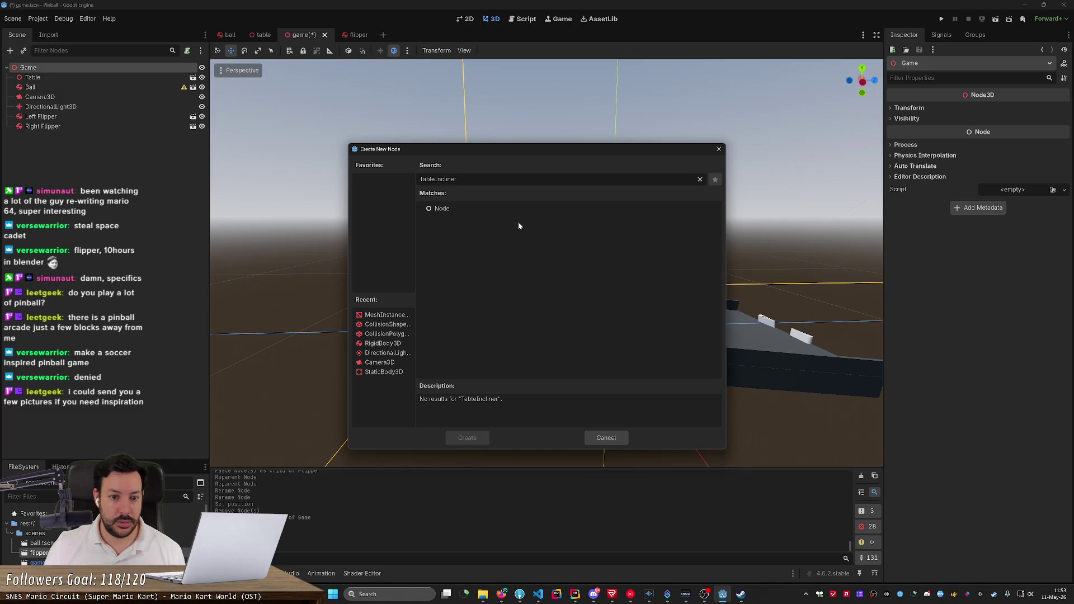
pyautogui.hotkey('ctrl', 'a')
pyautogui.write('node')
pyautogui.press('Down')
pyautogui.press('Return')
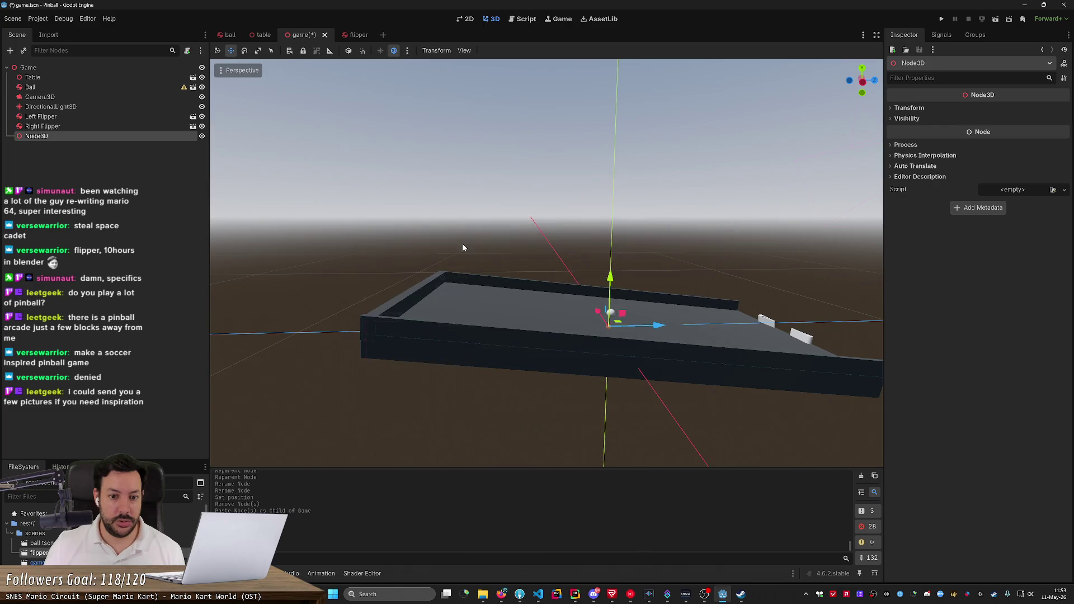
# Rename the new node 'Incliner' and drag the Table and Ball toward it.
pyautogui.press('F2')
pyautogui.write('TableIncliner')
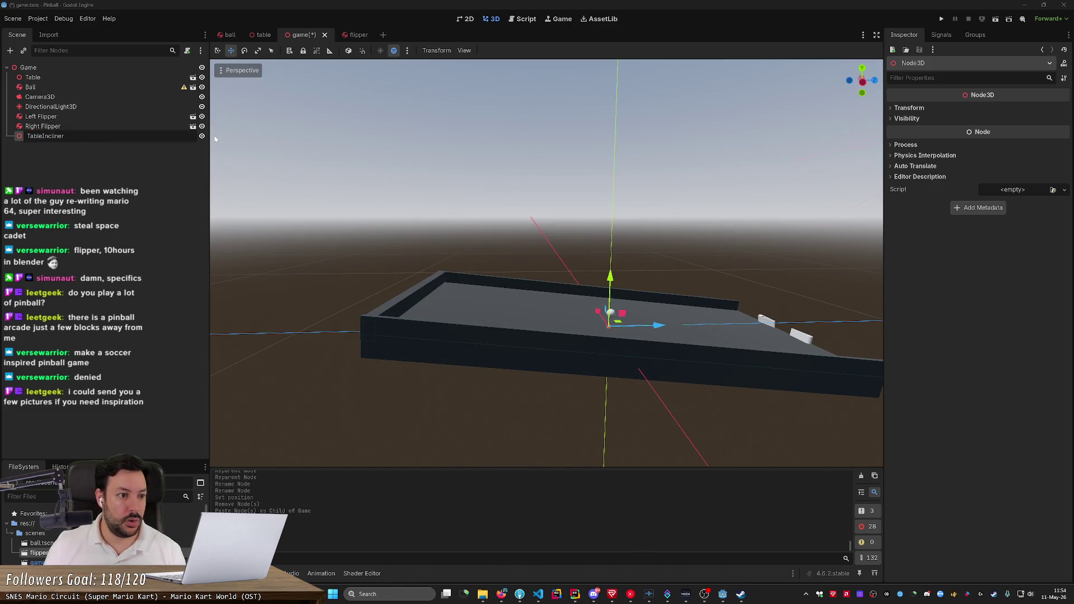
pyautogui.press('BackSpace')
pyautogui.press('BackSpace')
pyautogui.press('BackSpace')
pyautogui.press('Return')
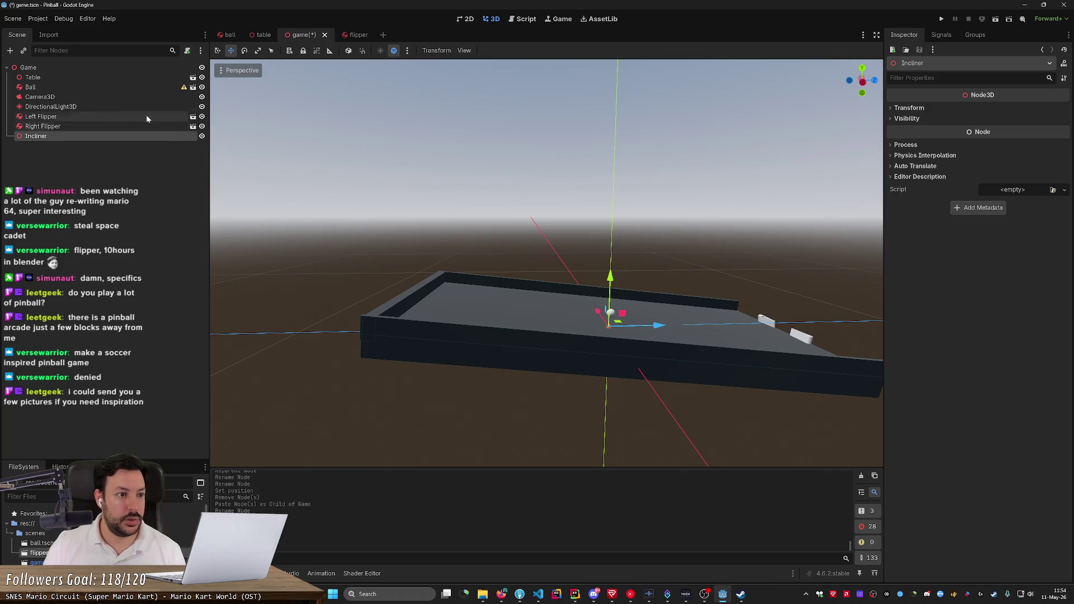
pyautogui.click(129, 78)
pyautogui.keyDown('shift'); pyautogui.click(121, 89); pyautogui.keyUp('shift')
pyautogui.moveTo(65, 87)
pyautogui.mouseDown()
pyautogui.moveTo(66, 147)
pyautogui.moveTo(49, 142)
pyautogui.moveTo(48, 76)
pyautogui.moveTo(46, 144)
pyautogui.moveTo(54, 128)
pyautogui.mouseUp()
# Tilt the Incliner node to Rotation X 6.5.
pyautogui.click(47, 77)
pyautogui.click(42, 107)
pyautogui.keyDown('shift'); pyautogui.click(43, 116); pyautogui.keyUp('shift')
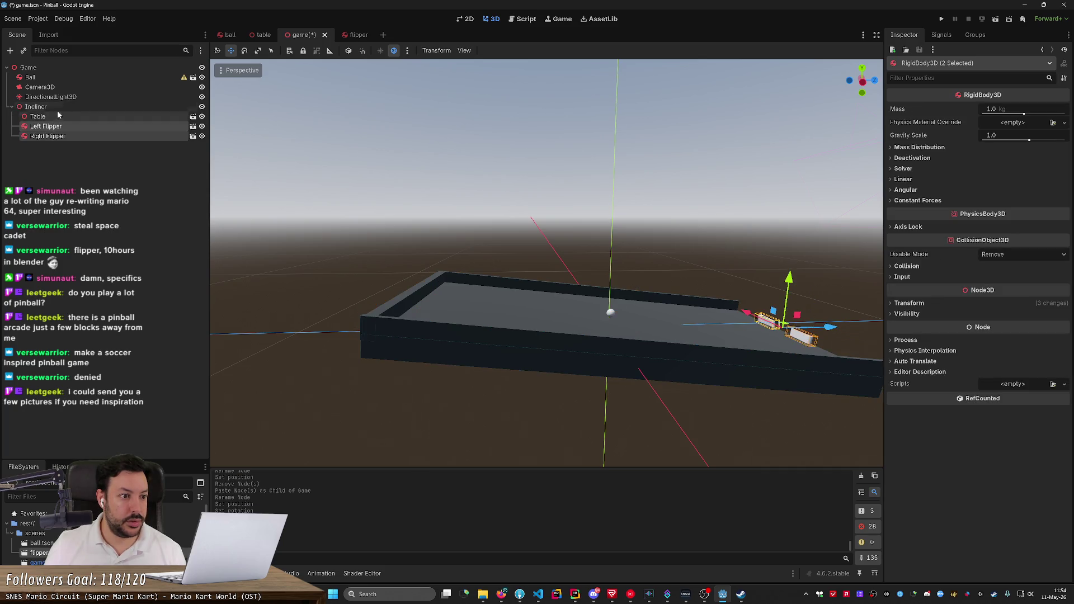
pyautogui.click(60, 107)
pyautogui.click(908, 108)
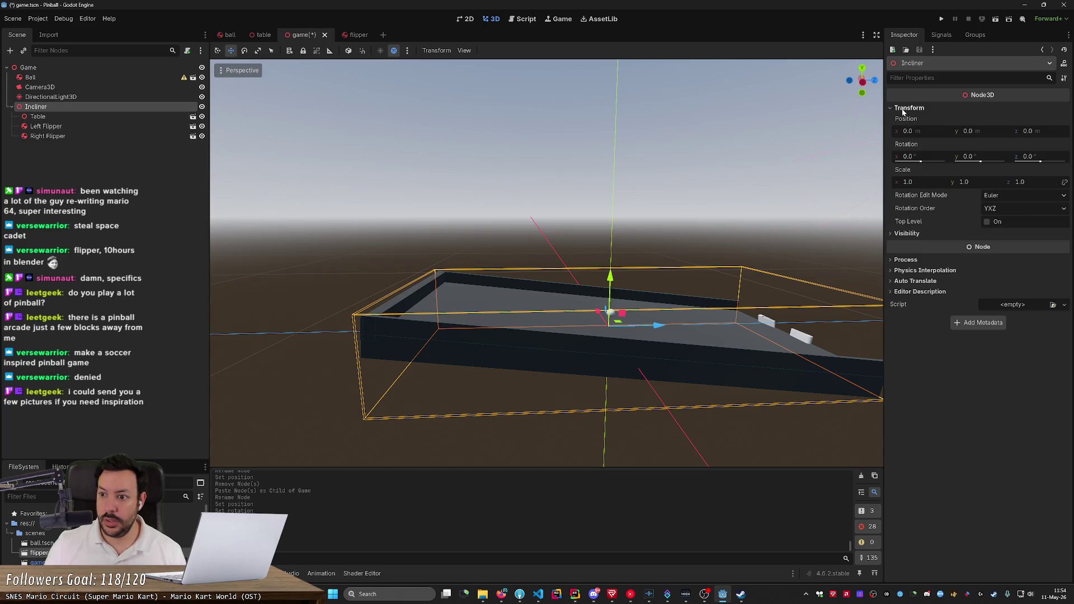
pyautogui.click(924, 158)
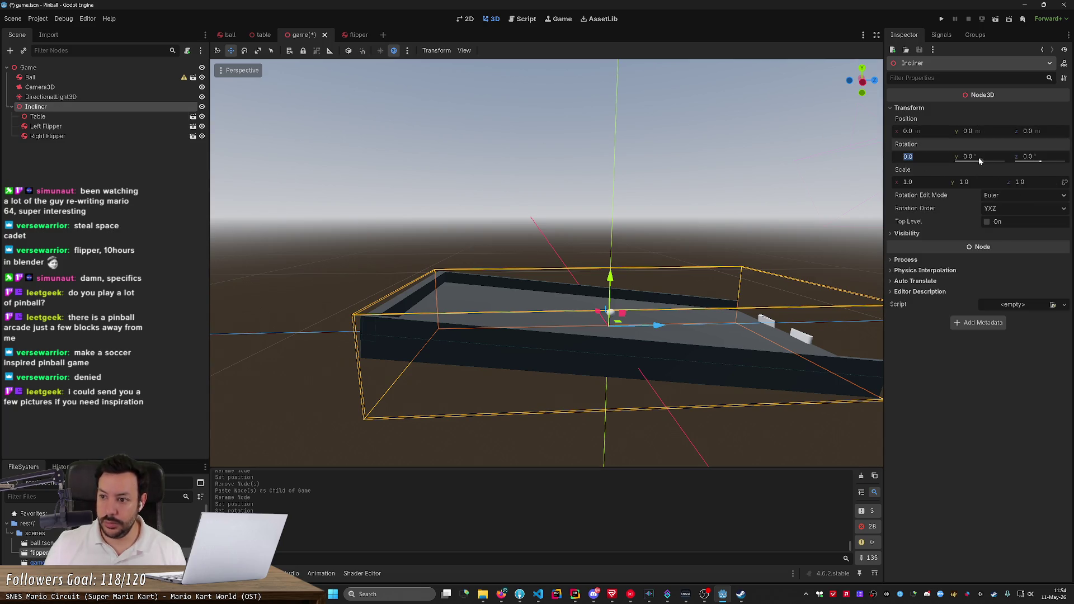
pyautogui.write('6.5')
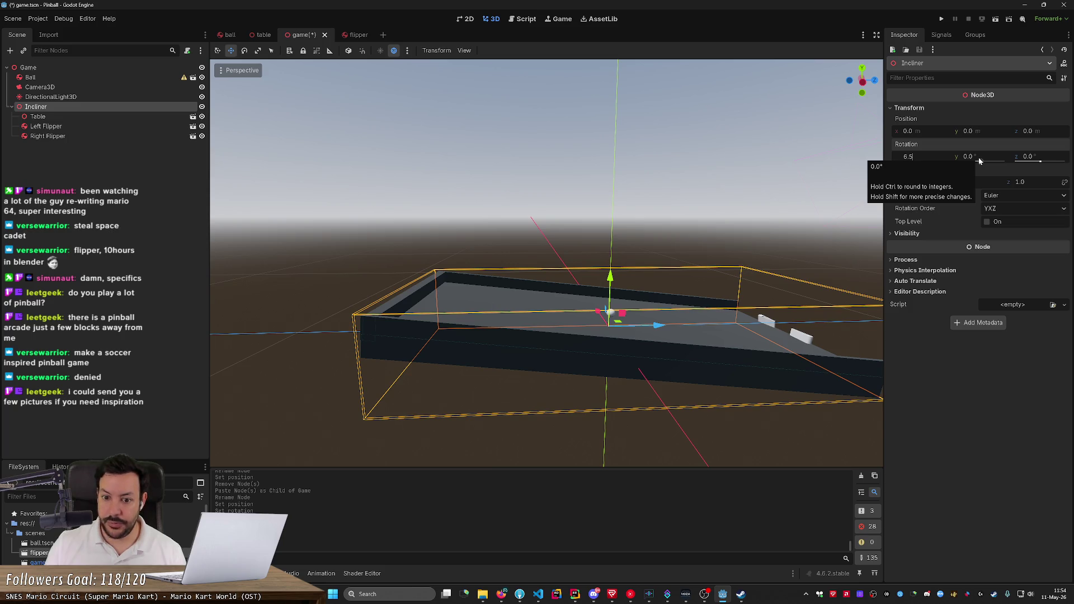
pyautogui.press('Return')
# Reset Rotation X to 0 on the Table and the Left Flipper.
pyautogui.click(117, 116)
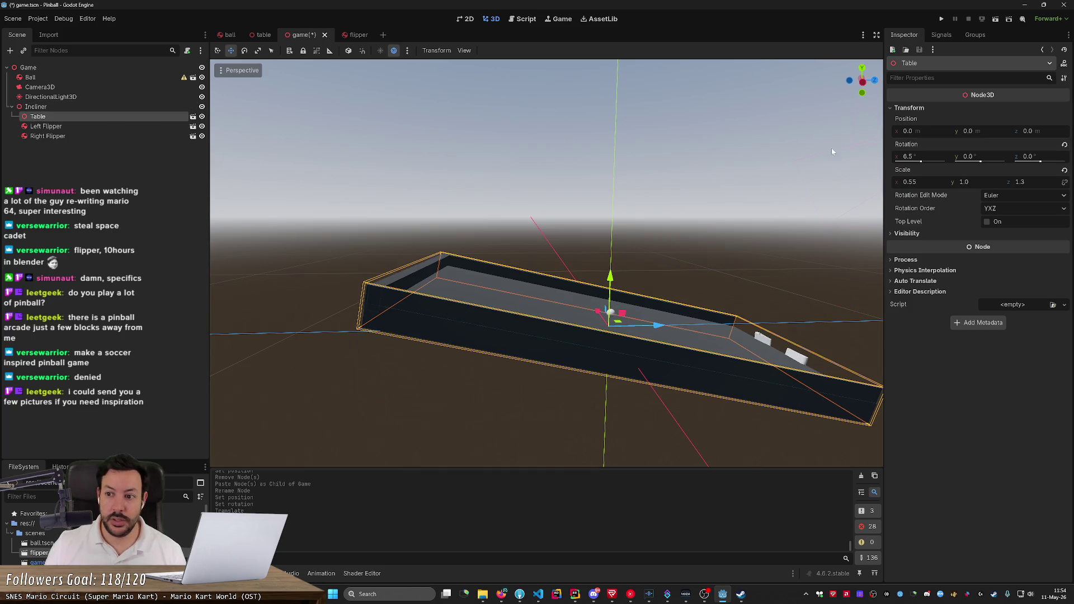
pyautogui.click(907, 156)
pyautogui.write('0')
pyautogui.press('Return')
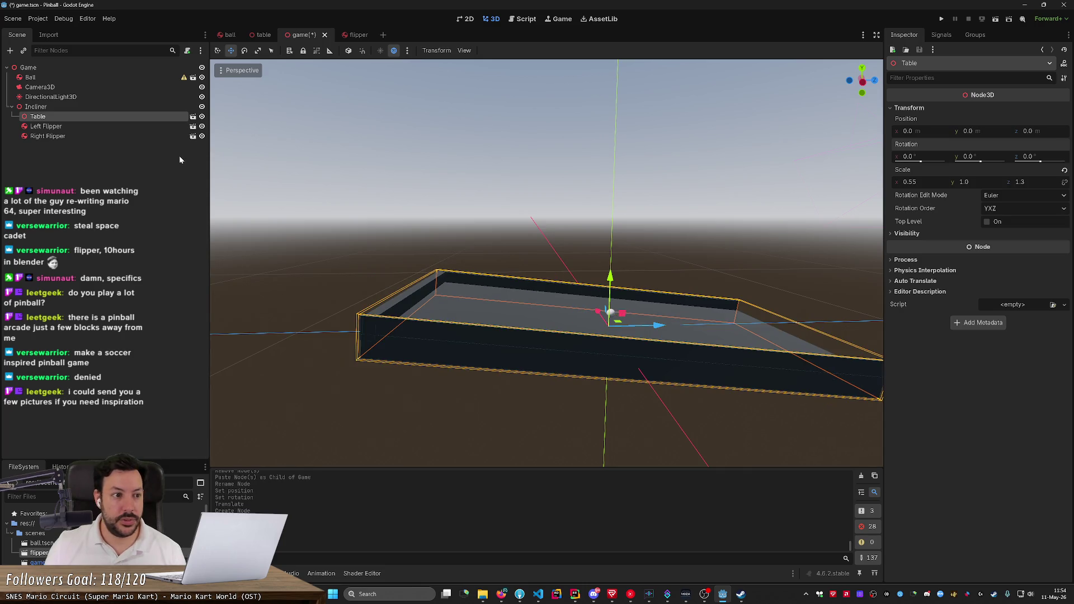
pyautogui.click(113, 128)
pyautogui.click(923, 353)
pyautogui.write('0')
pyautogui.press('Return')
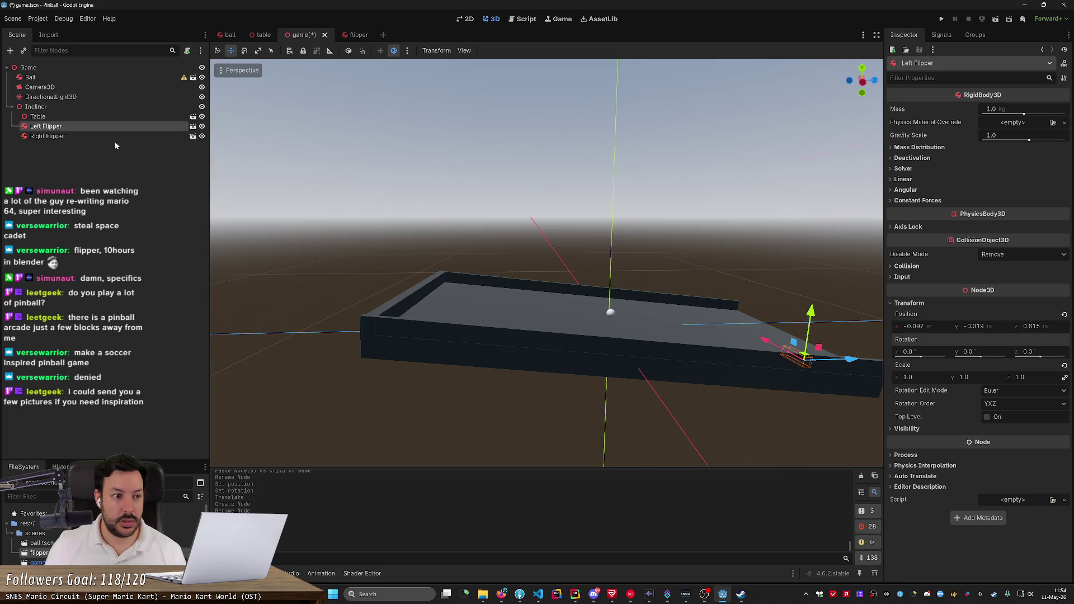
# Set the Right Flipper's Rotation X to 0.
pyautogui.click(115, 136)
pyautogui.click(923, 352)
pyautogui.write('0')
pyautogui.press('Return')
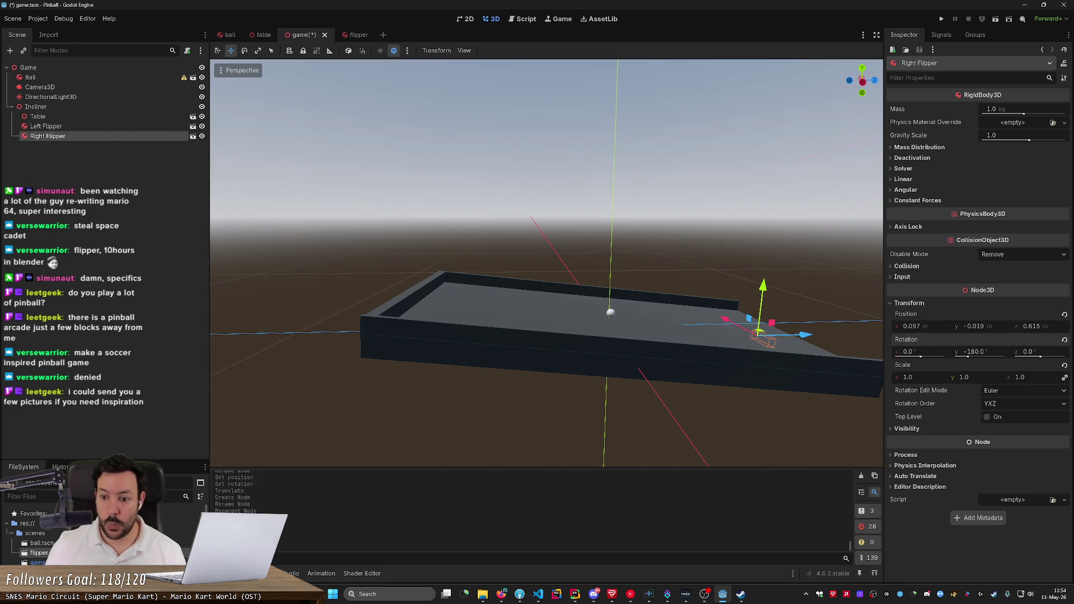
# Fly the view down close to the Left Flipper on the table and open the viewport's View menu.
pyautogui.click(852, 383)
pyautogui.scroll(-3, 547, 263)
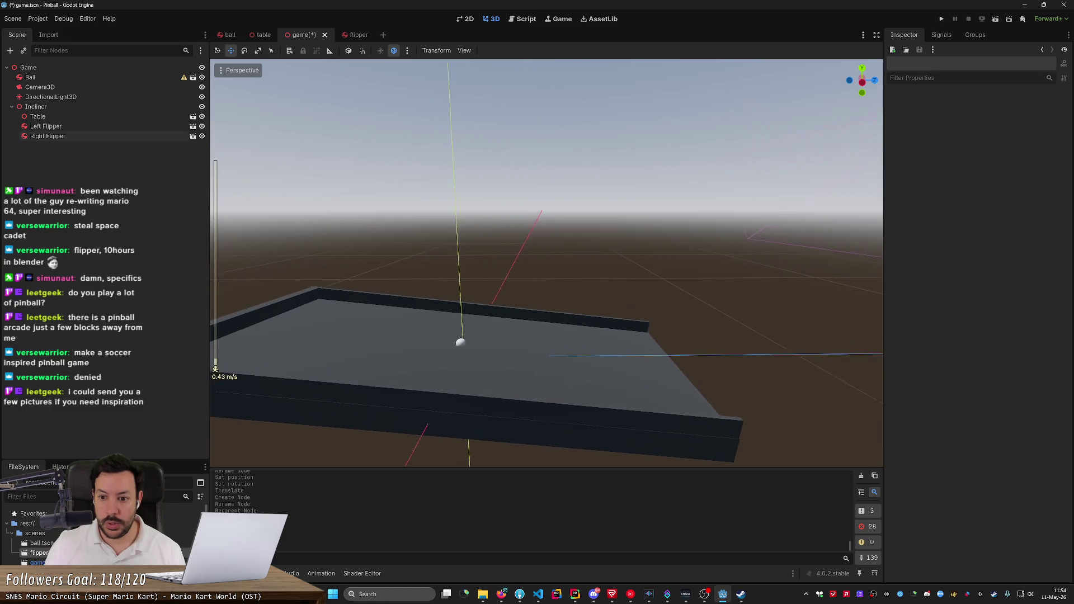
pyautogui.press('w')
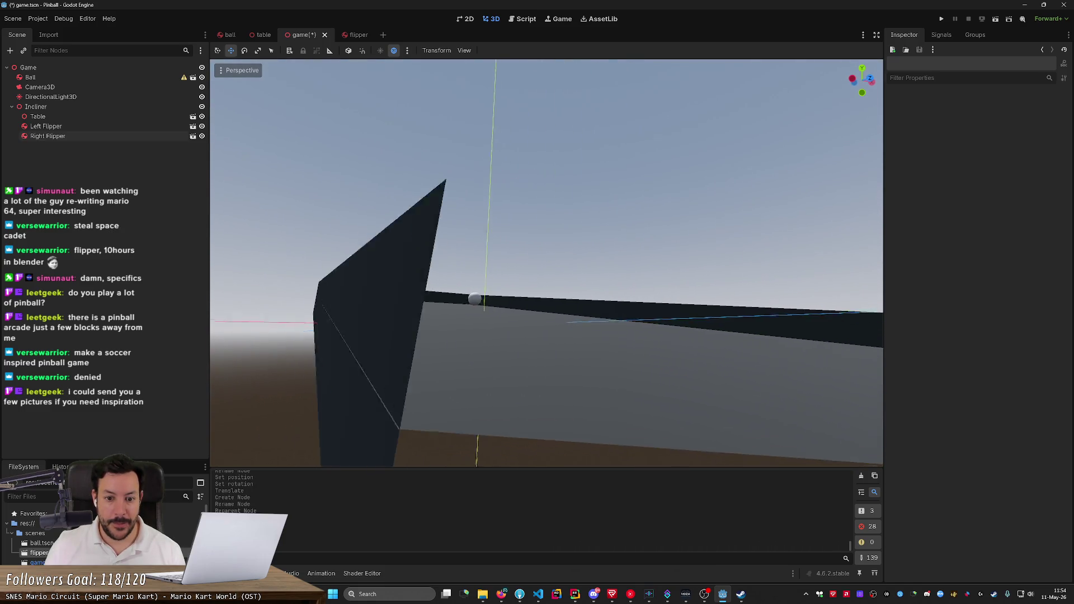
pyautogui.press('s')
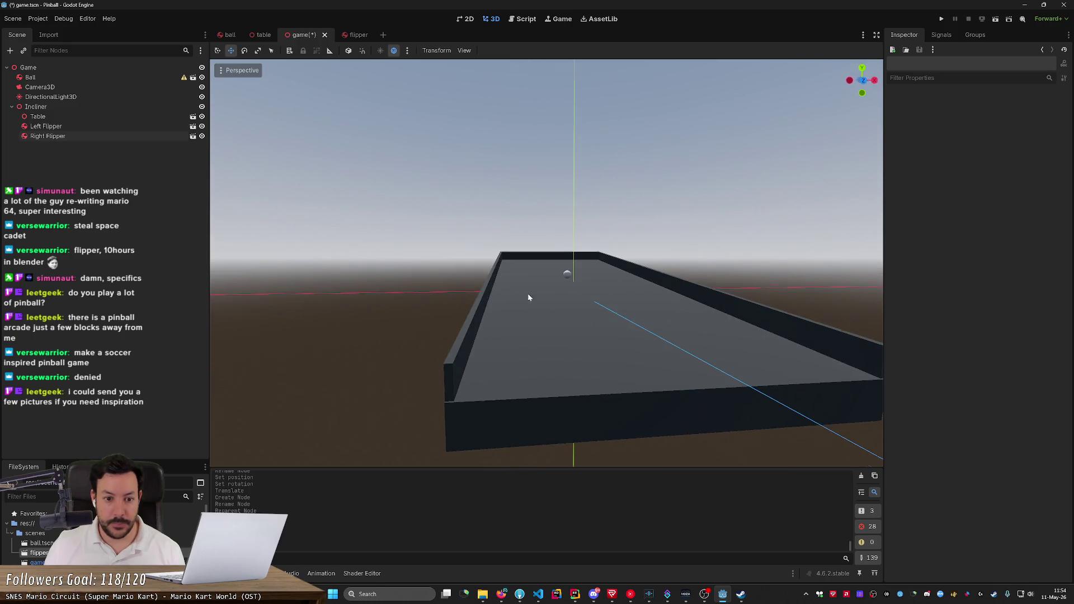
pyautogui.click(46, 126)
pyautogui.press('w')
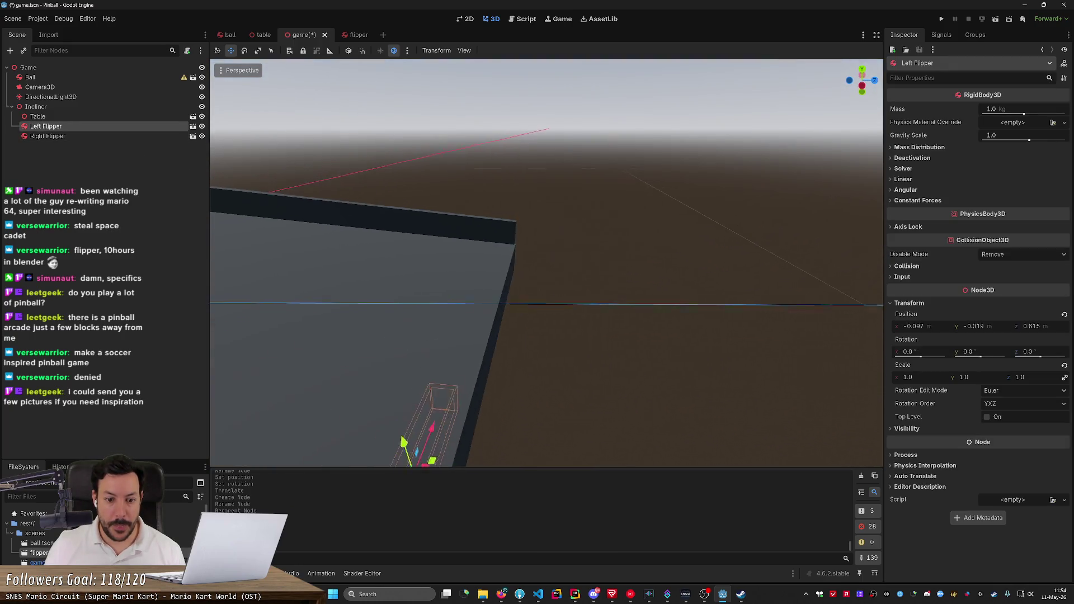
pyautogui.press('s')
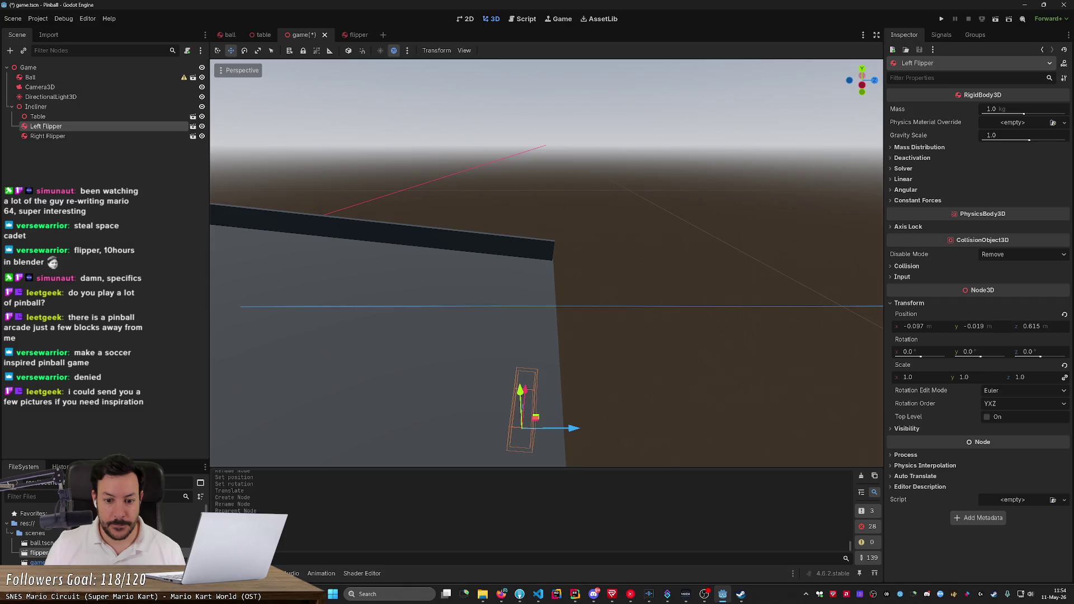
pyautogui.press('w')
pyautogui.press('s')
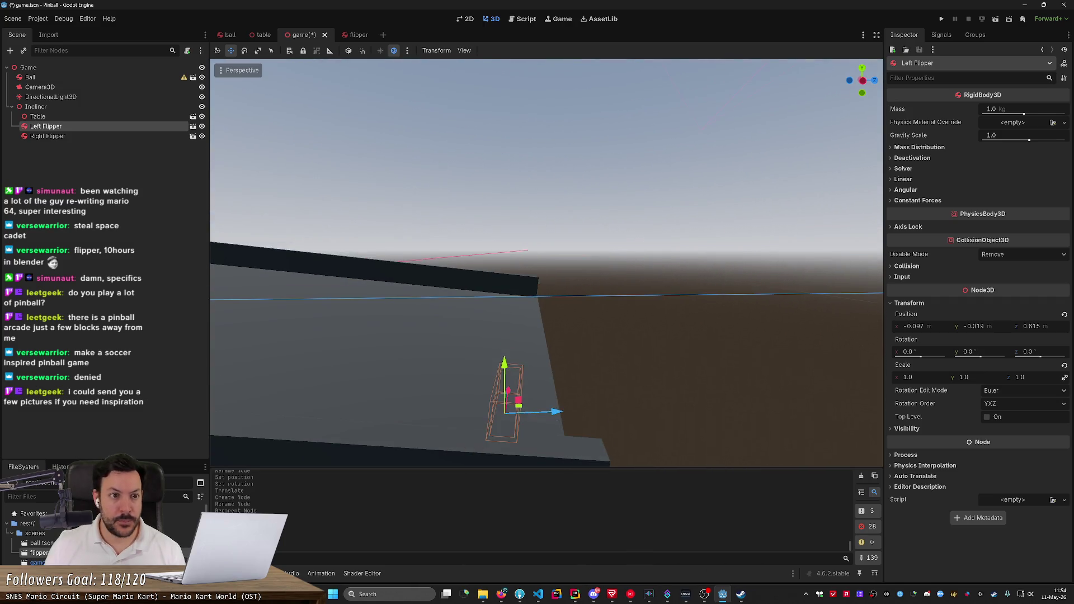
pyautogui.click(436, 51)
pyautogui.moveTo(467, 54)
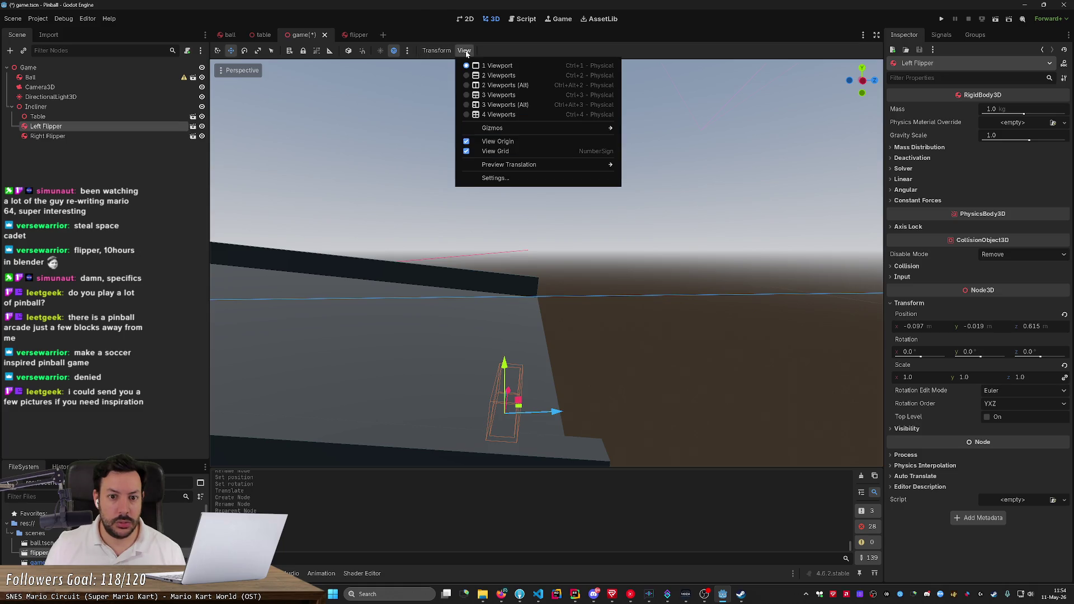
# Look through the Perspective, View and preview-environment menus, then switch on Use Local Space.
pyautogui.click(494, 32)
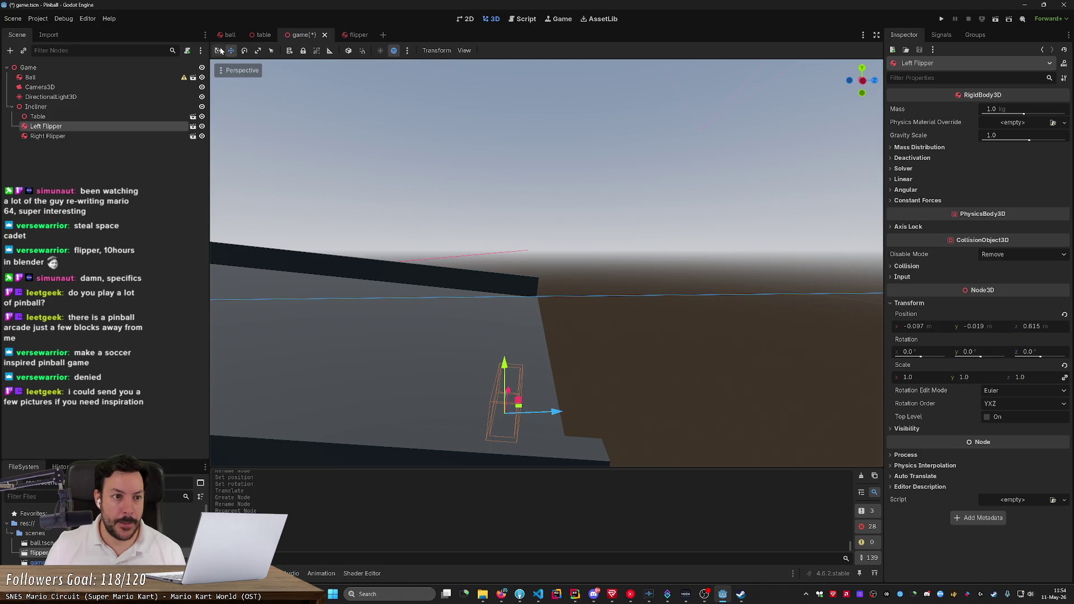
pyautogui.click(220, 71)
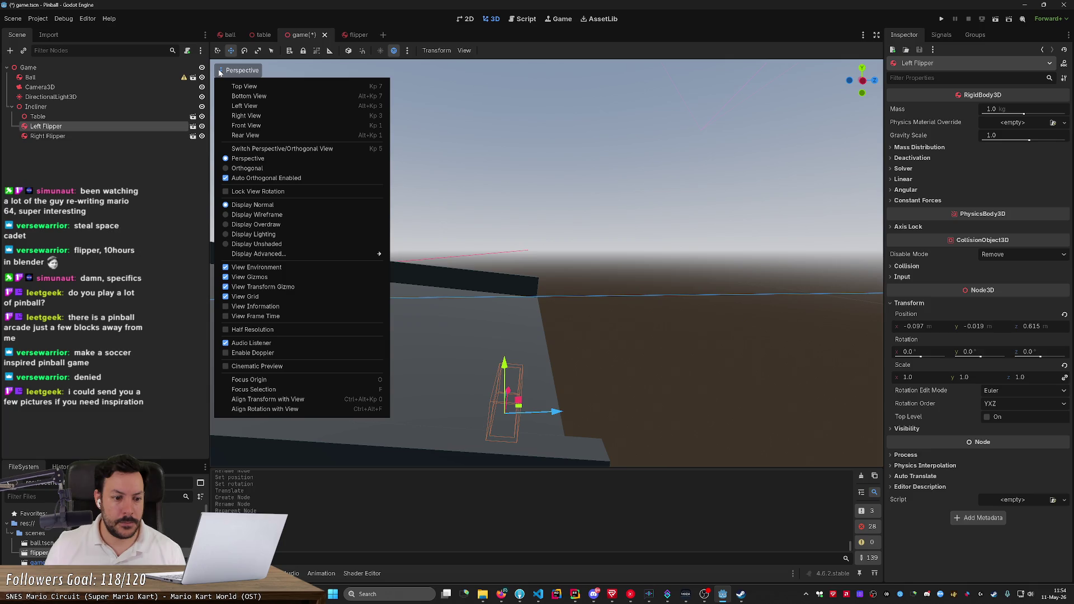
pyautogui.click(219, 71)
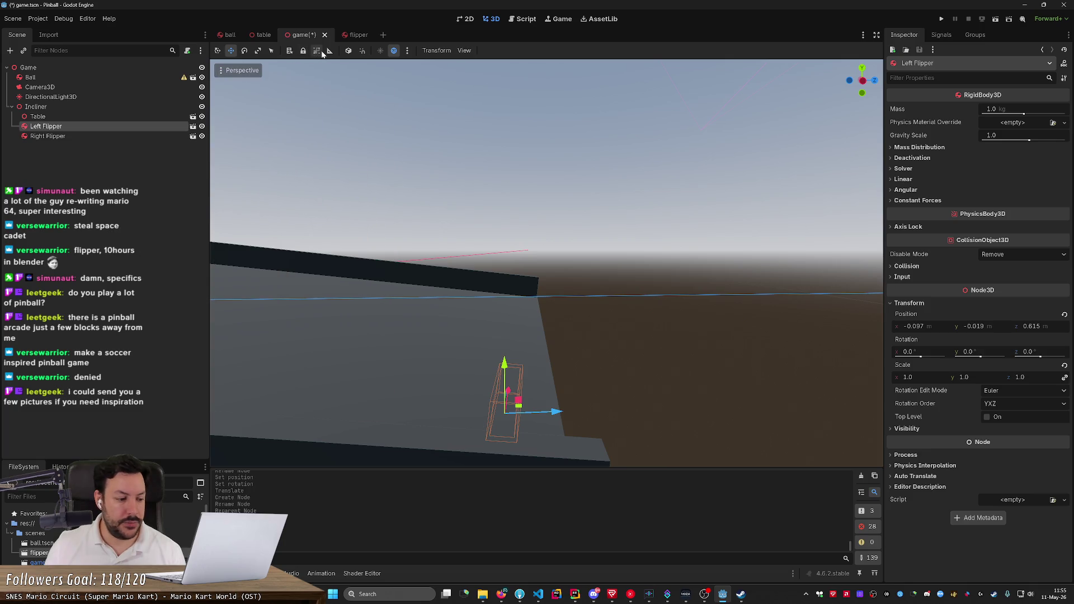
pyautogui.click(463, 50)
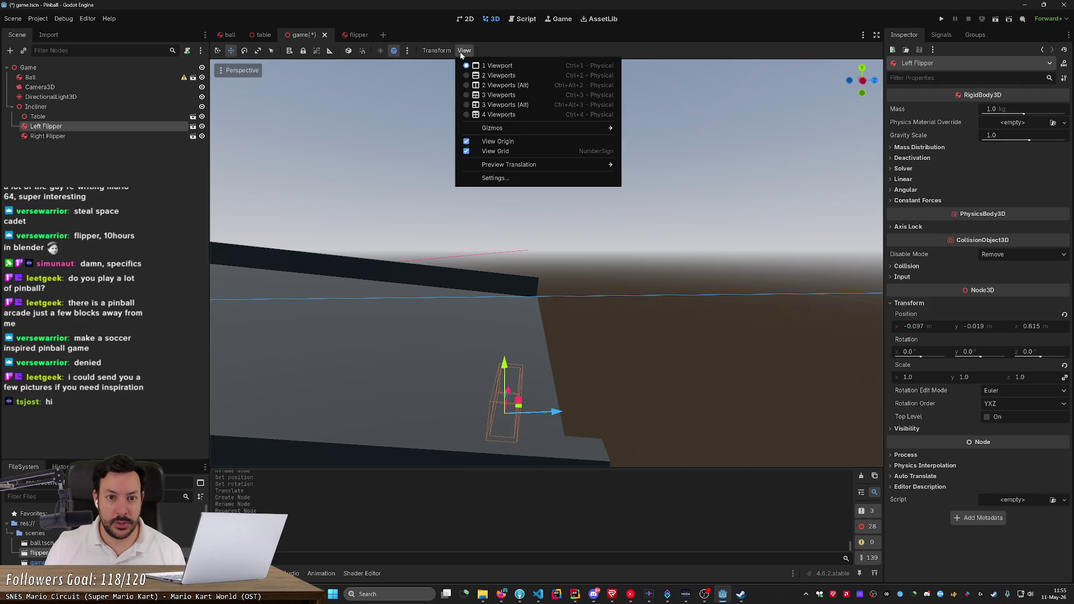
pyautogui.moveTo(434, 56)
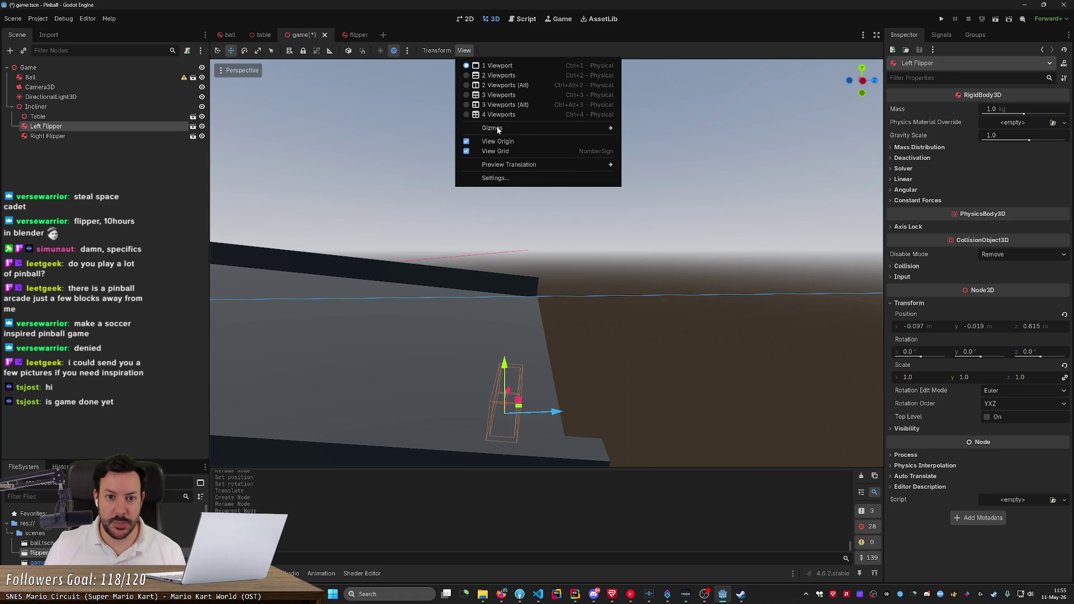
pyautogui.click(435, 38)
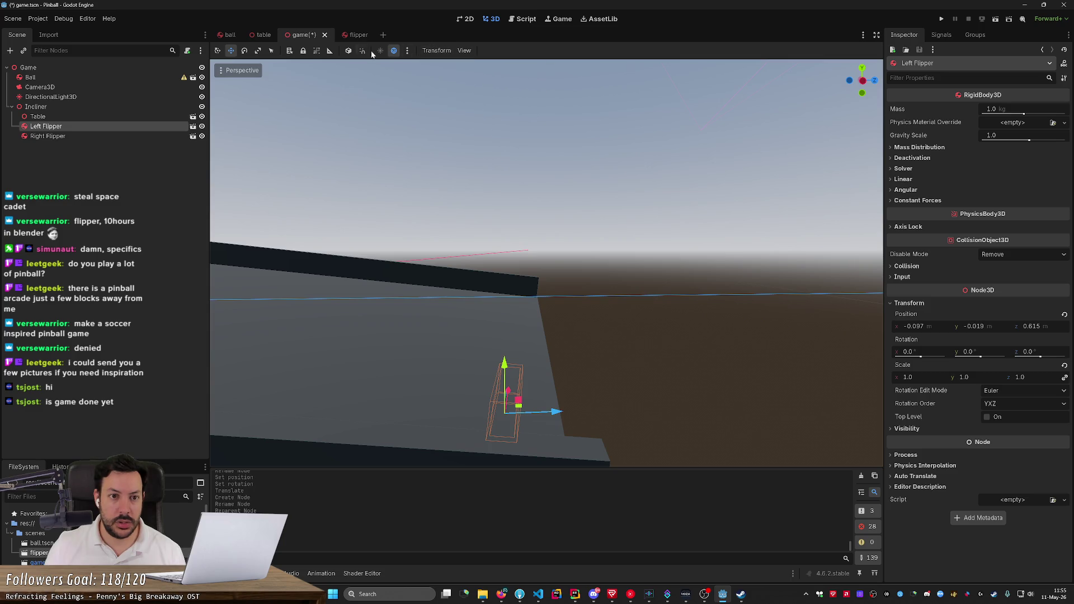
pyautogui.click(408, 51)
pyautogui.click(409, 51)
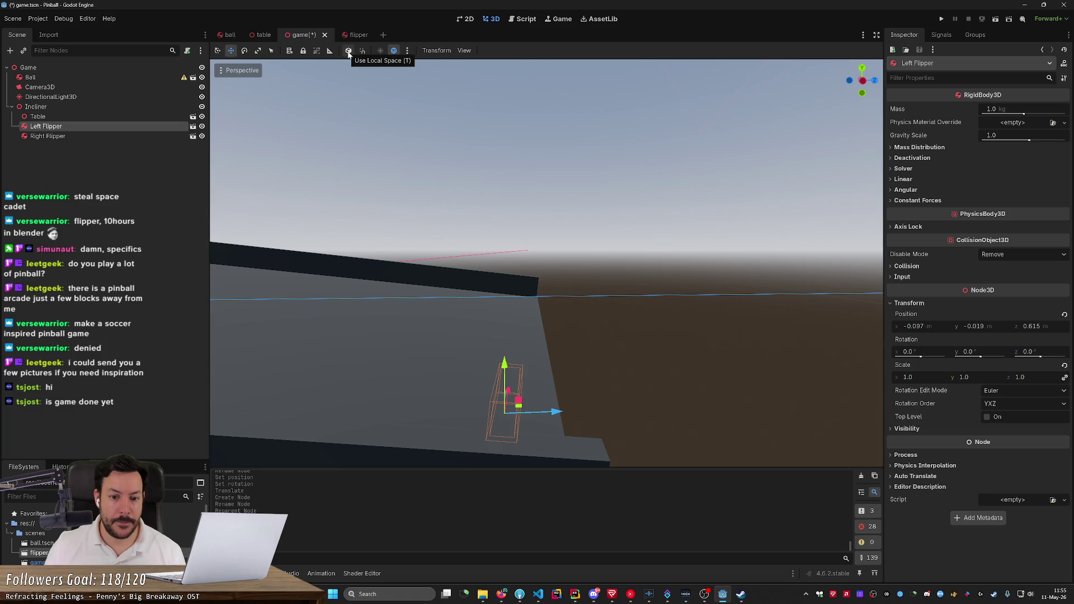
pyautogui.click(348, 50)
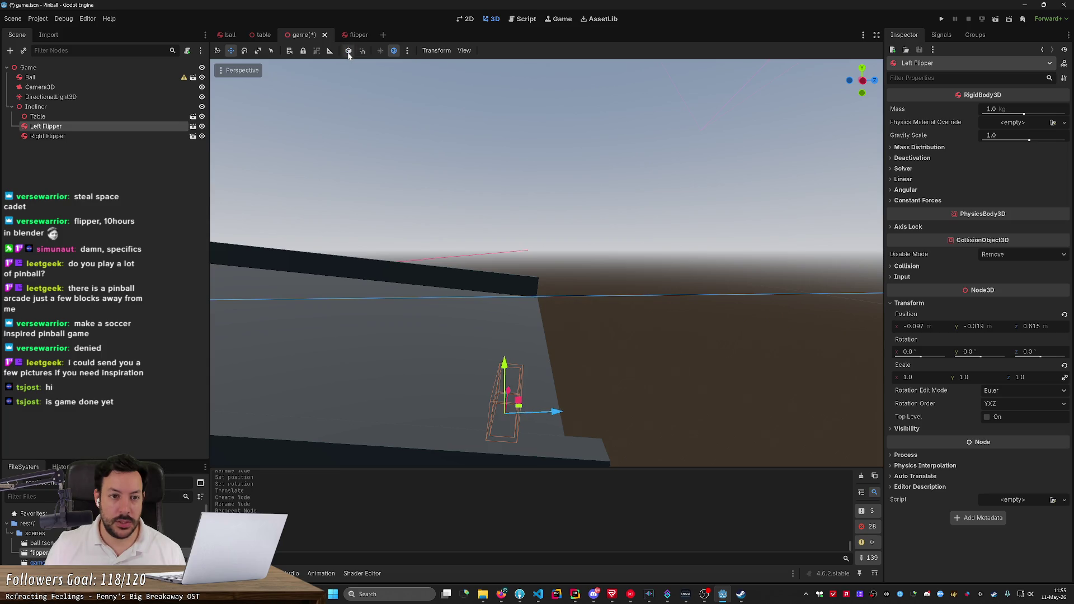
pyautogui.moveTo(425, 112); pyautogui.dragTo(528, 185)
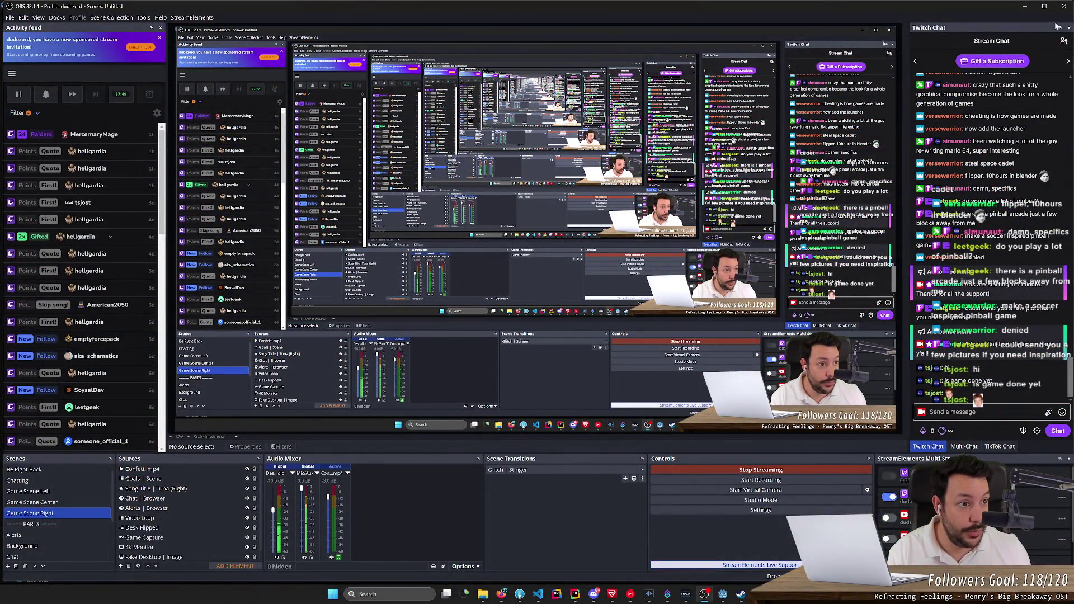
# Minimize the OBS Studio window to bring the Godot editor back.
pyautogui.click(1025, 6)
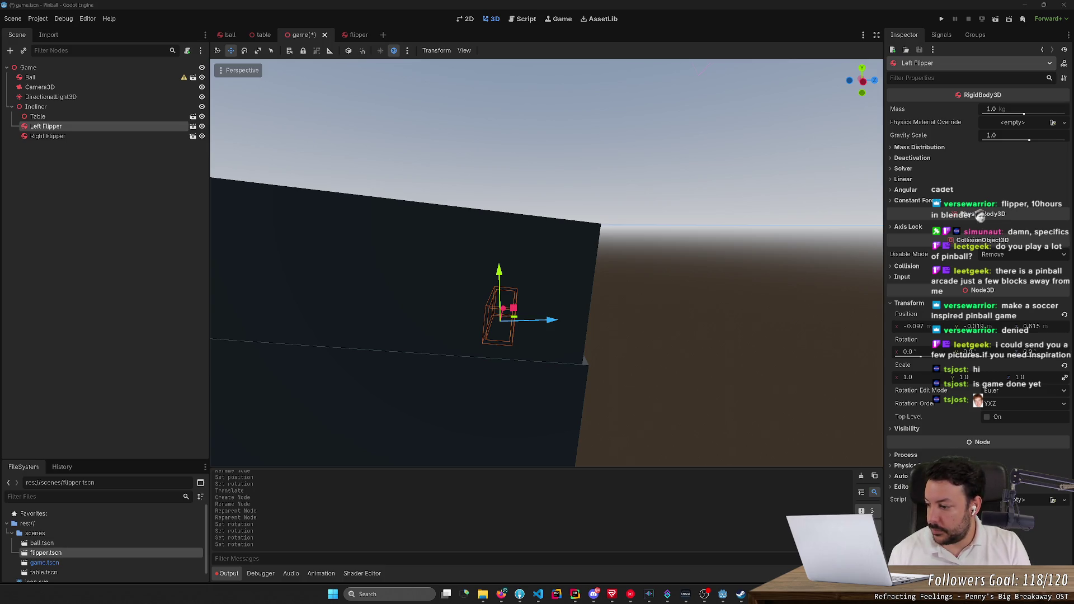
# Raise the Left Flipper onto the table surface along its local Y axis.
pyautogui.click(251, 170)
pyautogui.moveTo(598, 183); pyautogui.dragTo(582, 212)
pyautogui.press('t')
pyautogui.press('t')
pyautogui.press('t')
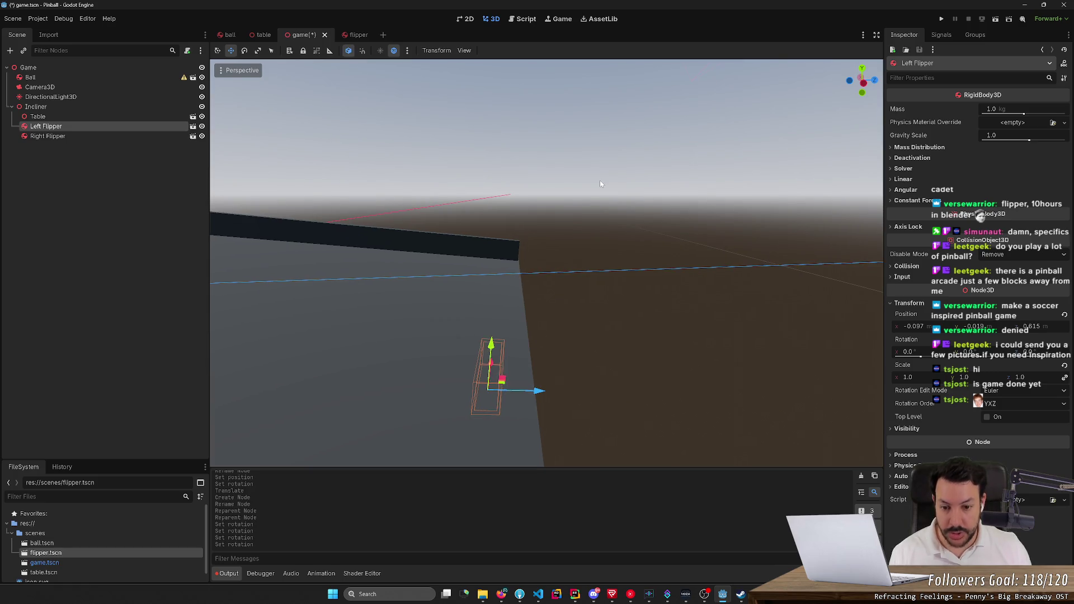
pyautogui.moveTo(491, 344); pyautogui.dragTo(505, 287)
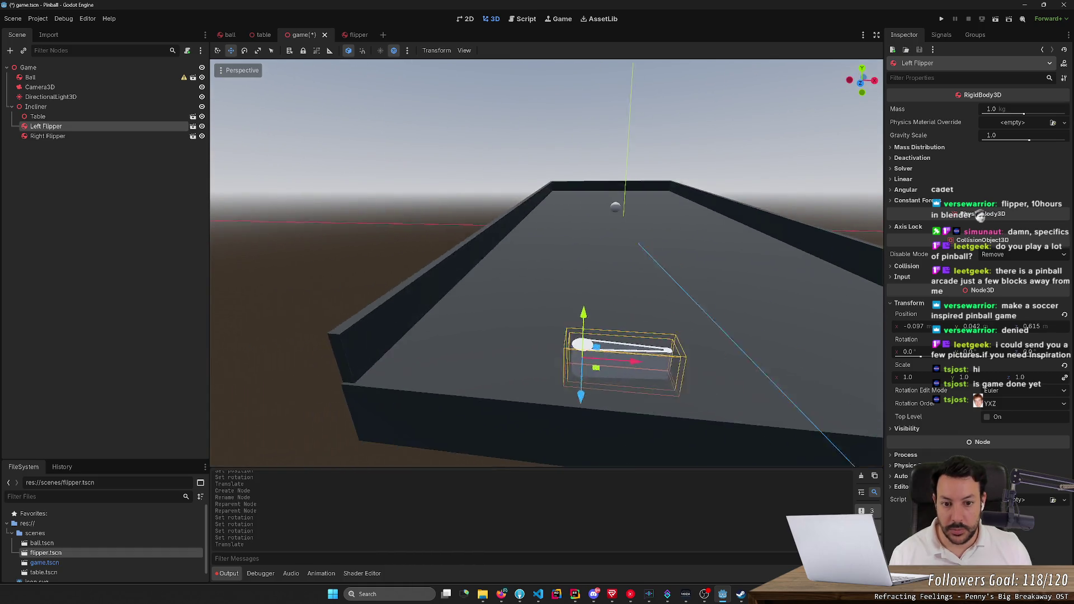
# Copy the Left Flipper's Position Y of 0.042 to the Right Flipper.
pyautogui.click(72, 137)
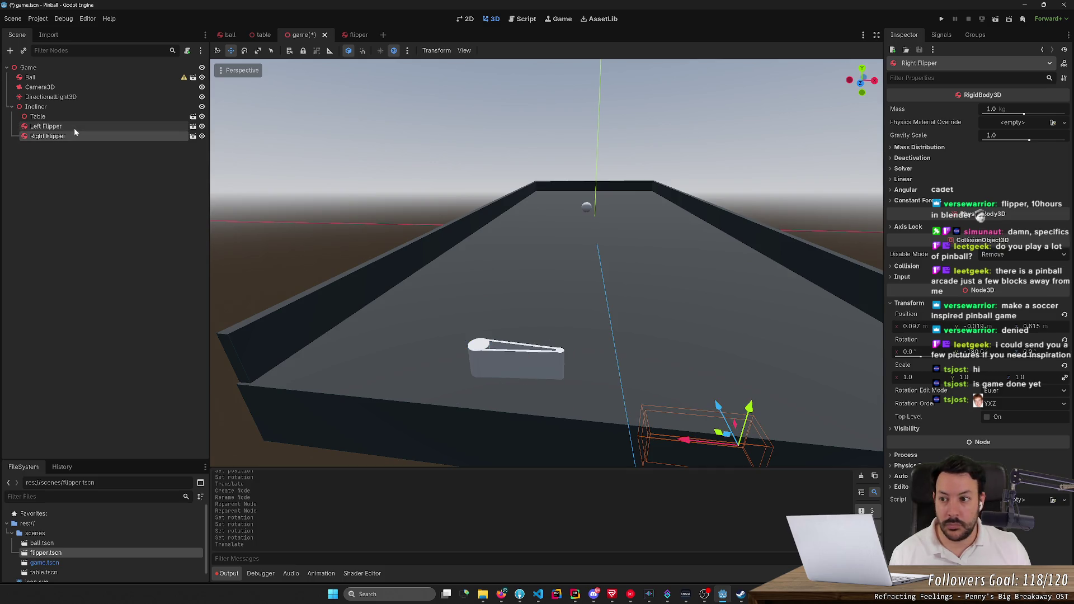
pyautogui.click(74, 127)
pyautogui.click(76, 140)
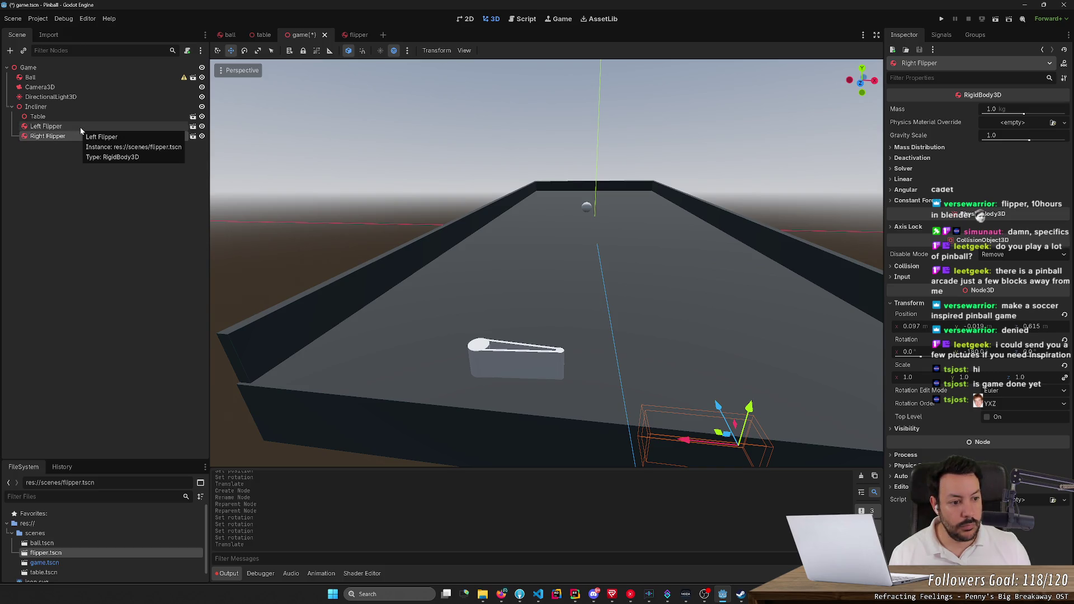
pyautogui.click(80, 128)
pyautogui.click(971, 327)
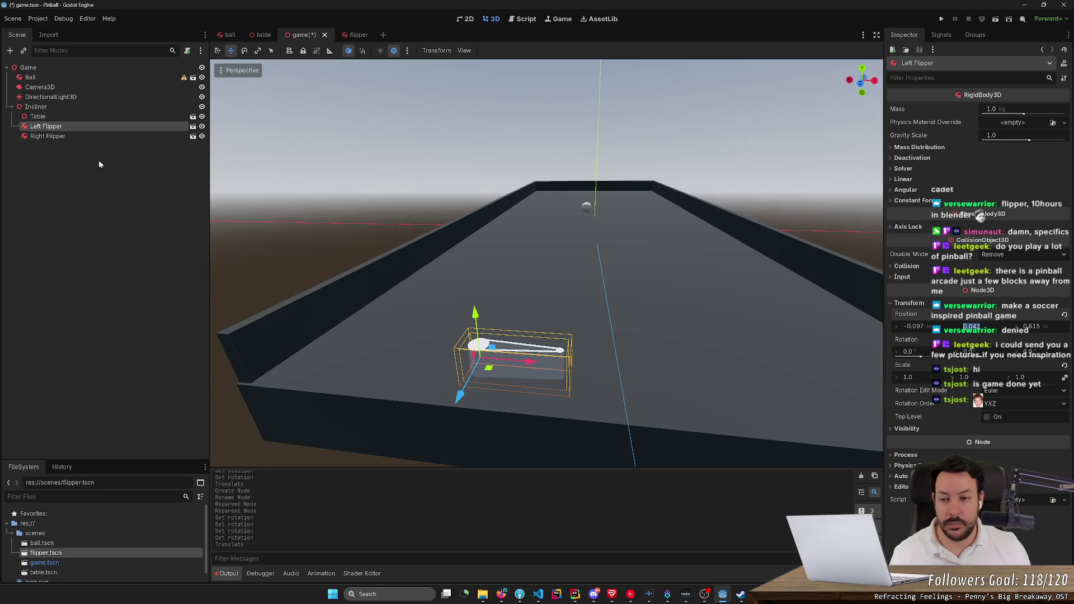
pyautogui.click(62, 138)
pyautogui.write('0.042')
pyautogui.press('Return')
pyautogui.click(565, 302)
pyautogui.moveTo(565, 302); pyautogui.dragTo(497, 226)
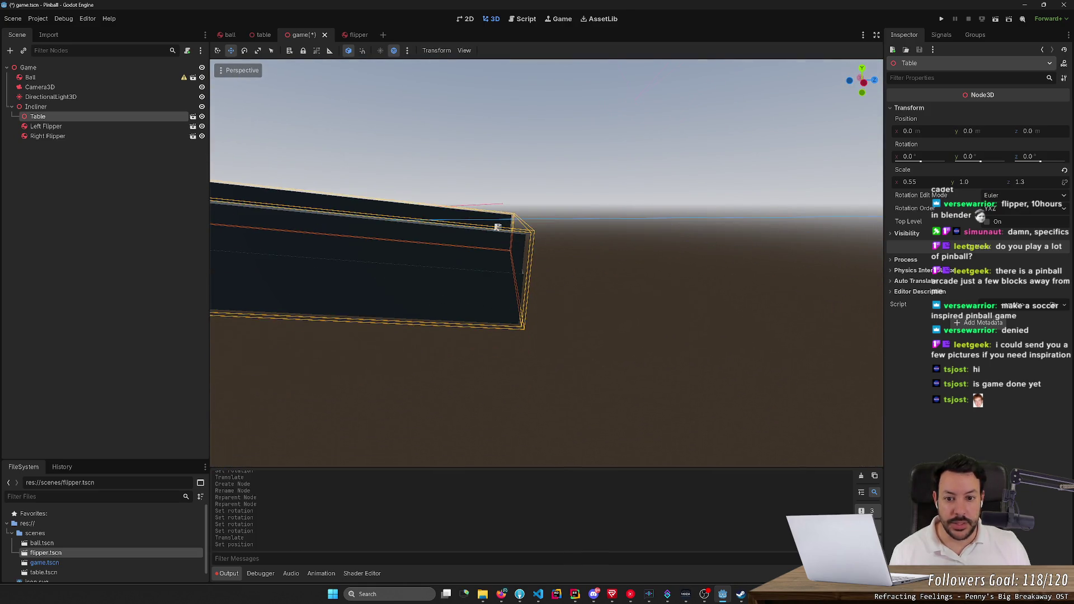
# Try different Incliner Rotation X tilt angles for the table, keeping 6.5°.
pyautogui.press('f')
pyautogui.click(93, 110)
pyautogui.moveTo(587, 274); pyautogui.dragTo(631, 275)
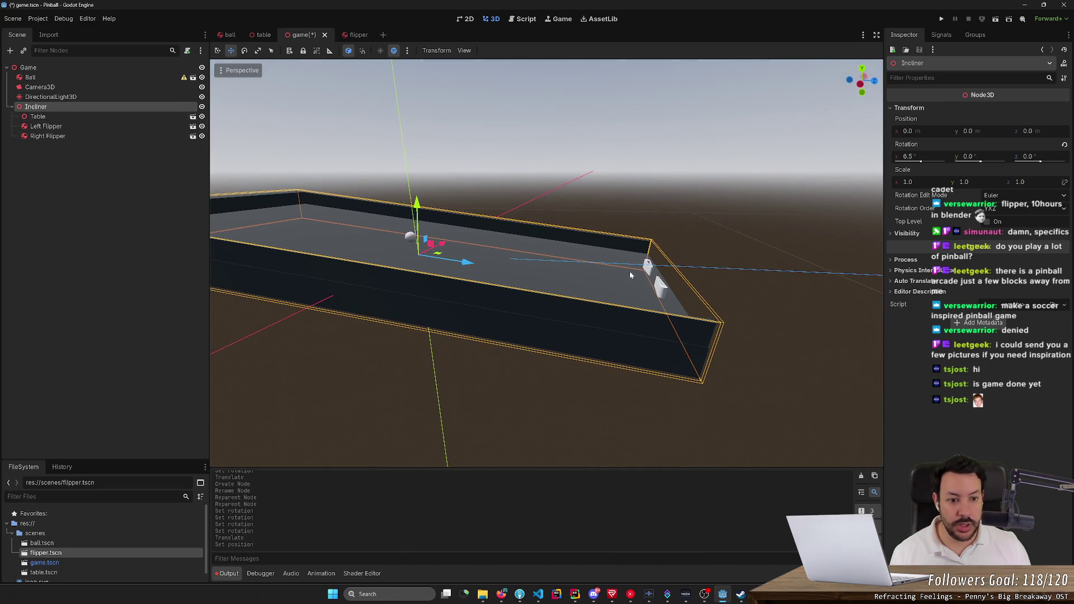
pyautogui.moveTo(920, 161)
pyautogui.mouseDown()
pyautogui.moveTo(940, 162)
pyautogui.moveTo(923, 164)
pyautogui.moveTo(925, 183)
pyautogui.moveTo(950, 196)
pyautogui.moveTo(922, 199)
pyautogui.mouseUp()
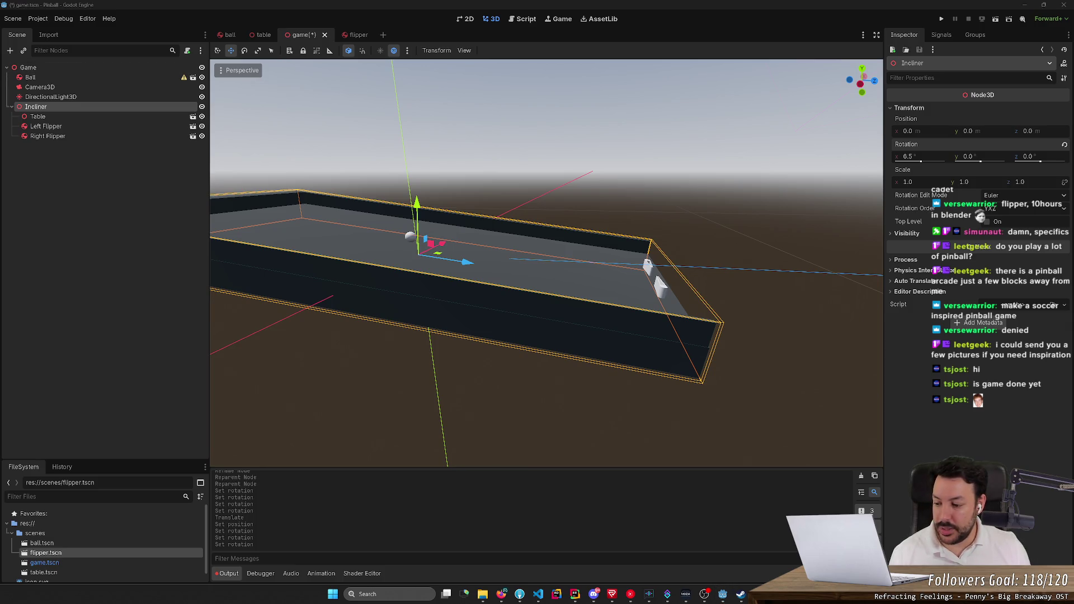
pyautogui.moveTo(546, 263)
pyautogui.mouseDown()
pyautogui.moveTo(447, 279)
pyautogui.moveTo(501, 118)
pyautogui.mouseUp()
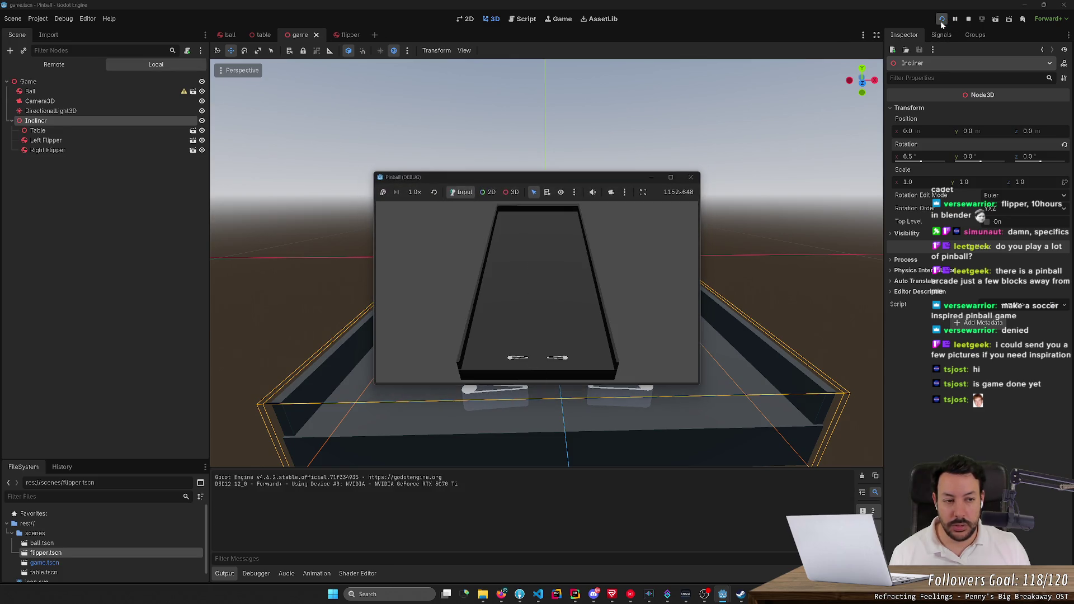
# Nudge the Ball to X -0.052, then test-run the game and stop it.
pyautogui.click(964, 22)
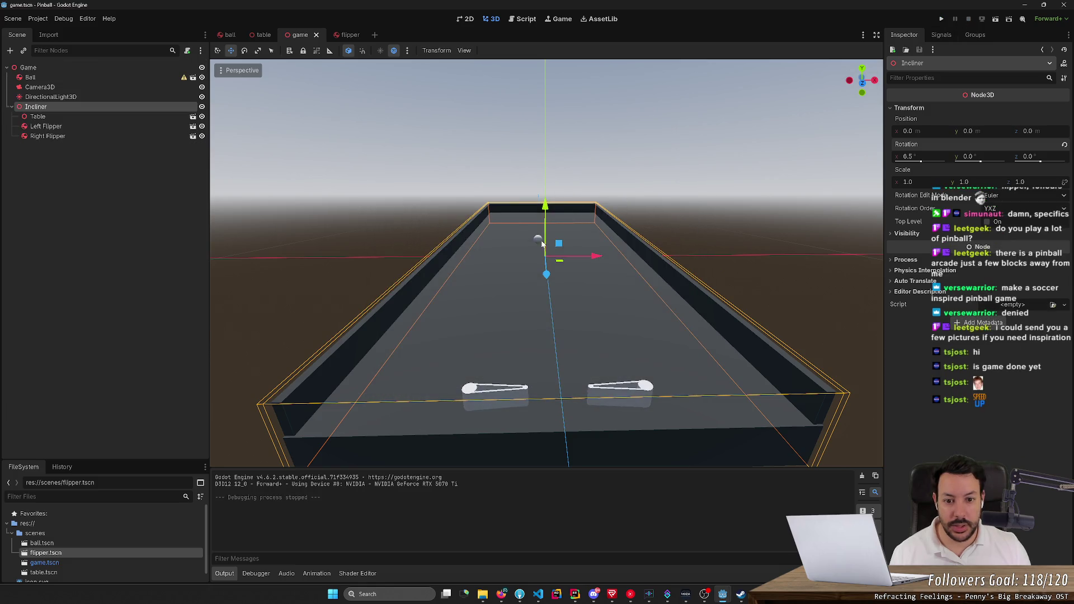
pyautogui.click(31, 77)
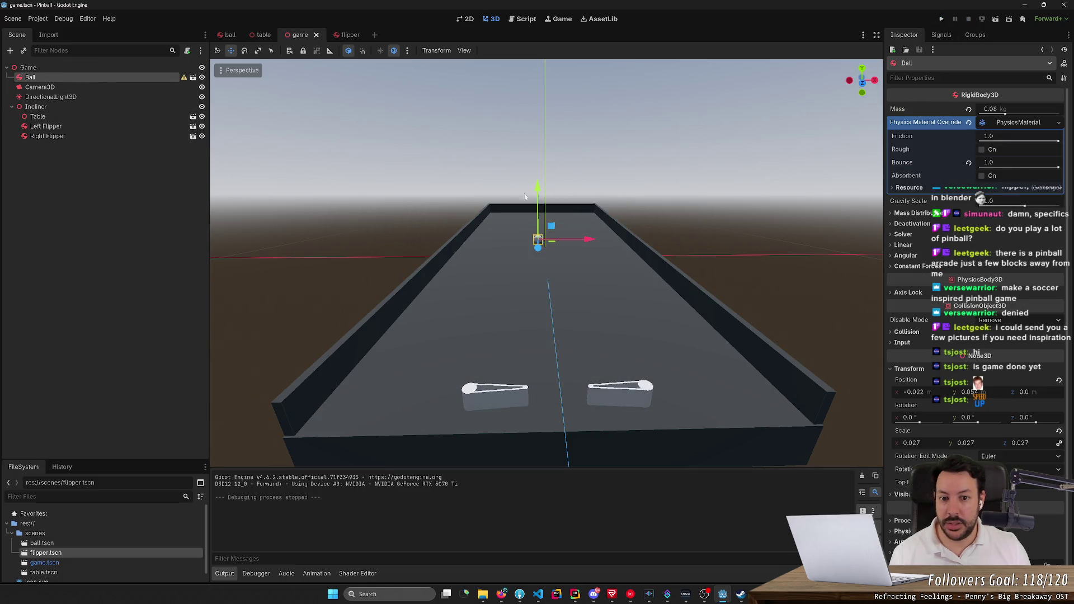
pyautogui.moveTo(592, 241); pyautogui.dragTo(583, 242)
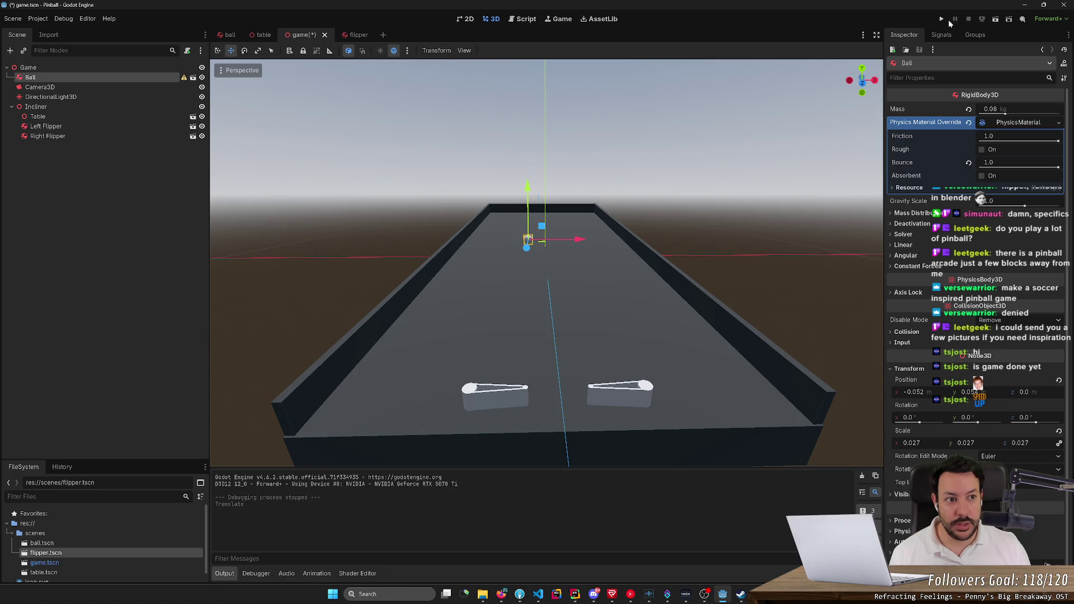
pyautogui.click(942, 19)
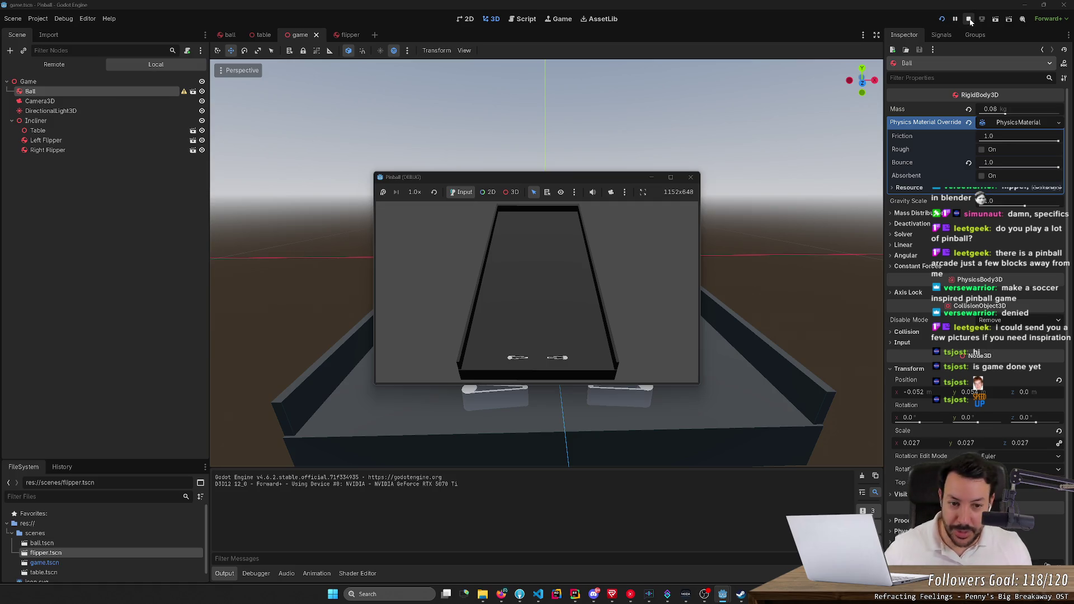
pyautogui.click(970, 20)
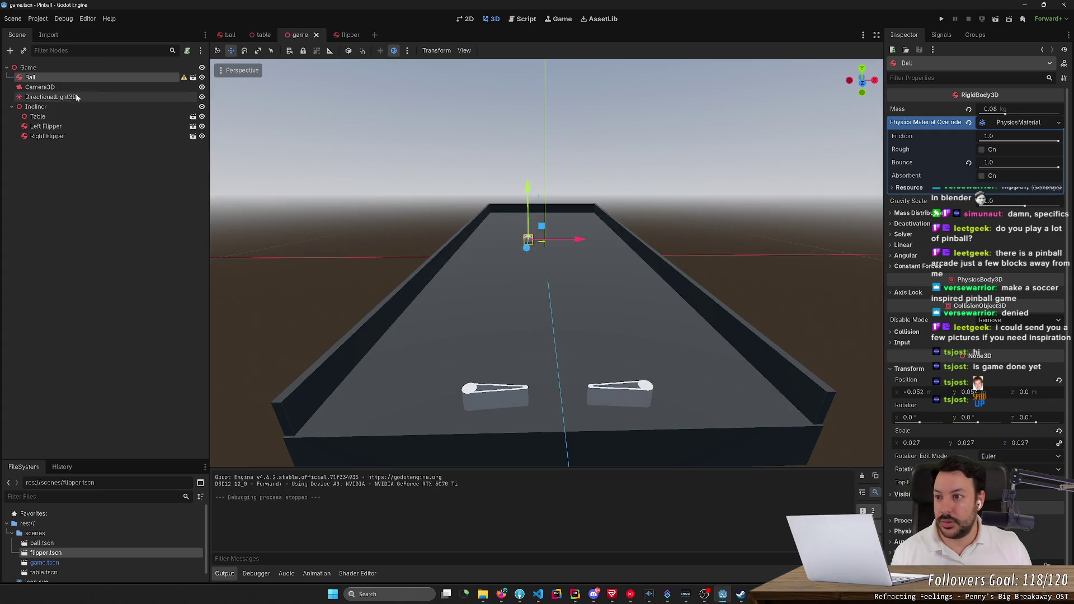
# Reparent the Ball under the Incliner node.
pyautogui.moveTo(56, 78); pyautogui.dragTo(88, 112)
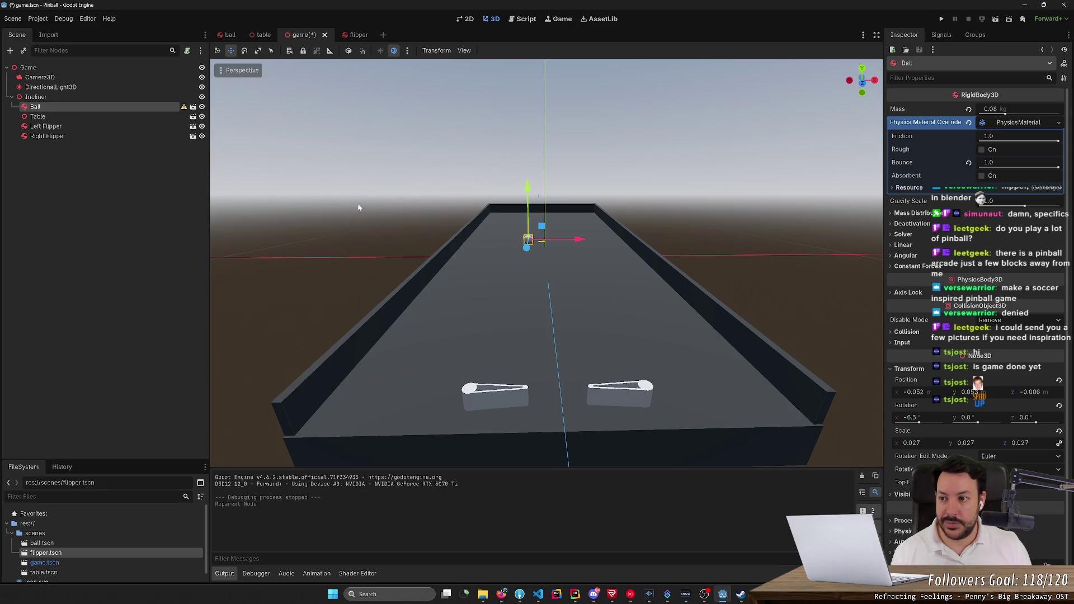
pyautogui.moveTo(183, 111)
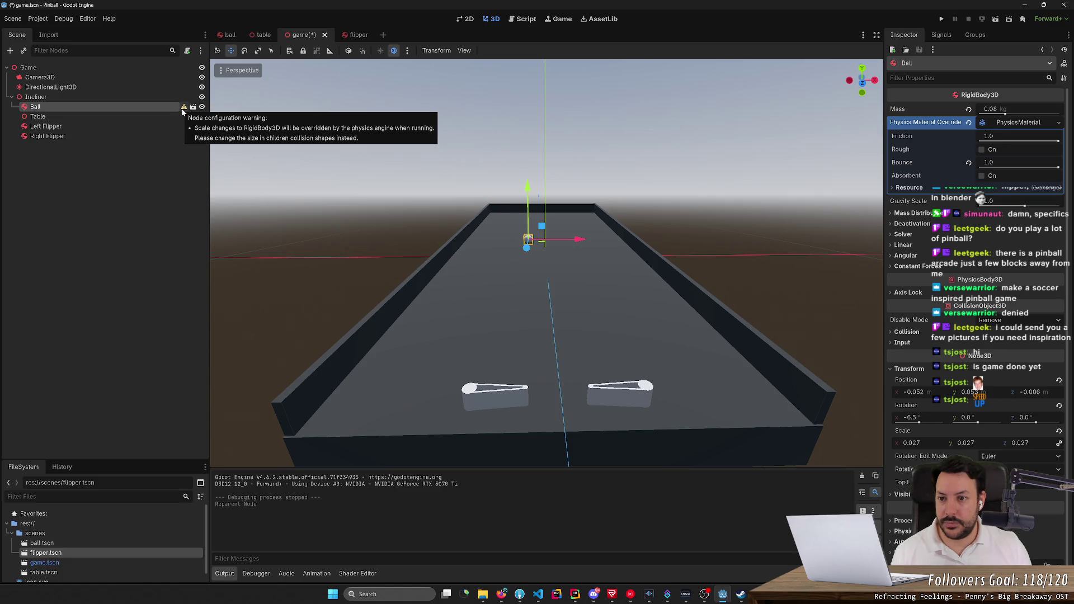
pyautogui.hotkey('ctrl', 'z')
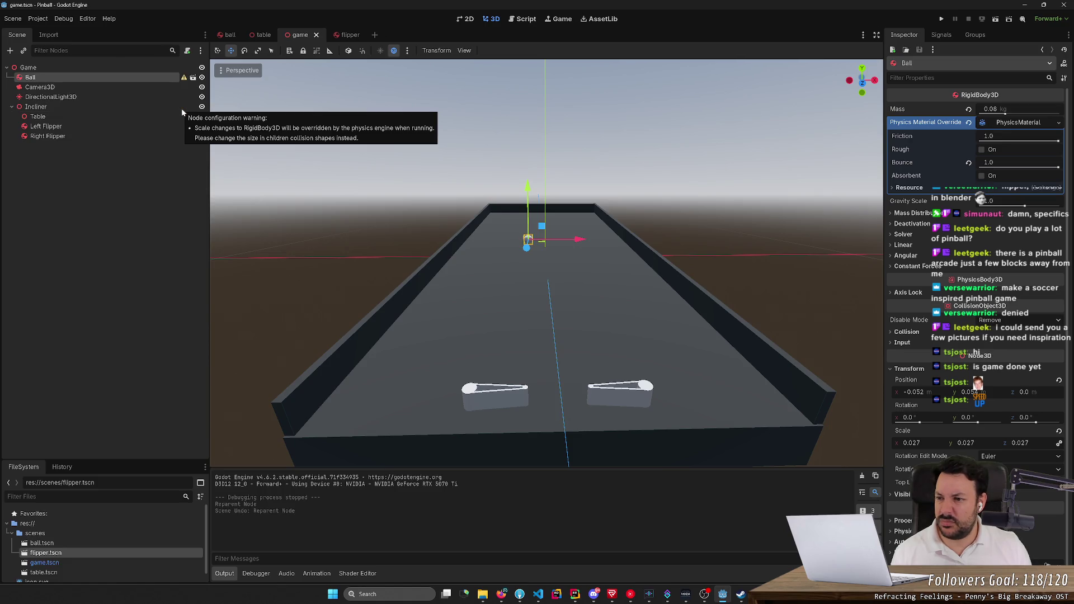
pyautogui.moveTo(151, 79)
pyautogui.mouseDown()
pyautogui.moveTo(176, 124)
pyautogui.moveTo(163, 121)
pyautogui.mouseUp()
# Slide the Ball down the tilted table toward the flippers along its local axes.
pyautogui.moveTo(503, 262)
pyautogui.mouseDown()
pyautogui.moveTo(560, 268)
pyautogui.moveTo(387, 230)
pyautogui.mouseUp()
pyautogui.press('t')
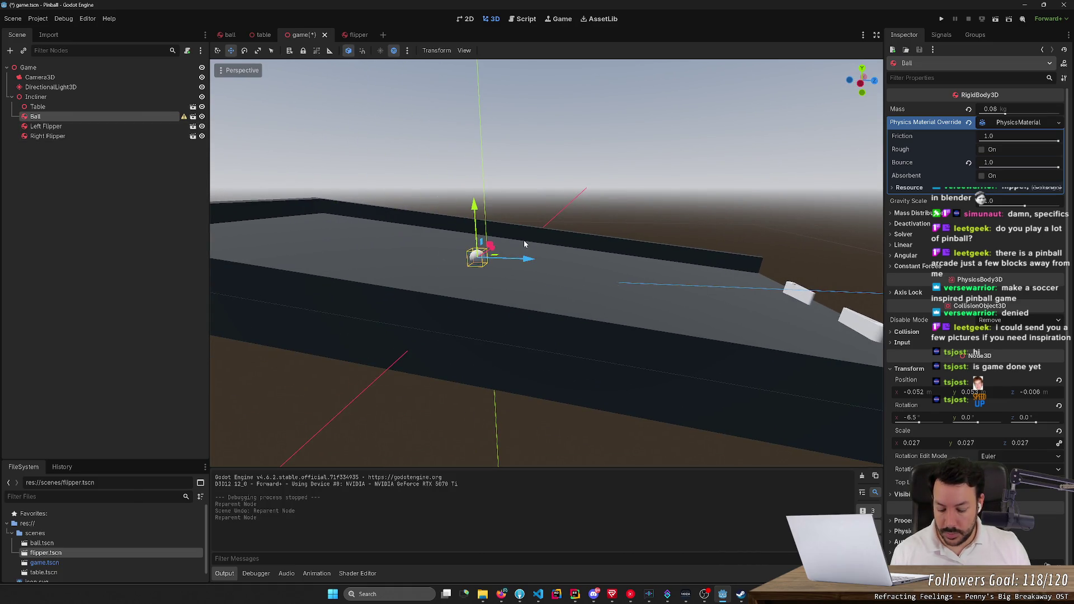
pyautogui.moveTo(524, 258); pyautogui.dragTo(837, 291)
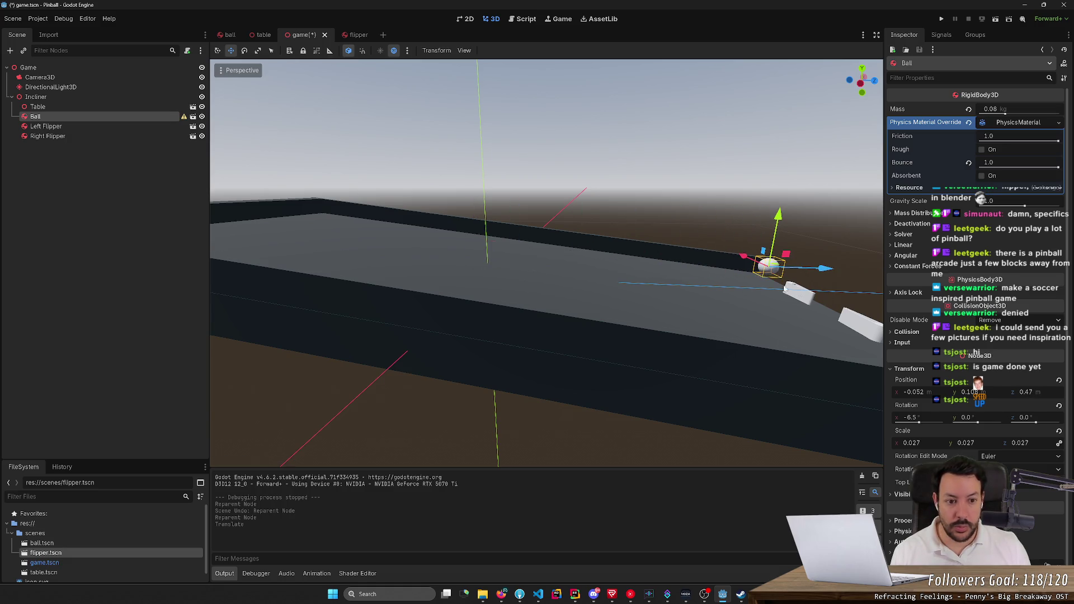
pyautogui.press('t')
pyautogui.click(120, 100)
pyautogui.click(119, 116)
pyautogui.press('t')
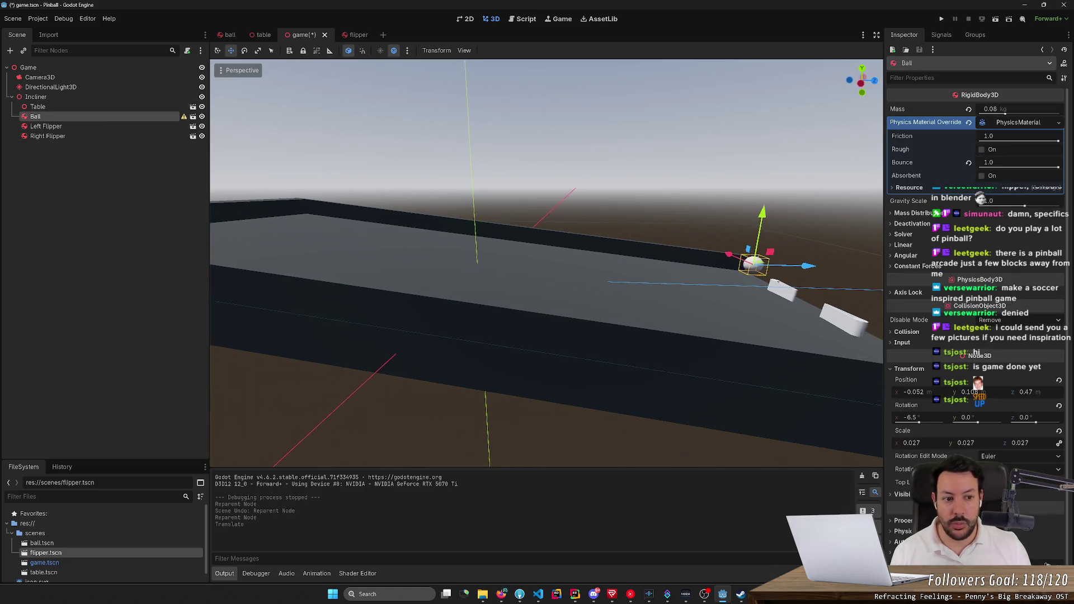
pyautogui.press('f')
pyautogui.moveTo(535, 265)
pyautogui.mouseDown()
pyautogui.moveTo(504, 313)
pyautogui.moveTo(498, 296)
pyautogui.mouseUp()
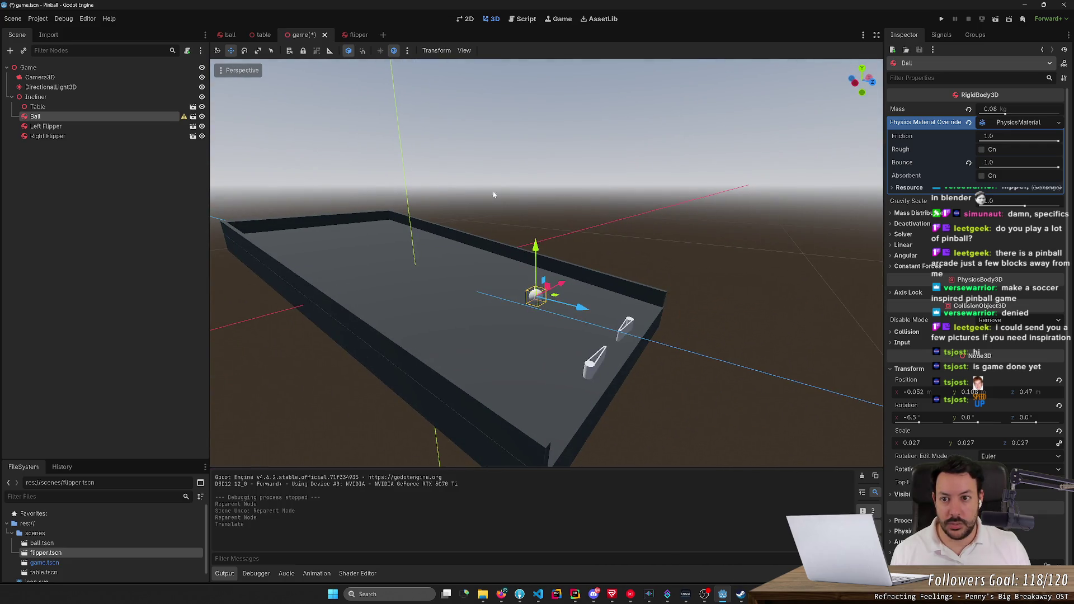
# Zero the Ball's X rotation and place it between the flippers at X 0.002, Z 0.608.
pyautogui.click(593, 369)
pyautogui.click(593, 369)
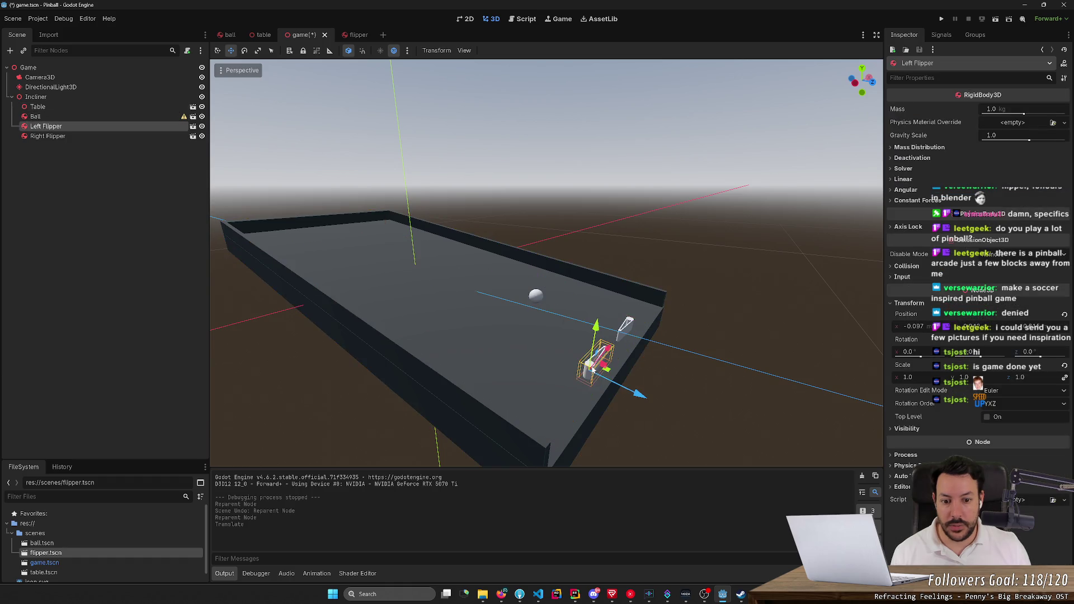
pyautogui.click(536, 297)
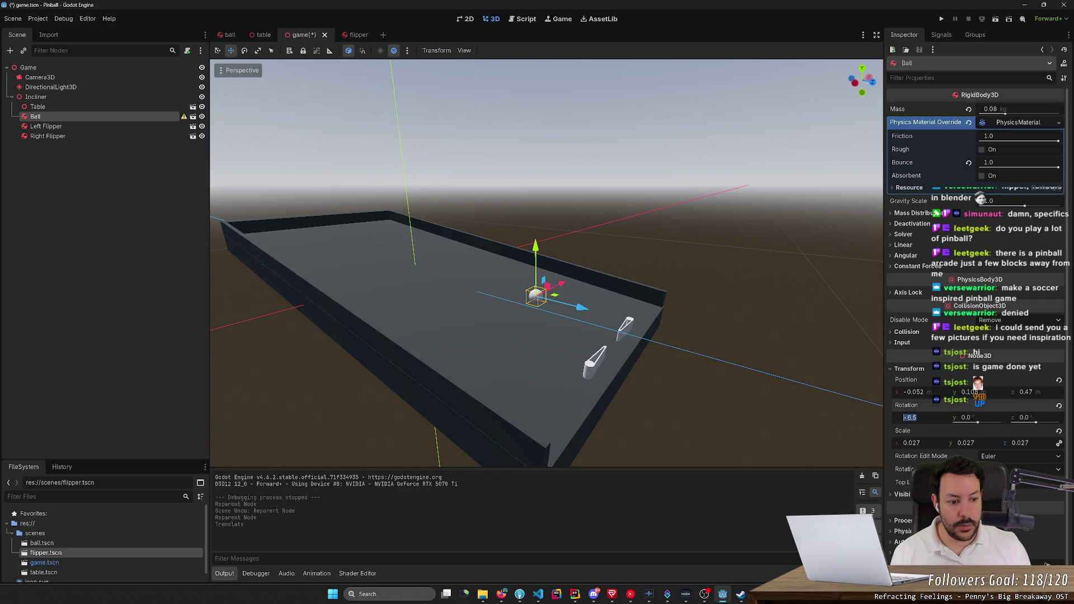
pyautogui.click(1059, 405)
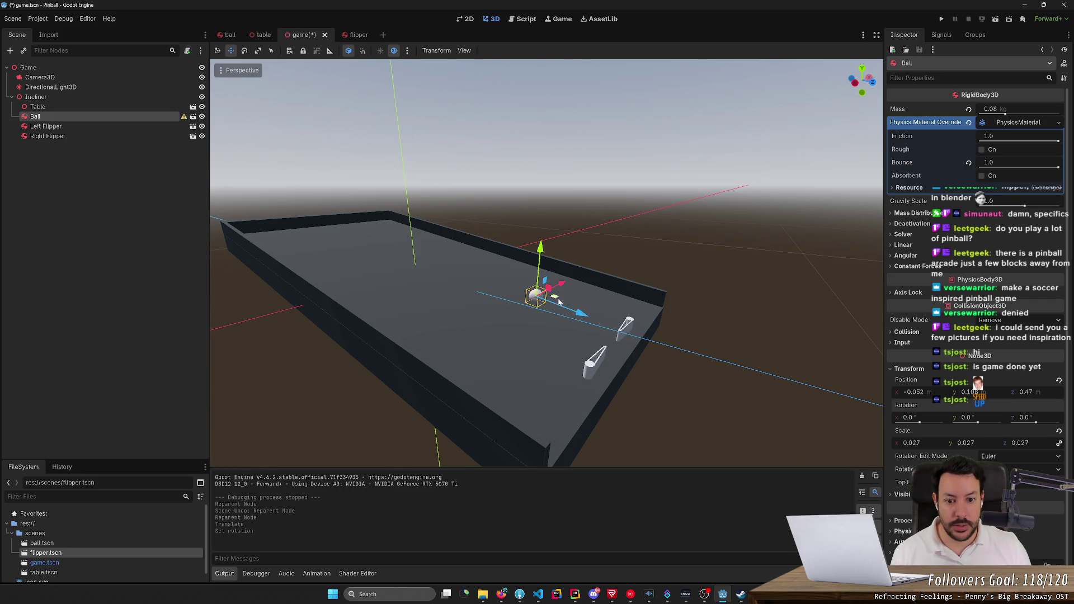
pyautogui.moveTo(544, 253)
pyautogui.mouseDown()
pyautogui.moveTo(539, 289)
pyautogui.moveTo(524, 279)
pyautogui.moveTo(517, 290)
pyautogui.mouseUp()
pyautogui.moveTo(585, 288)
pyautogui.mouseDown()
pyautogui.moveTo(610, 292)
pyautogui.moveTo(593, 285)
pyautogui.mouseUp()
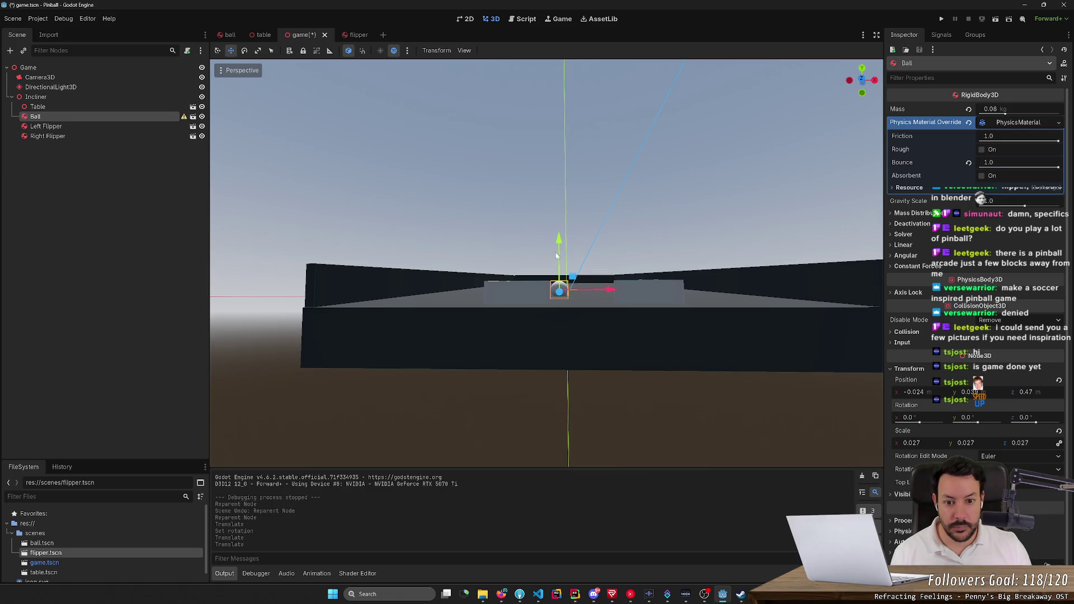
pyautogui.moveTo(558, 240)
pyautogui.mouseDown()
pyautogui.moveTo(565, 291)
pyautogui.moveTo(593, 324)
pyautogui.moveTo(571, 341)
pyautogui.mouseUp()
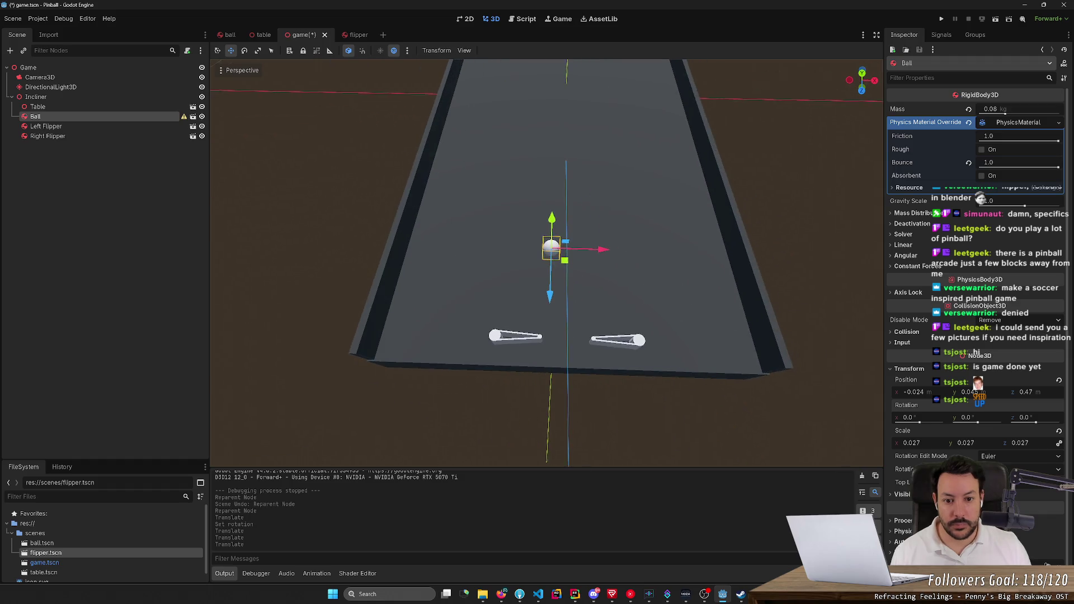
pyautogui.moveTo(601, 250); pyautogui.dragTo(626, 257)
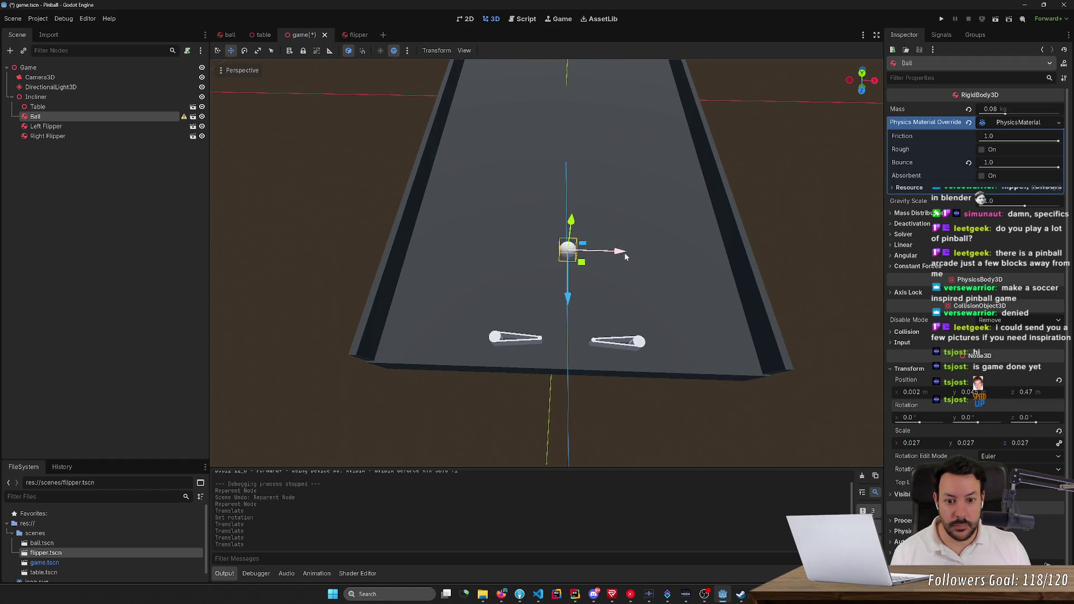
pyautogui.moveTo(568, 296)
pyautogui.mouseDown()
pyautogui.moveTo(553, 409)
pyautogui.moveTo(565, 386)
pyautogui.moveTo(488, 350)
pyautogui.mouseUp()
pyautogui.click(488, 346)
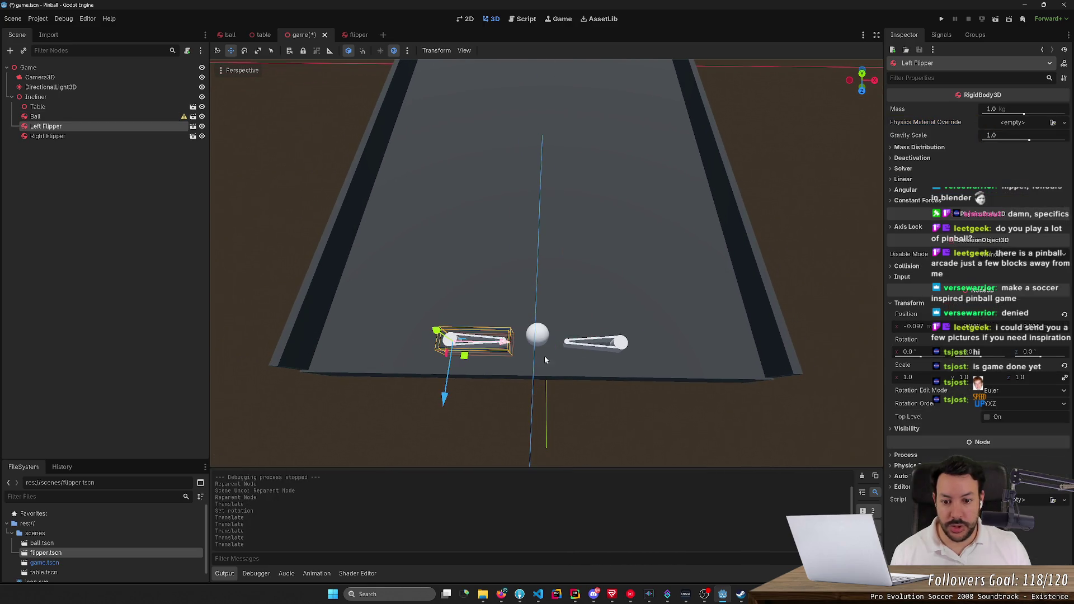
# Tilt the Left Flipper's Rotation Y slightly, then bring up the Reddit flipper-angle thread.
pyautogui.click(911, 326)
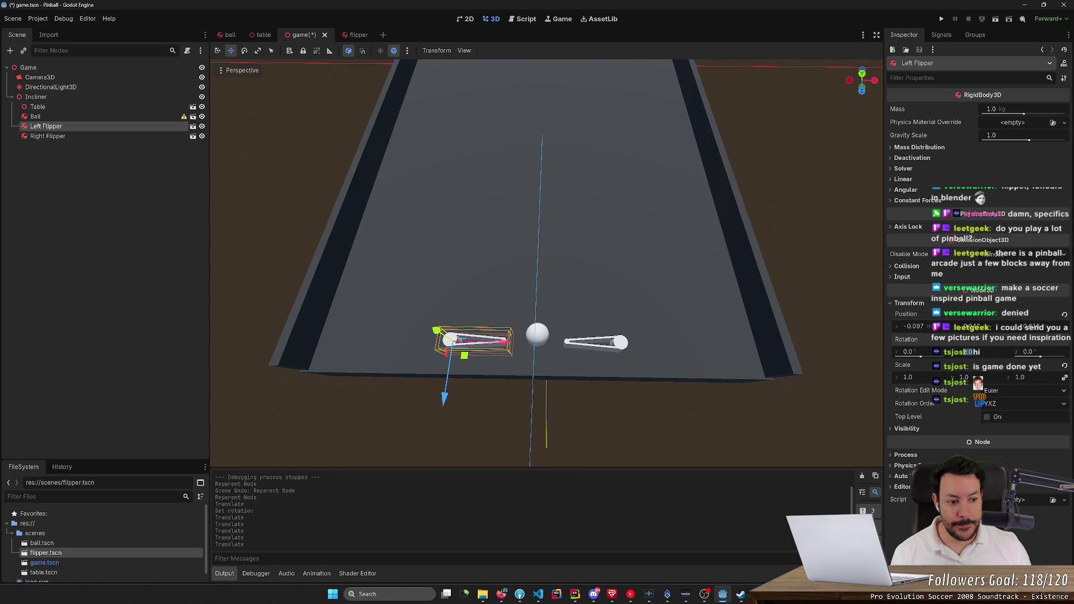
pyautogui.moveTo(967, 352); pyautogui.dragTo(988, 351)
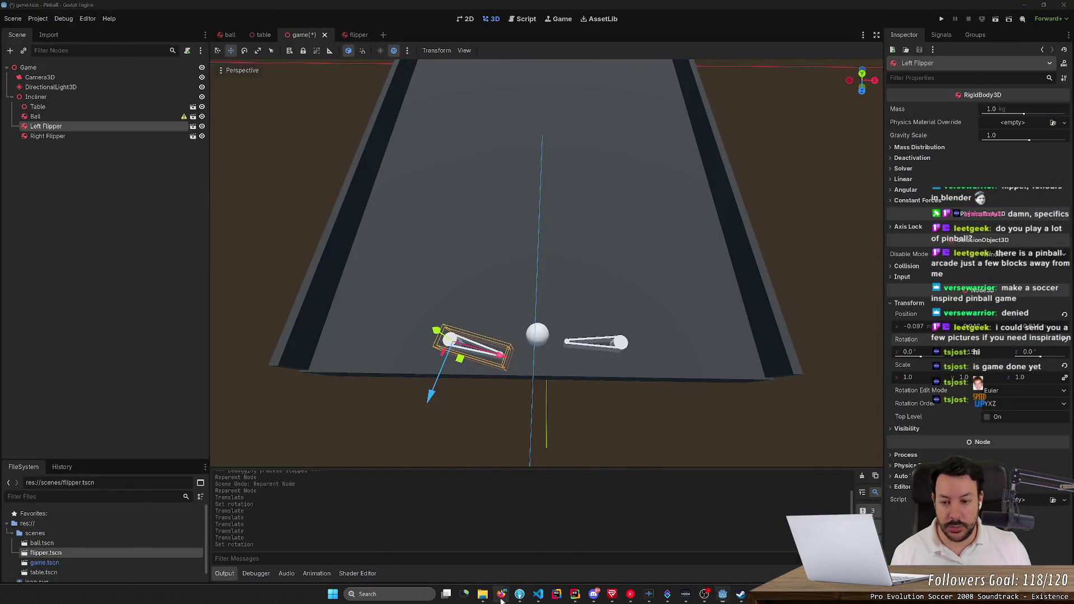
pyautogui.click(501, 594)
pyautogui.click(159, 9)
pyautogui.click(62, 9)
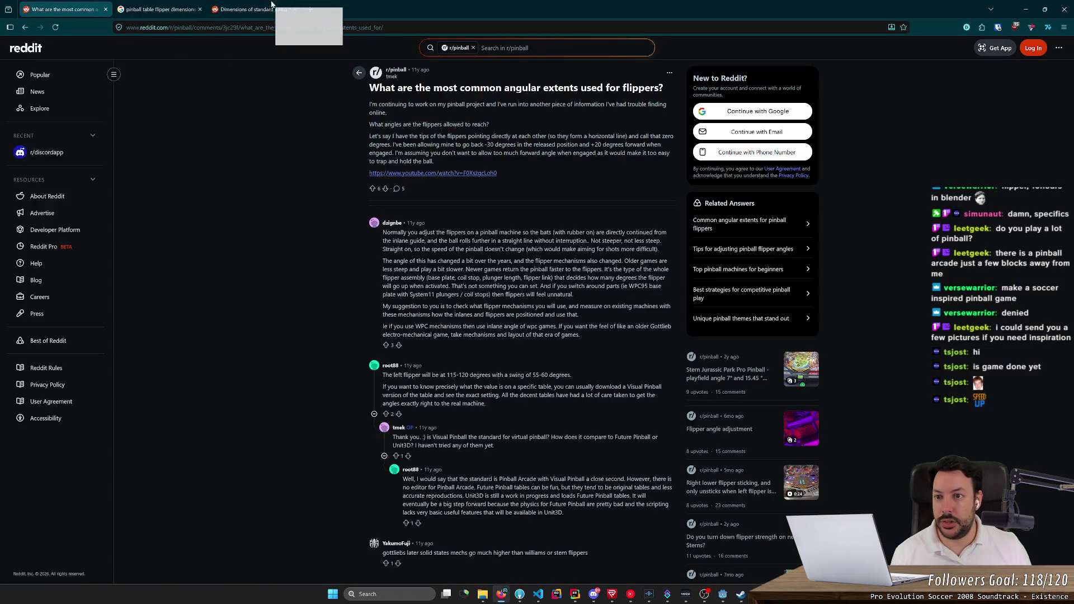
# Move the Reddit thread to the third tab and read its -30 degree passage.
pyautogui.moveTo(272, 4); pyautogui.dragTo(296, 6)
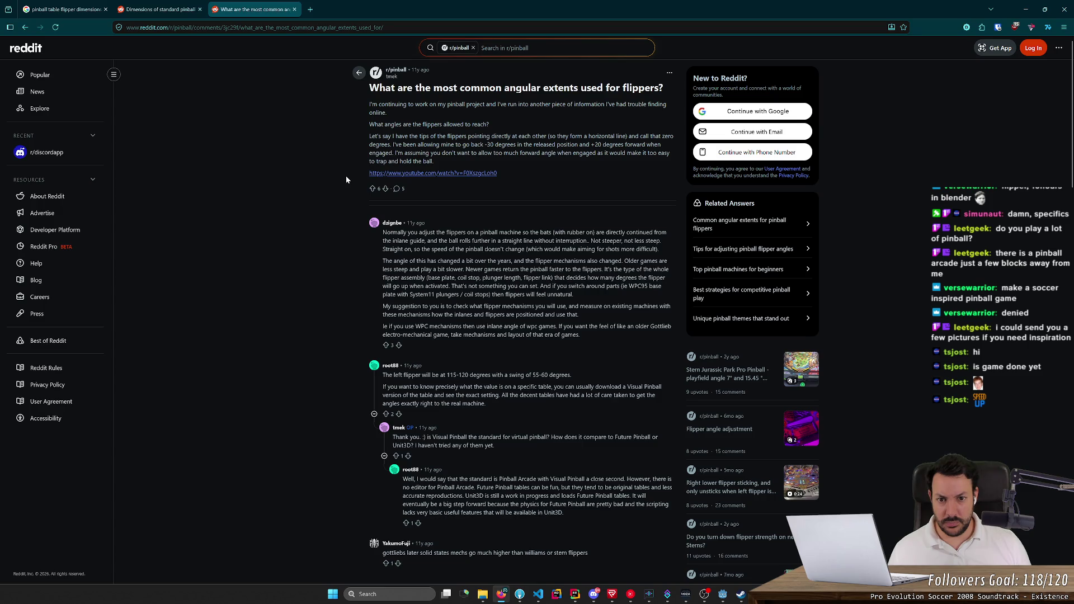
pyautogui.moveTo(375, 144); pyautogui.dragTo(502, 144)
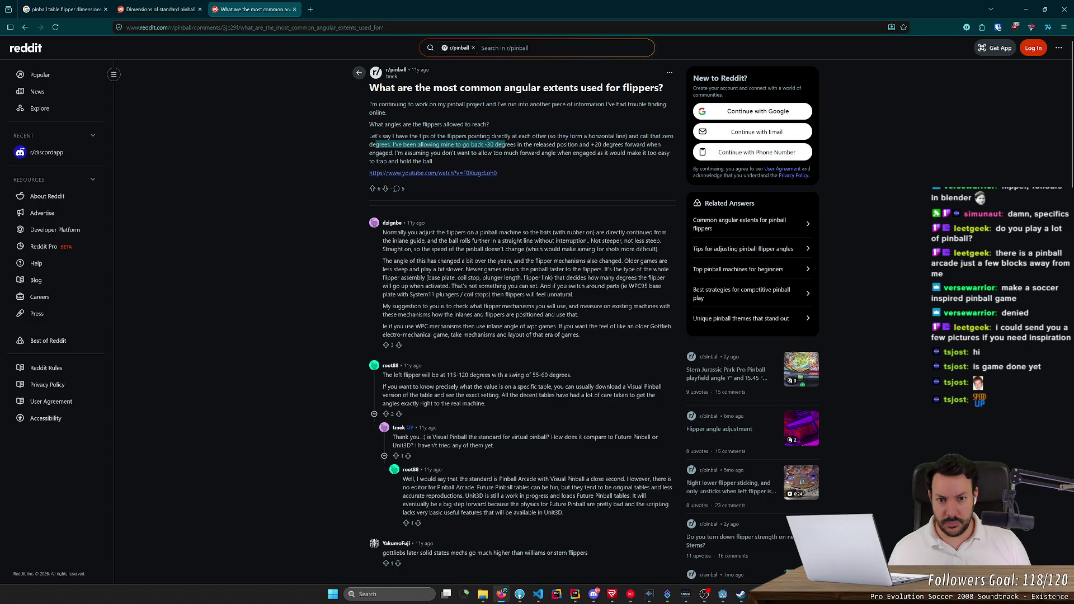
pyautogui.moveTo(502, 145); pyautogui.dragTo(505, 144)
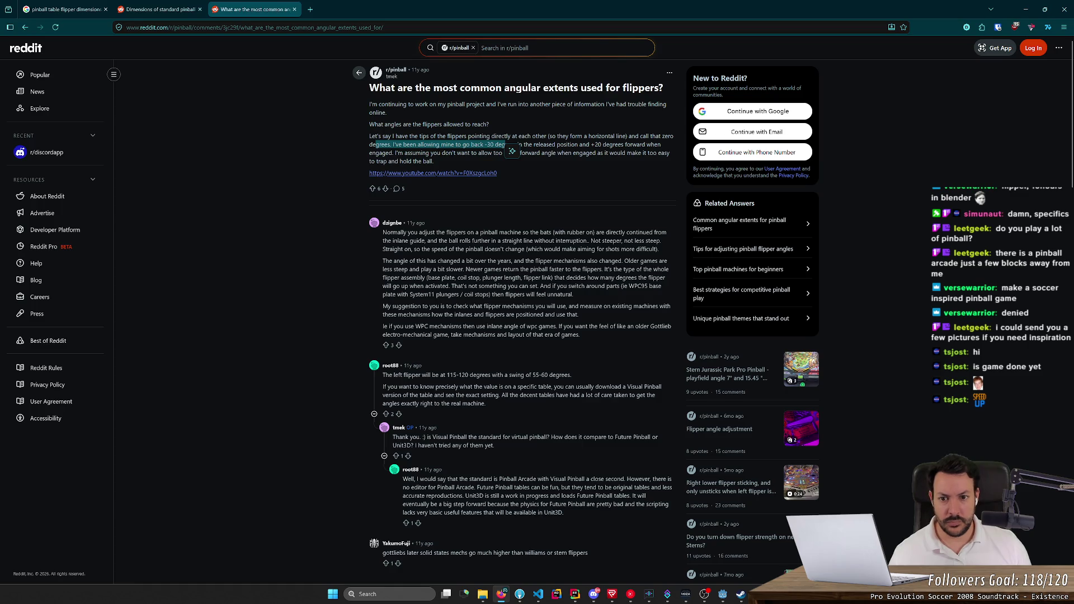
pyautogui.click(505, 144)
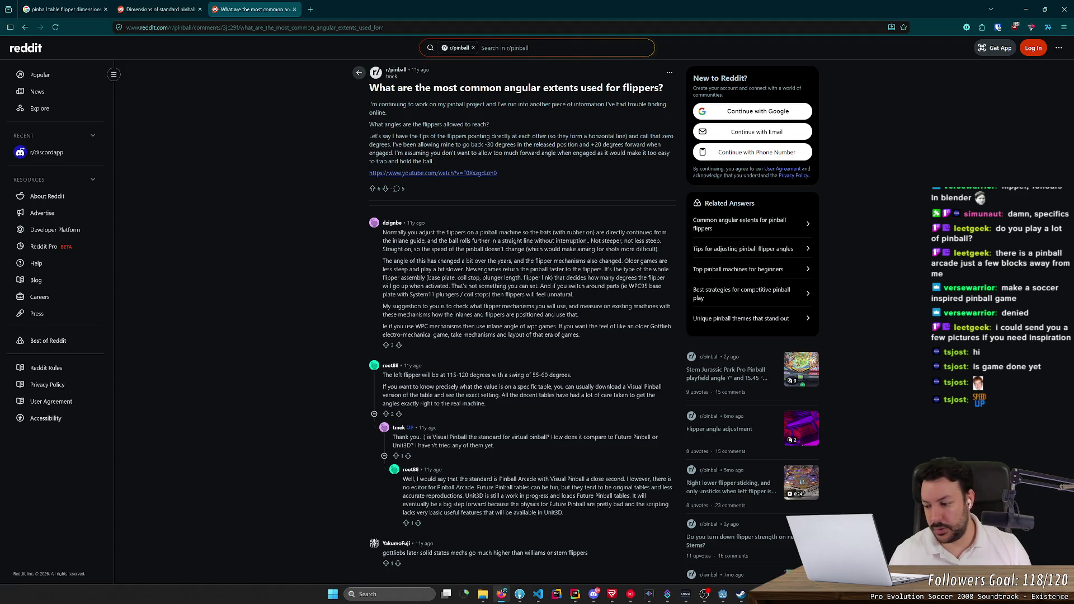
pyautogui.hotkey('alt', 'Tab')
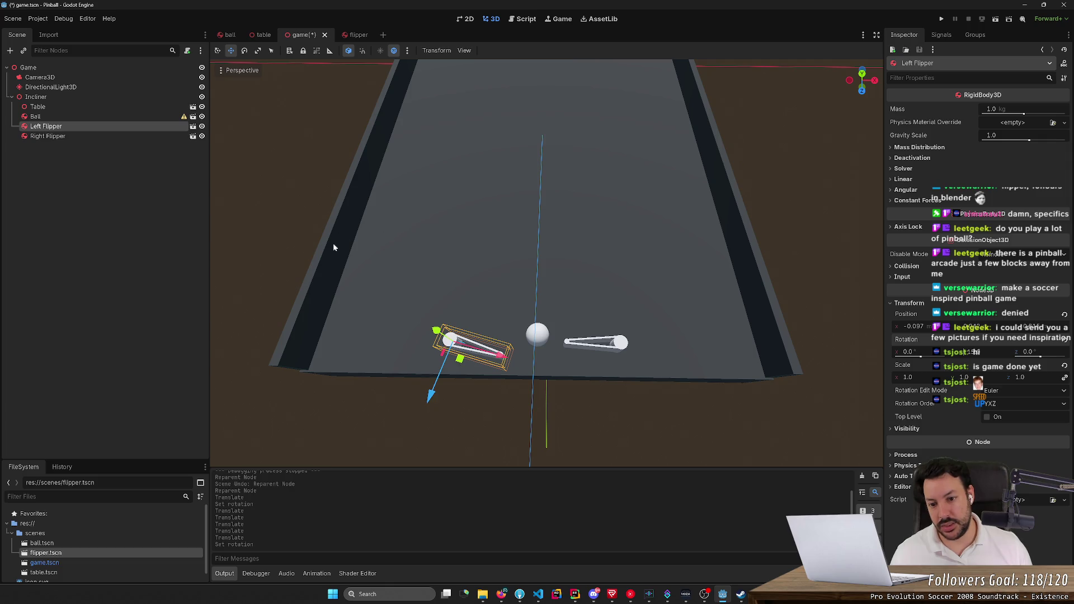
# Try Left Flipper Rotation Y values 0 and 150, checking the Reddit thread between tries.
pyautogui.moveTo(562, 378); pyautogui.dragTo(501, 278)
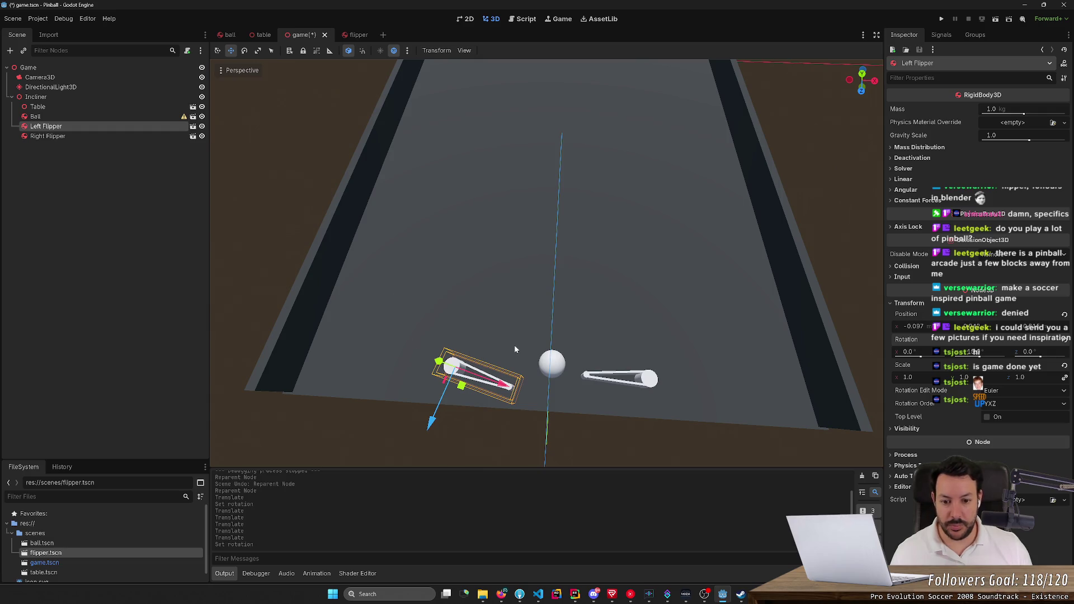
pyautogui.hotkey('alt', 'Tab')
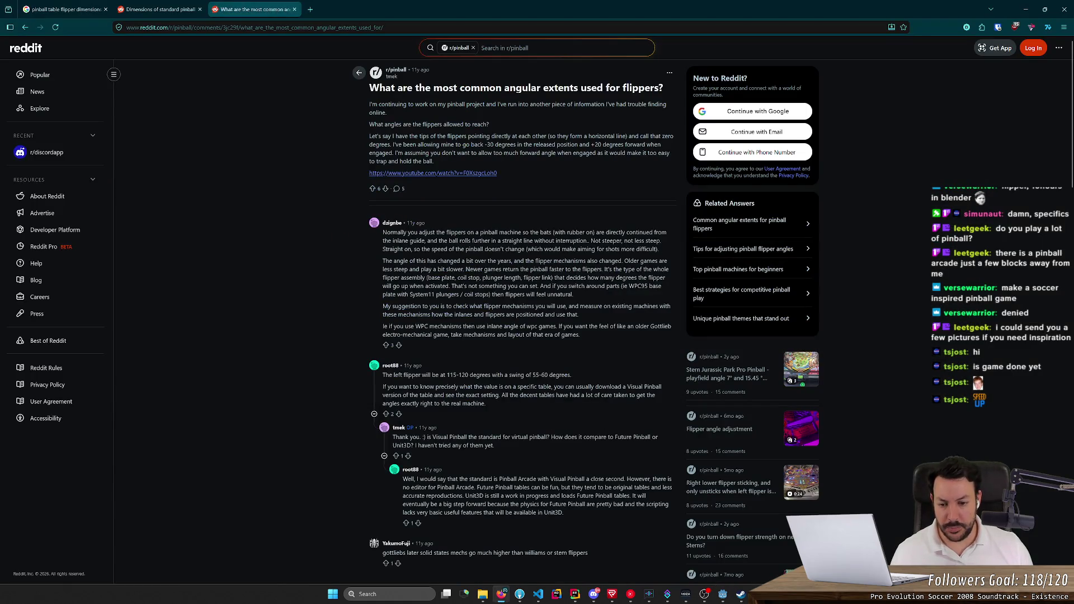
pyautogui.hotkey('alt', 'Tab')
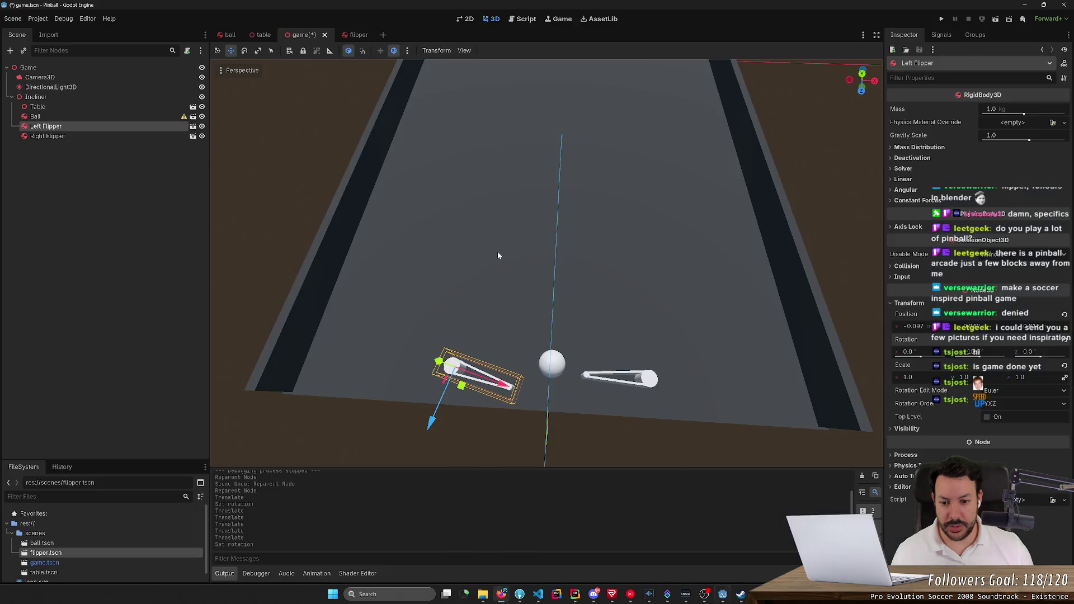
pyautogui.click(979, 356)
pyautogui.write('0')
pyautogui.press('Return')
pyautogui.hotkey('alt', 'Tab')
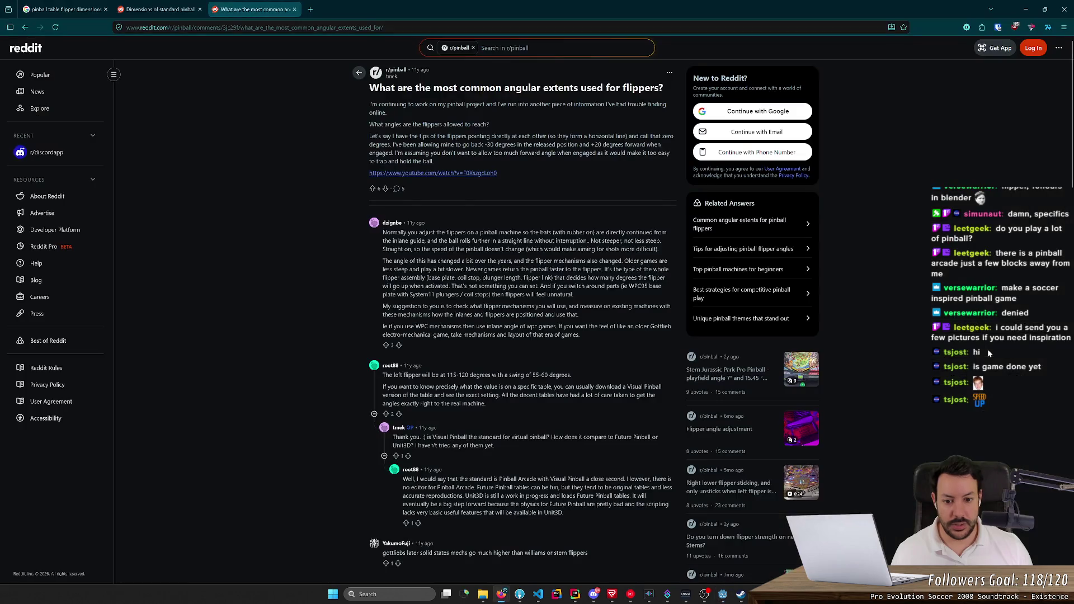
pyautogui.hotkey('alt', 'Tab')
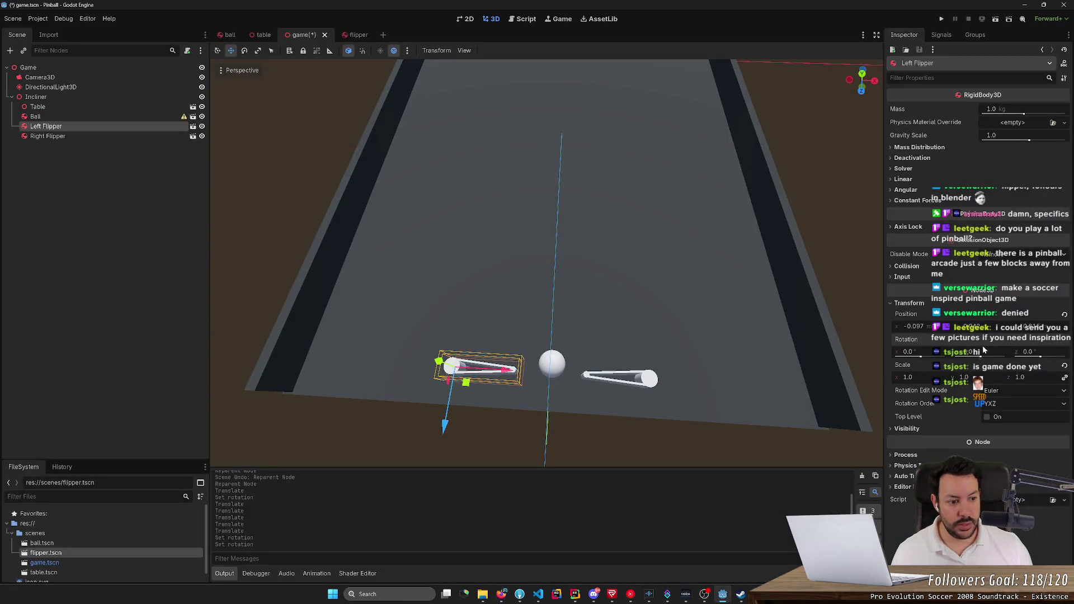
pyautogui.write('150')
pyautogui.press('Return')
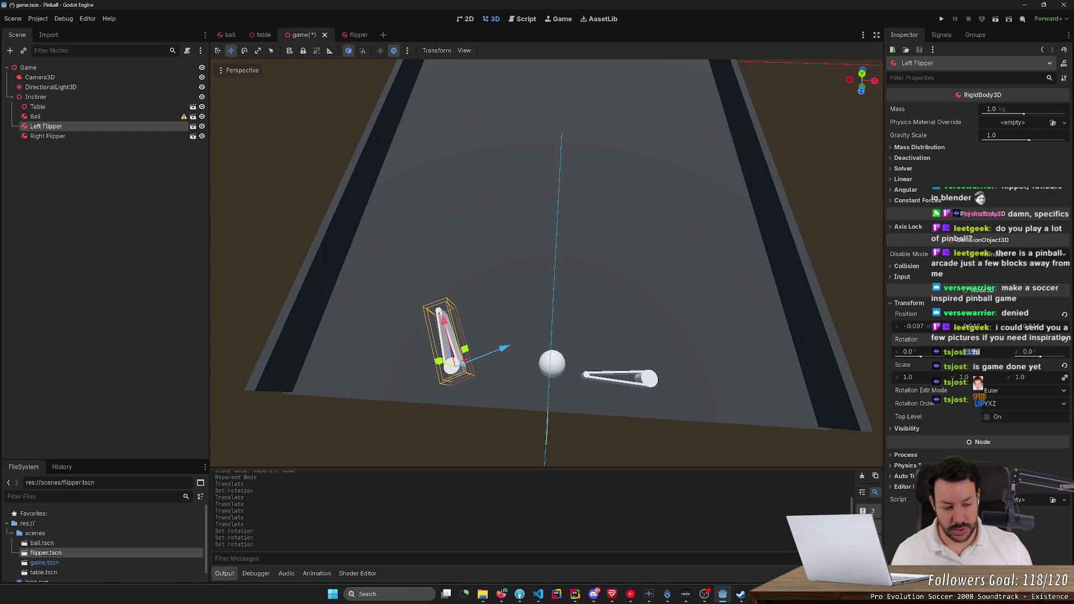
pyautogui.press('Return')
# Try Left Flipper Rotation Y values -25 and -30 against the Reddit advice.
pyautogui.hotkey('alt', 'Tab')
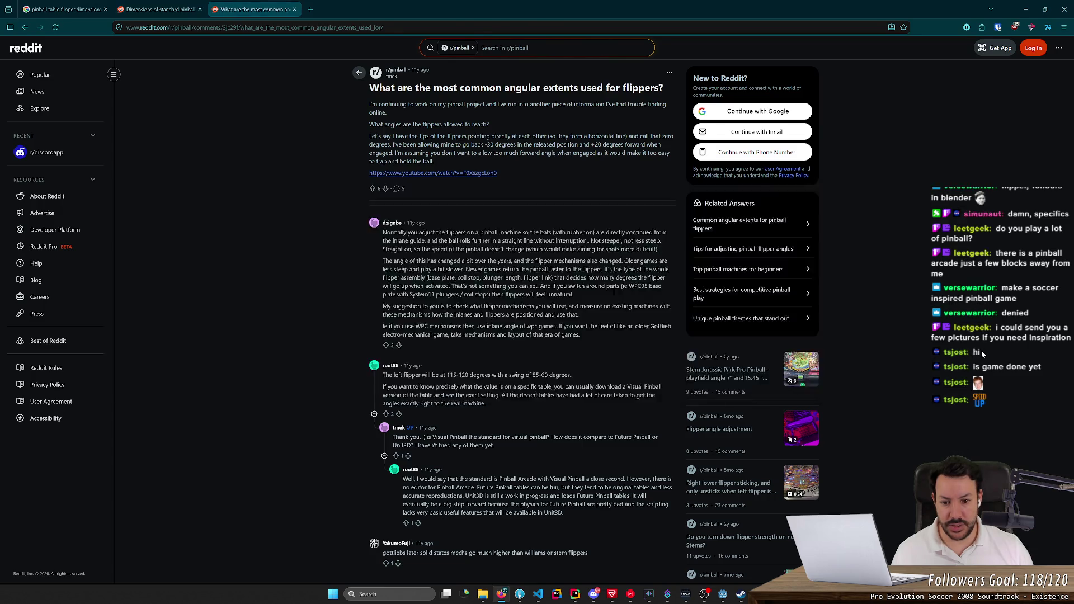
pyautogui.hotkey('alt', 'Tab')
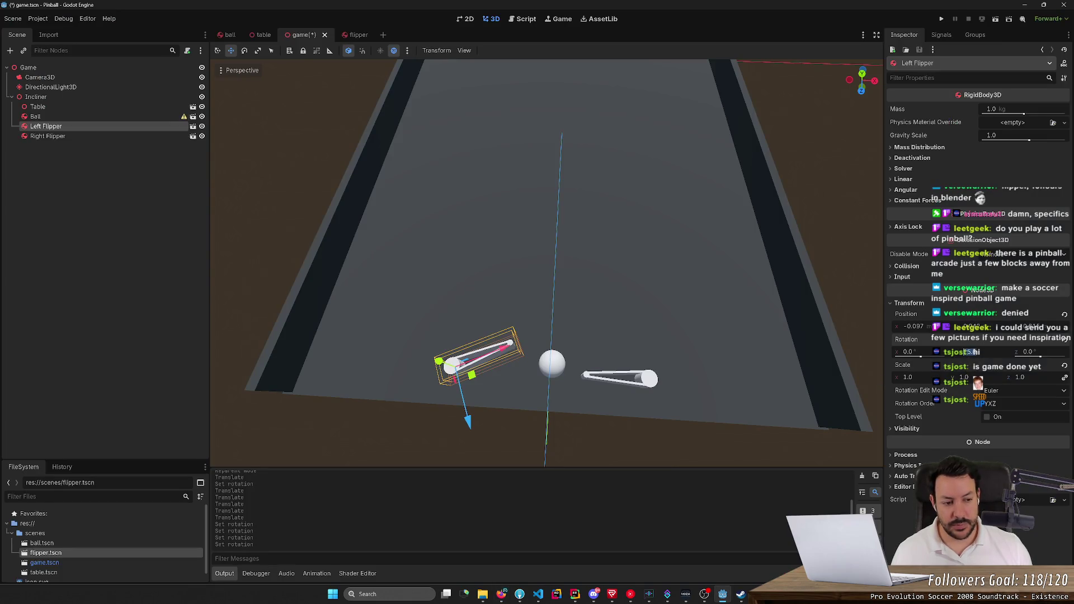
pyautogui.write('-25')
pyautogui.press('Return')
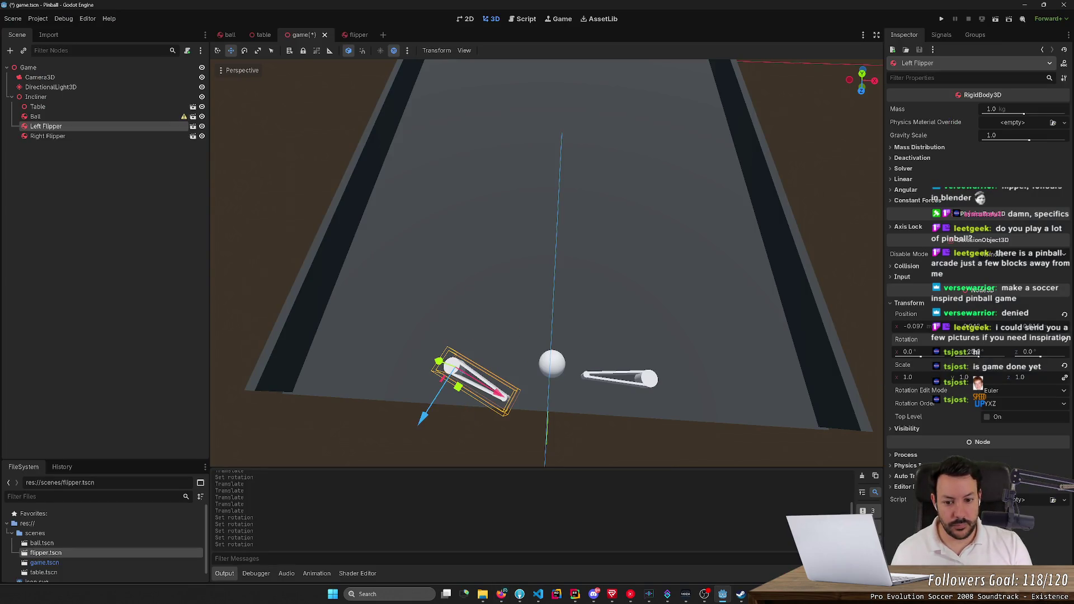
pyautogui.hotkey('alt', 'Tab')
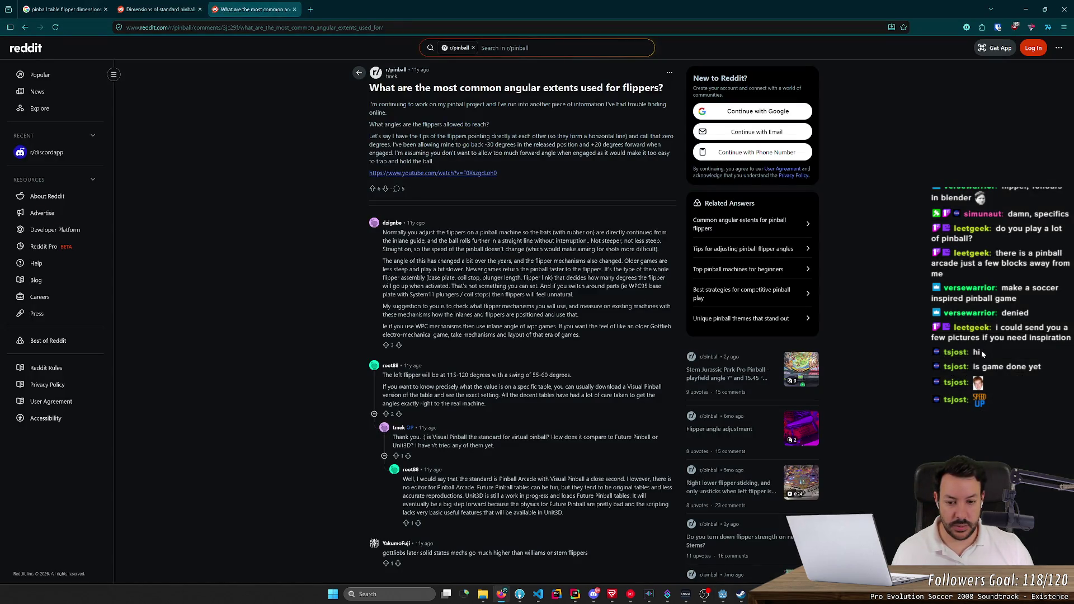
pyautogui.hotkey('alt', 'Tab')
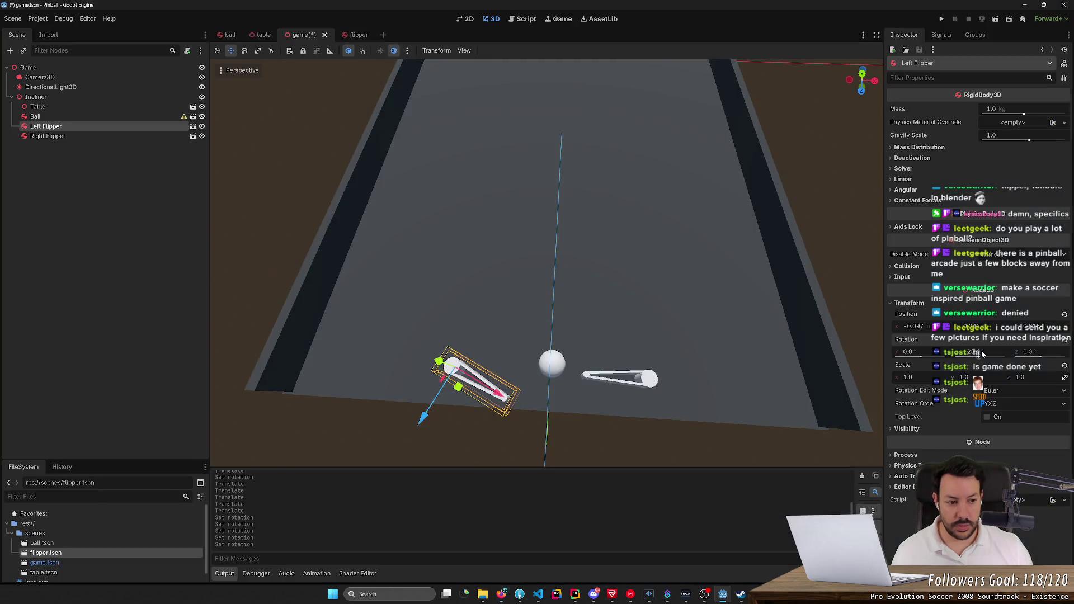
pyautogui.write('-30')
pyautogui.press('Return')
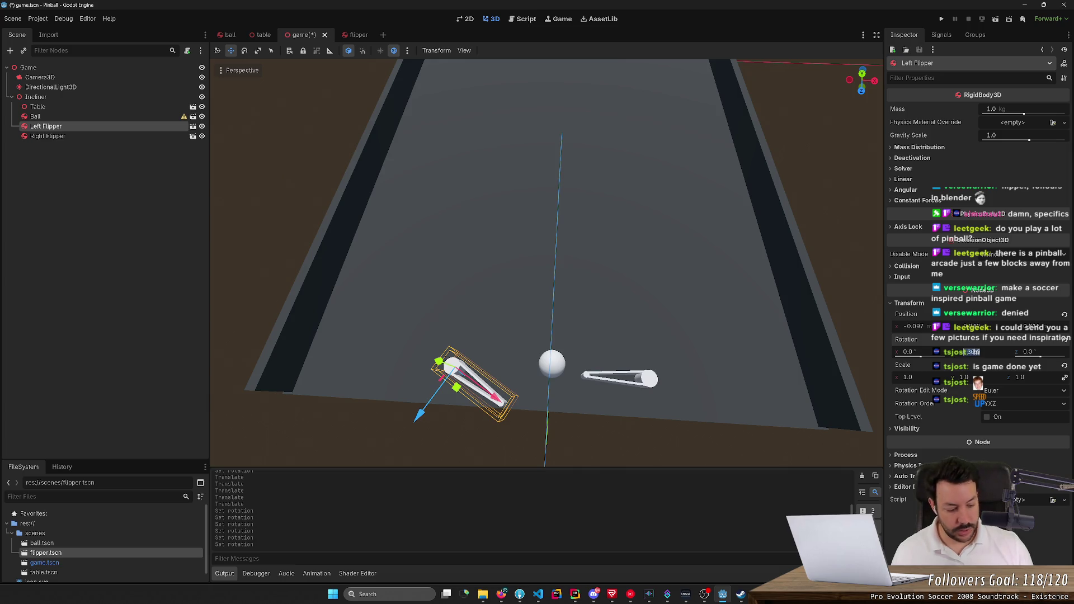
# Set Left Flipper Rotation Y to 25, then reverse it so the flipper angles upward.
pyautogui.write('25')
pyautogui.press('Return')
pyautogui.click(972, 352)
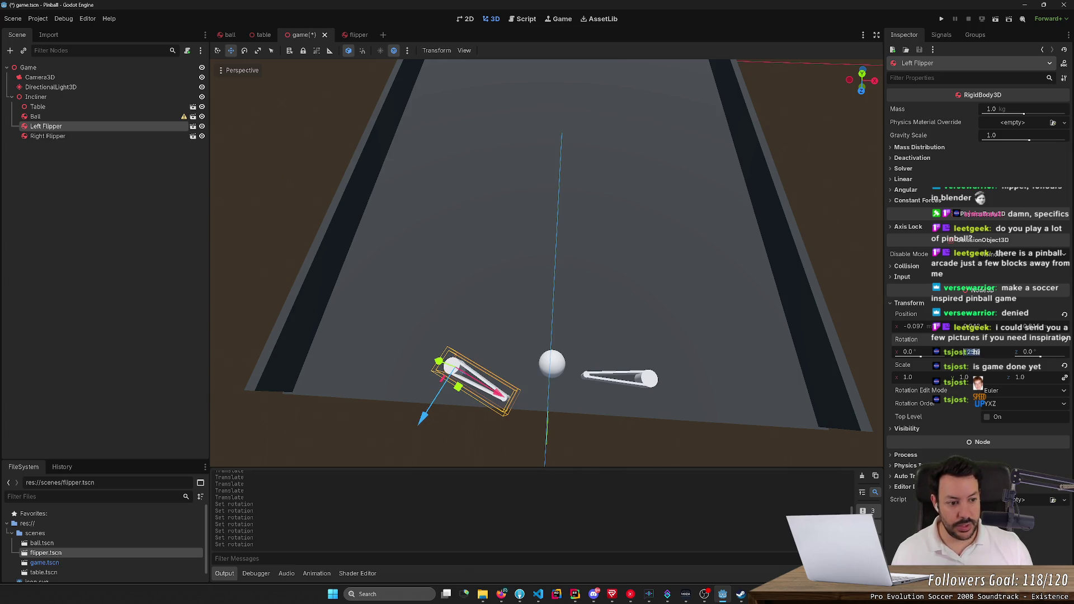
pyautogui.press('End')
pyautogui.write('++')
pyautogui.press('Return')
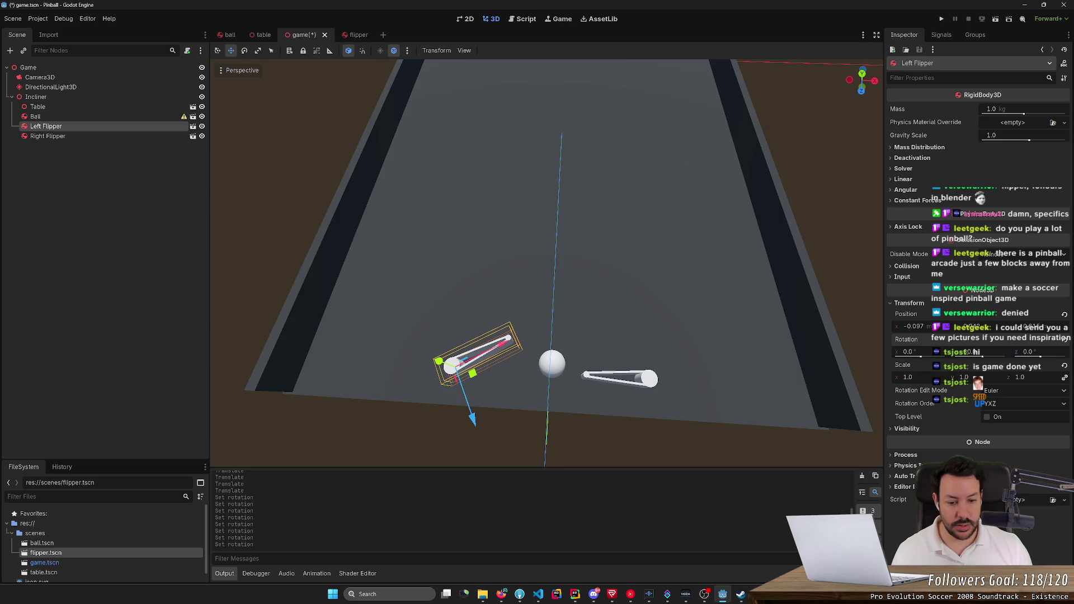
pyautogui.hotkey('alt', 'Tab')
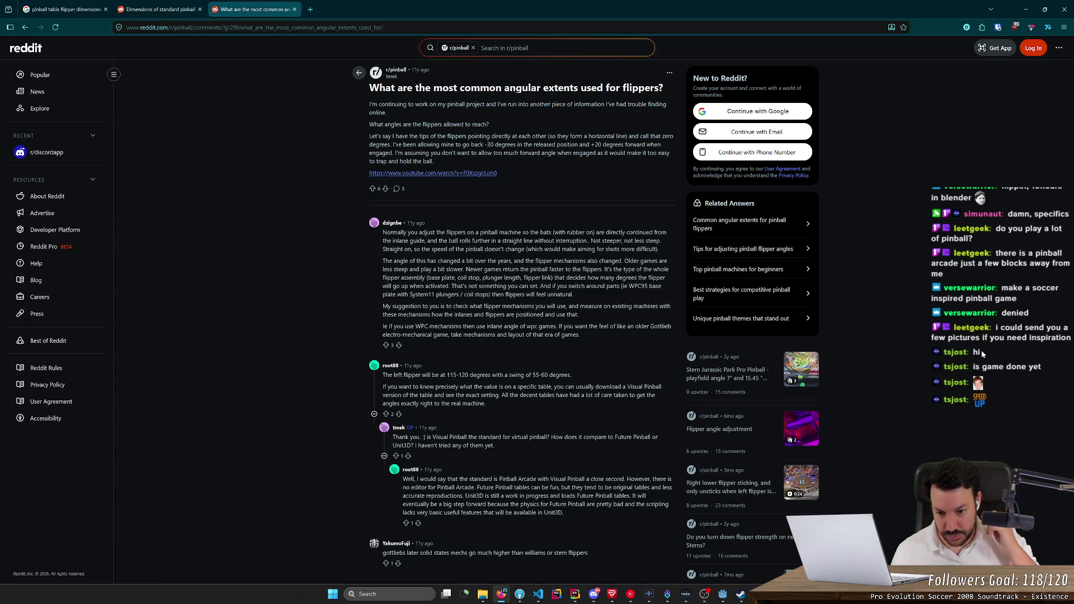
# Browse the pinball flipper angle search results and image results.
pyautogui.scroll(-3, 261, 287)
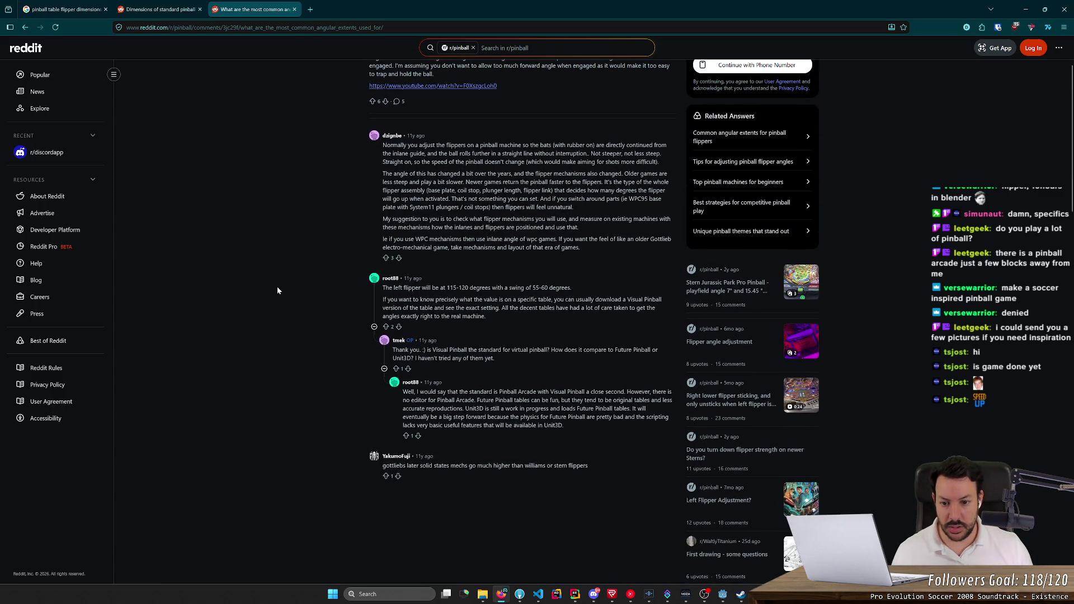
pyautogui.scroll(3, 277, 286)
pyautogui.hotkey('alt', 'Left')
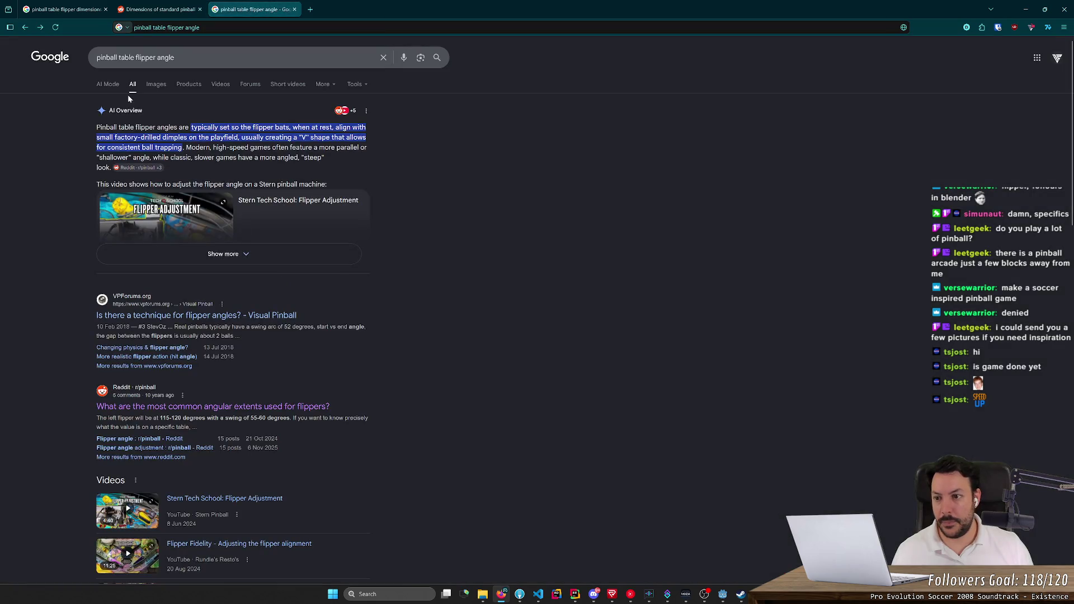
pyautogui.click(159, 85)
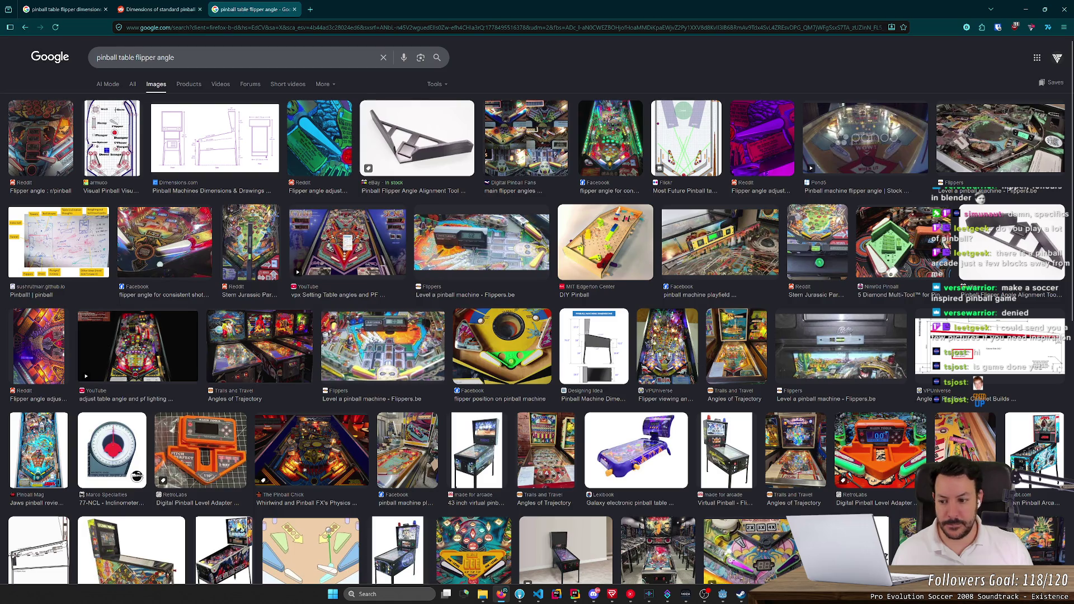
pyautogui.hotkey('alt', 'Left')
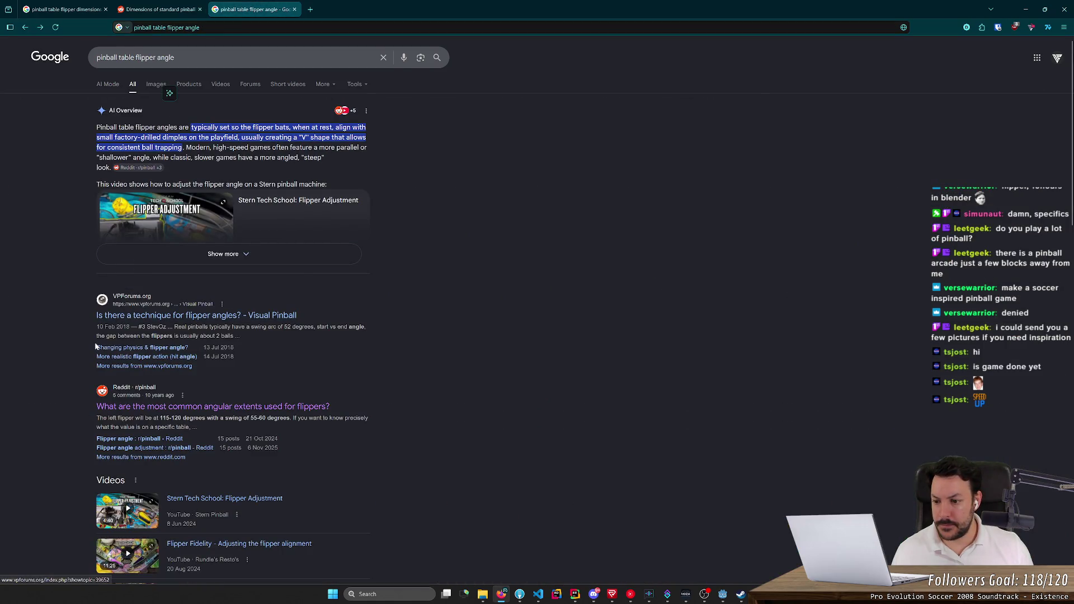
# Open the two Reddit flipper-angle threads in new tabs and read them.
pyautogui.middleClick(153, 448)
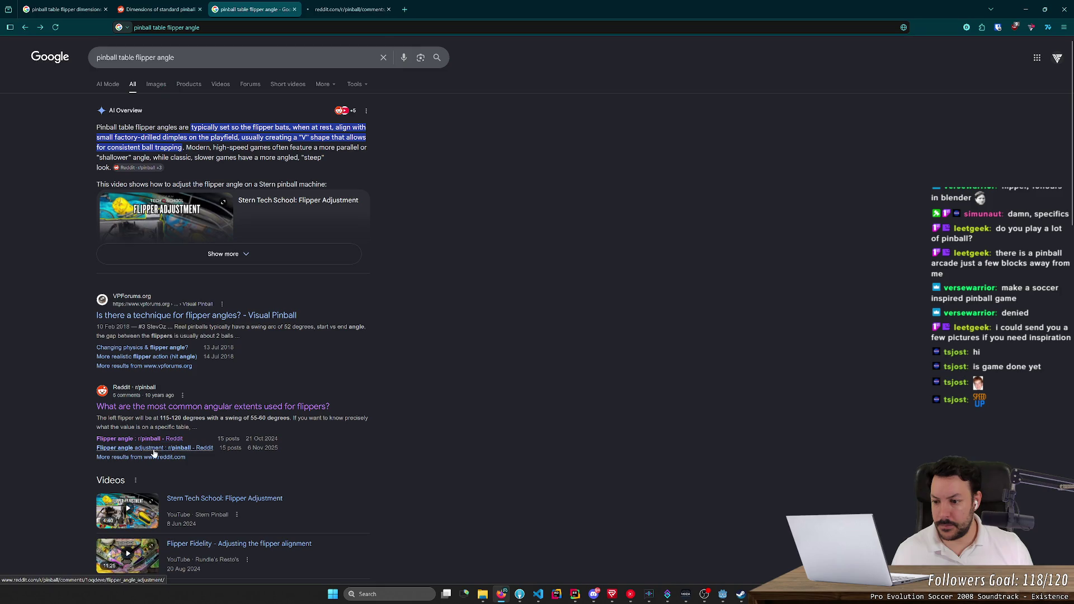
pyautogui.middleClick(167, 451)
pyautogui.click(322, 9)
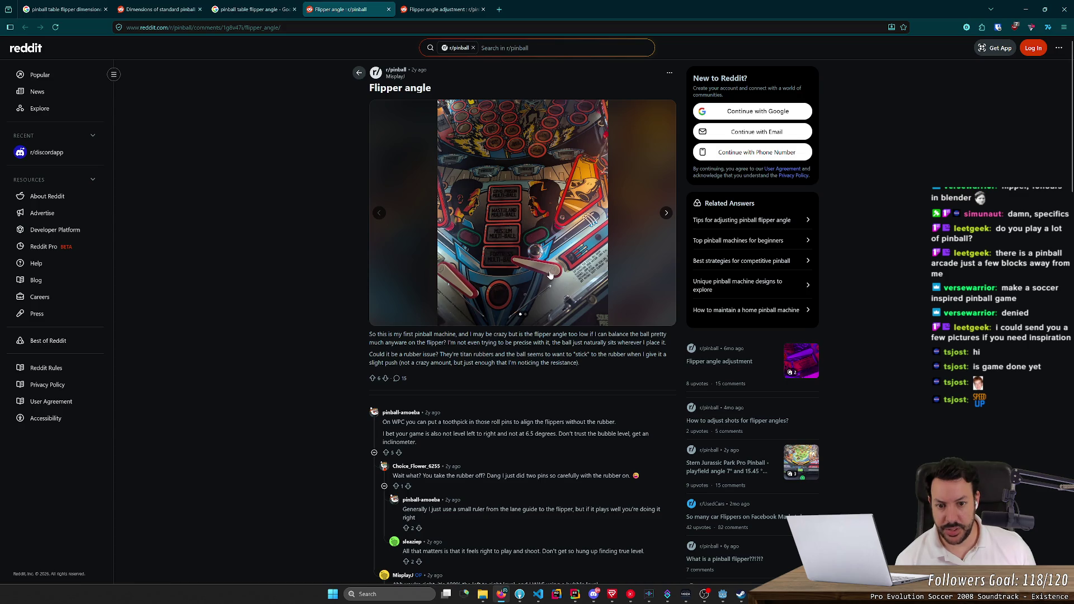
pyautogui.click(429, 4)
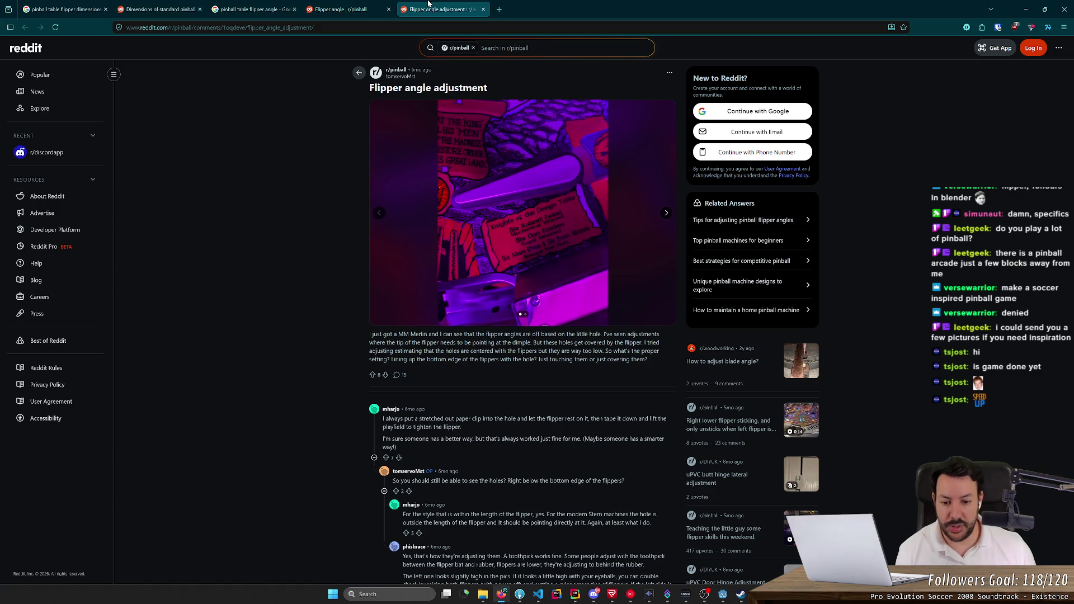
pyautogui.click(341, 9)
pyautogui.hotkey('alt', 'Tab')
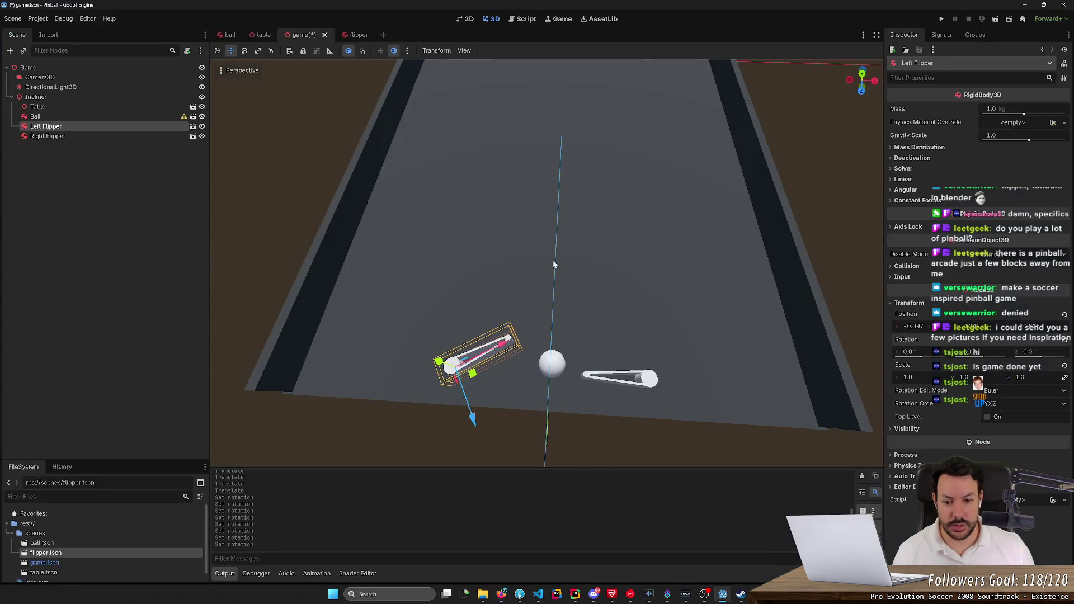
# Set the Left Flipper's Rotation Y to 25°.
pyautogui.click(966, 352)
pyautogui.write('0.')
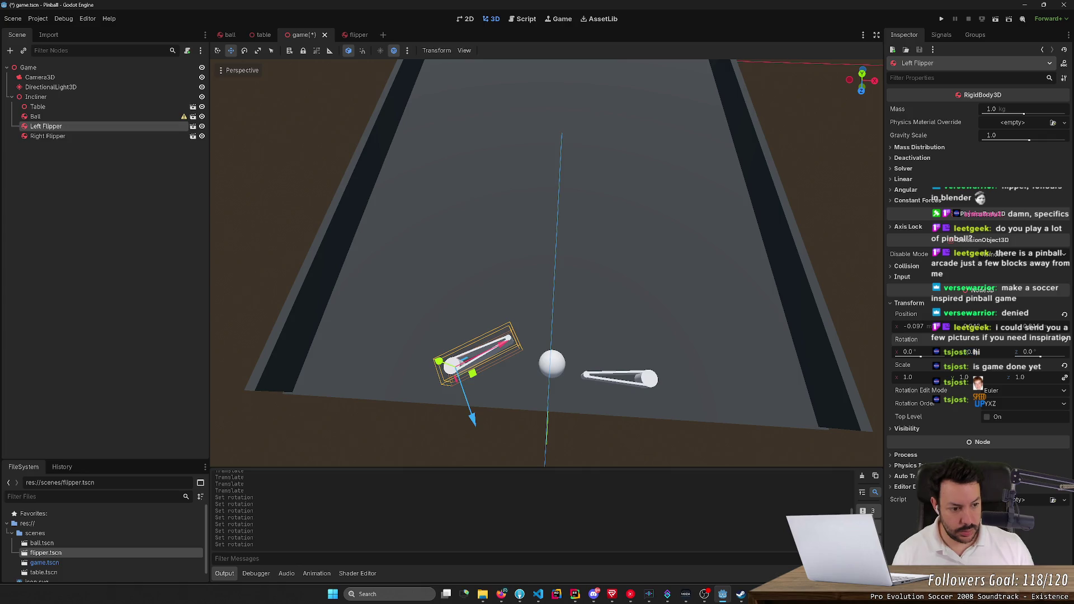
pyautogui.write('25')
pyautogui.press('Return')
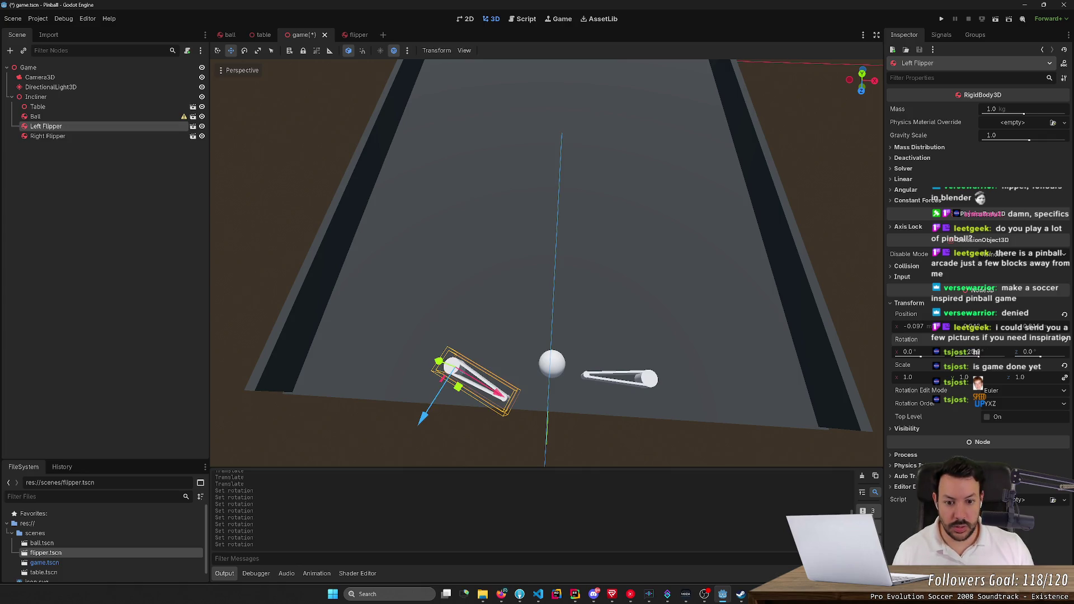
# Set the Right Flipper's Rotation Y to -25° so it mirrors the left one.
pyautogui.click(649, 370)
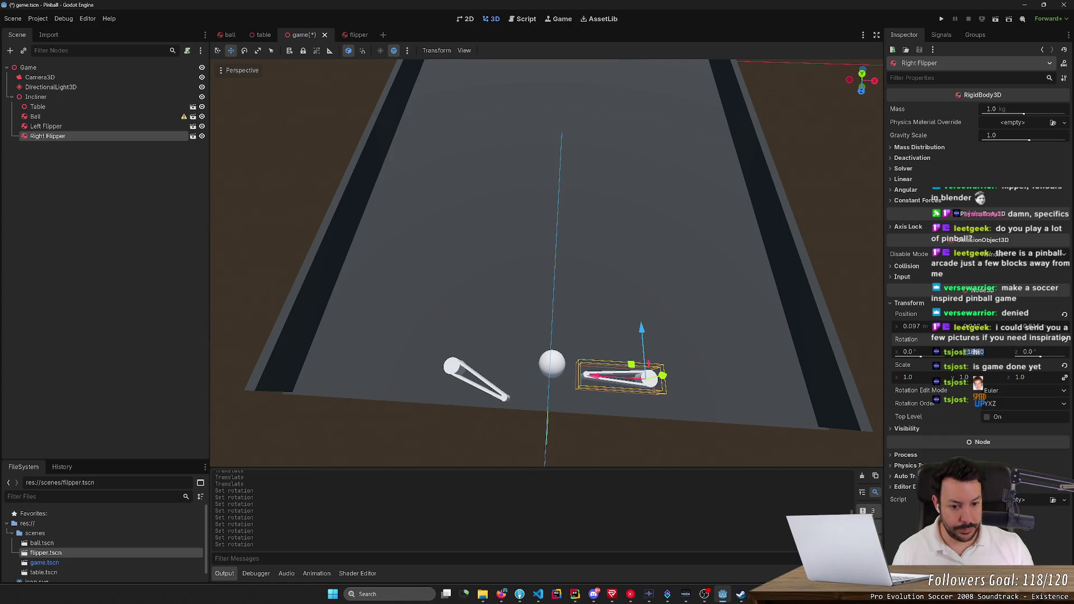
pyautogui.write('25')
pyautogui.press('Return')
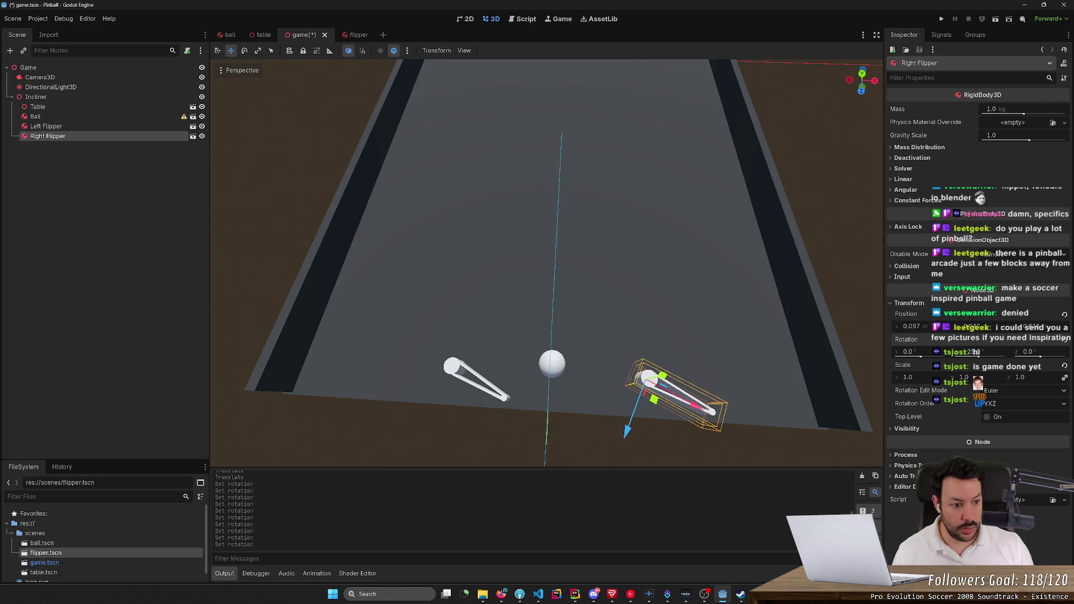
pyautogui.click(976, 352)
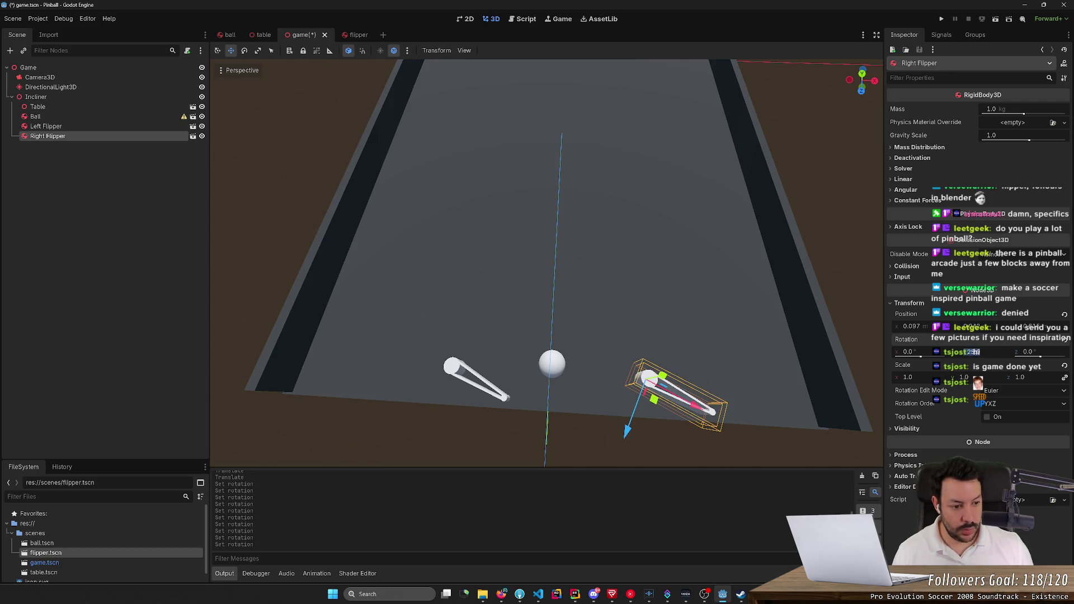
pyautogui.write('-25')
pyautogui.press('Return')
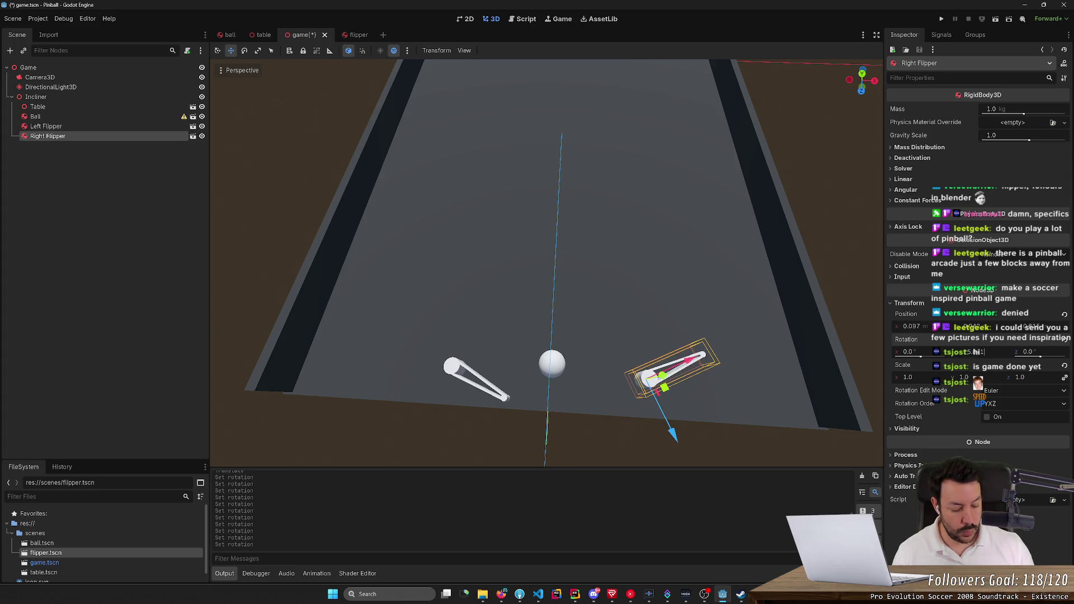
pyautogui.press('Return')
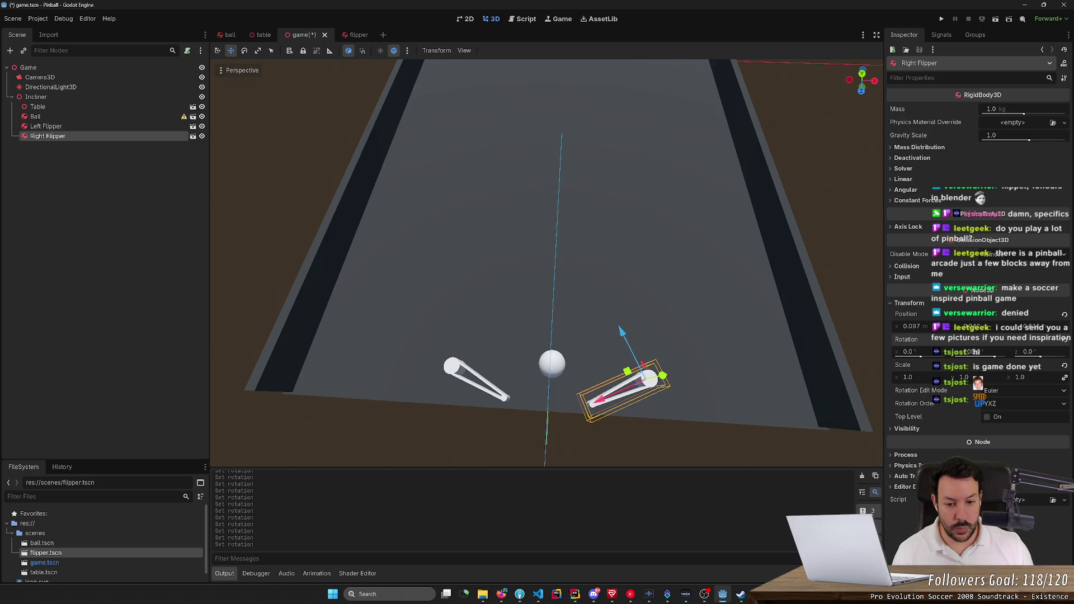
pyautogui.click(523, 449)
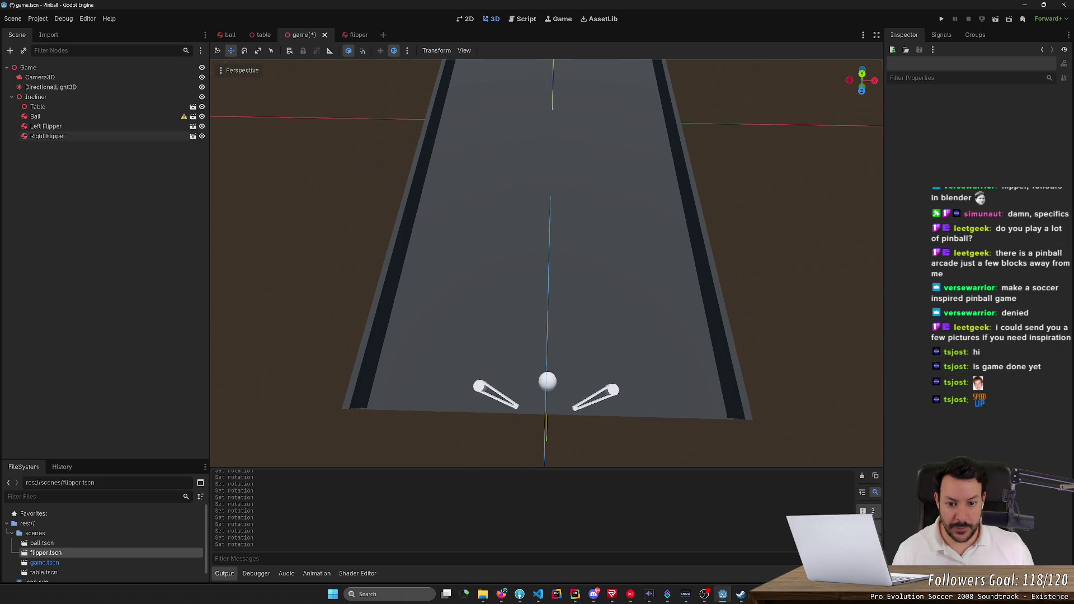
# Slide the Left Flipper further left and mirror its X position on the Right Flipper.
pyautogui.scroll(-3, 547, 263)
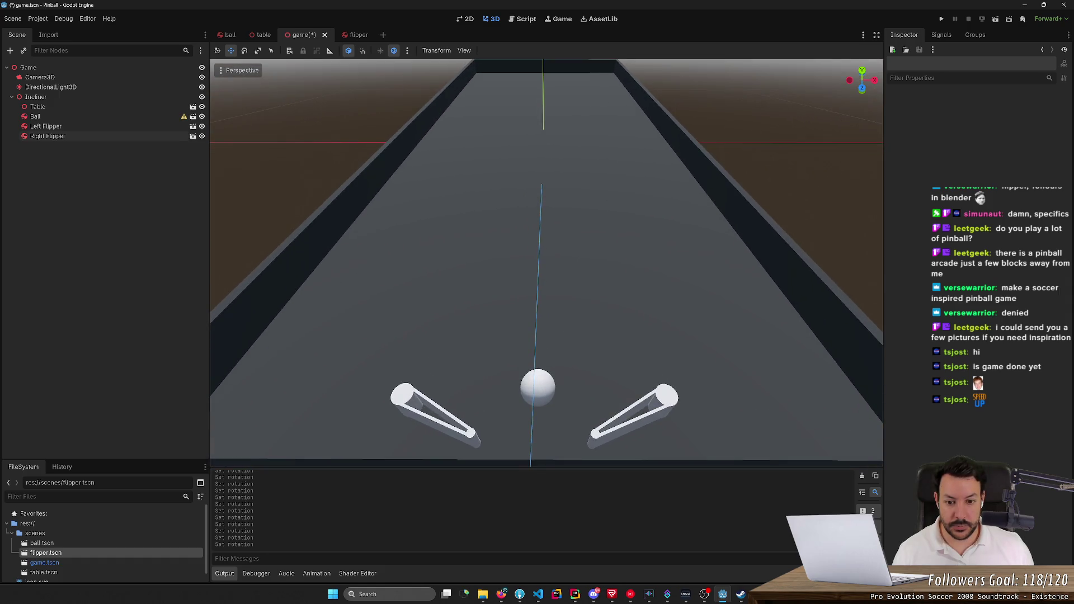
pyautogui.click(543, 365)
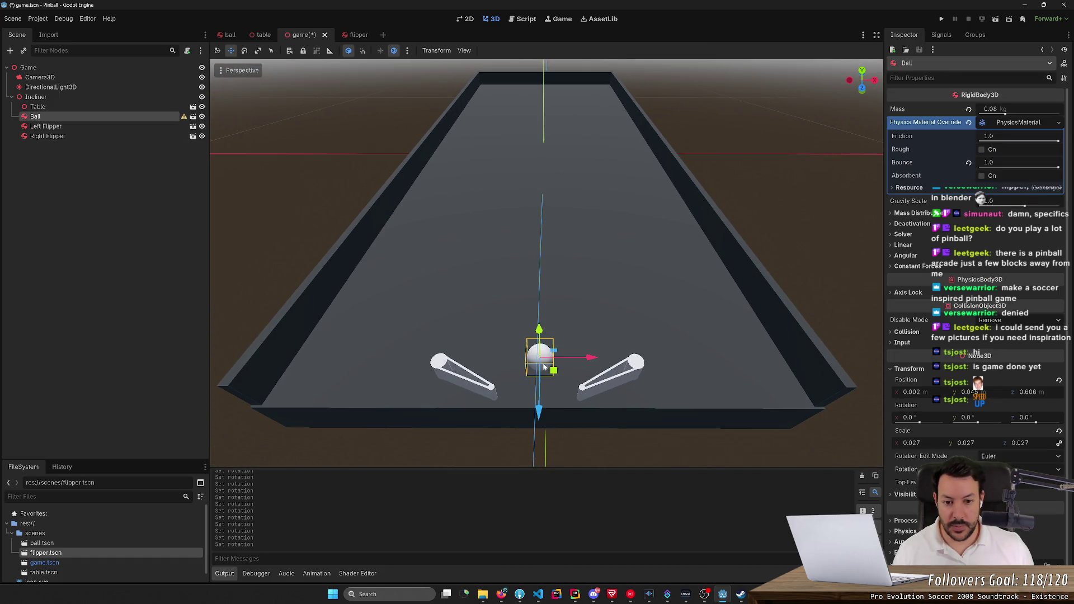
pyautogui.click(475, 392)
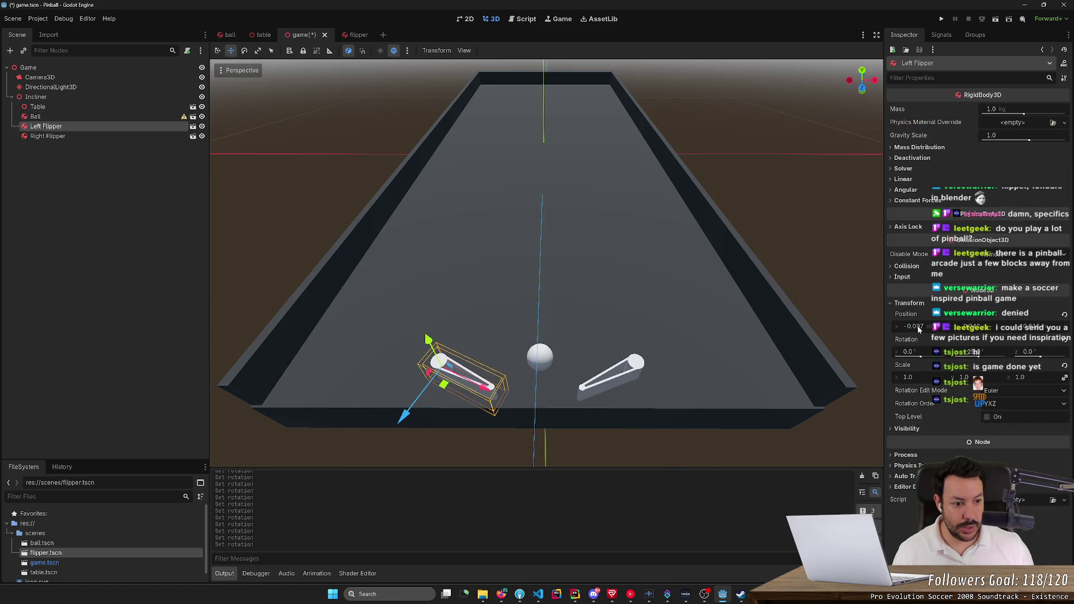
pyautogui.moveTo(915, 326)
pyautogui.mouseDown()
pyautogui.moveTo(895, 326)
pyautogui.moveTo(923, 326)
pyautogui.mouseUp()
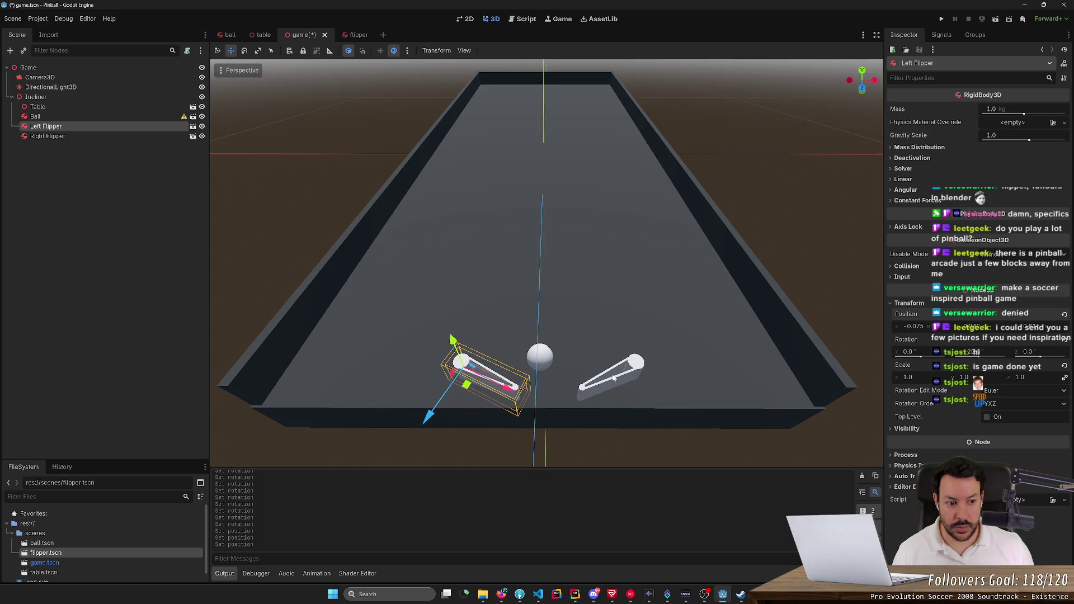
pyautogui.click(913, 326)
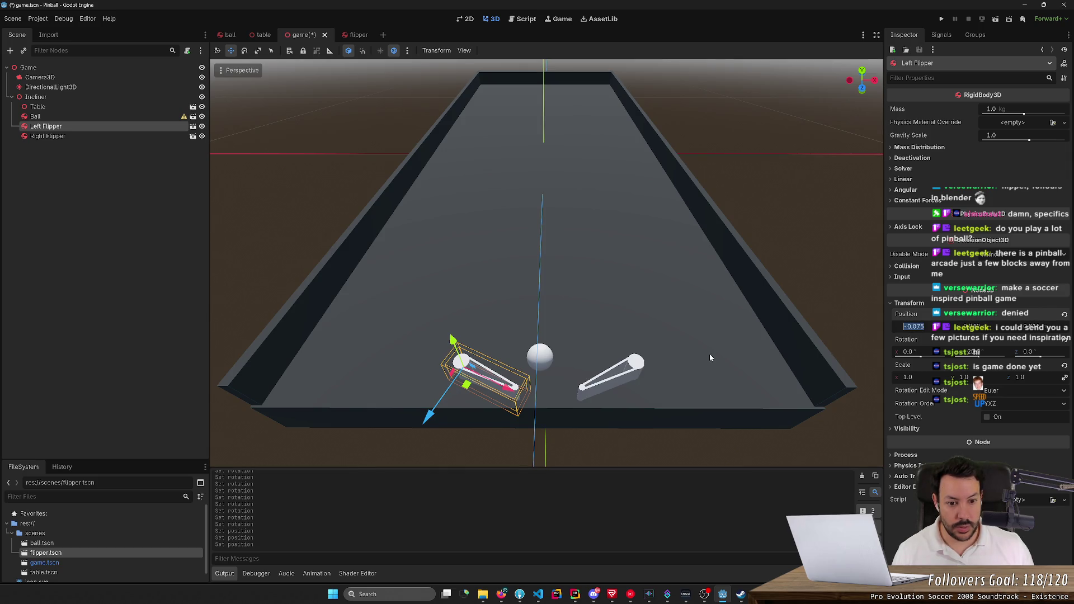
pyautogui.click(612, 374)
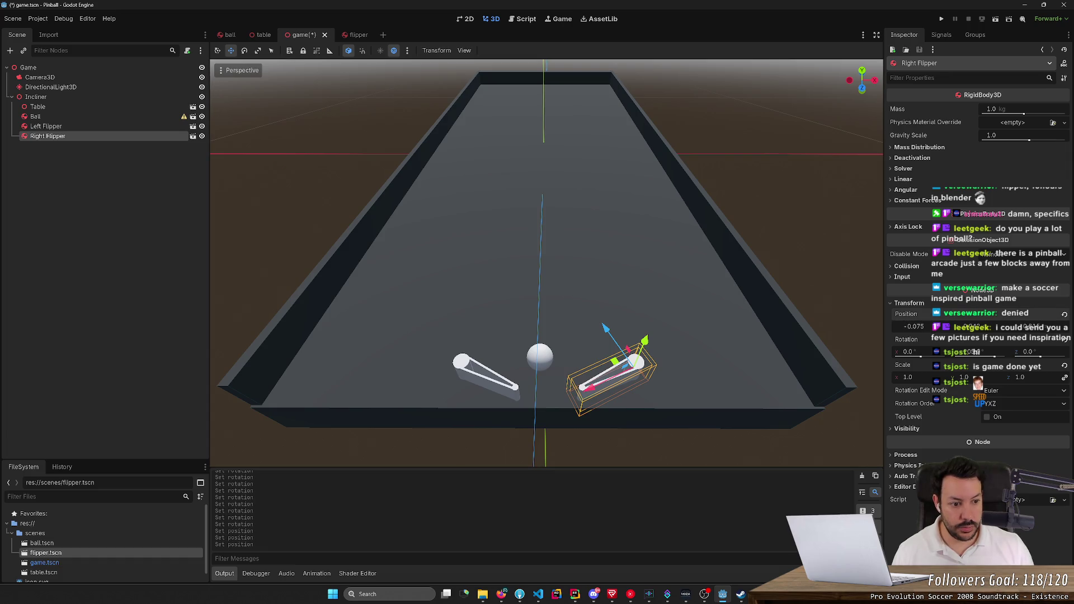
pyautogui.press('Return')
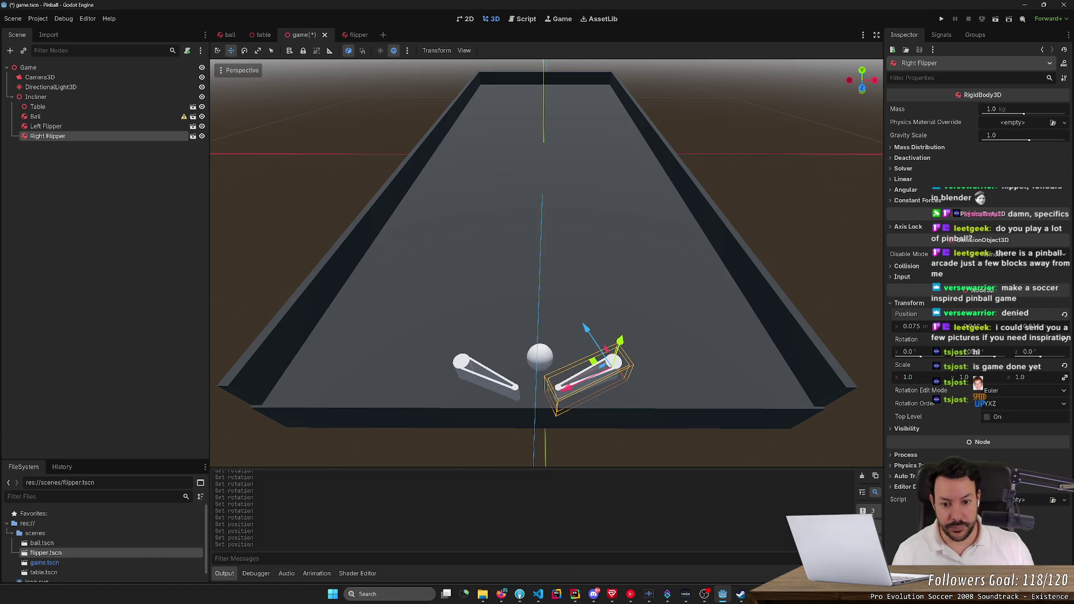
# Centre the Ball across the table at X 0.
pyautogui.click(658, 429)
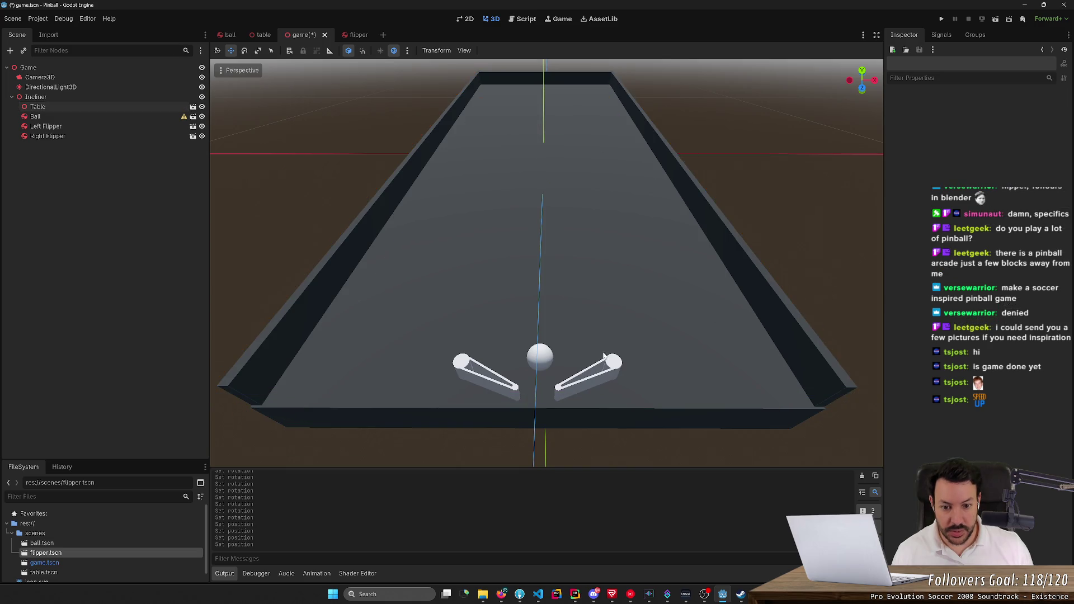
pyautogui.click(540, 357)
pyautogui.click(918, 392)
pyautogui.write('0')
pyautogui.press('Return')
pyautogui.click(844, 304)
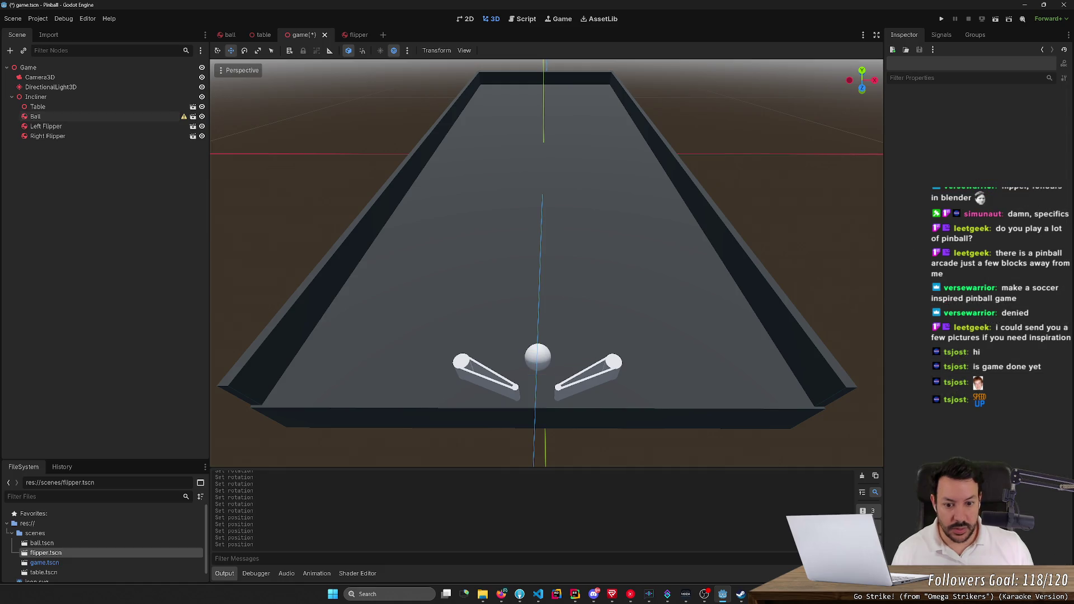
# Set the Left Flipper's X to -0.08 and the Right Flipper's X to 0.08.
pyautogui.scroll(3, 537, 300)
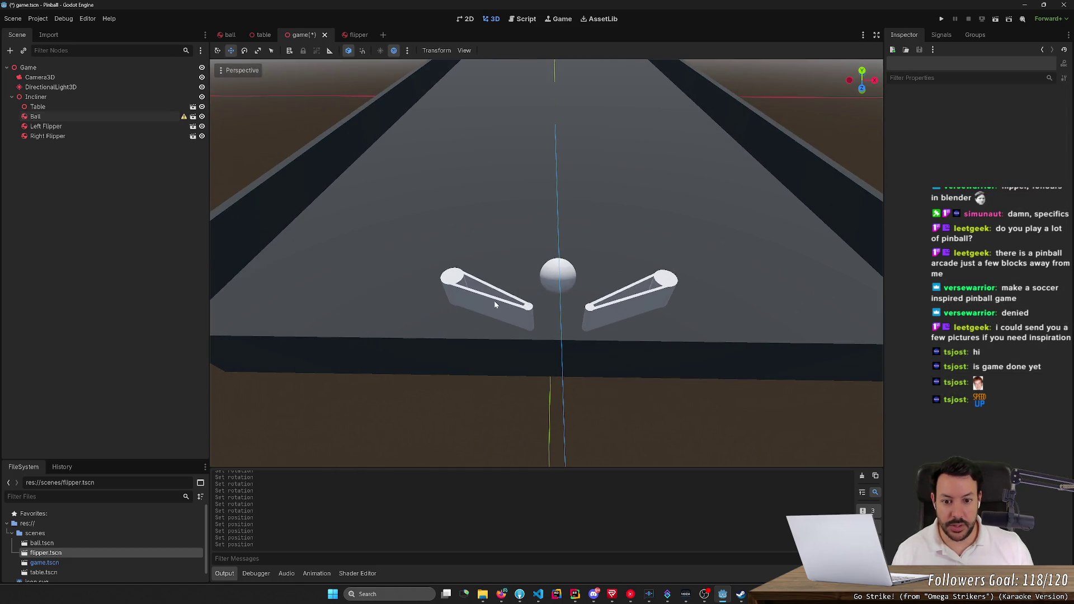
pyautogui.click(494, 302)
pyautogui.click(916, 327)
pyautogui.click(920, 326)
pyautogui.click(917, 327)
pyautogui.press('Return')
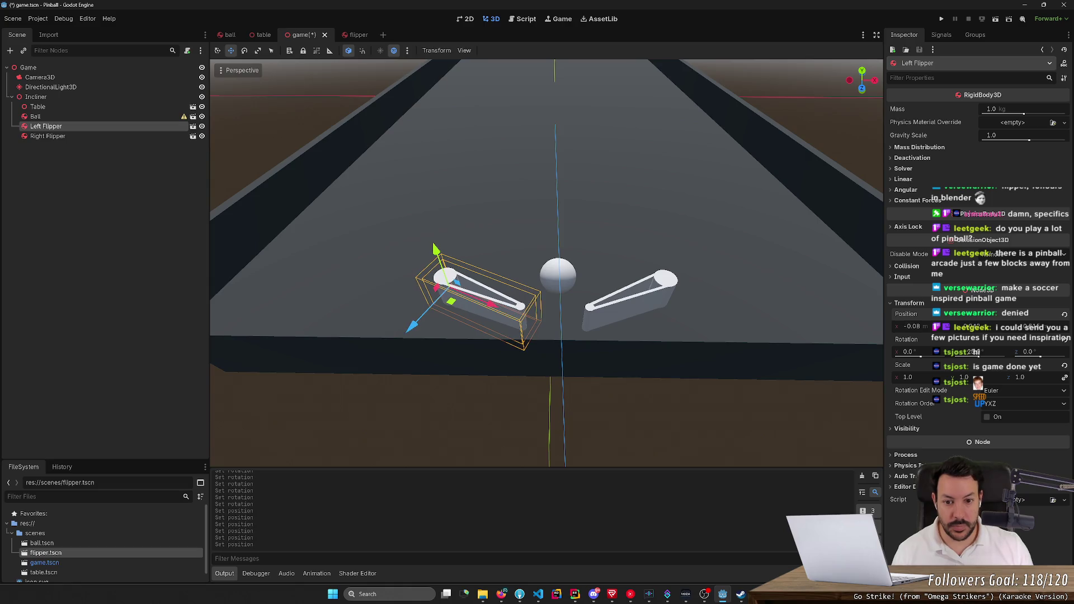
pyautogui.click(632, 294)
pyautogui.click(912, 326)
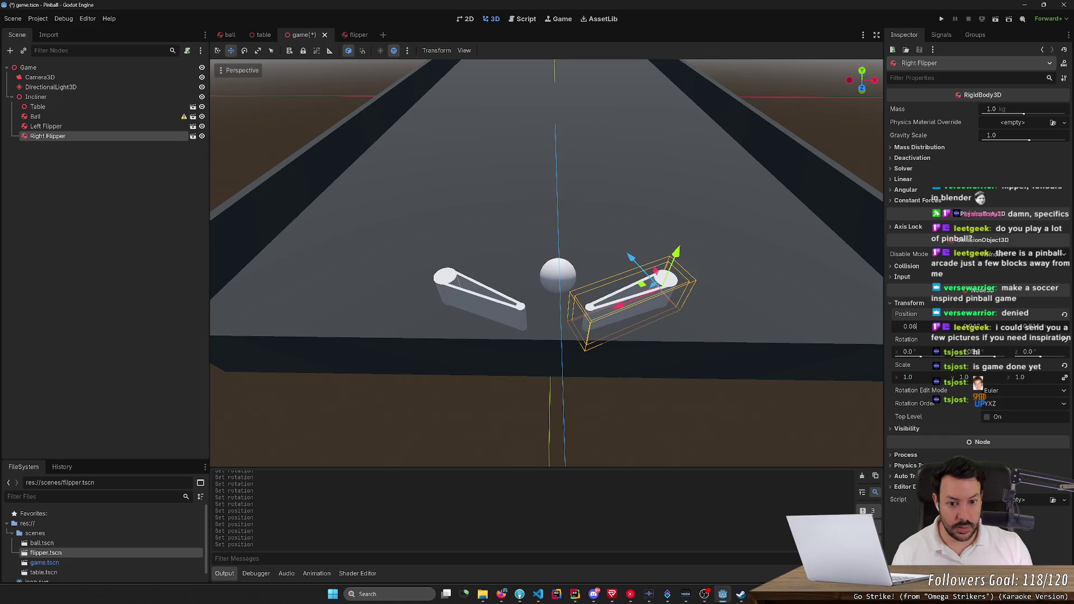
pyautogui.press('Return')
pyautogui.click(699, 418)
pyautogui.moveTo(699, 418)
pyautogui.mouseDown()
pyautogui.moveTo(699, 369)
pyautogui.moveTo(699, 413)
pyautogui.mouseUp()
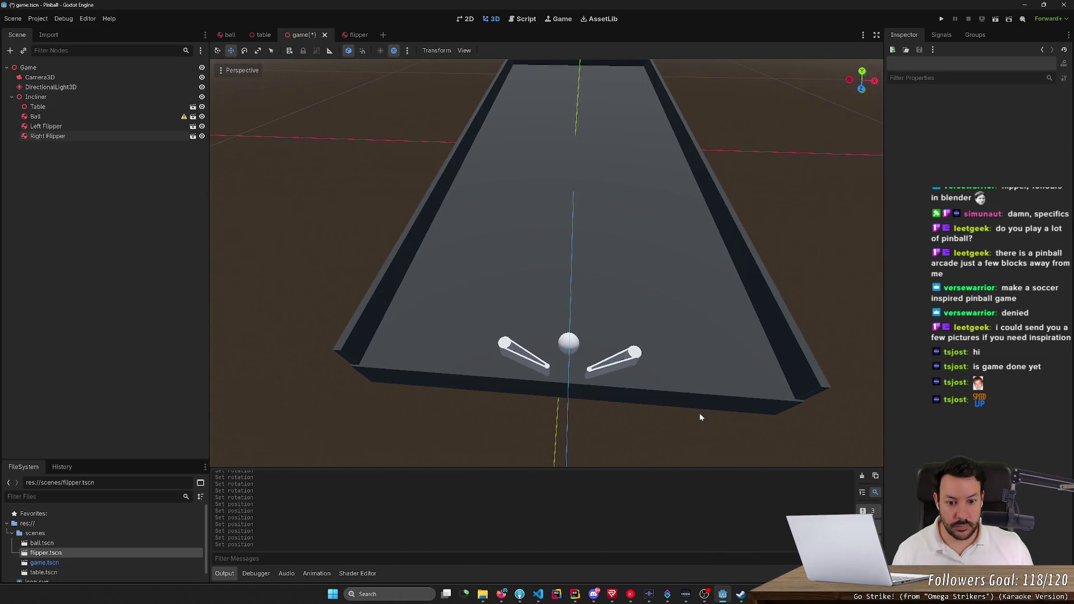
pyautogui.hotkey('alt', 'Tab')
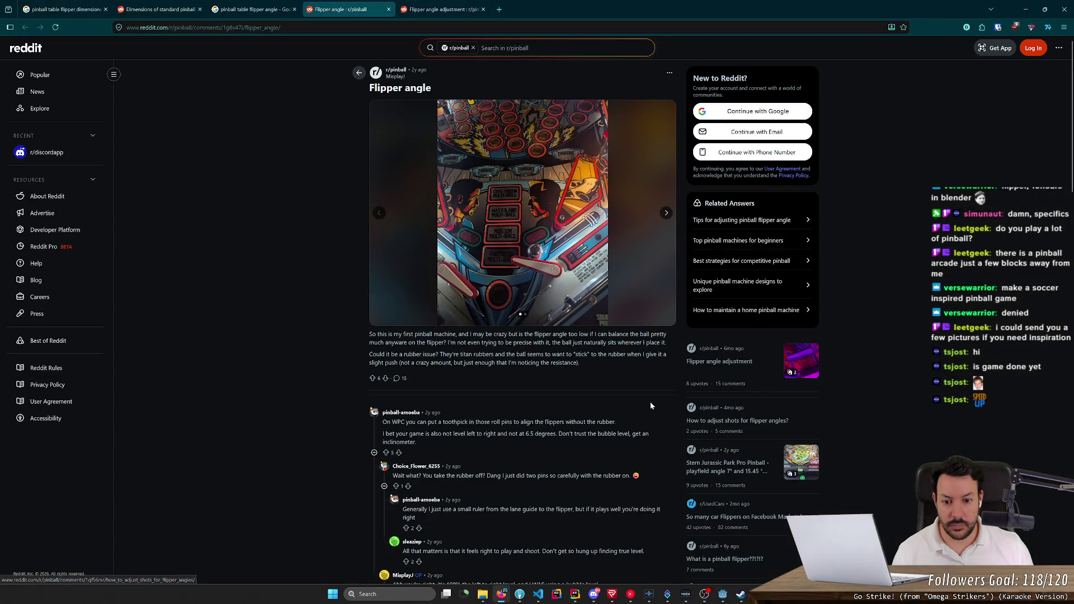
# Look over the Reddit flipper dimension and flipper angle threads, then close them.
pyautogui.click(251, 9)
pyautogui.click(159, 9)
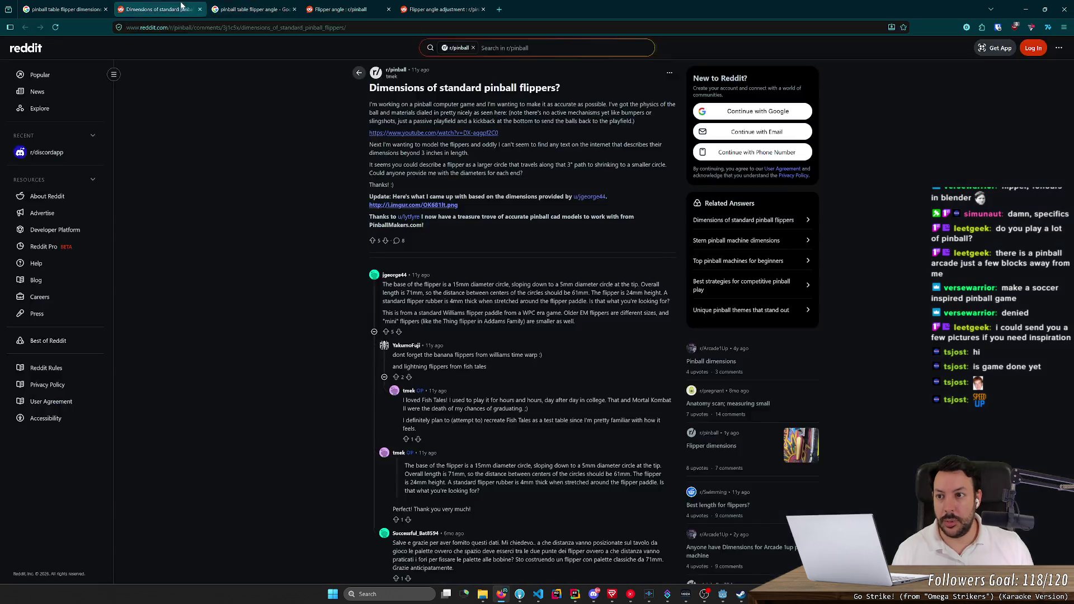
pyautogui.click(347, 9)
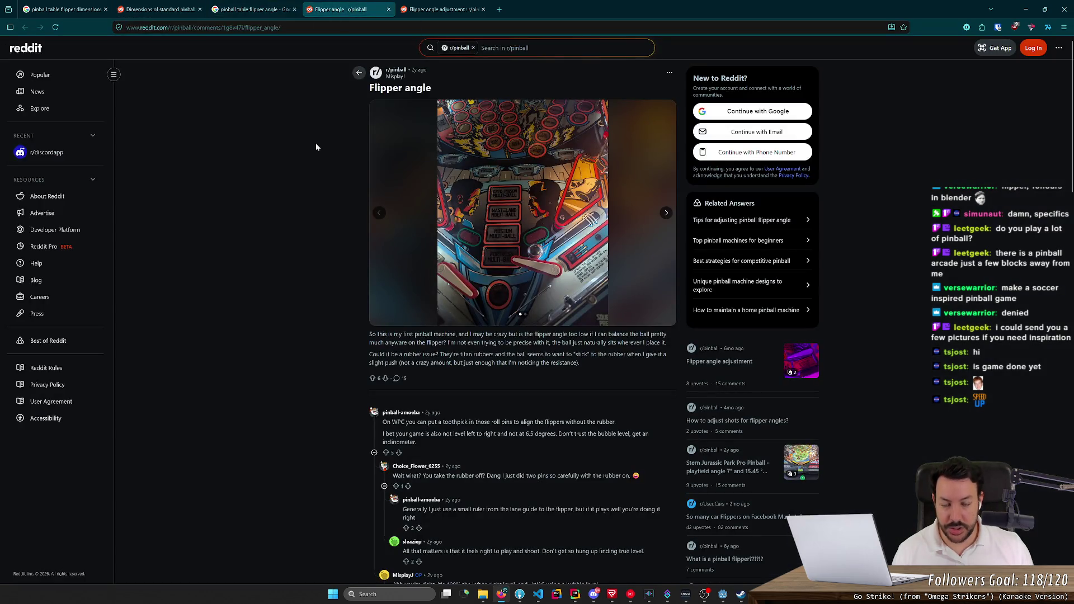
pyautogui.click(428, 4)
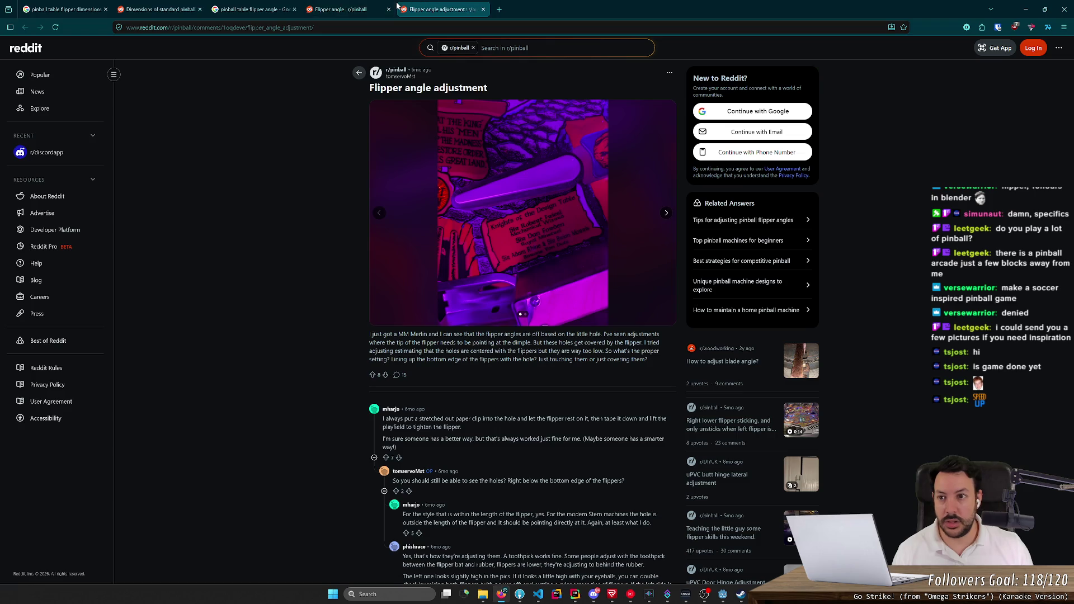
pyautogui.hotkey('ctrl', 'w')
pyautogui.hotkey('ctrl', 'w')
# Show Google image results for flipper angle and preview the Pond5 and level-measurement photos.
pyautogui.click(156, 85)
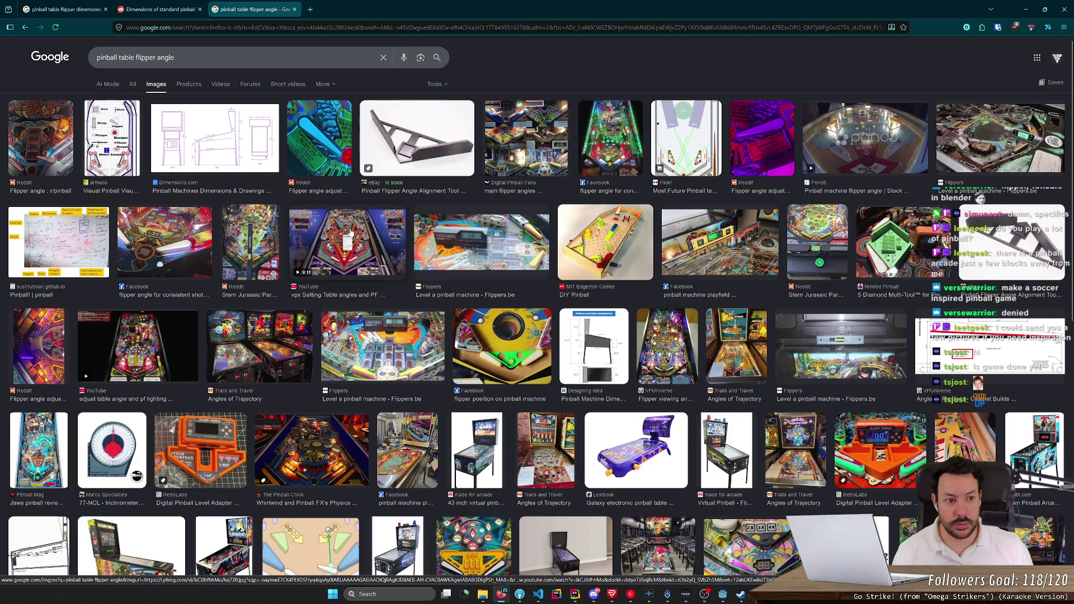
pyautogui.click(887, 167)
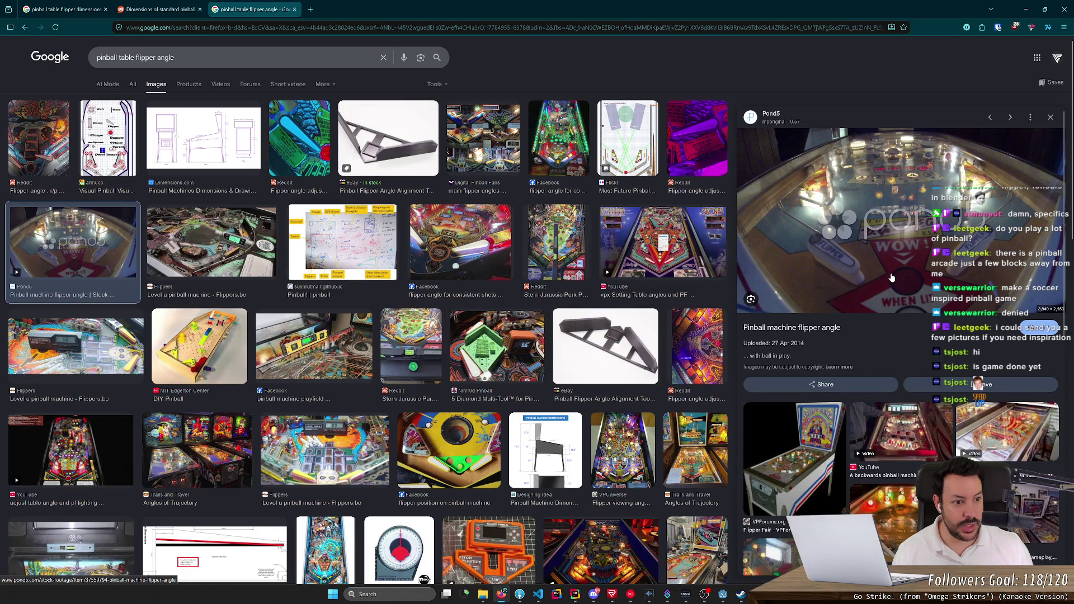
pyautogui.click(1051, 117)
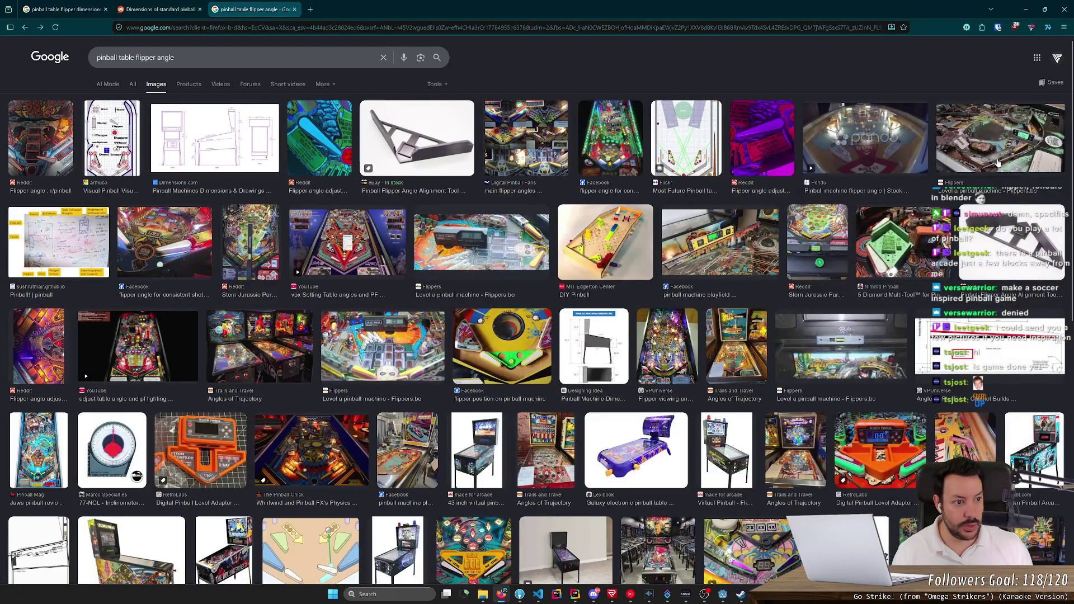
pyautogui.click(998, 163)
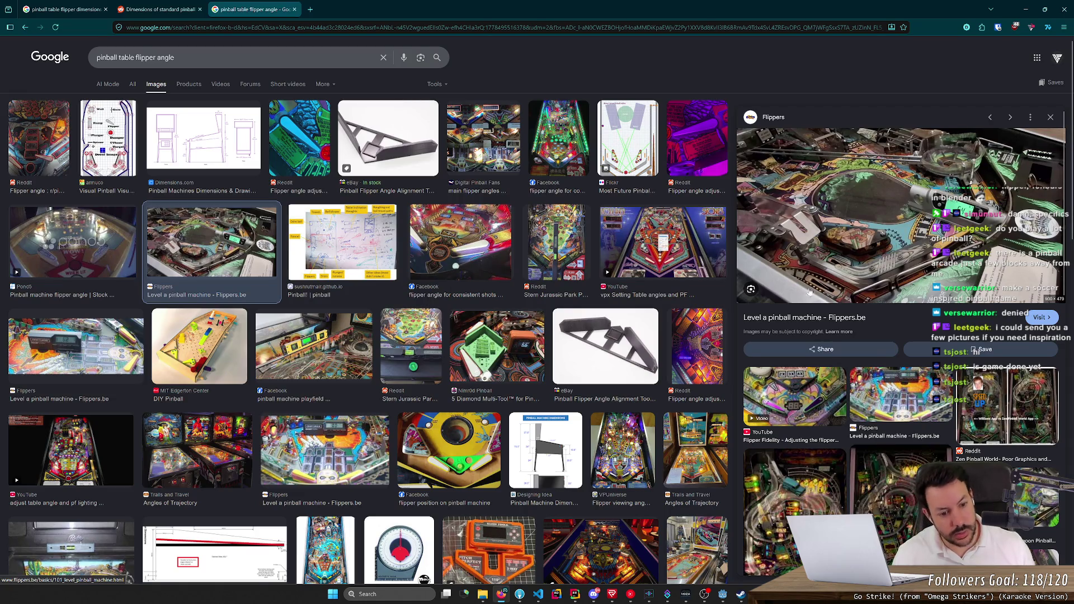
pyautogui.click(895, 394)
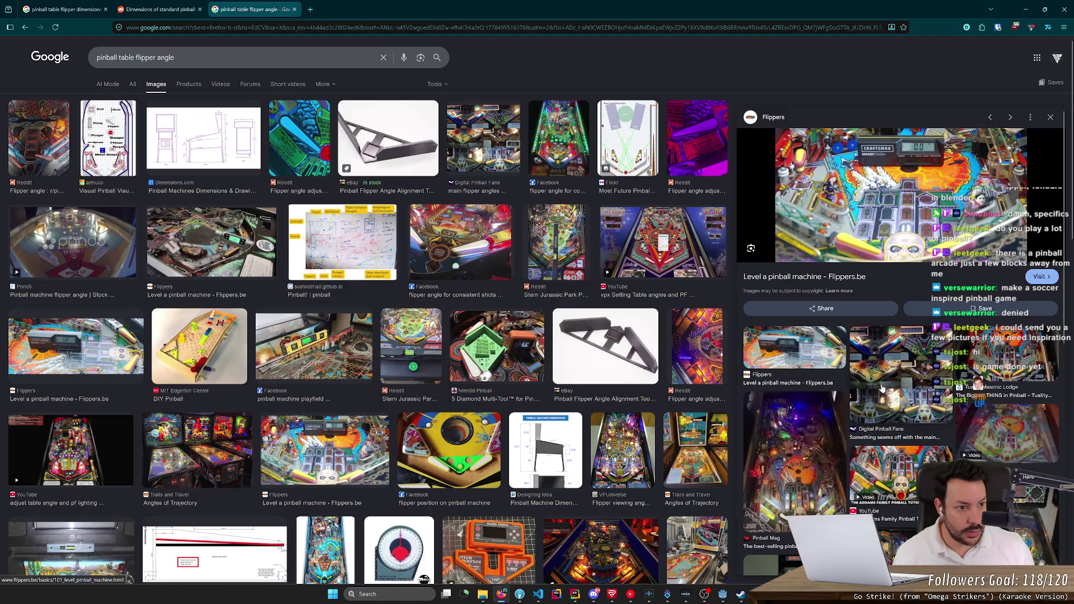
pyautogui.click(811, 355)
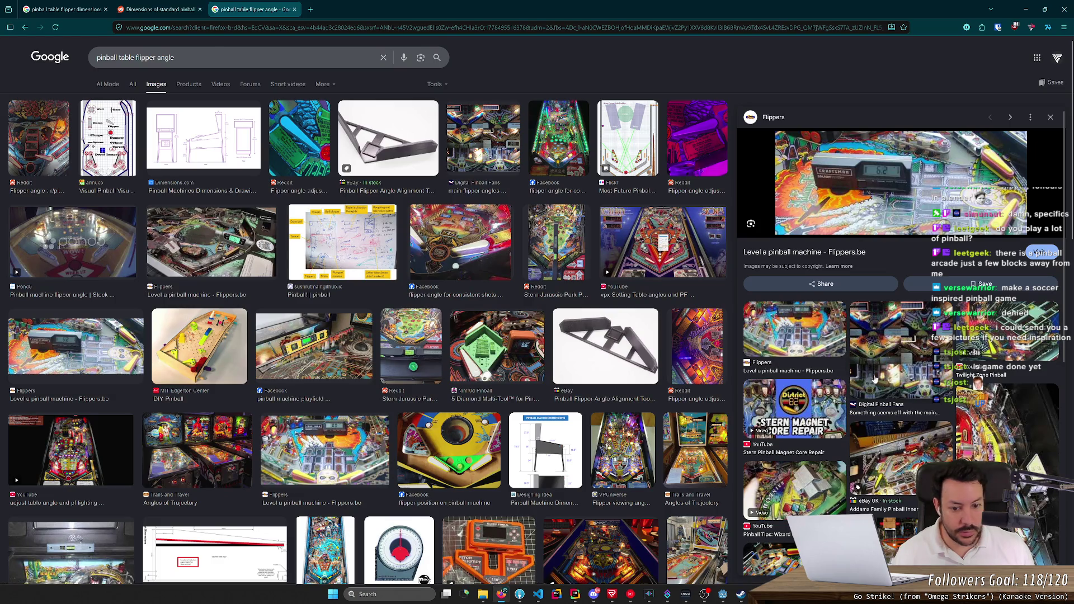
# Preview the playfield, DIY Pinball and Reddit flipper angle photos, then return to Godot.
pyautogui.click(345, 371)
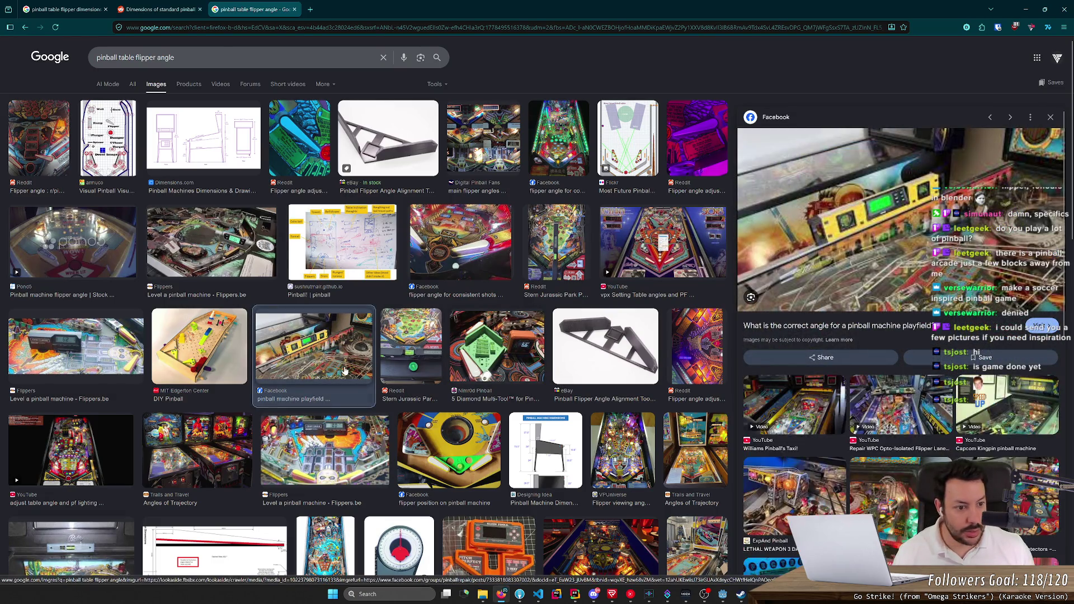
pyautogui.click(207, 349)
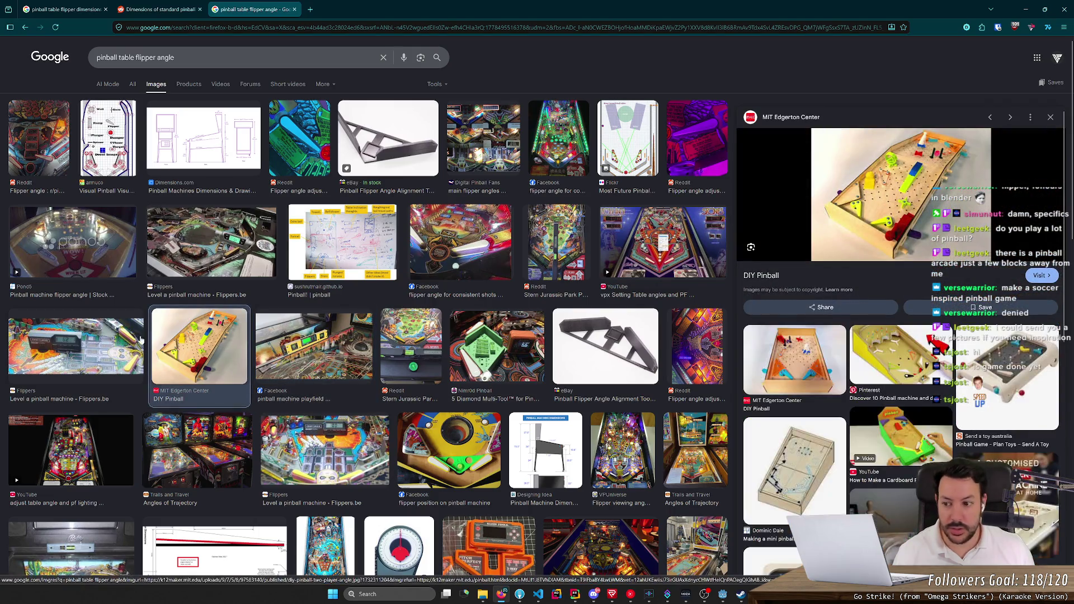
pyautogui.click(116, 336)
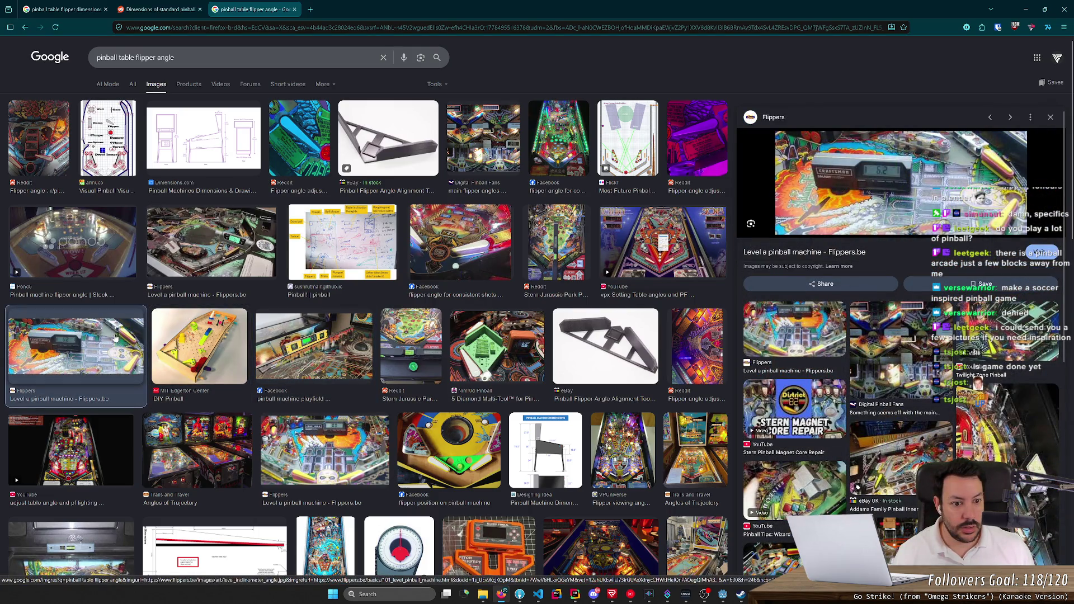
pyautogui.click(48, 146)
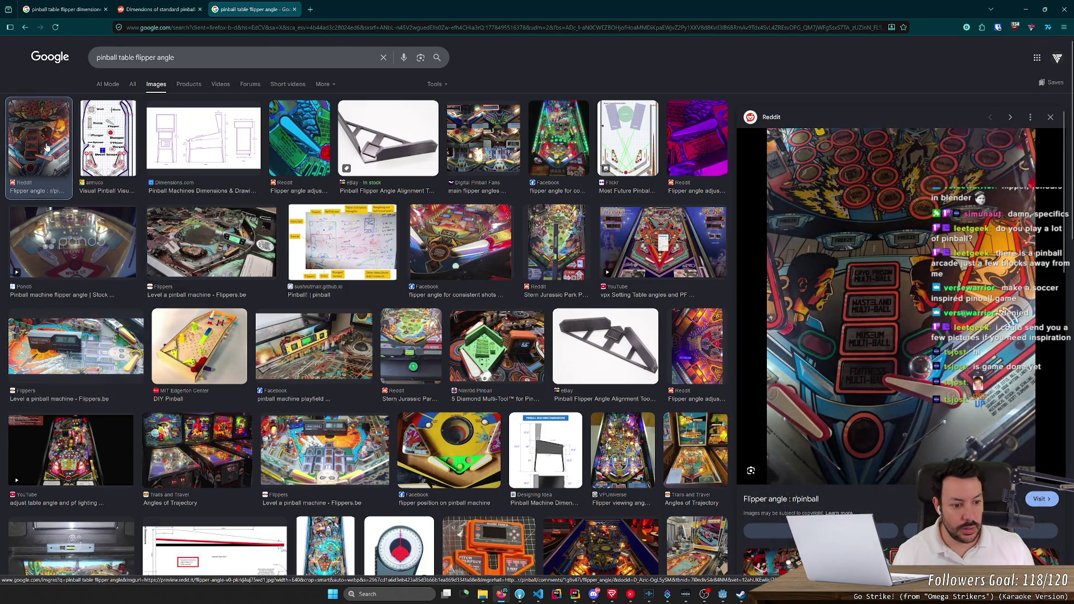
pyautogui.hotkey('alt', 'Tab')
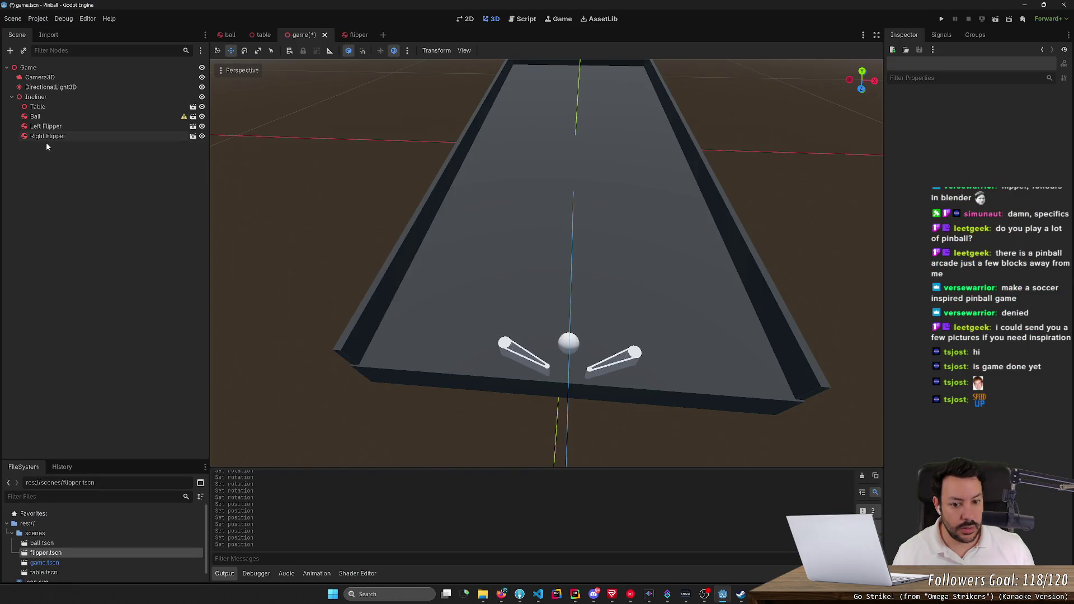
# Move the left flipper to x -0.09 and the right flipper to x 0.09.
pyautogui.click(502, 357)
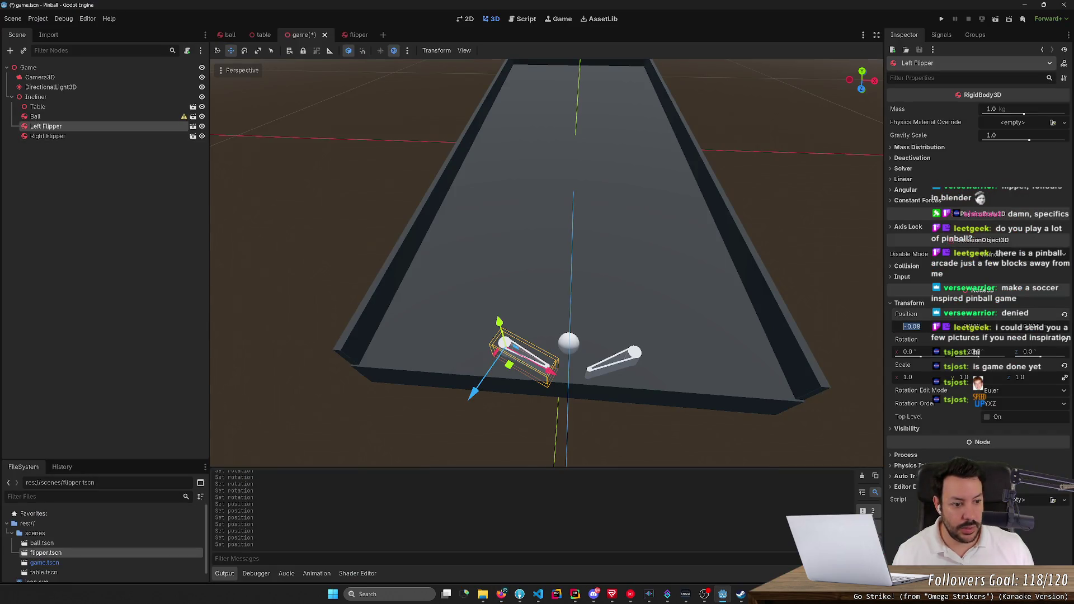
pyautogui.click(918, 326)
pyautogui.press('Delete')
pyautogui.write('9')
pyautogui.press('Return')
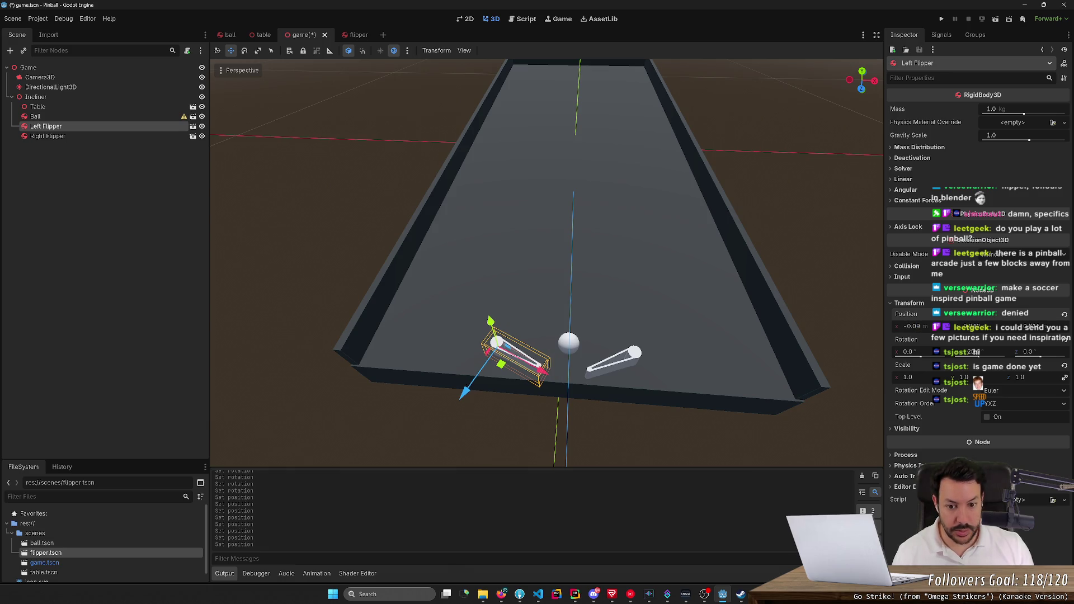
pyautogui.click(634, 349)
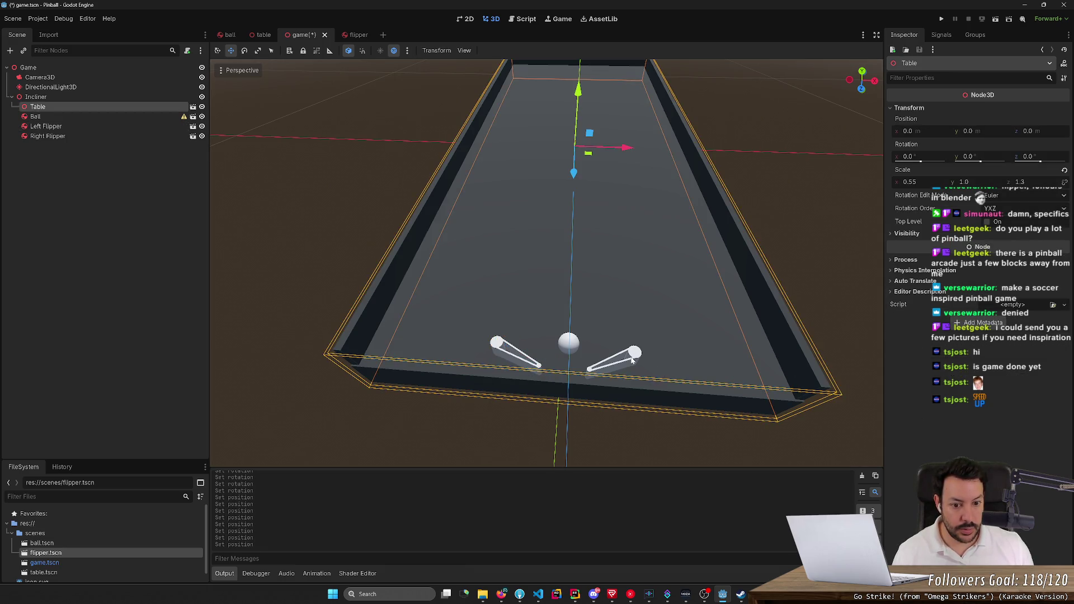
pyautogui.click(632, 361)
pyautogui.click(911, 327)
pyautogui.press('Delete')
pyautogui.write('9')
pyautogui.press('Return')
# Re-angle the right flipper's Y rotation to 105 and save the game scene.
pyautogui.moveTo(993, 353); pyautogui.dragTo(994, 361)
pyautogui.write('105')
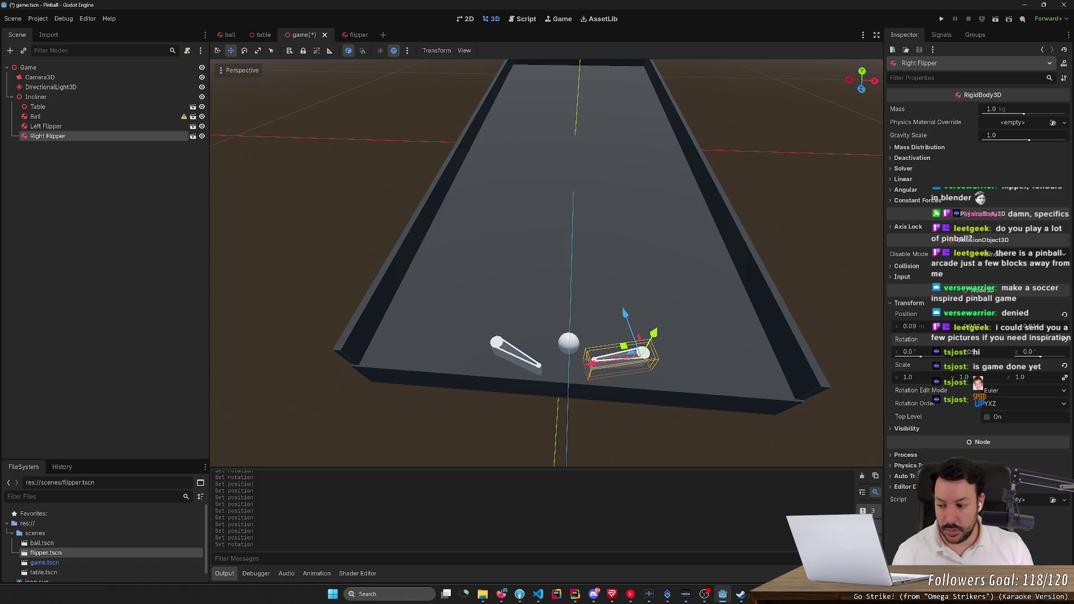
pyautogui.press('Return')
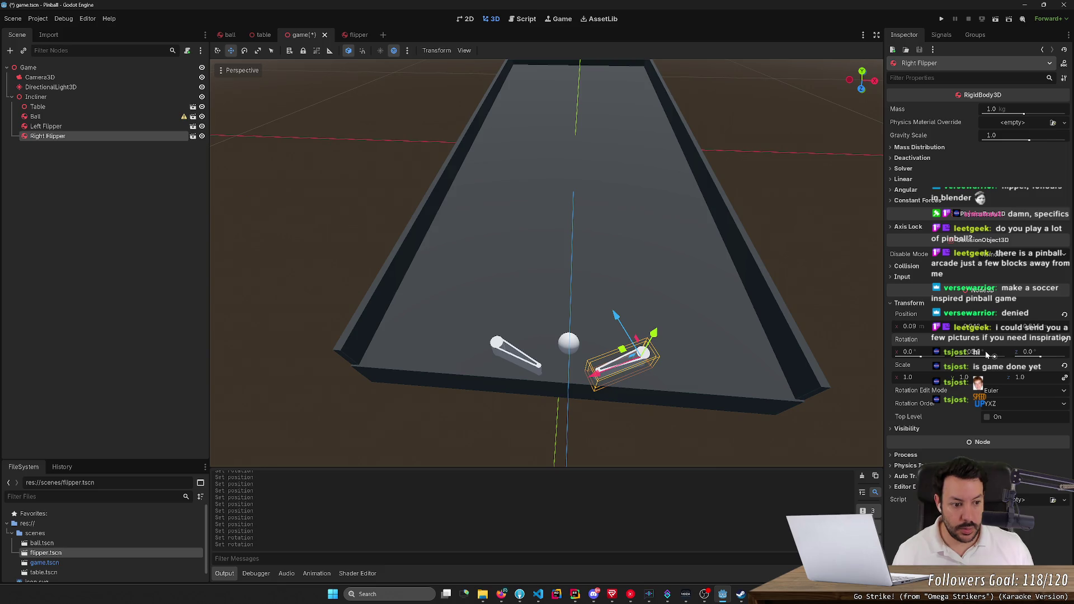
pyautogui.click(741, 430)
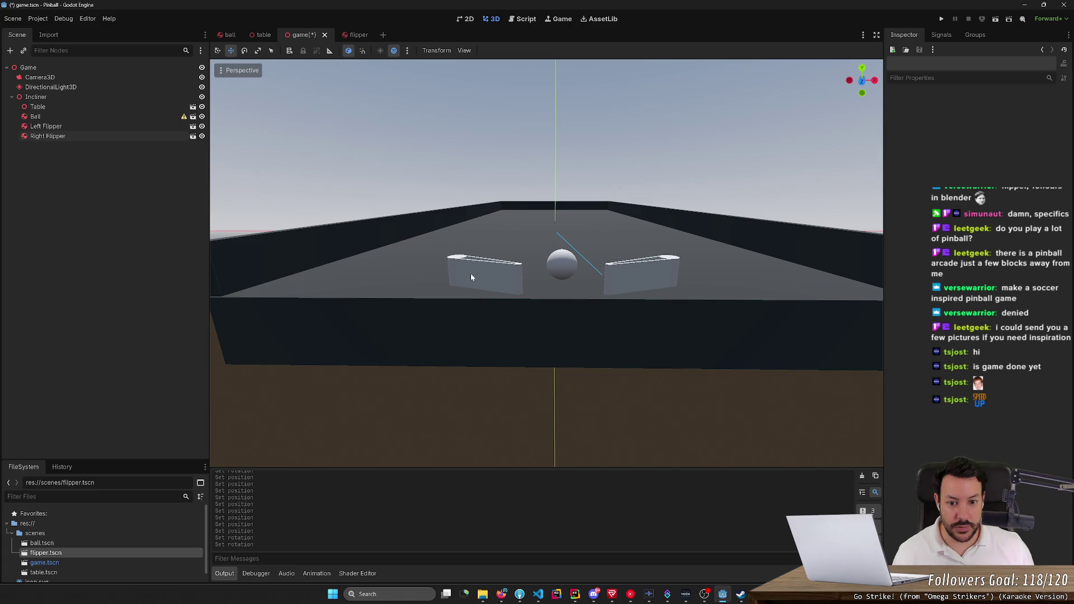
pyautogui.click(472, 277)
pyautogui.click(563, 352)
pyautogui.moveTo(562, 352); pyautogui.dragTo(611, 379)
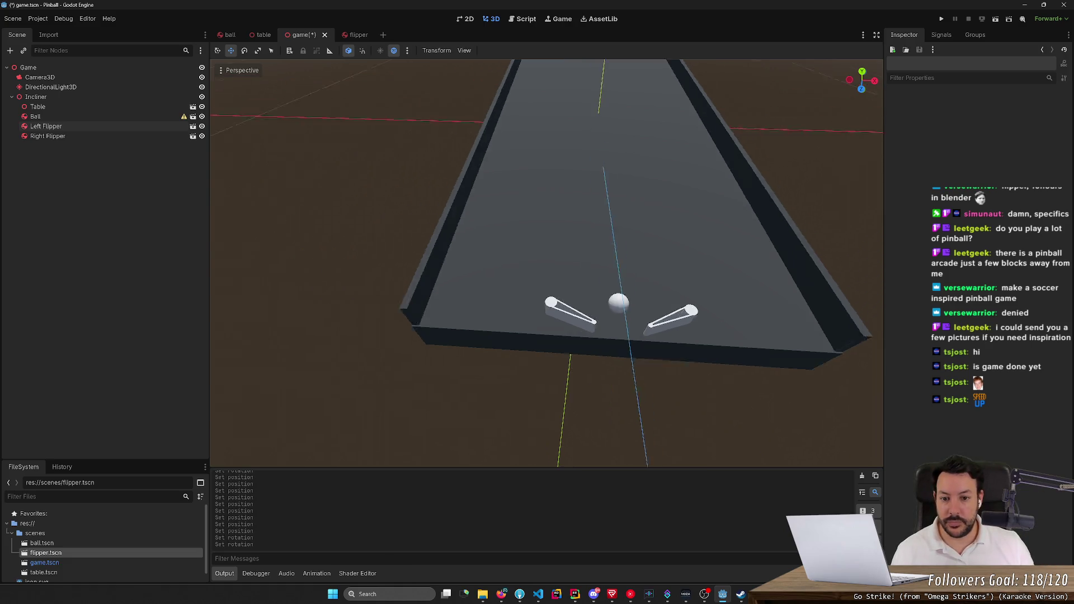
pyautogui.hotkey('ctrl', 's')
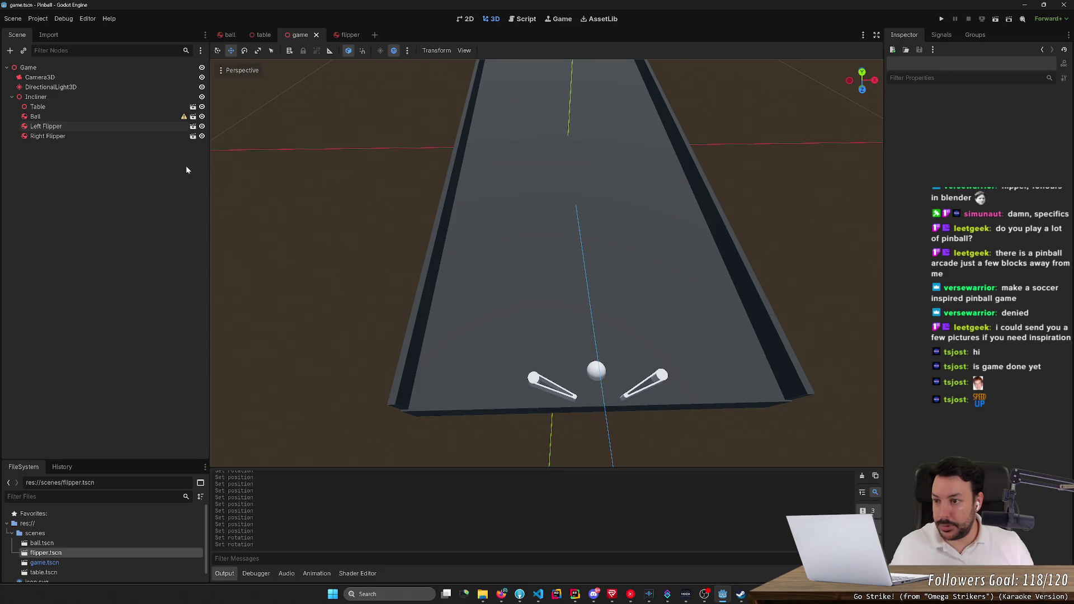
# View the table scene from its other end, then open the ball scene.
pyautogui.click(255, 35)
pyautogui.moveTo(611, 345)
pyautogui.mouseDown()
pyautogui.moveTo(503, 352)
pyautogui.moveTo(475, 335)
pyautogui.moveTo(347, 101)
pyautogui.mouseUp()
pyautogui.click(313, 36)
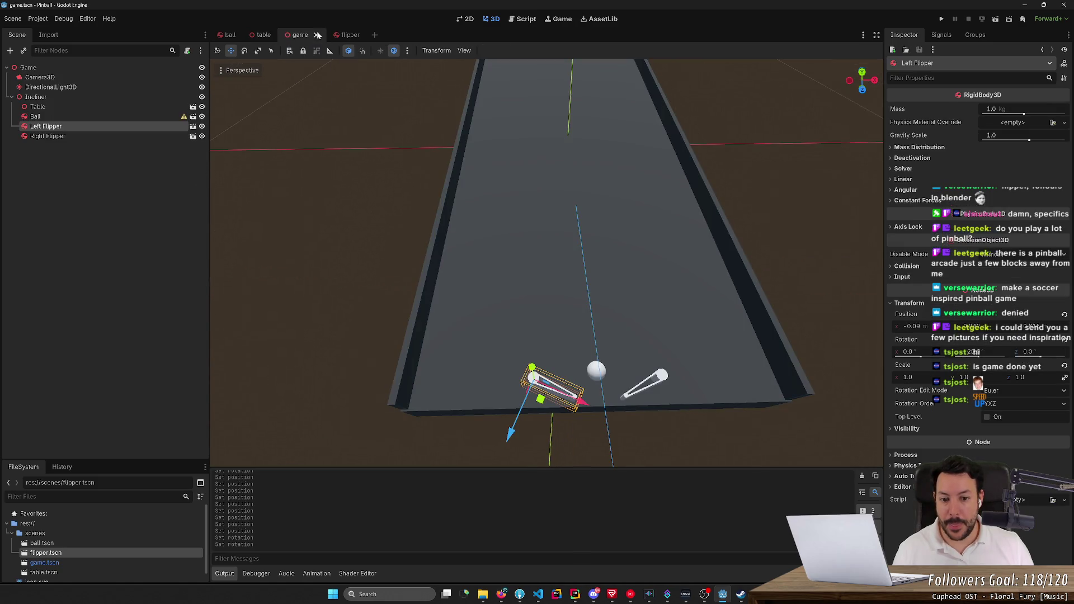
pyautogui.click(851, 299)
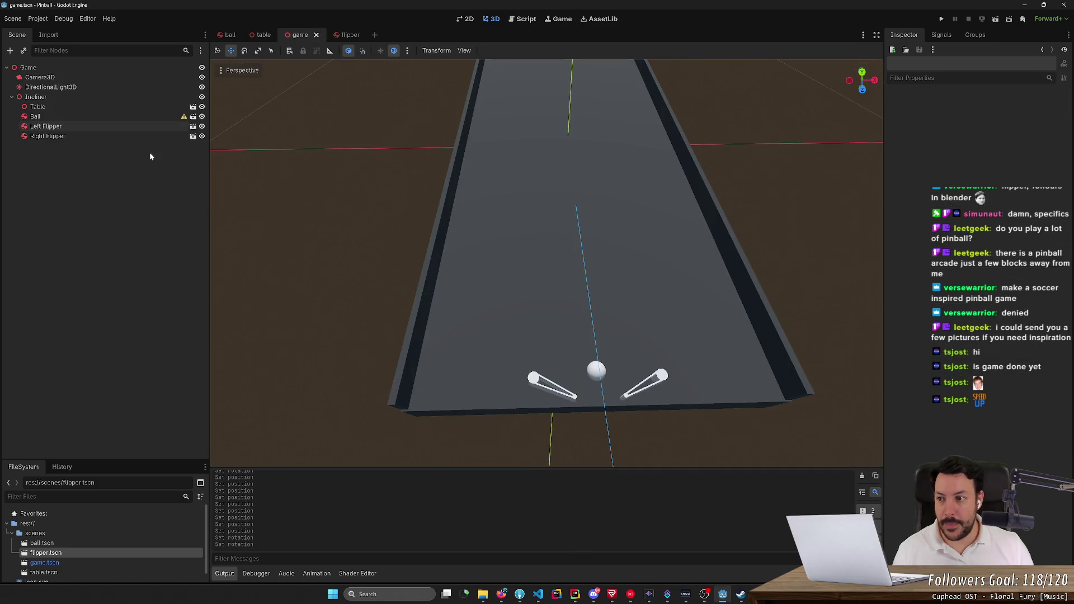
pyautogui.click(262, 35)
pyautogui.click(230, 35)
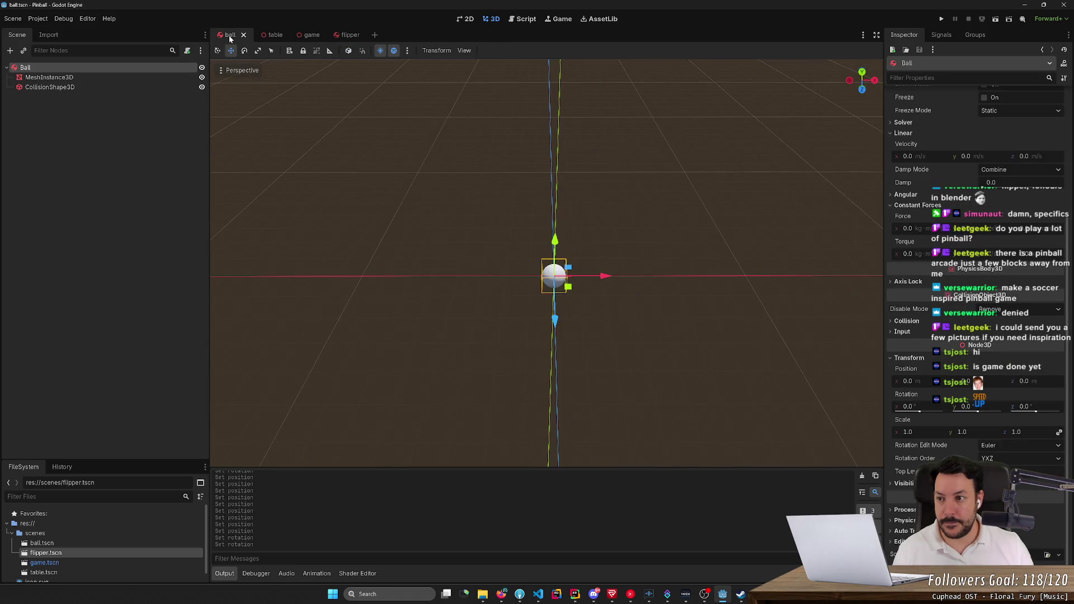
# Copy the Top Wall from the table scene and paste it under Incliner in the game scene.
pyautogui.click(277, 39)
pyautogui.click(369, 134)
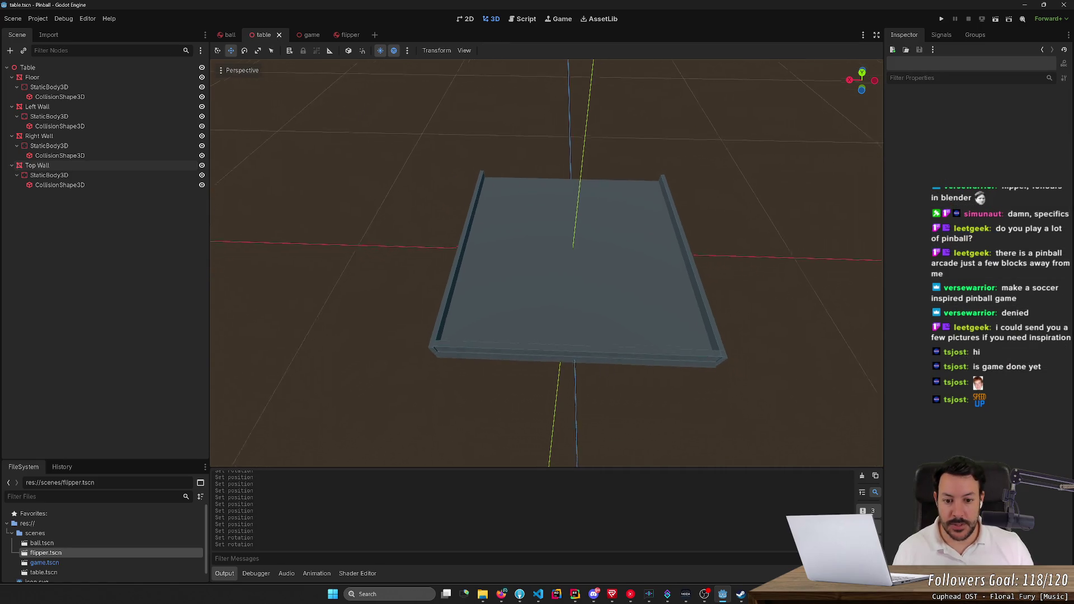
pyautogui.scroll(3, 368, 133)
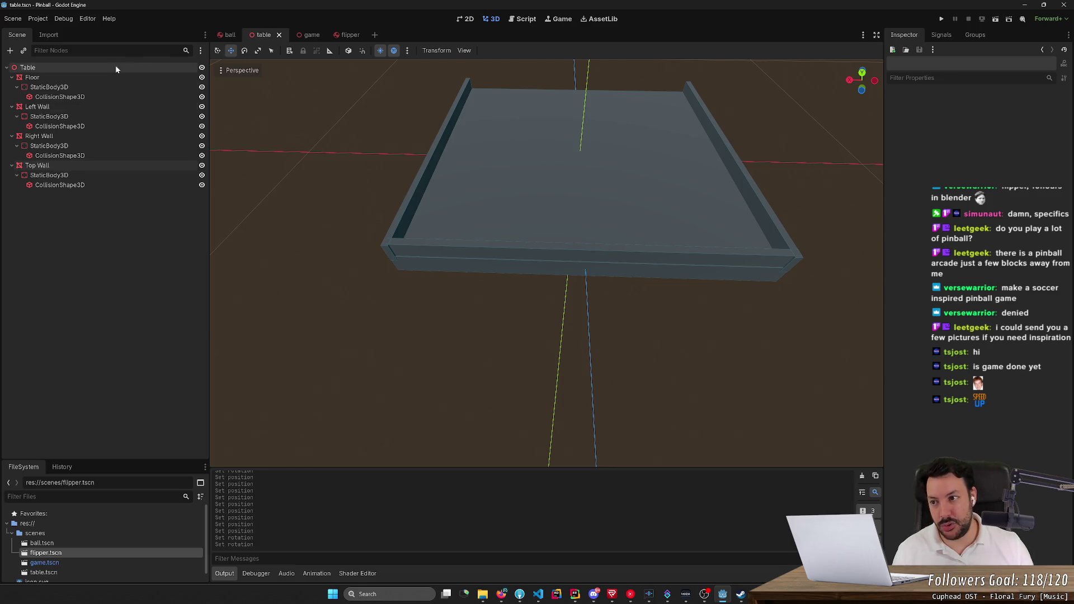
pyautogui.click(226, 36)
pyautogui.click(273, 35)
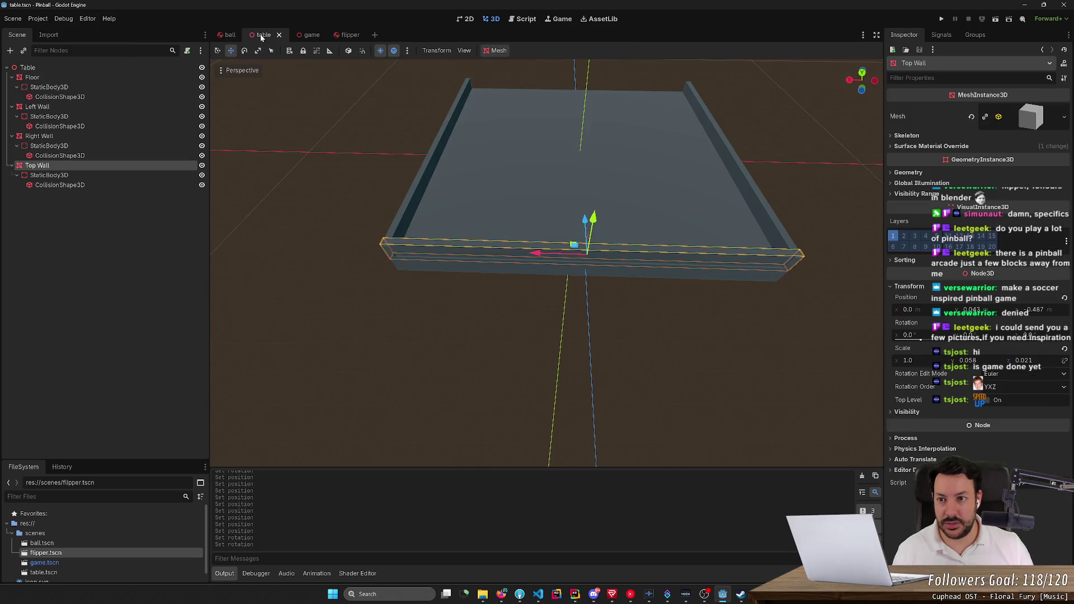
pyautogui.click(319, 35)
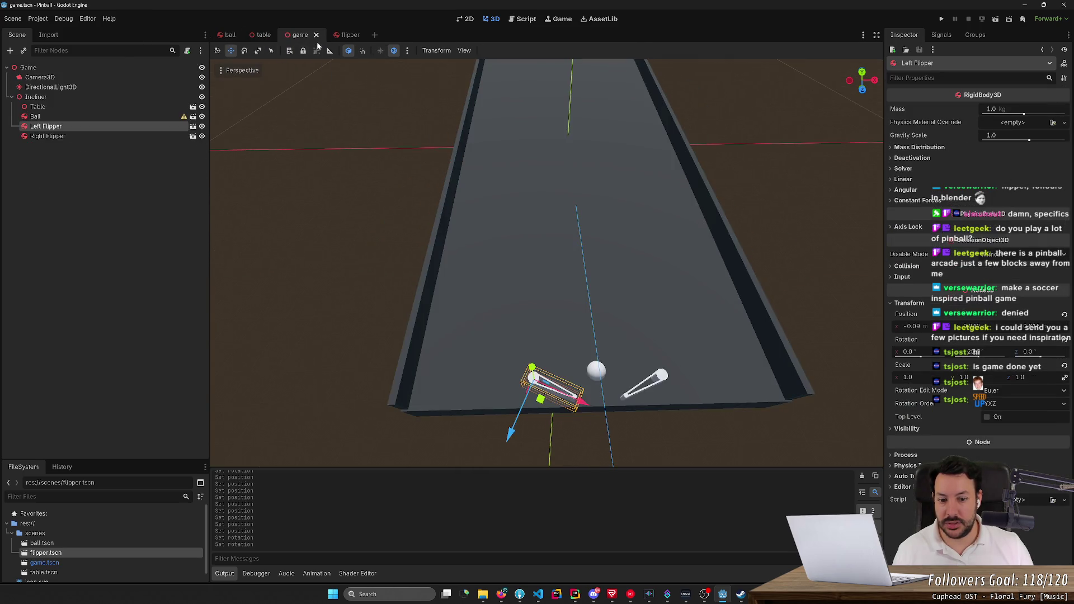
pyautogui.click(272, 35)
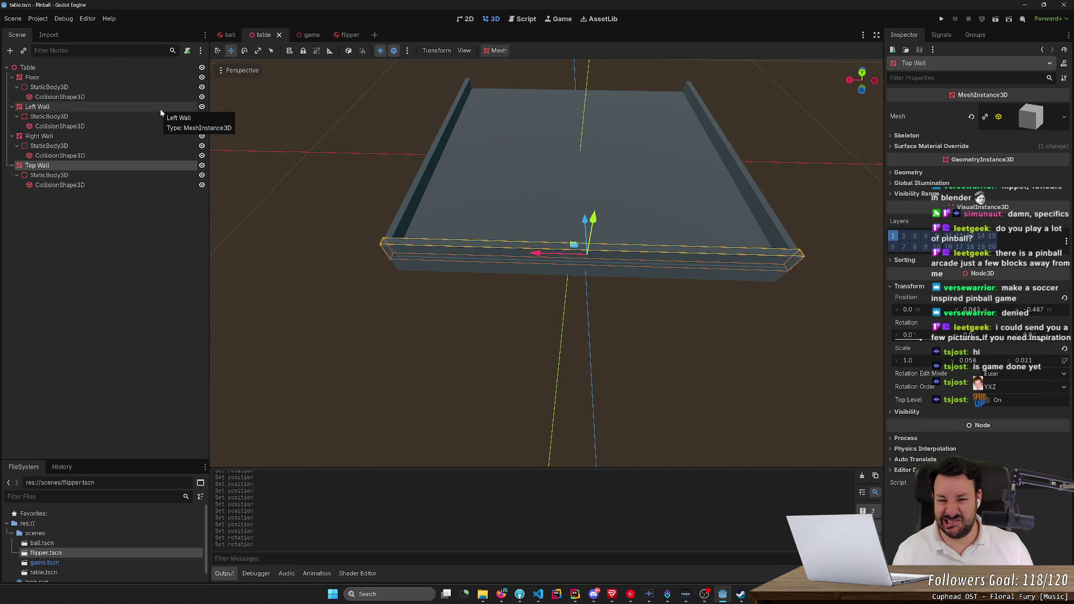
pyautogui.hotkey('ctrl', 'Tab')
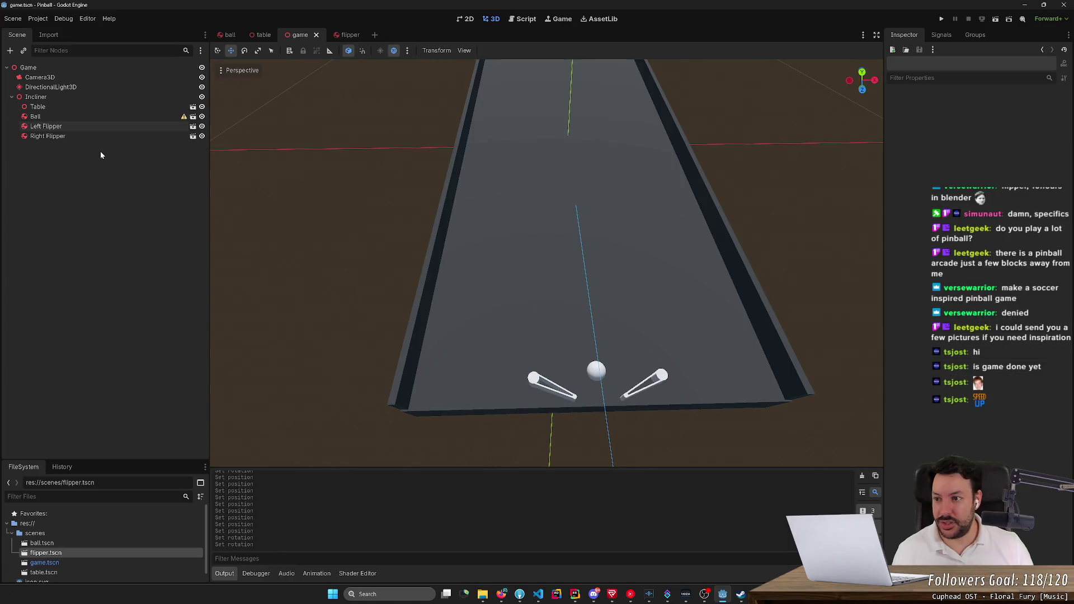
pyautogui.hotkey('ctrl', 'v')
pyautogui.moveTo(59, 146); pyautogui.dragTo(56, 98)
# Slide the pasted Top Wall down toward the flippers and tilt its rotation slightly.
pyautogui.scroll(-5, 324, 183)
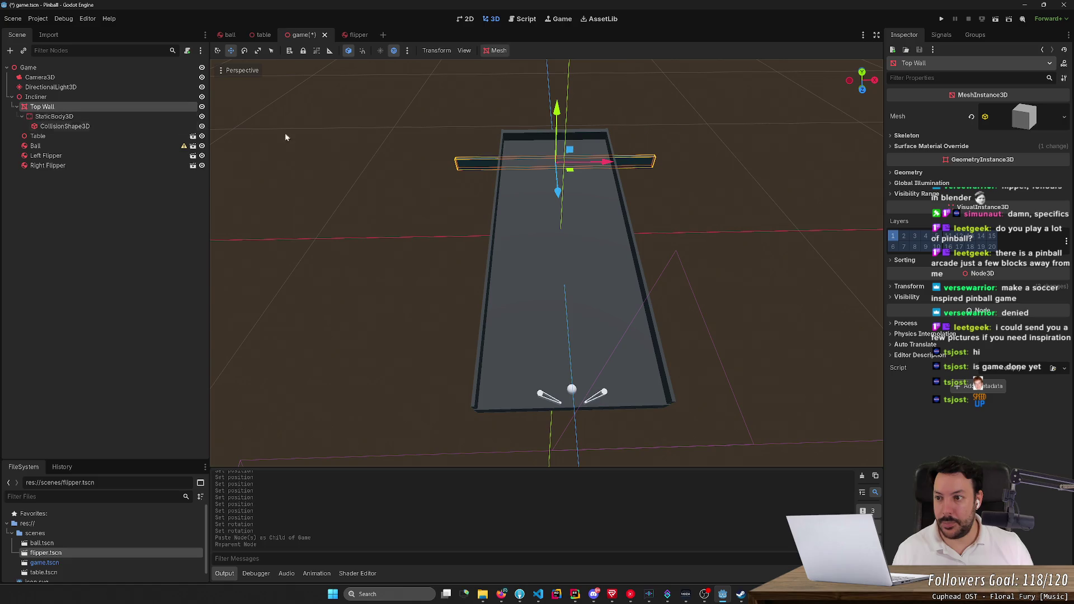
pyautogui.moveTo(559, 192)
pyautogui.mouseDown()
pyautogui.moveTo(585, 449)
pyautogui.moveTo(582, 421)
pyautogui.mouseUp()
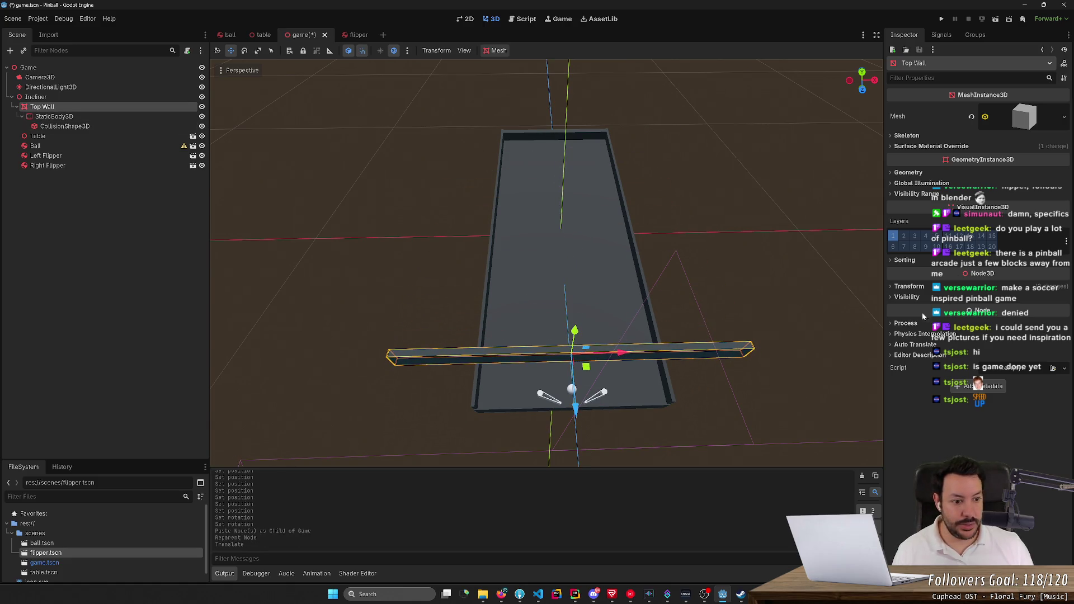
pyautogui.click(909, 286)
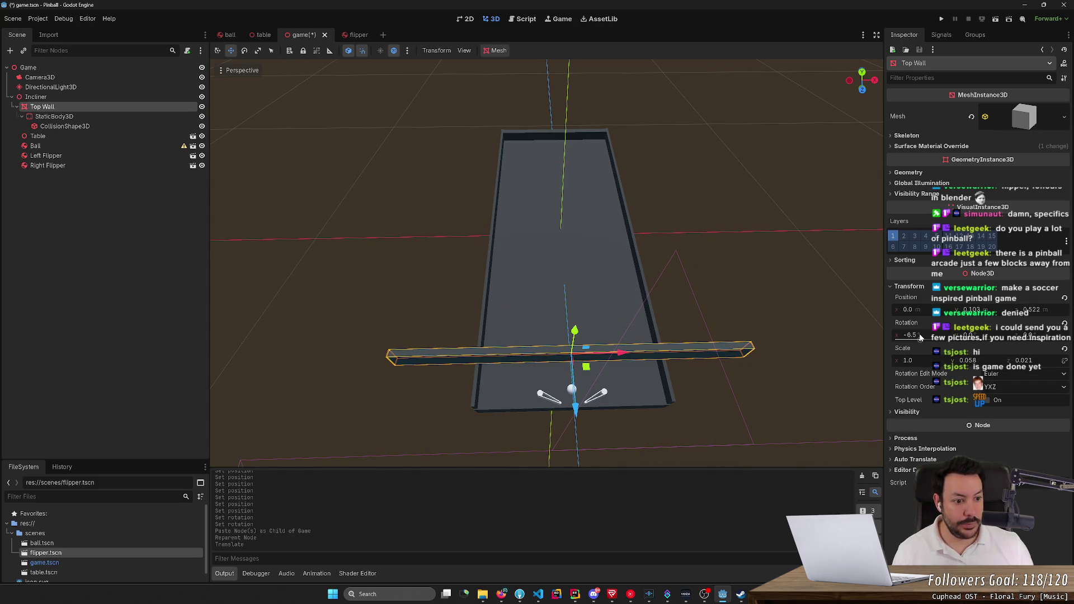
pyautogui.moveTo(907, 335); pyautogui.dragTo(918, 335)
pyautogui.scroll(5, 643, 297)
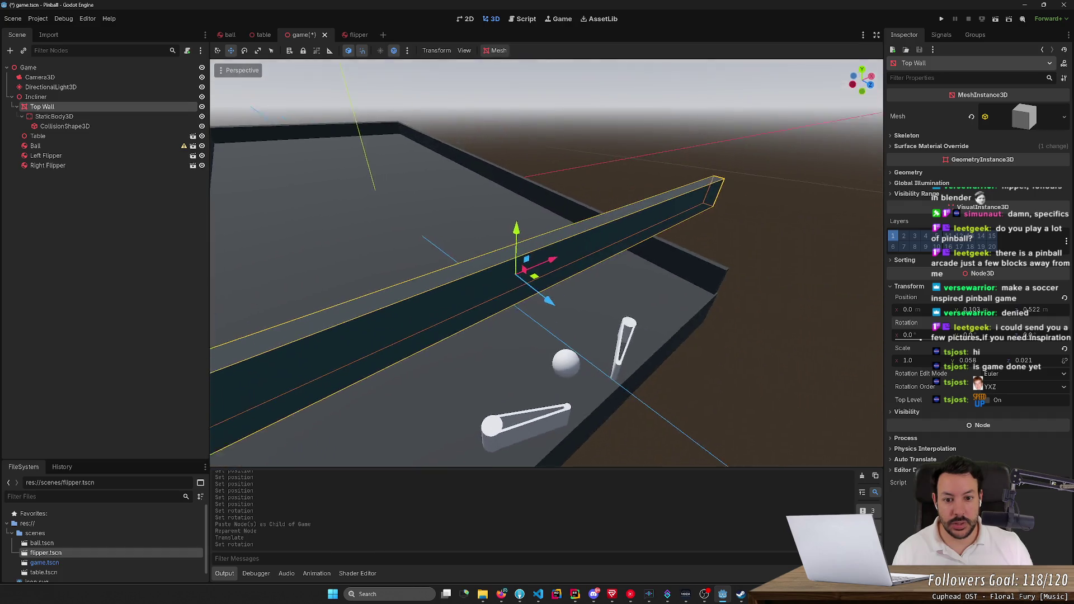
pyautogui.moveTo(560, 279); pyautogui.dragTo(634, 297)
pyautogui.moveTo(505, 246); pyautogui.dragTo(632, 258)
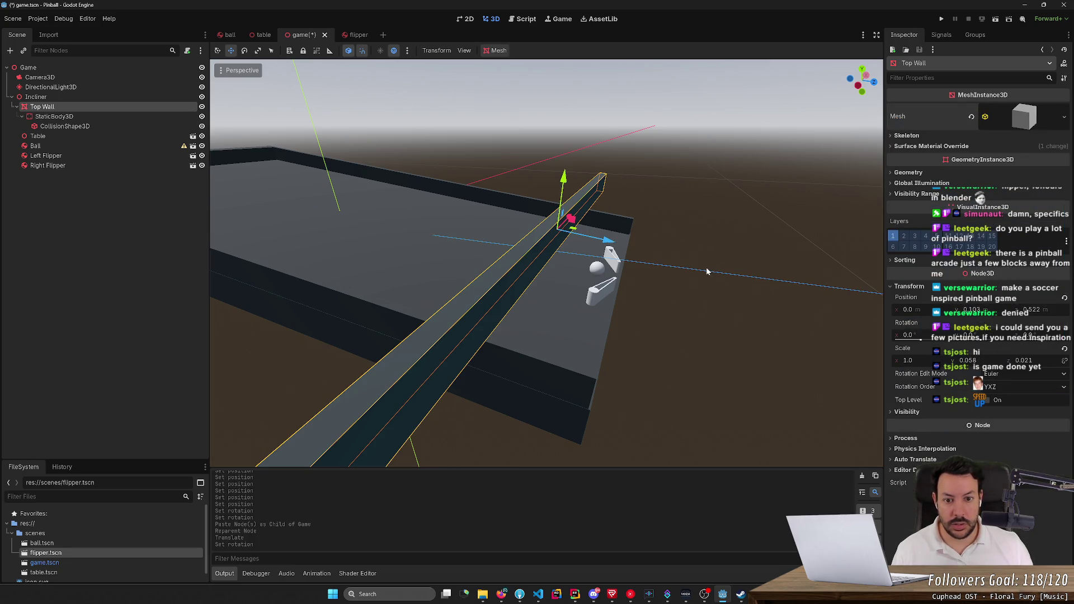
pyautogui.hotkey('shift', 'f')
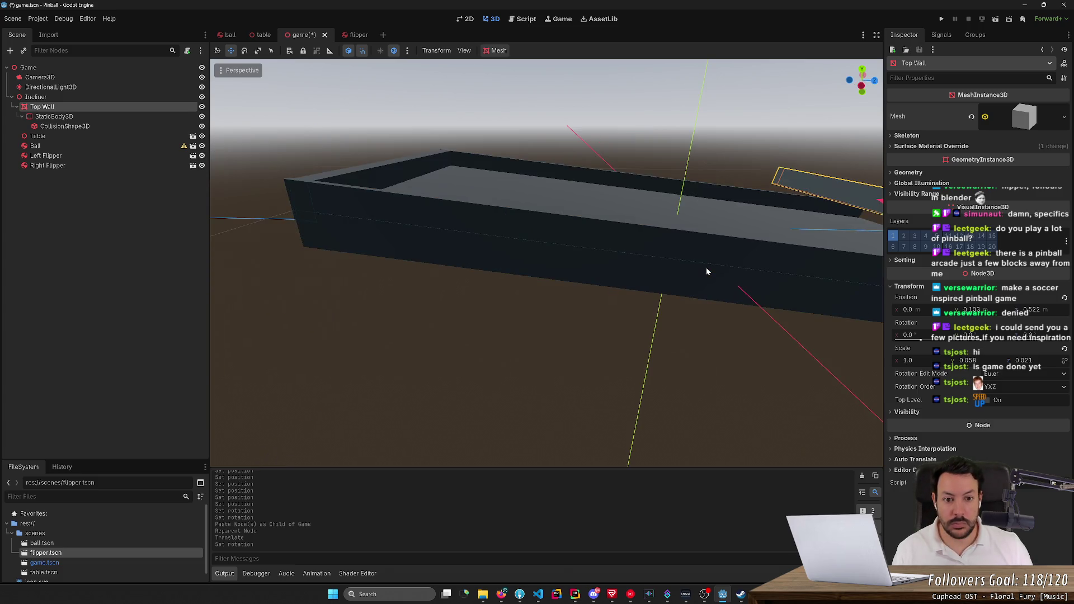
pyautogui.press('s')
pyautogui.scroll(-3, 546, 263)
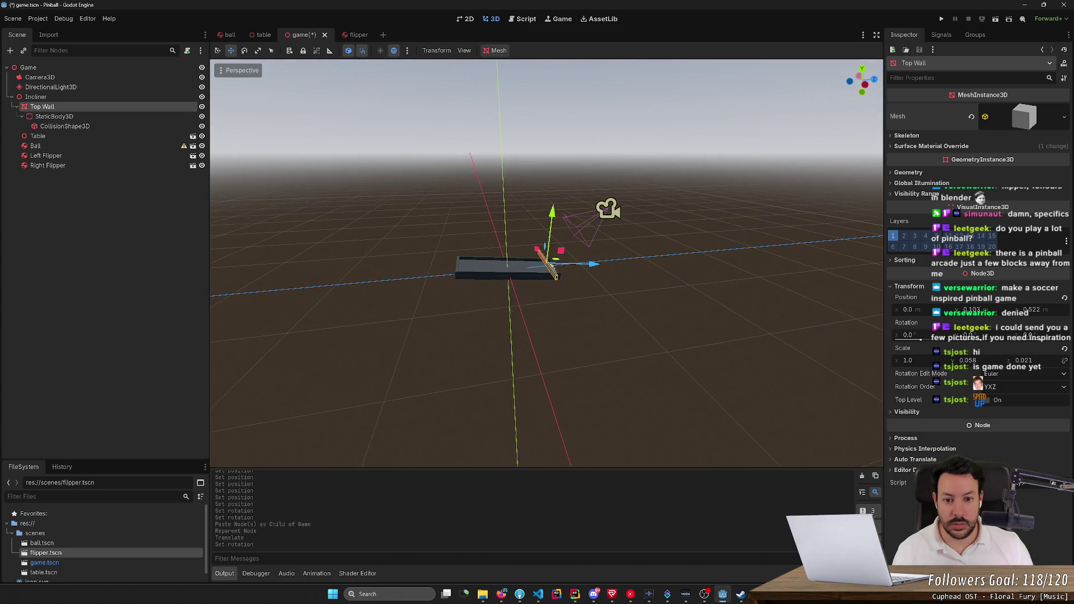
pyautogui.scroll(10, 547, 263)
# Scale the Top Wall thinner along its depth.
pyautogui.press('w')
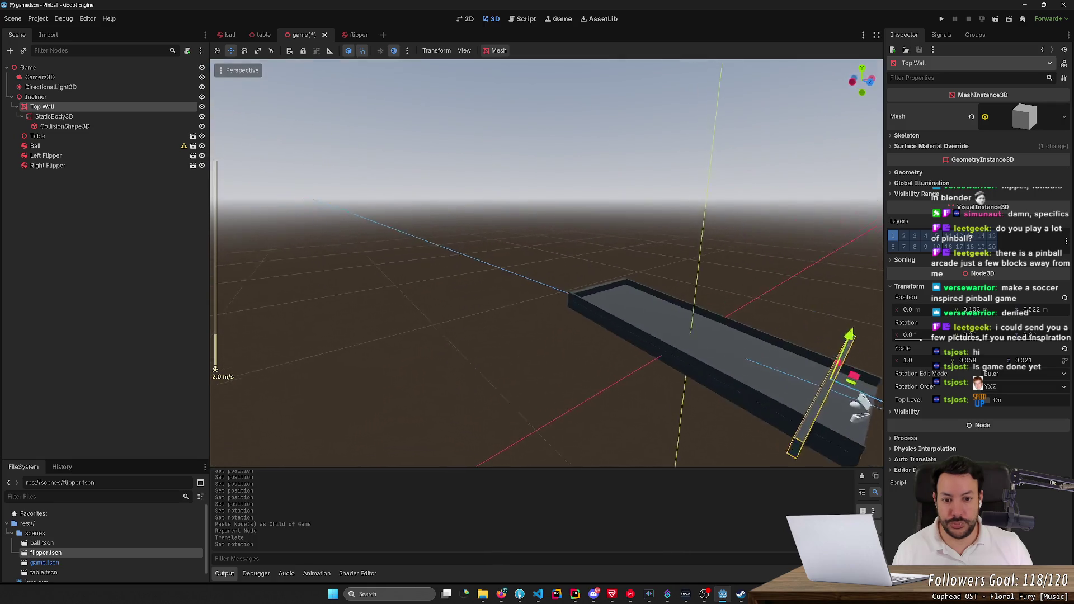
pyautogui.press('w')
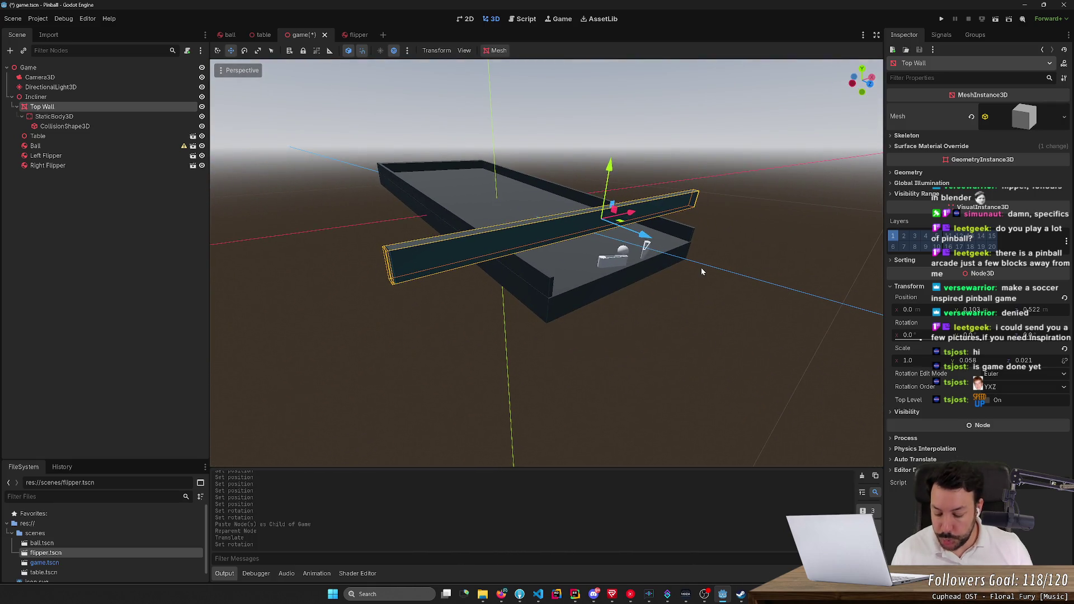
pyautogui.press('e')
pyautogui.press('r')
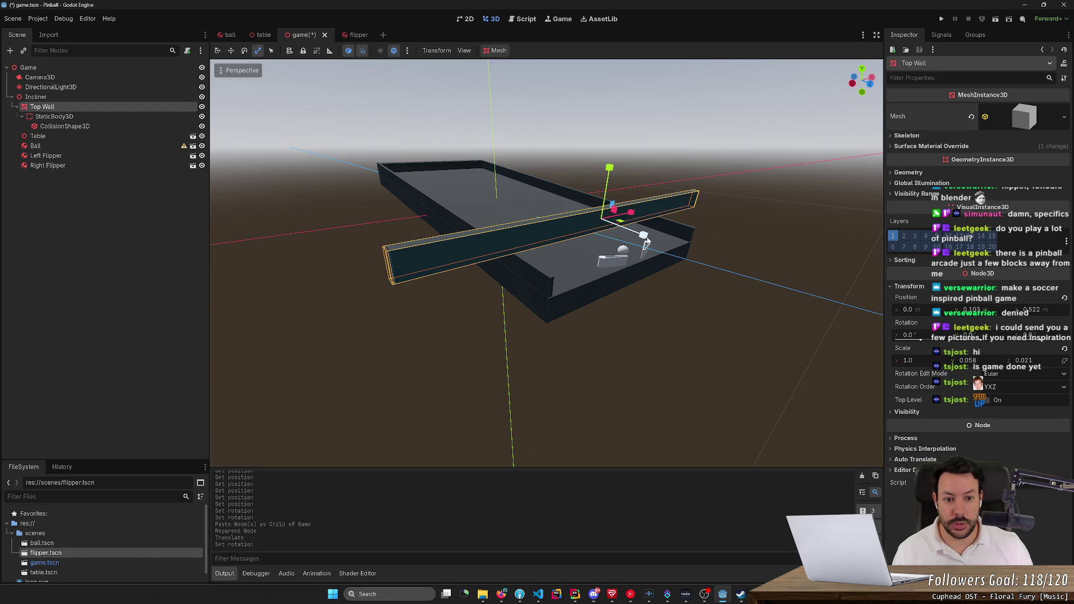
pyautogui.moveTo(645, 239)
pyautogui.mouseDown()
pyautogui.moveTo(640, 219)
pyautogui.moveTo(651, 231)
pyautogui.mouseUp()
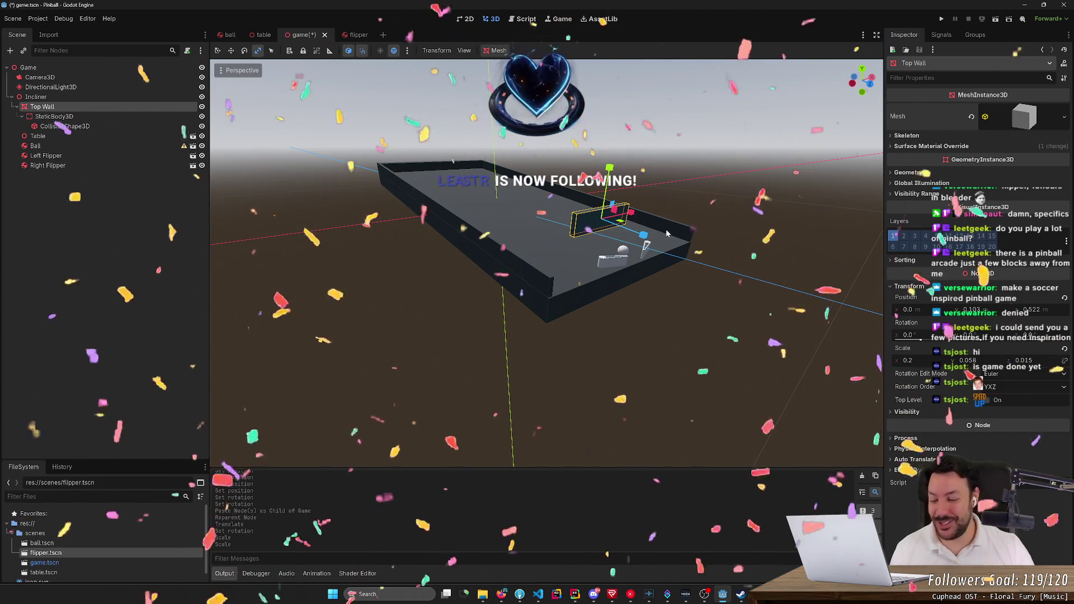
pyautogui.moveTo(667, 233)
pyautogui.mouseDown()
pyautogui.moveTo(615, 213)
pyautogui.moveTo(667, 234)
pyautogui.mouseUp()
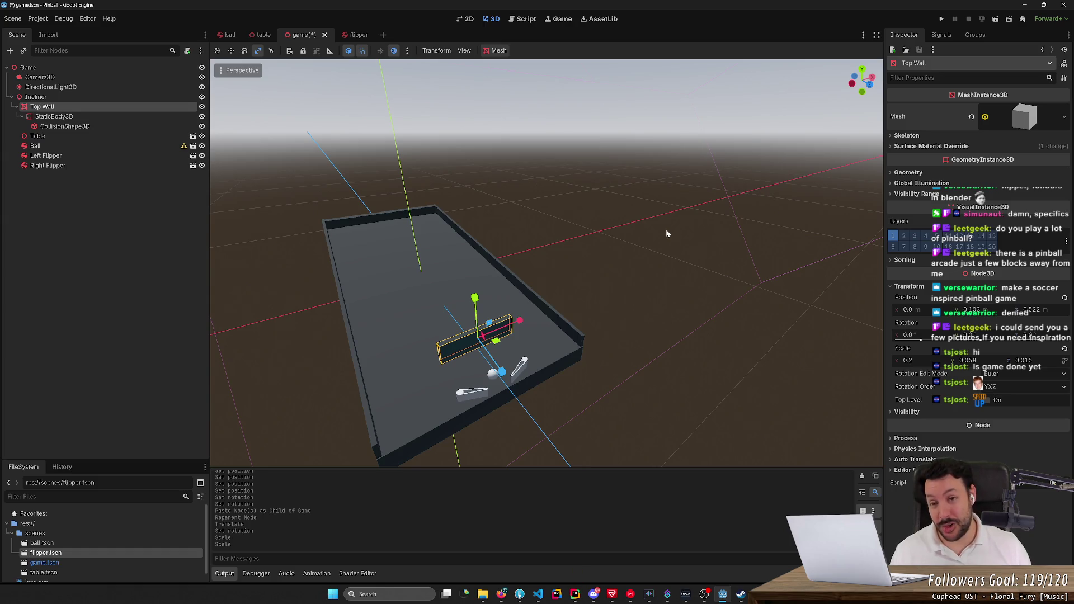
pyautogui.moveTo(666, 233)
pyautogui.mouseDown()
pyautogui.moveTo(643, 221)
pyautogui.moveTo(666, 234)
pyautogui.mouseUp()
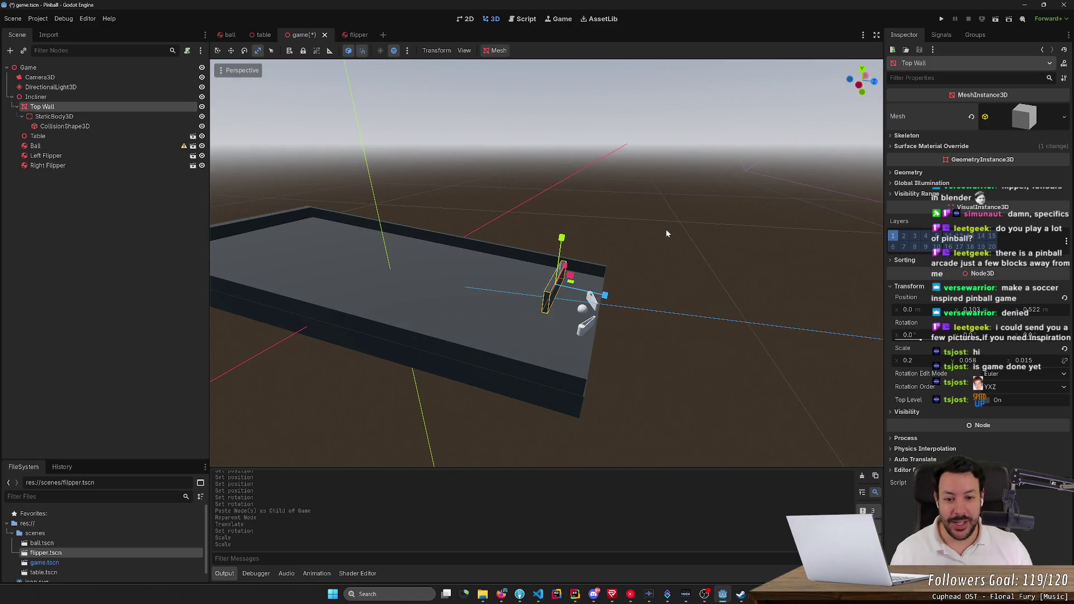
pyautogui.moveTo(666, 233); pyautogui.dragTo(637, 221)
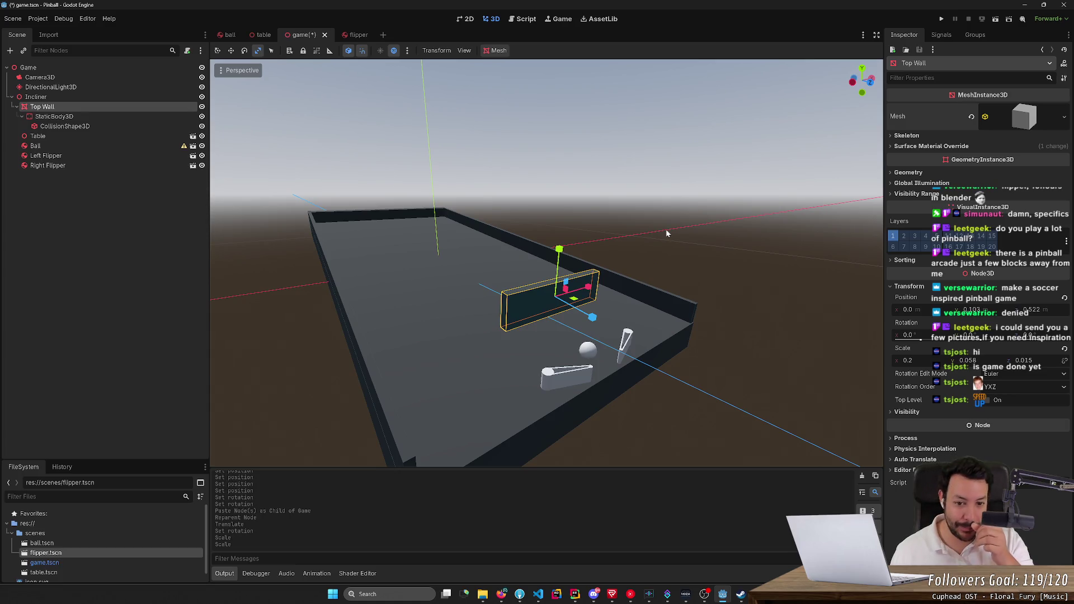
# Lower the Top Wall onto the table, shrink its height and begin turning it.
pyautogui.press('e')
pyautogui.press('w')
pyautogui.moveTo(559, 248); pyautogui.dragTo(551, 295)
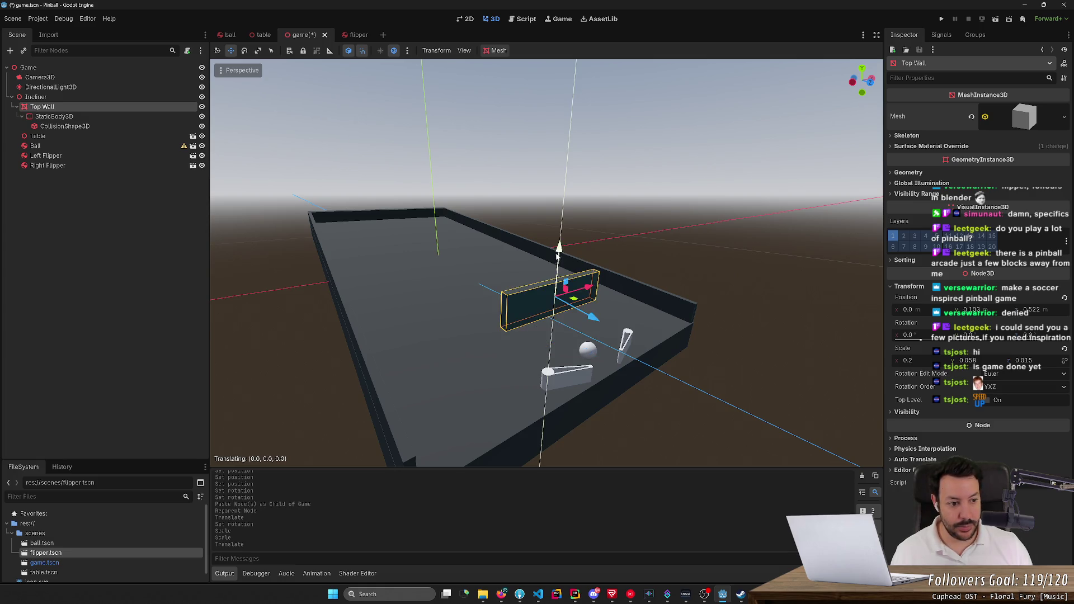
pyautogui.moveTo(671, 245); pyautogui.dragTo(616, 257)
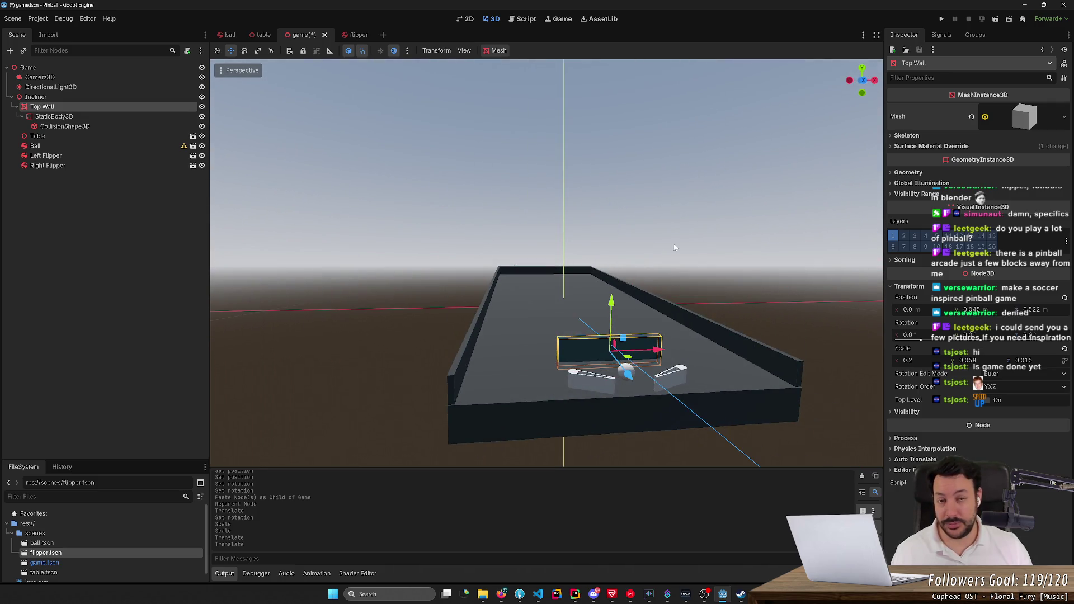
pyautogui.press('r')
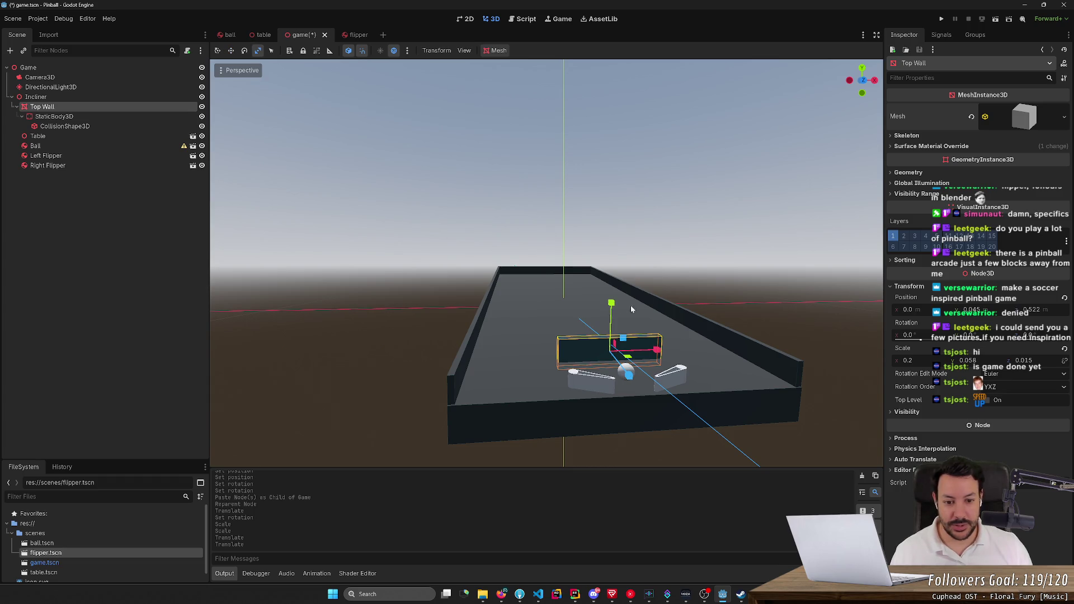
pyautogui.moveTo(613, 305)
pyautogui.mouseDown()
pyautogui.moveTo(613, 324)
pyautogui.moveTo(613, 311)
pyautogui.moveTo(689, 318)
pyautogui.mouseUp()
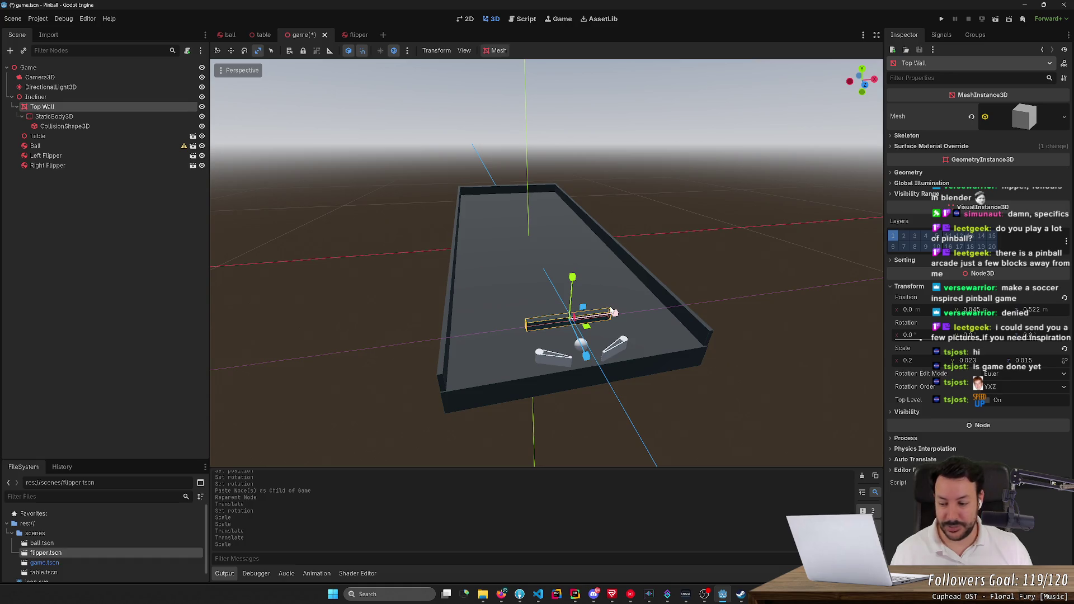
pyautogui.press('e')
pyautogui.moveTo(593, 329); pyautogui.dragTo(585, 351)
# Turn the Top Wall to a 25° Y rotation.
pyautogui.moveTo(666, 350); pyautogui.dragTo(679, 336)
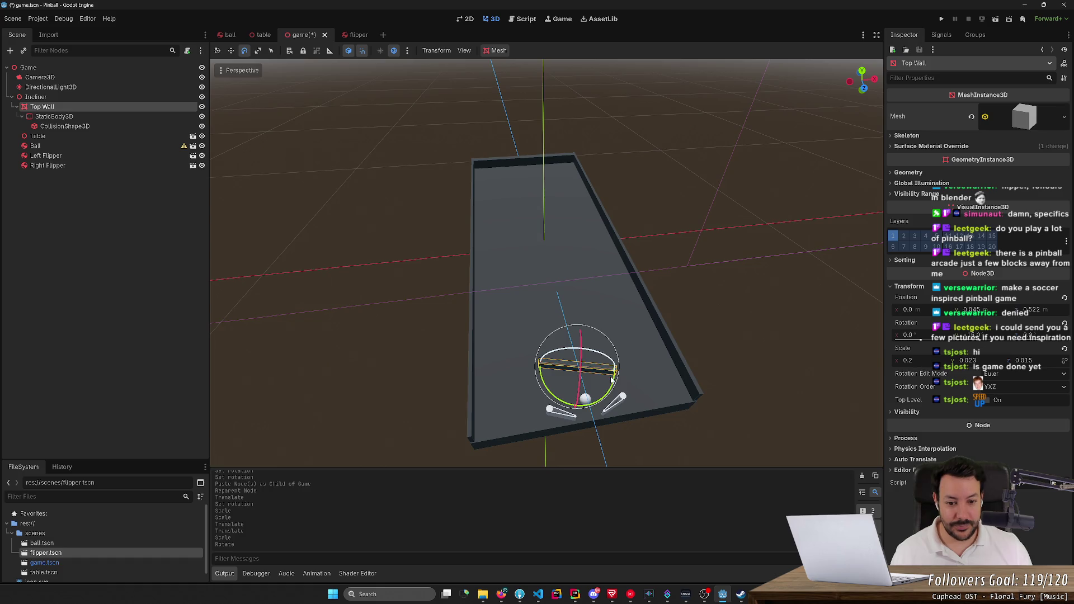
pyautogui.moveTo(613, 374); pyautogui.dragTo(609, 385)
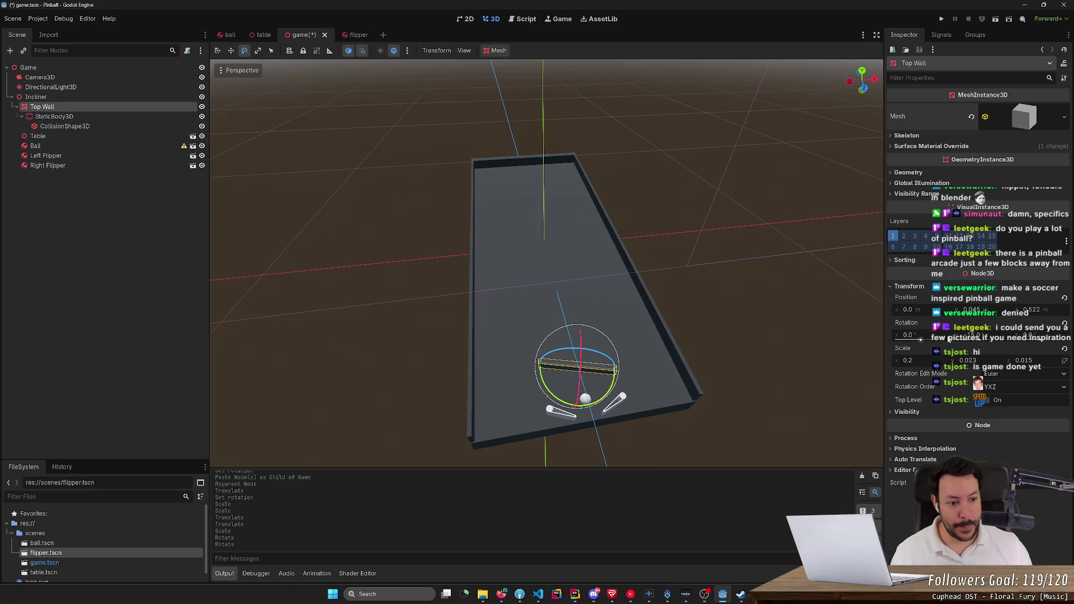
pyautogui.moveTo(988, 338); pyautogui.dragTo(973, 336)
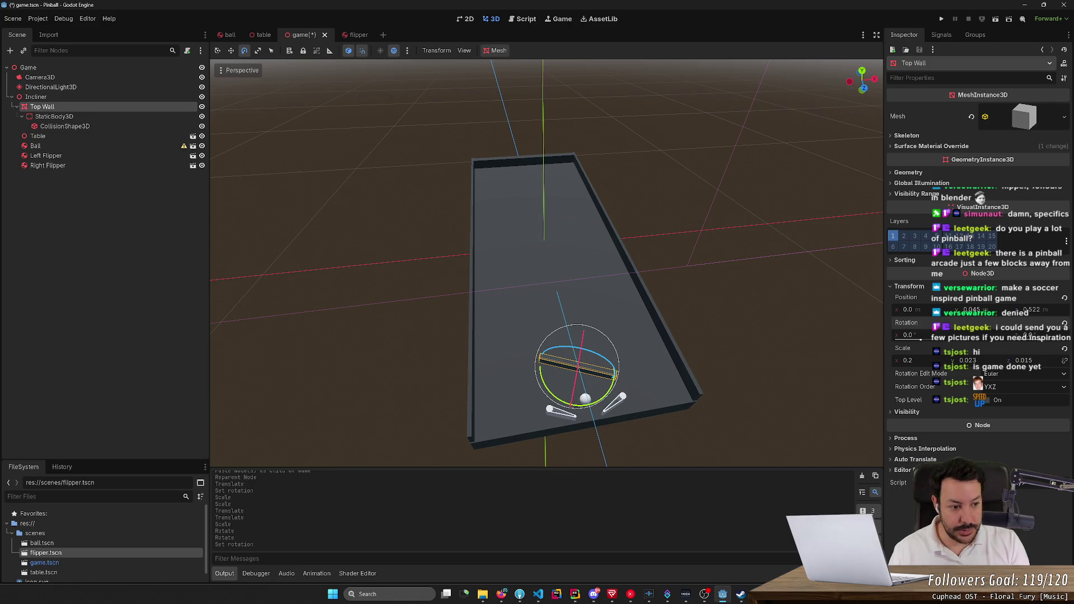
pyautogui.write('25')
pyautogui.press('Return')
# With snapping off, move the wall to the table's left side above the left flipper.
pyautogui.press('w')
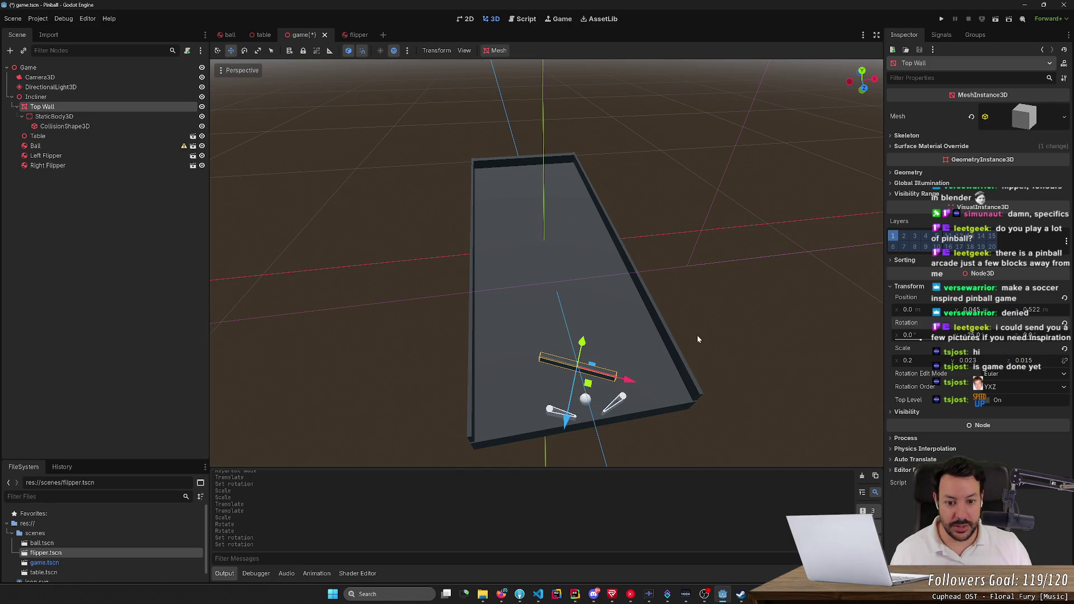
pyautogui.moveTo(588, 385)
pyautogui.mouseDown()
pyautogui.moveTo(529, 404)
pyautogui.moveTo(538, 424)
pyautogui.moveTo(525, 419)
pyautogui.moveTo(537, 324)
pyautogui.moveTo(560, 374)
pyautogui.moveTo(553, 363)
pyautogui.mouseUp()
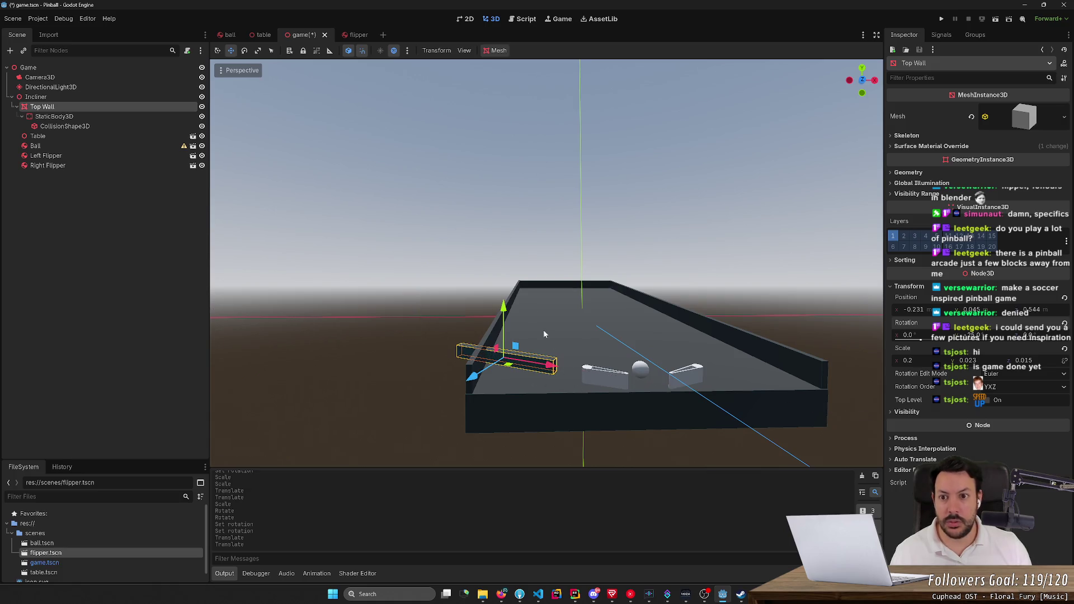
pyautogui.click(360, 53)
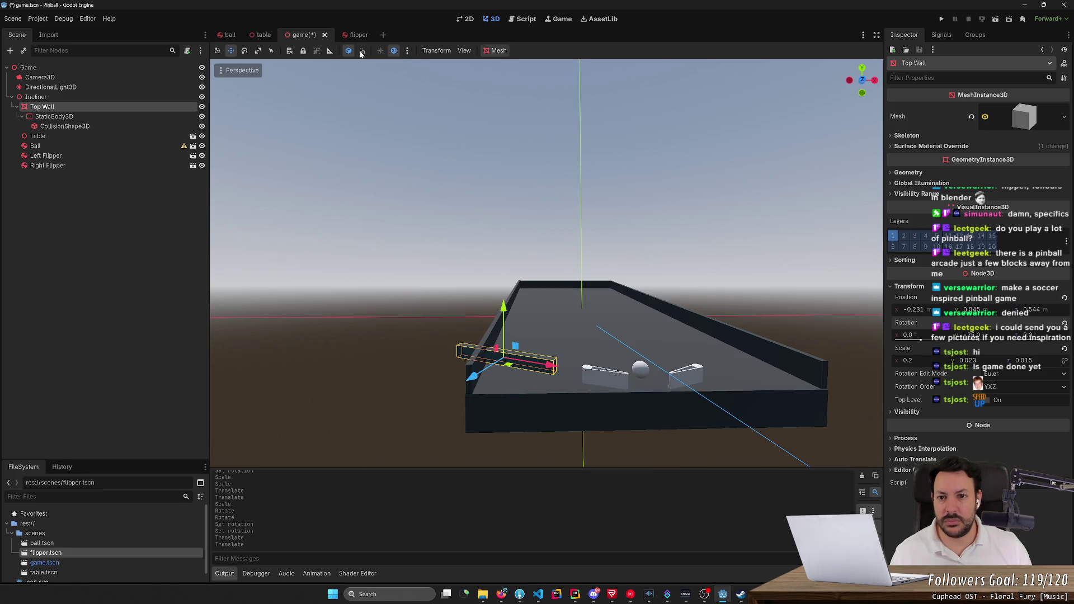
pyautogui.moveTo(552, 366); pyautogui.dragTo(574, 391)
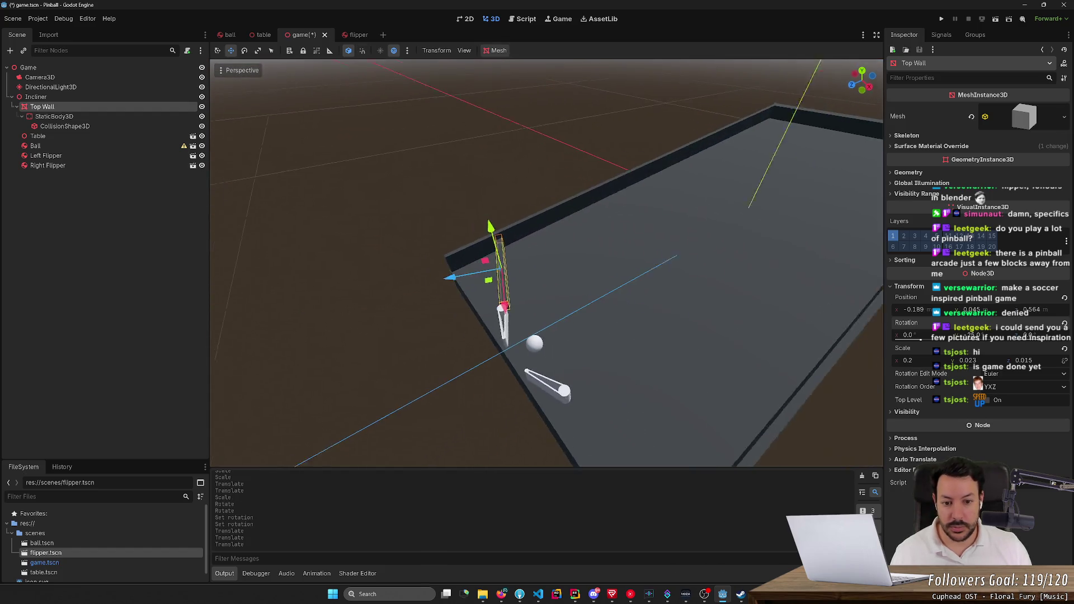
pyautogui.moveTo(466, 346); pyautogui.dragTo(465, 347)
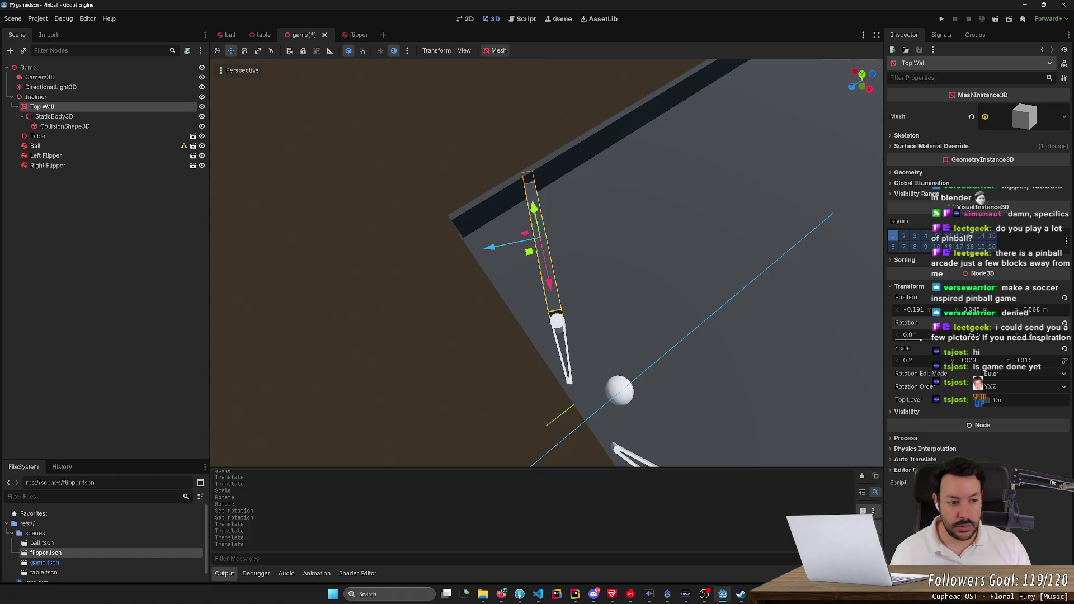
pyautogui.press('Return')
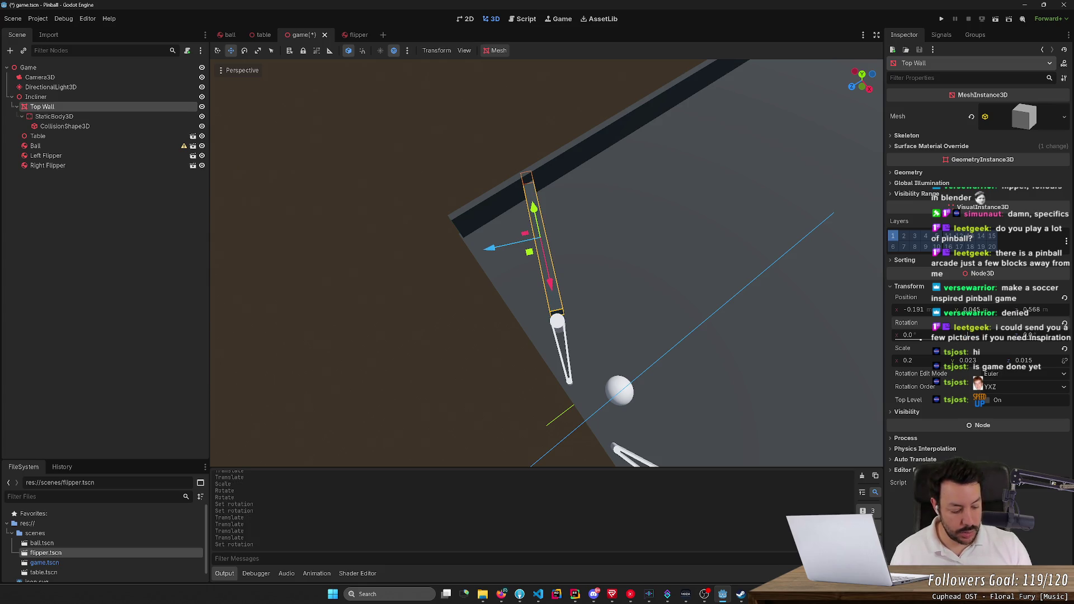
# Try Y rotations of 30, 27.5 and 28 on the wall while nudging it along its length.
pyautogui.press('Return')
pyautogui.click(972, 335)
pyautogui.write('30')
pyautogui.press('Return')
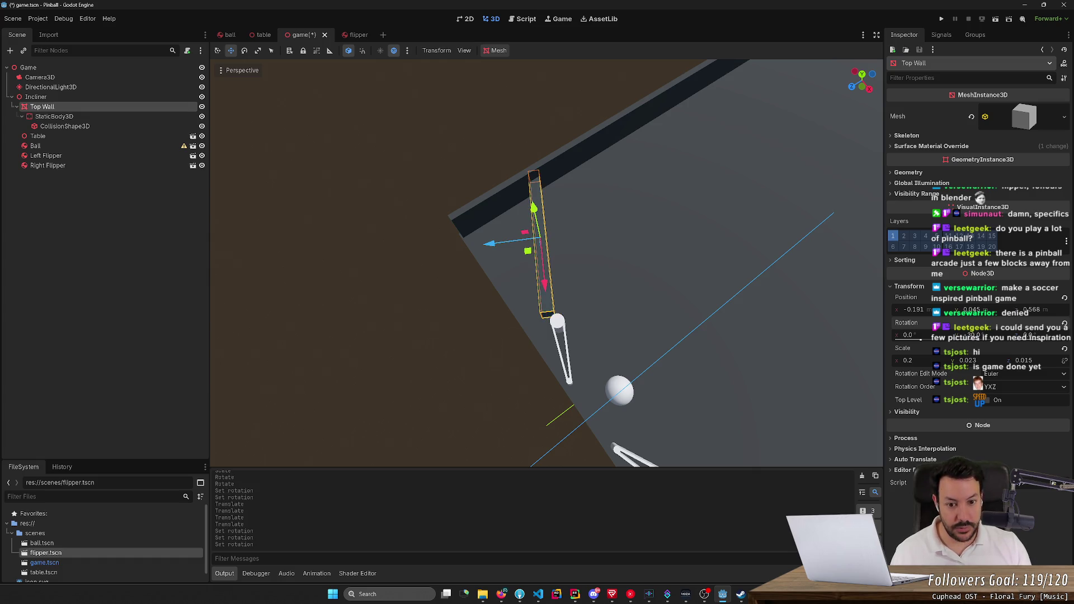
pyautogui.click(972, 335)
pyautogui.write('27.5')
pyautogui.press('Return')
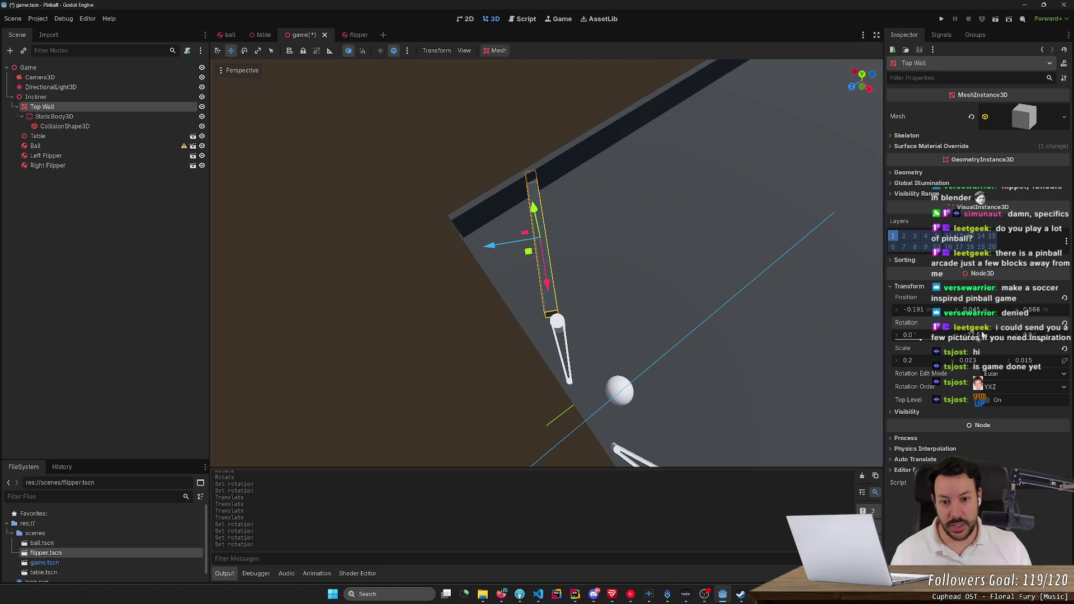
pyautogui.moveTo(491, 245); pyautogui.dragTo(499, 249)
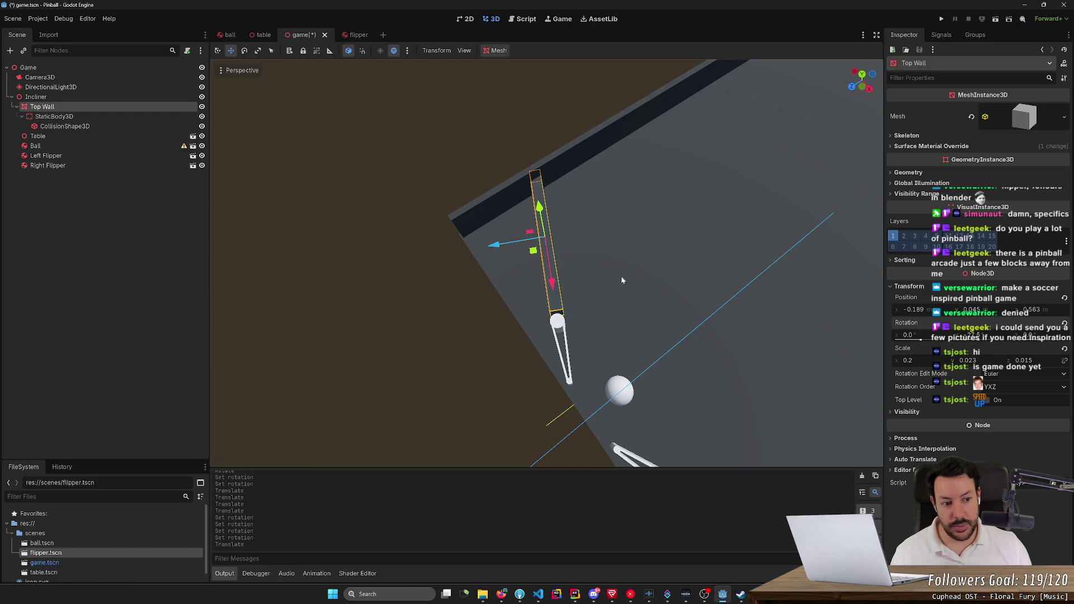
pyautogui.press('Return')
# Settle the wall at 30° Y rotation after trying 29, and nudge it into place.
pyautogui.click(993, 334)
pyautogui.write('29')
pyautogui.press('Return')
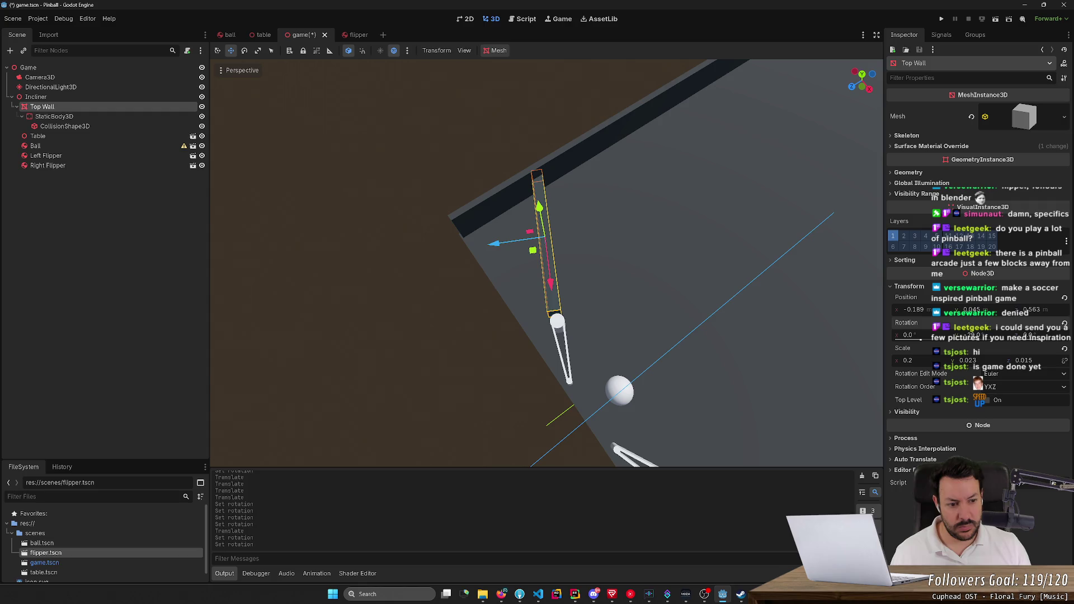
pyautogui.click(993, 334)
pyautogui.write('30')
pyautogui.press('Return')
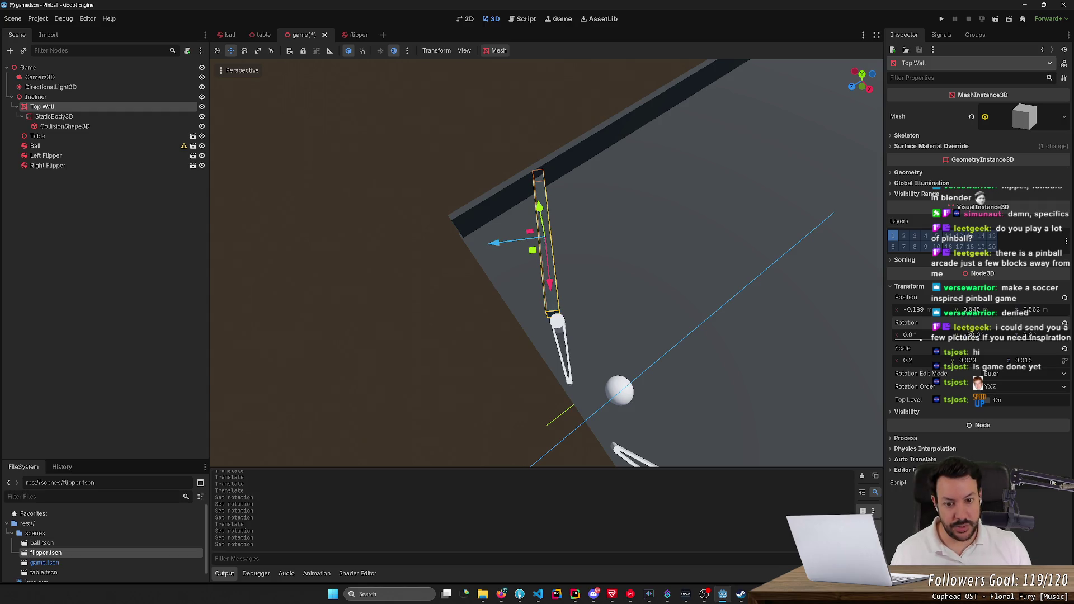
pyautogui.moveTo(494, 244)
pyautogui.mouseDown()
pyautogui.moveTo(549, 263)
pyautogui.moveTo(458, 240)
pyautogui.moveTo(606, 283)
pyautogui.mouseUp()
pyautogui.click(759, 308)
pyautogui.moveTo(759, 308)
pyautogui.mouseDown()
pyautogui.moveTo(727, 263)
pyautogui.moveTo(519, 383)
pyautogui.mouseUp()
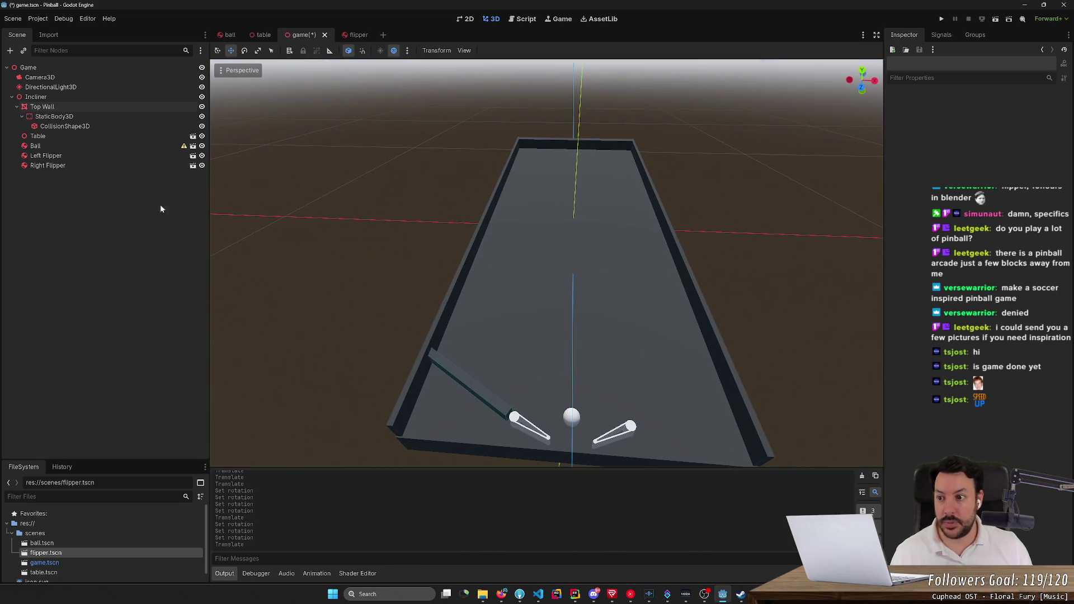
# Rename the Top Wall node to Left Lane.
pyautogui.click(80, 105)
pyautogui.click(79, 105)
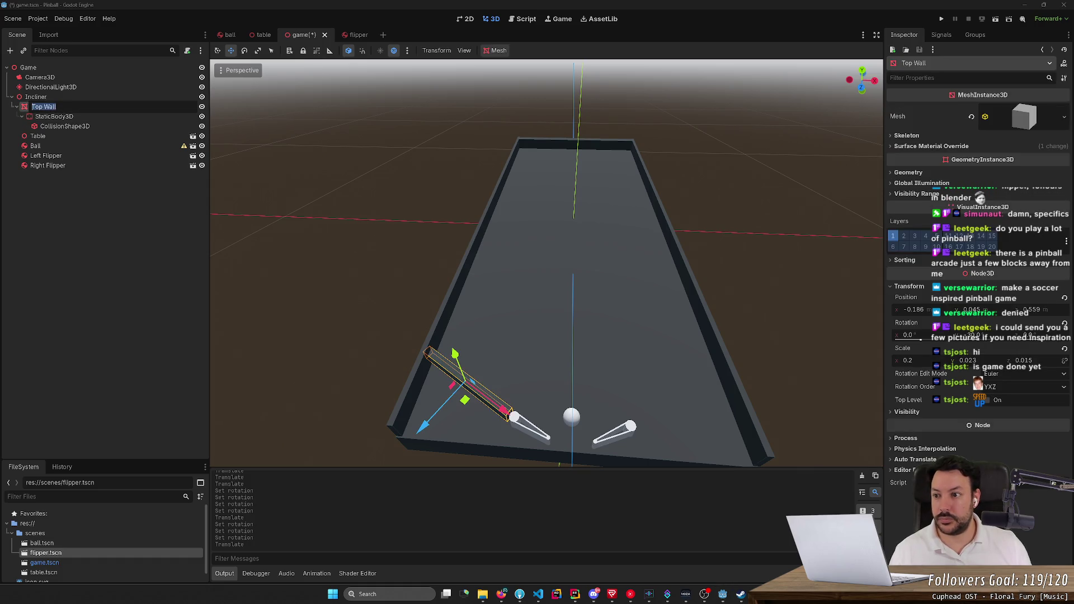
pyautogui.doubleClick(36, 106)
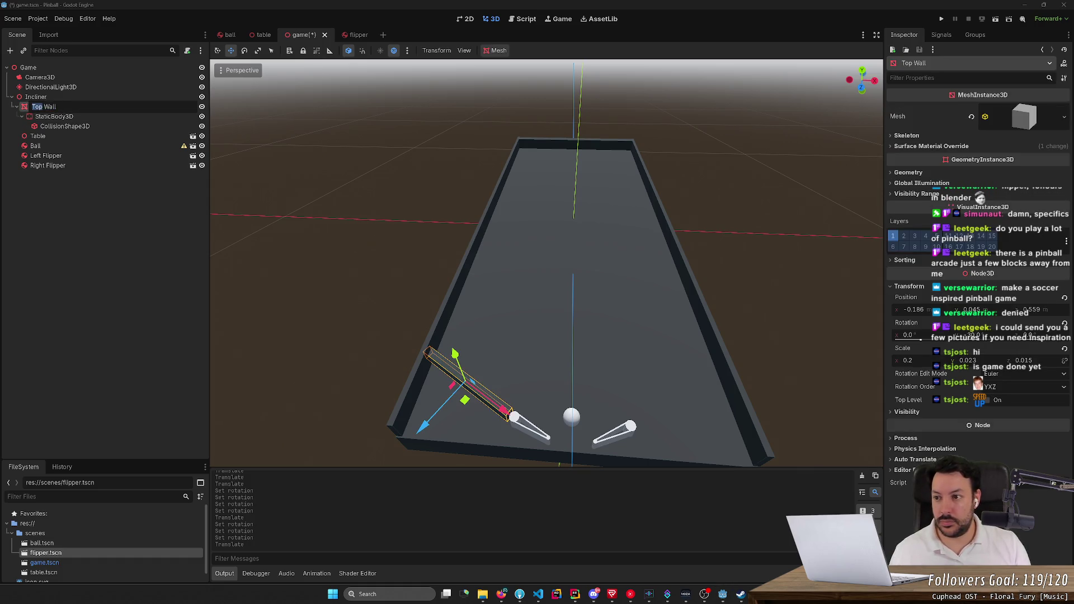
pyautogui.write('Left')
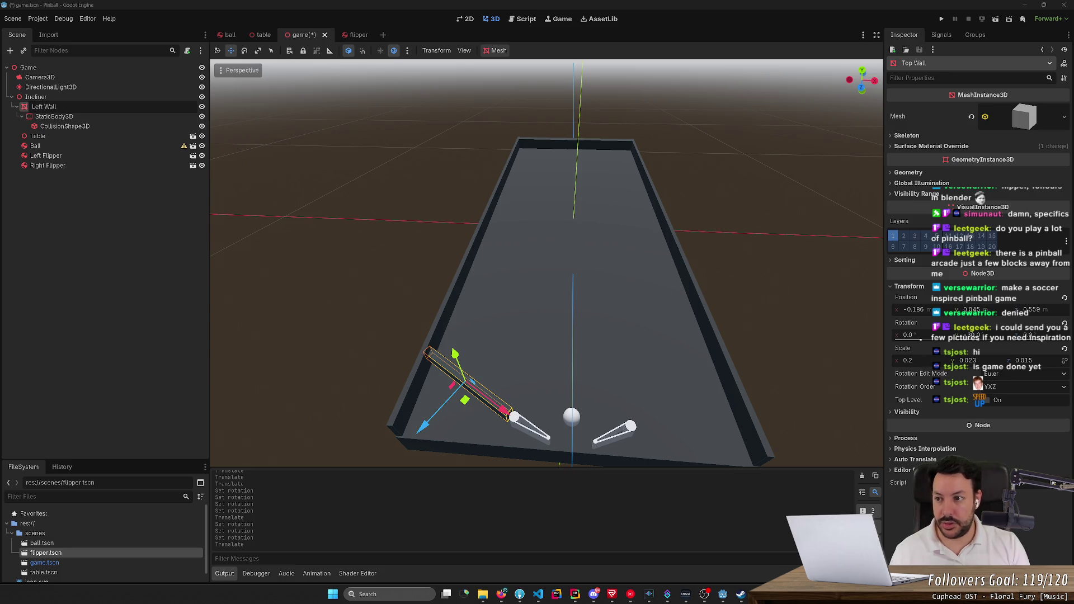
pyautogui.doubleClick(51, 106)
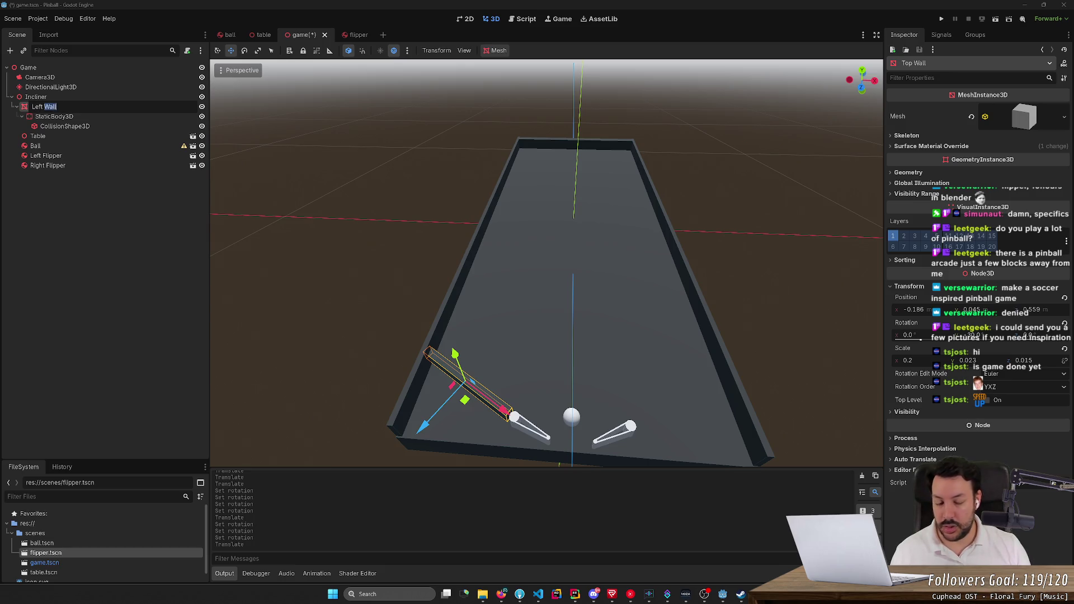
pyautogui.write('Lane')
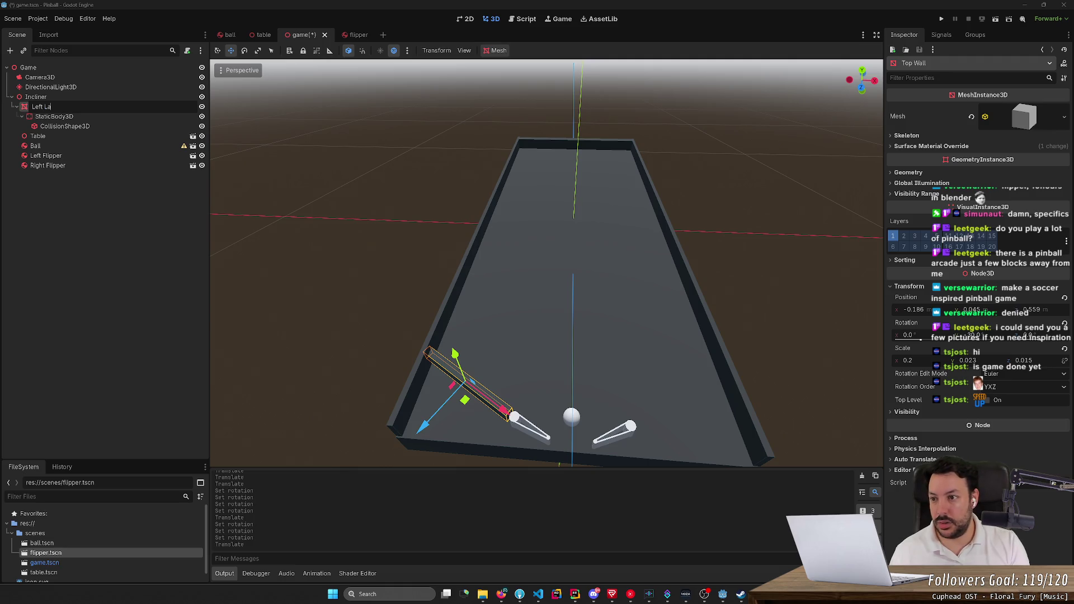
pyautogui.press('Return')
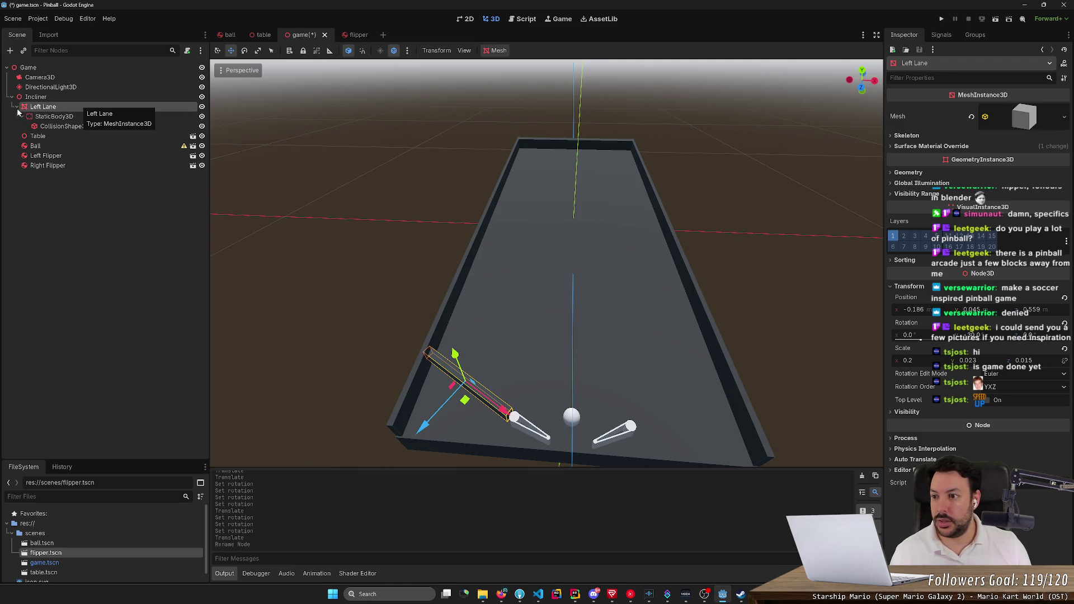
pyautogui.click(17, 107)
pyautogui.click(79, 108)
pyautogui.press('Escape')
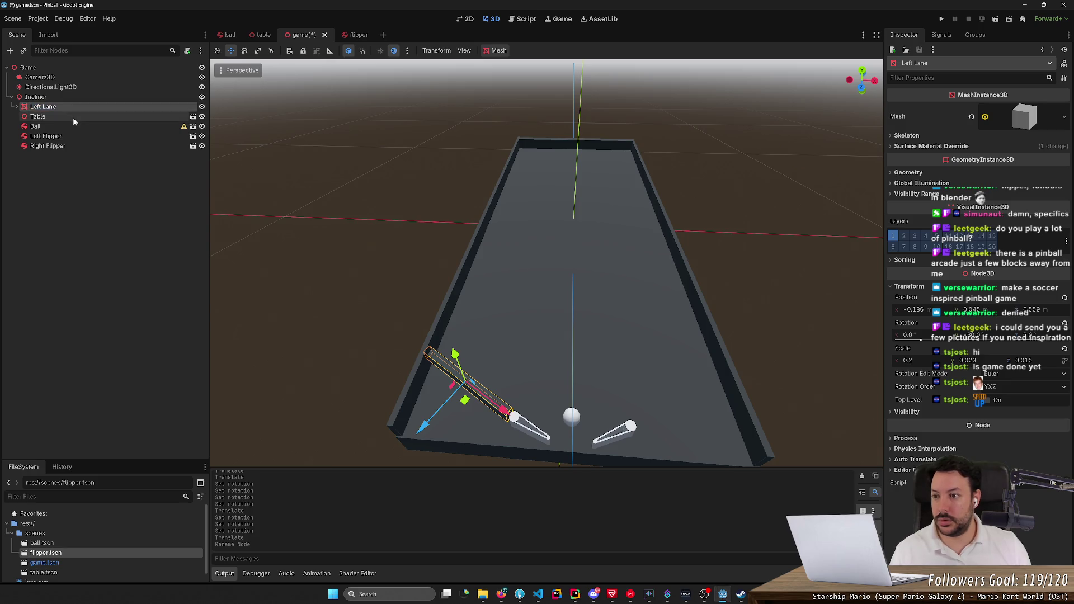
# Paste a copy of the lane under Incliner and rename it Right Lane.
pyautogui.hotkey('ctrl', 'v')
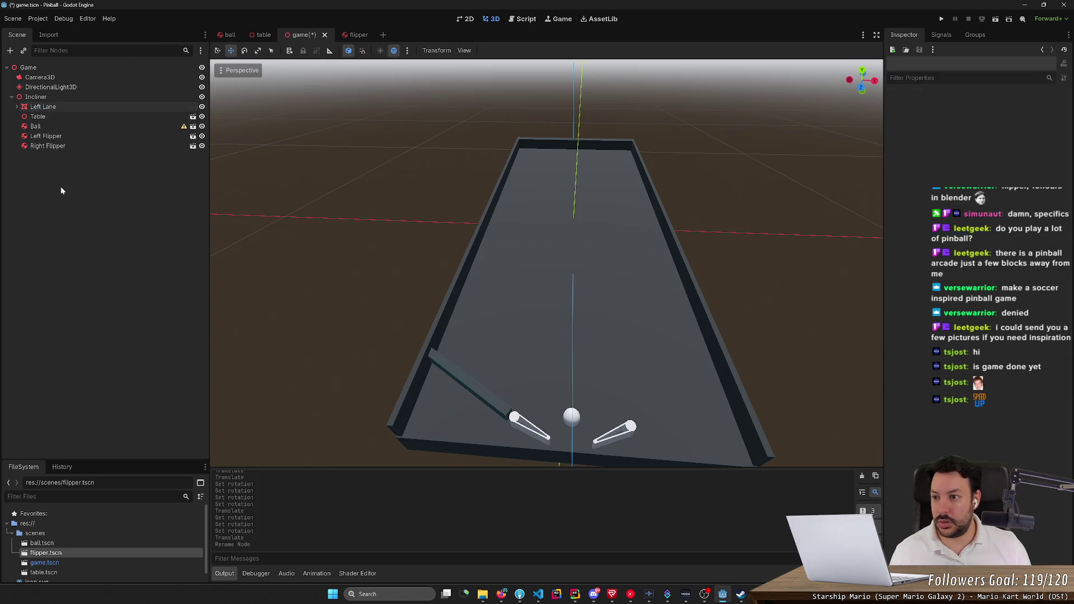
pyautogui.moveTo(56, 156)
pyautogui.mouseDown()
pyautogui.moveTo(66, 115)
pyautogui.moveTo(47, 117)
pyautogui.mouseUp()
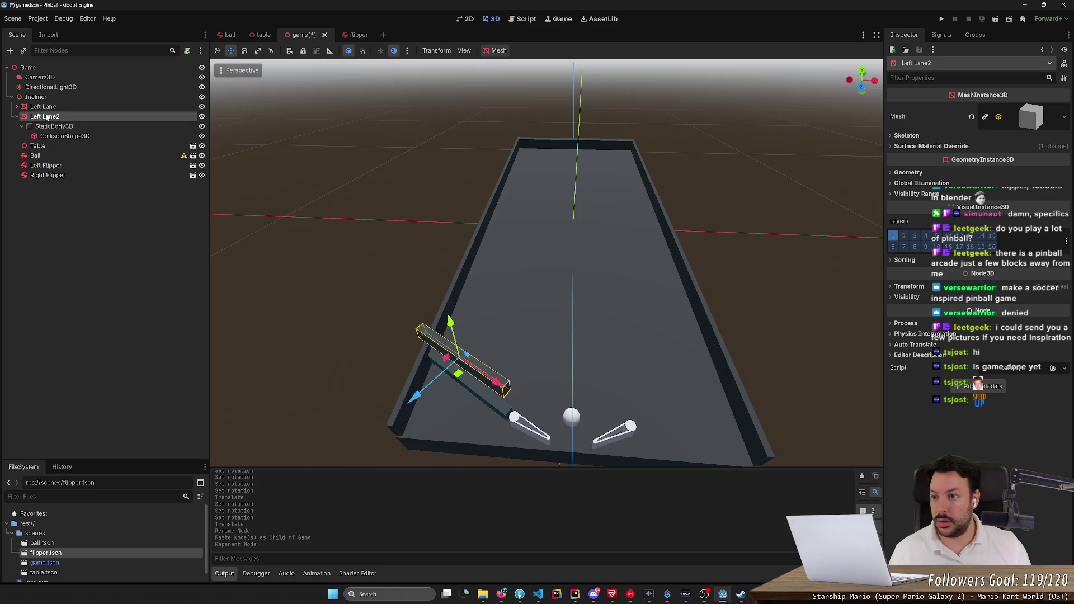
pyautogui.doubleClick(65, 117)
pyautogui.doubleClick(38, 117)
pyautogui.write('Right Lane')
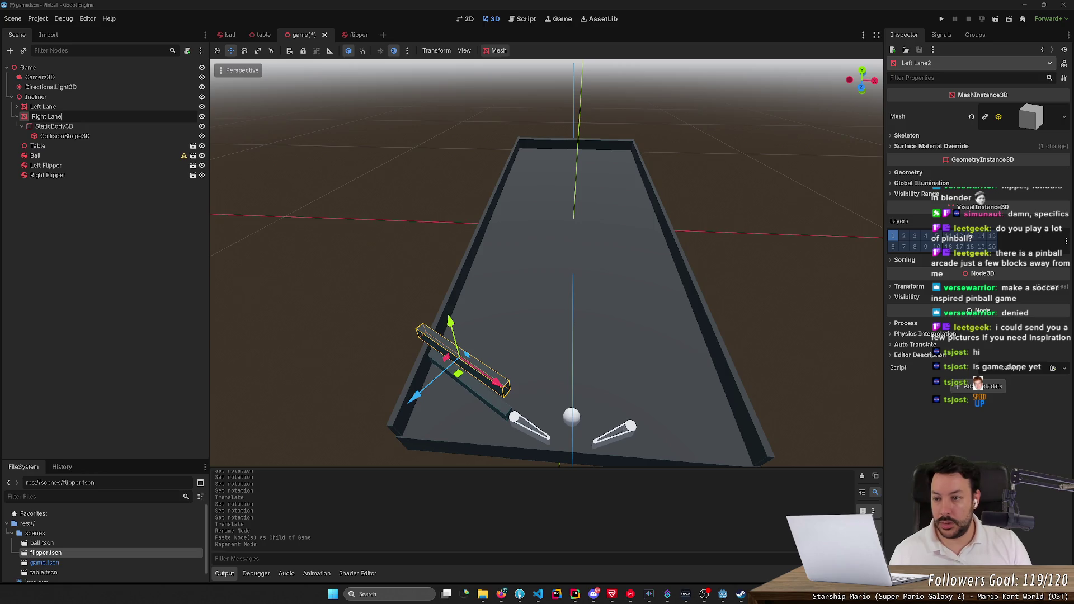
pyautogui.press('Return')
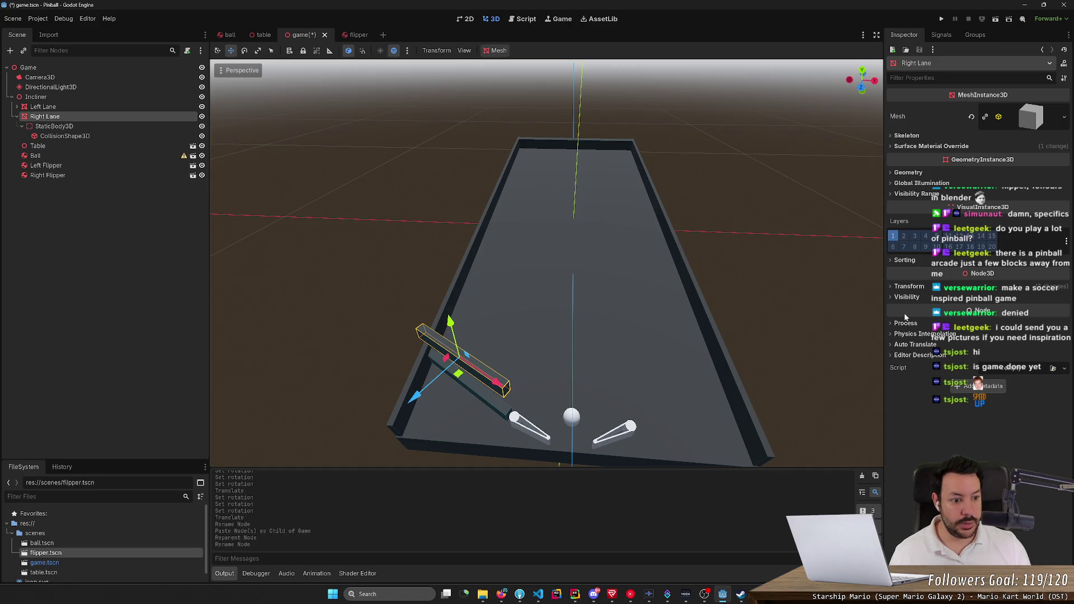
# Set Right Lane's position X to 0.186 and its Y rotation to 30.2°.
pyautogui.click(909, 286)
pyautogui.press('Delete')
pyautogui.press('Return')
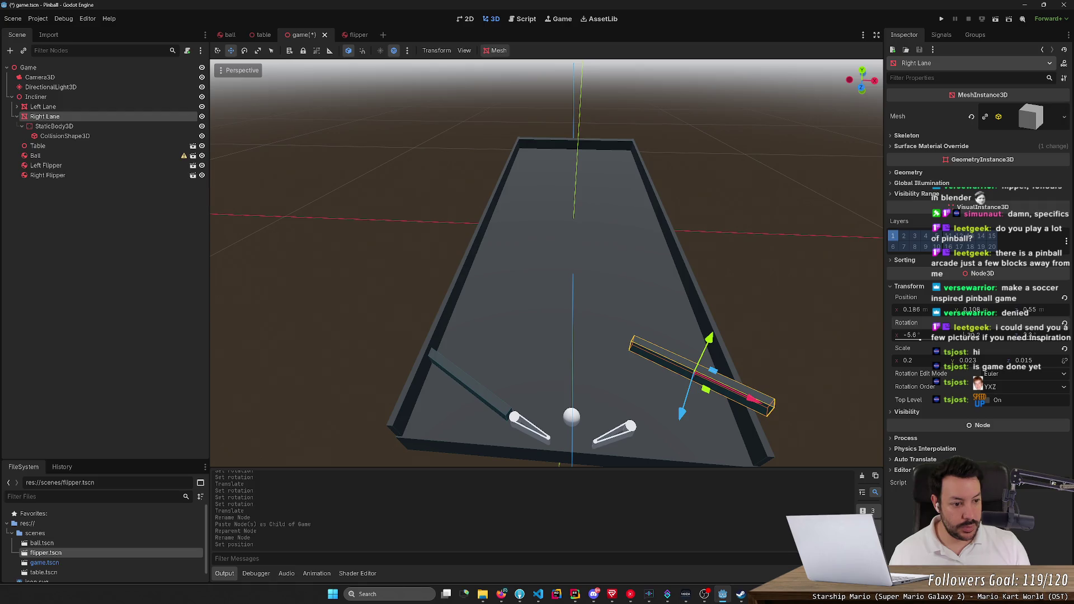
pyautogui.write('+180')
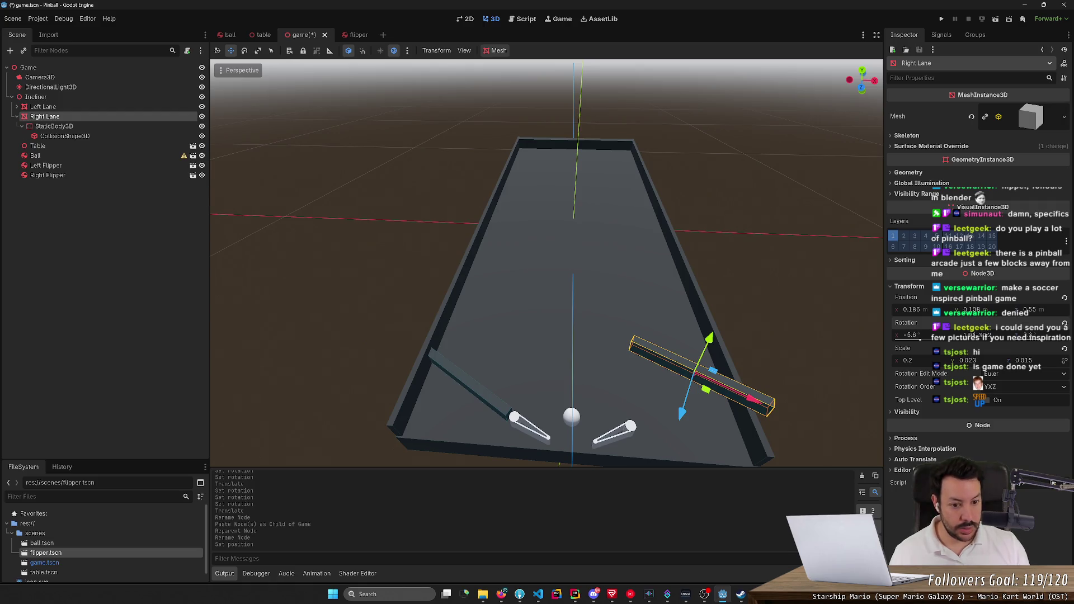
pyautogui.press('Return')
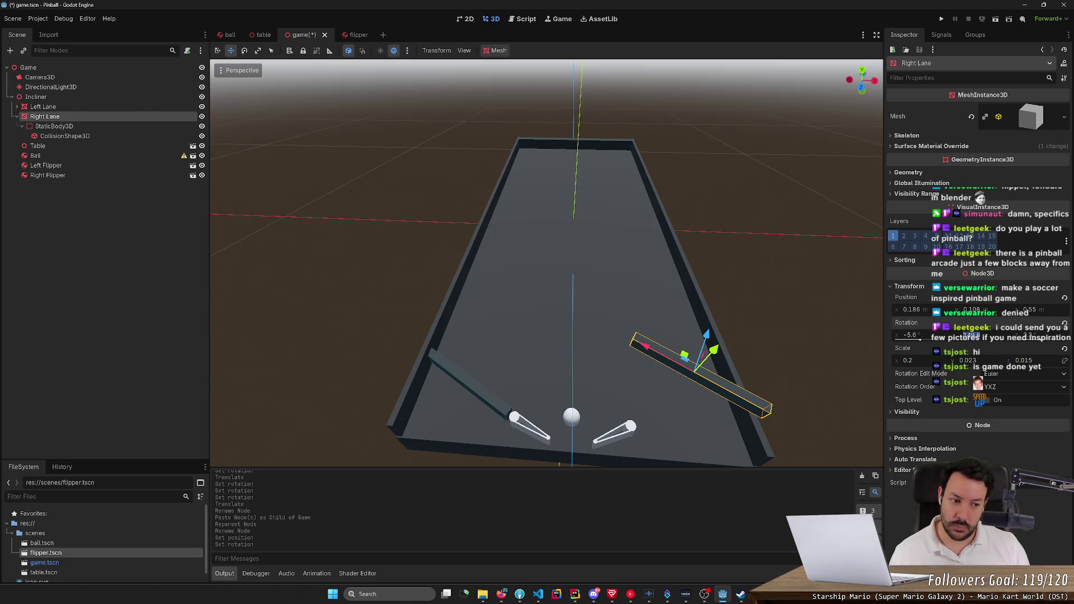
pyautogui.write('30.2')
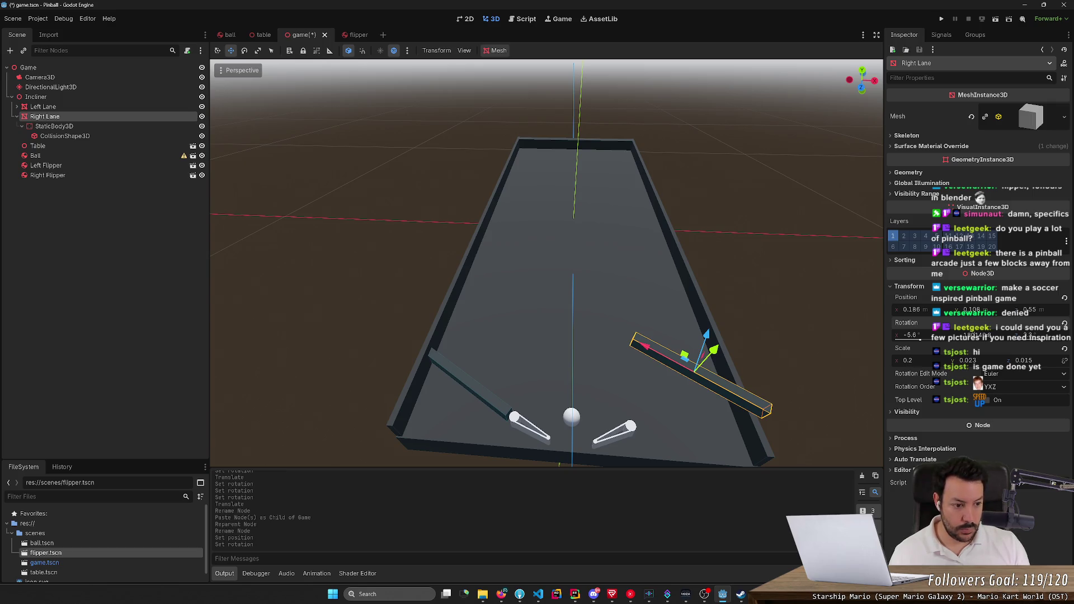
pyautogui.press('Return')
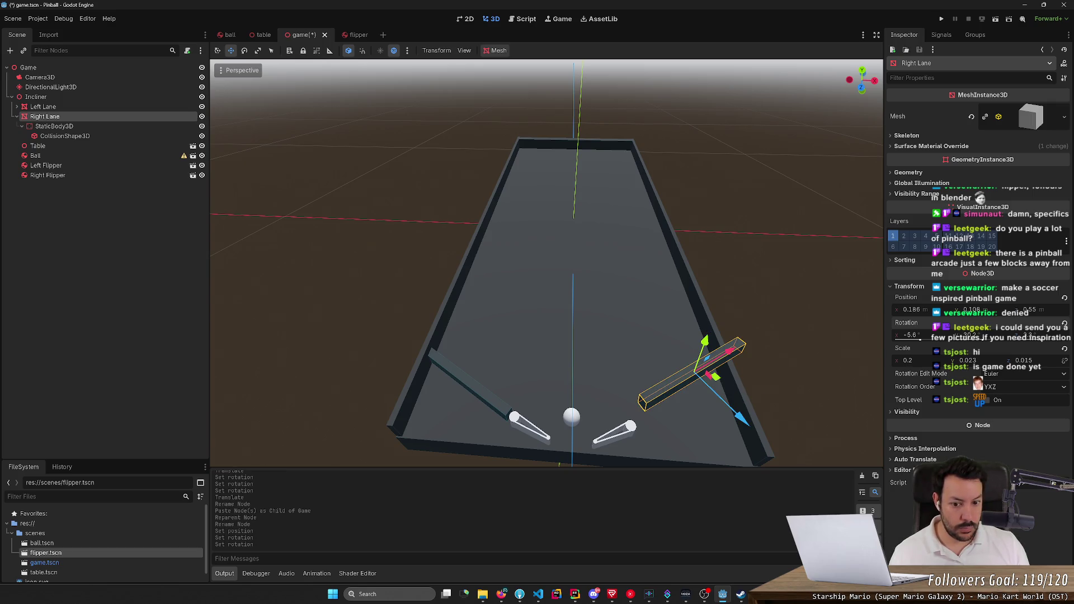
pyautogui.moveTo(615, 313)
pyautogui.mouseDown()
pyautogui.moveTo(727, 286)
pyautogui.moveTo(716, 240)
pyautogui.mouseUp()
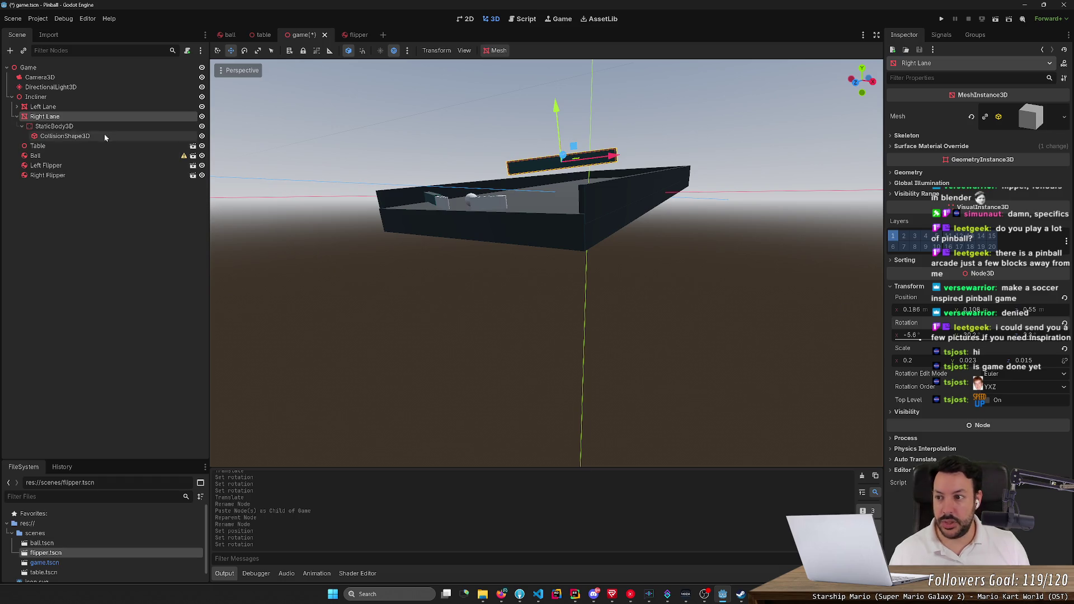
# Compare with the Left Lane and lower the Right Lane to Y position 0.045.
pyautogui.click(95, 106)
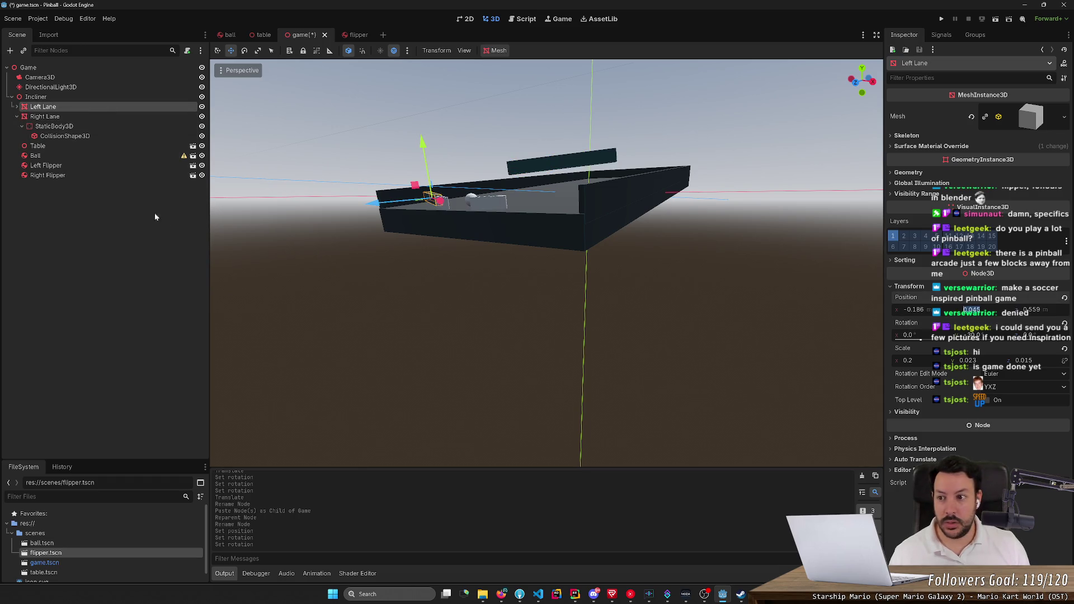
pyautogui.click(111, 117)
pyautogui.click(977, 310)
pyautogui.write('0.045')
pyautogui.press('Return')
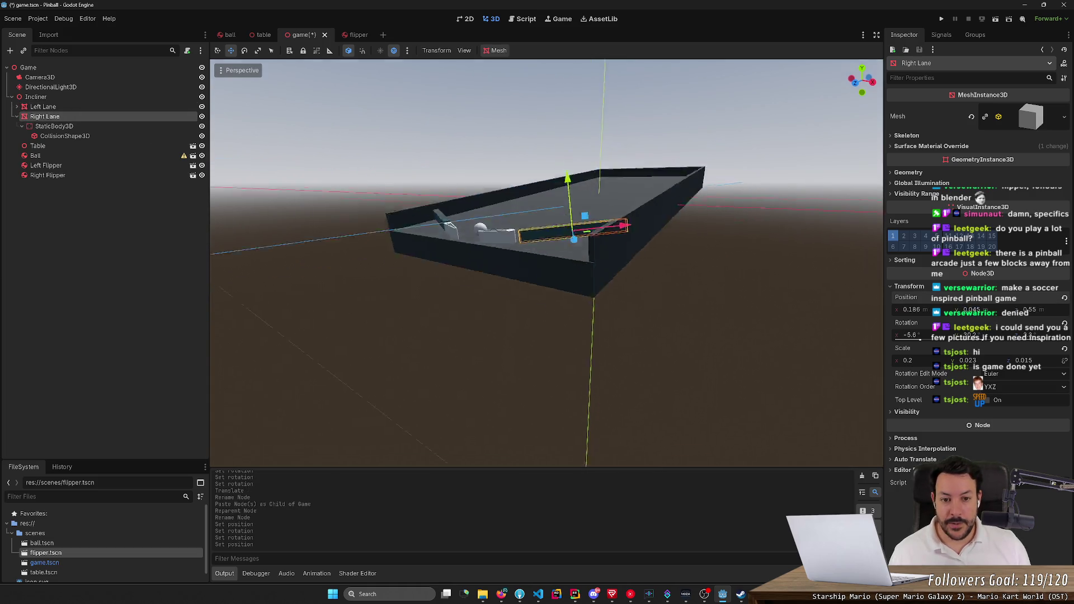
# Level the Right Lane by setting its X and Z rotation to 0.
pyautogui.scroll(3, 547, 263)
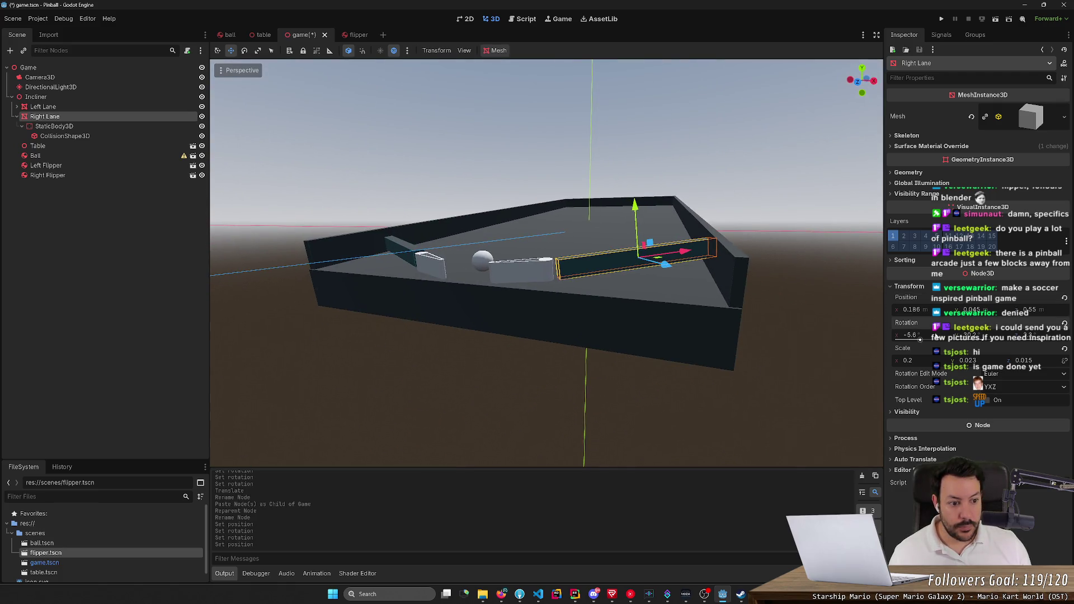
pyautogui.click(115, 107)
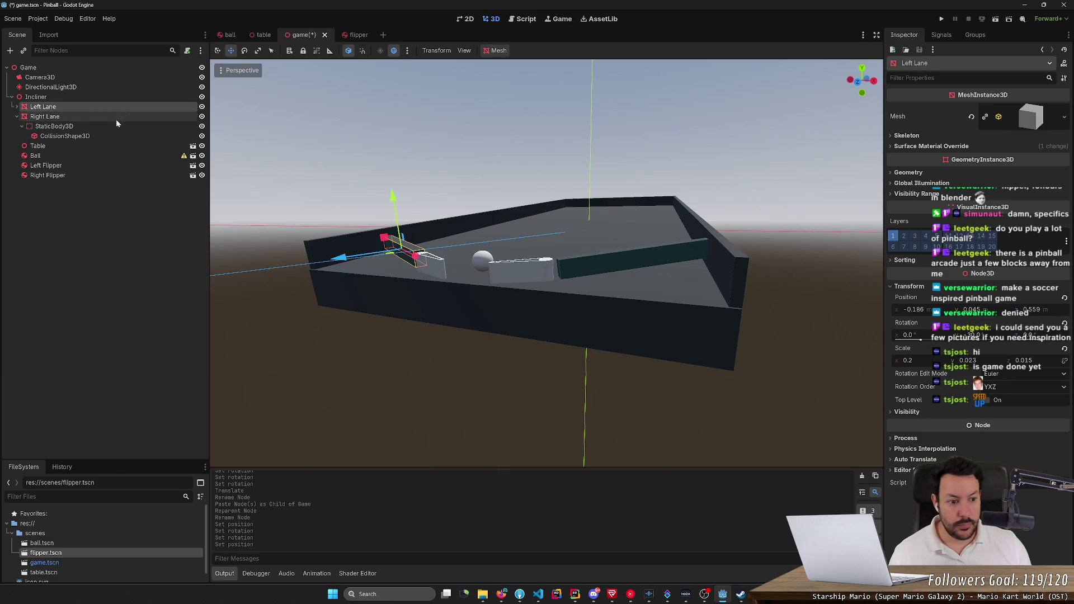
pyautogui.click(117, 118)
pyautogui.click(909, 335)
pyautogui.write('0')
pyautogui.press('Return')
pyautogui.click(65, 106)
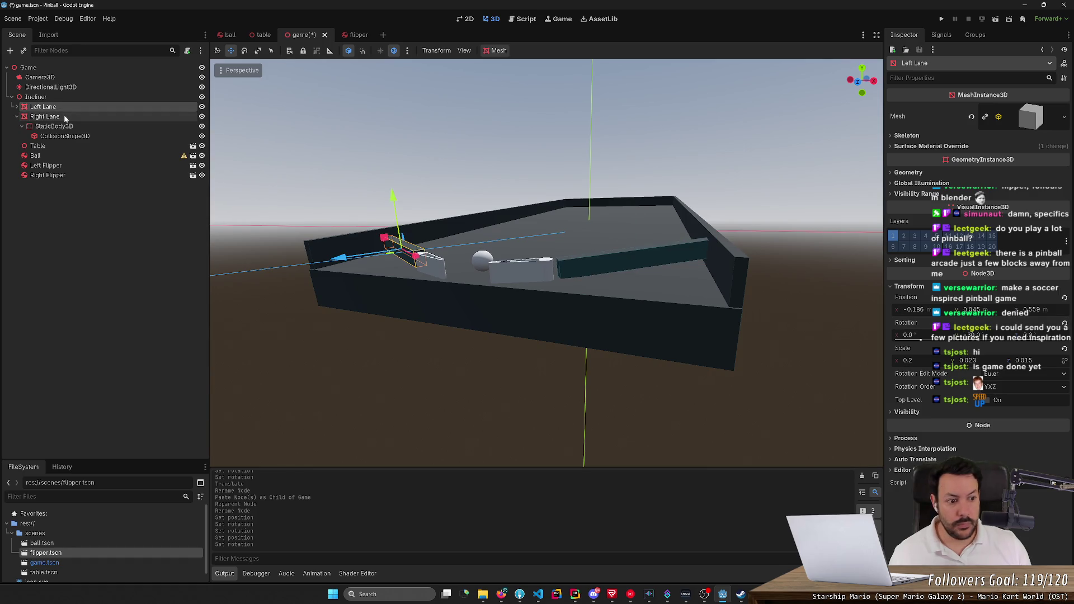
pyautogui.click(65, 117)
pyautogui.click(1029, 334)
pyautogui.write('0')
pyautogui.press('Return')
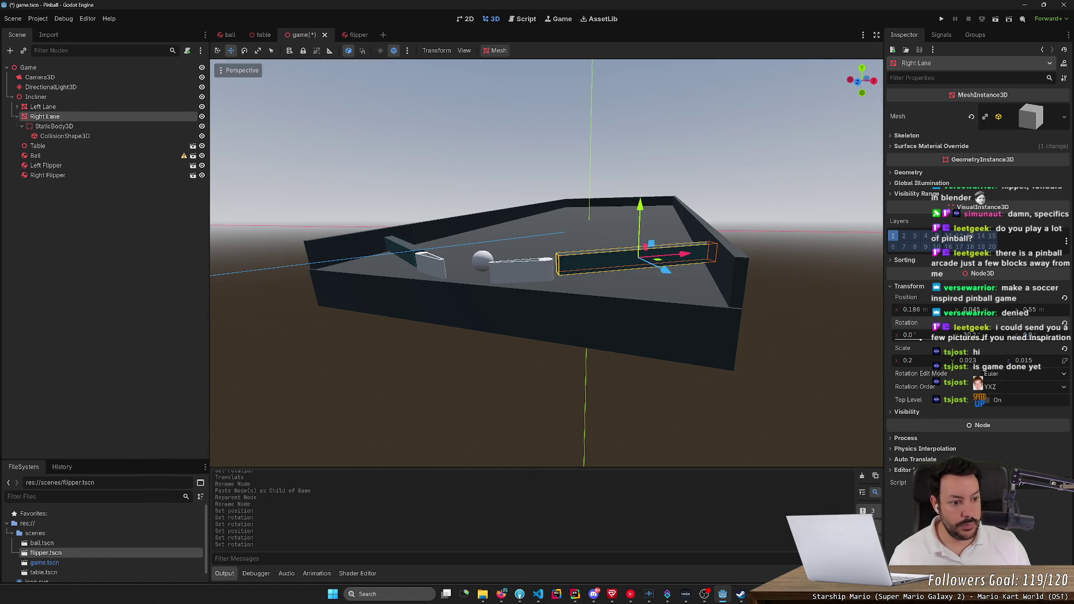
# Rotate the Right Lane to 30° on Y and save the scene.
pyautogui.click(96, 107)
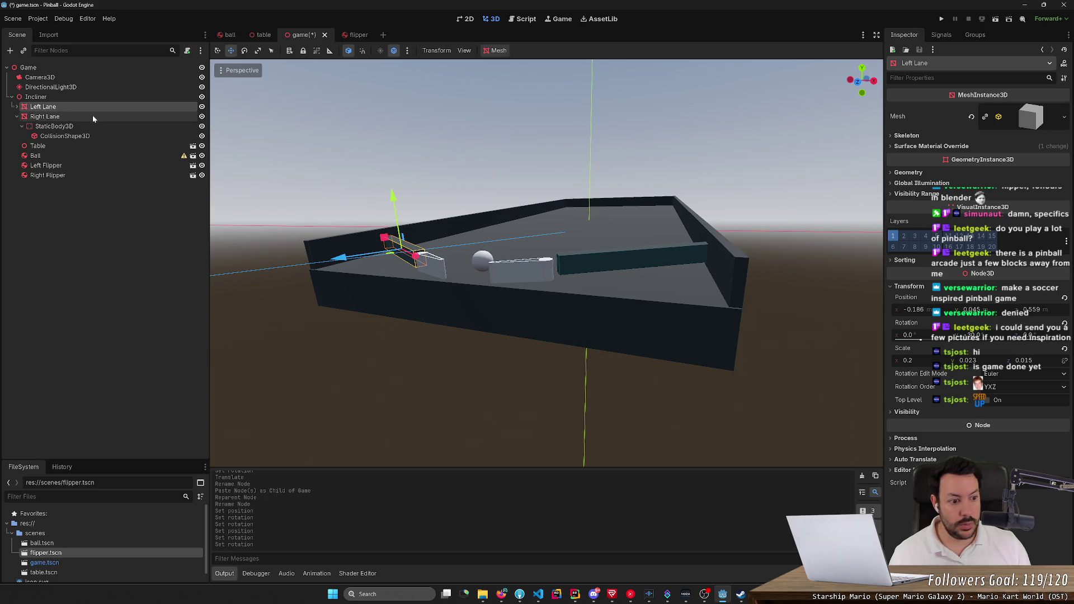
pyautogui.click(93, 117)
pyautogui.write('30')
pyautogui.press('Return')
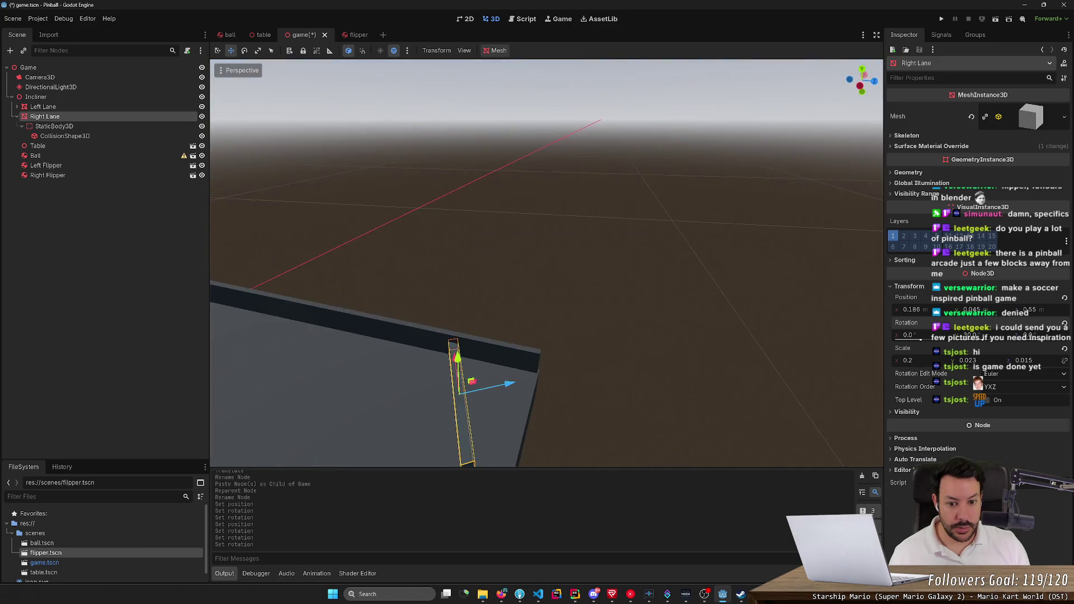
pyautogui.click(697, 380)
pyautogui.scroll(-3, 547, 263)
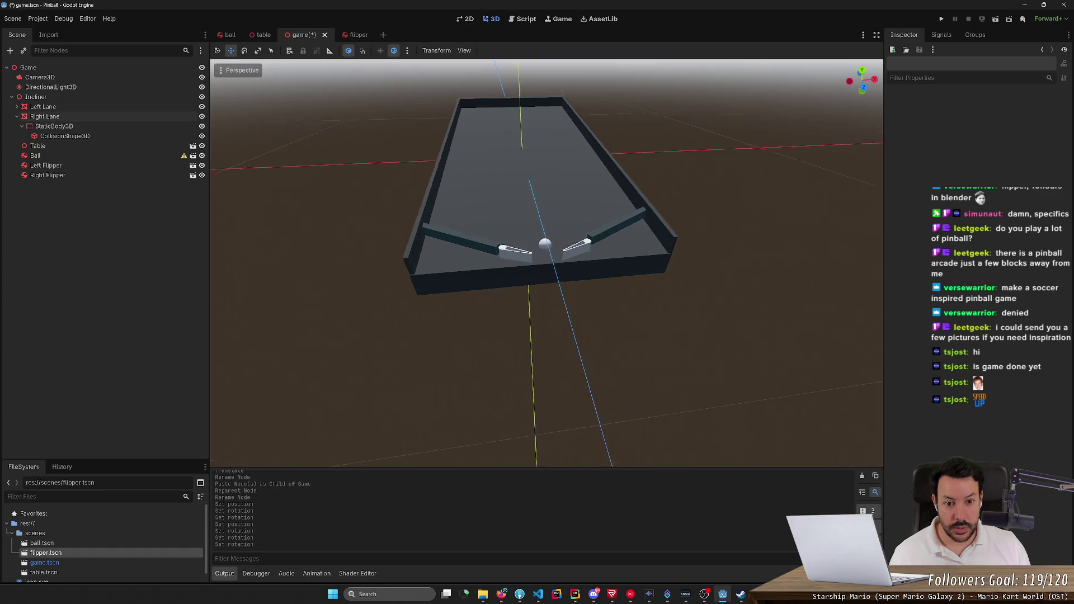
pyautogui.scroll(5, 347, 218)
pyautogui.hotkey('ctrl', 's')
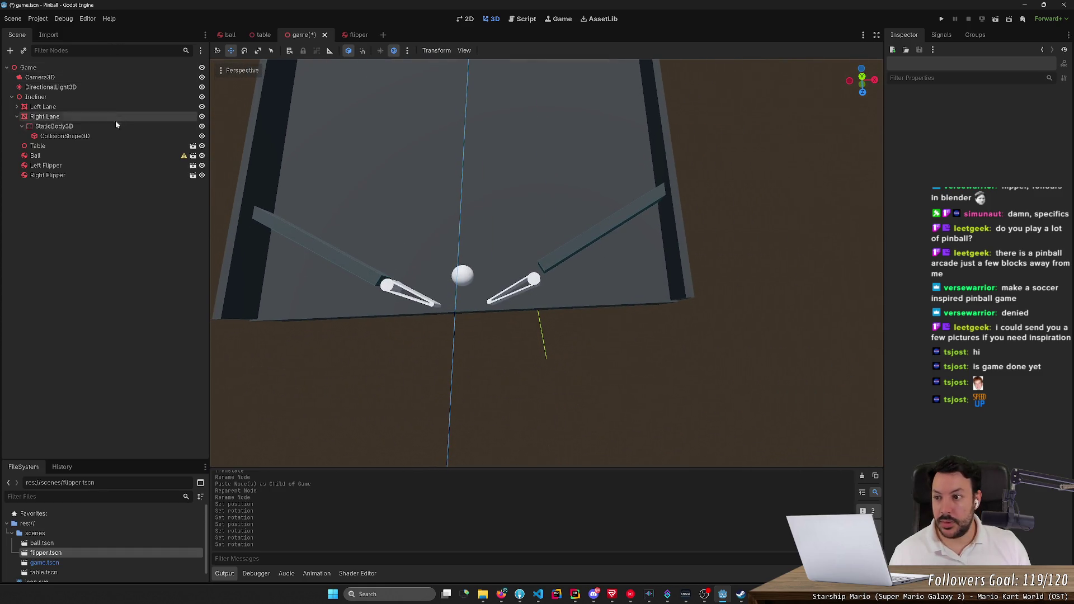
# Match the Left Lane by giving the Right Lane Z position 0.559, then save.
pyautogui.click(103, 109)
pyautogui.press('Right')
pyautogui.press('Left')
pyautogui.press('Down')
pyautogui.press('Left')
pyautogui.press('Up')
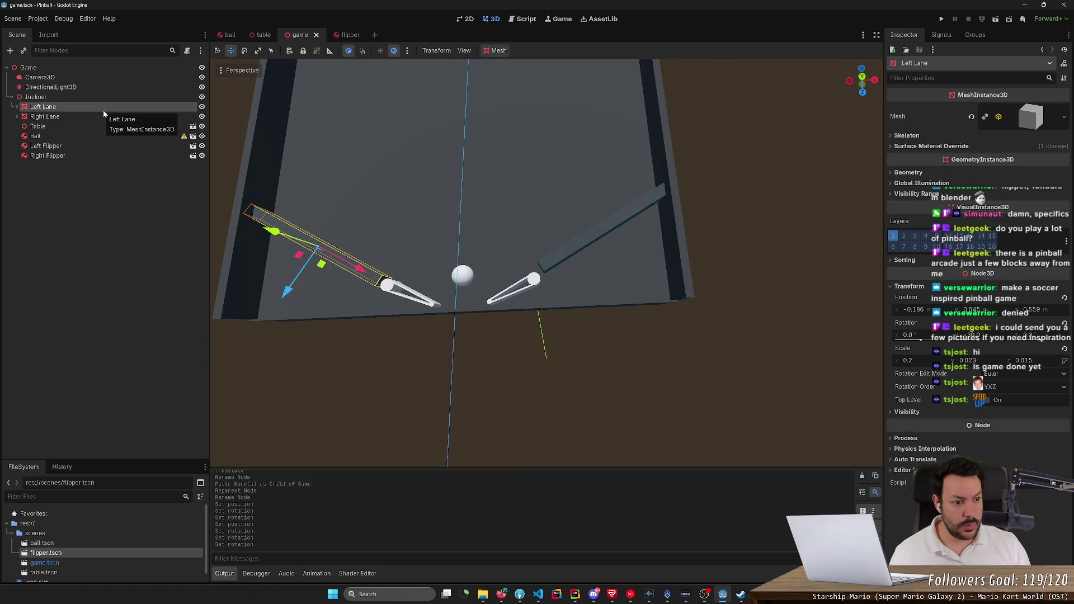
pyautogui.press('Down')
pyautogui.press('Up')
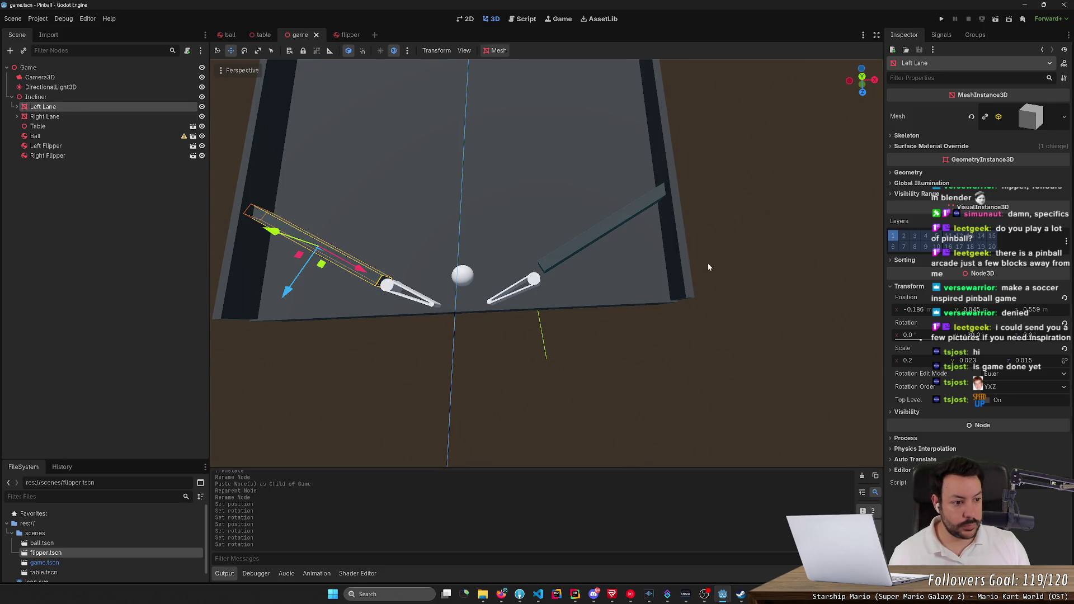
pyautogui.click(1031, 310)
pyautogui.click(90, 118)
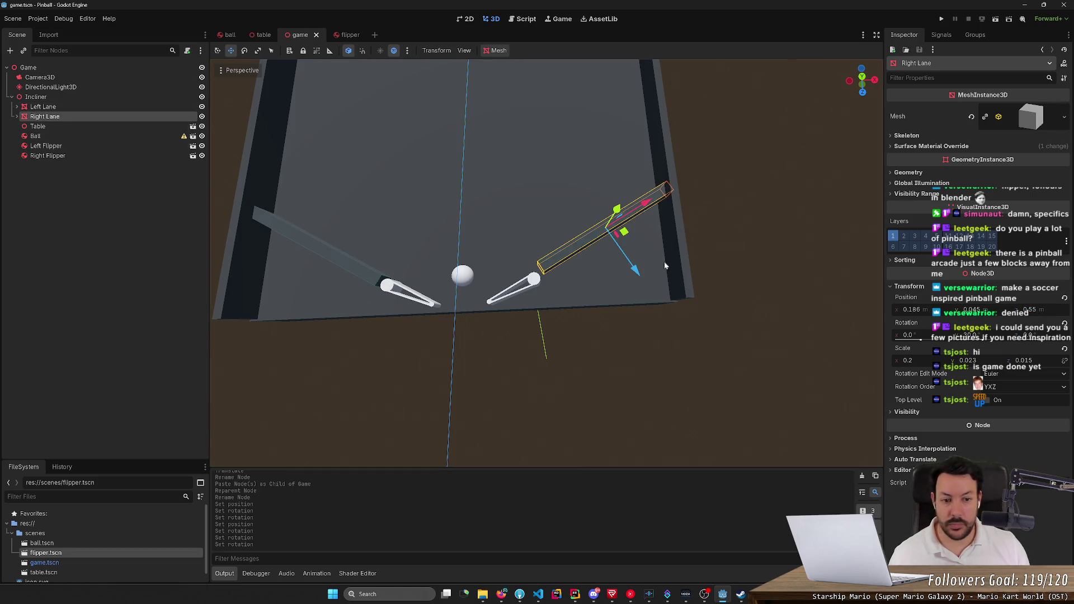
pyautogui.press('Return')
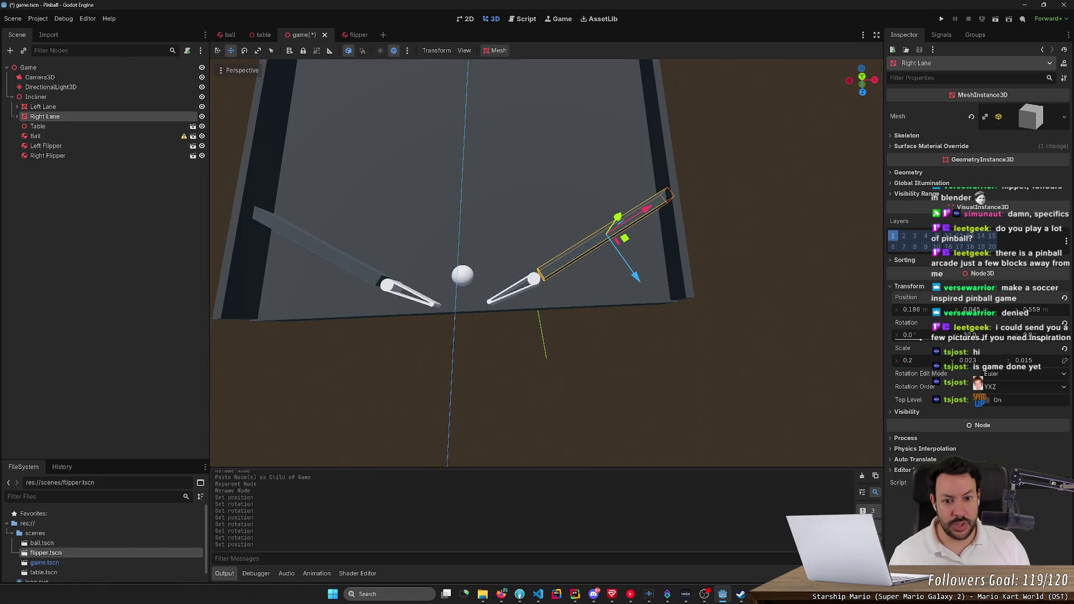
pyautogui.click(337, 338)
pyautogui.hotkey('ctrl', 's')
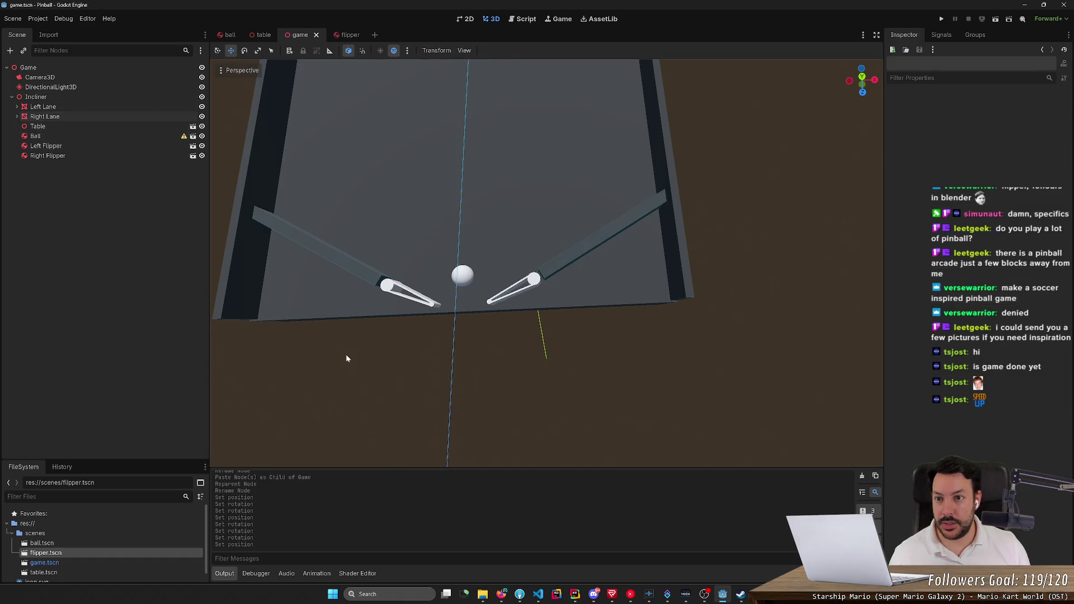
# Move the ball up toward the top of the table.
pyautogui.scroll(5, 346, 354)
pyautogui.scroll(-6, 345, 354)
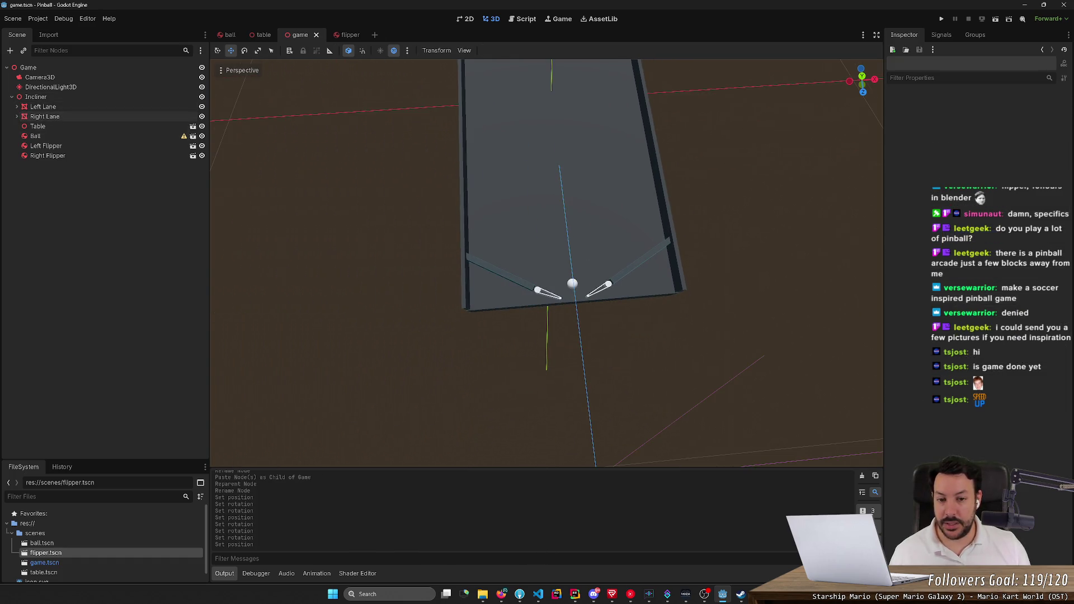
pyautogui.scroll(-1, 359, 356)
pyautogui.moveTo(359, 357); pyautogui.dragTo(359, 392)
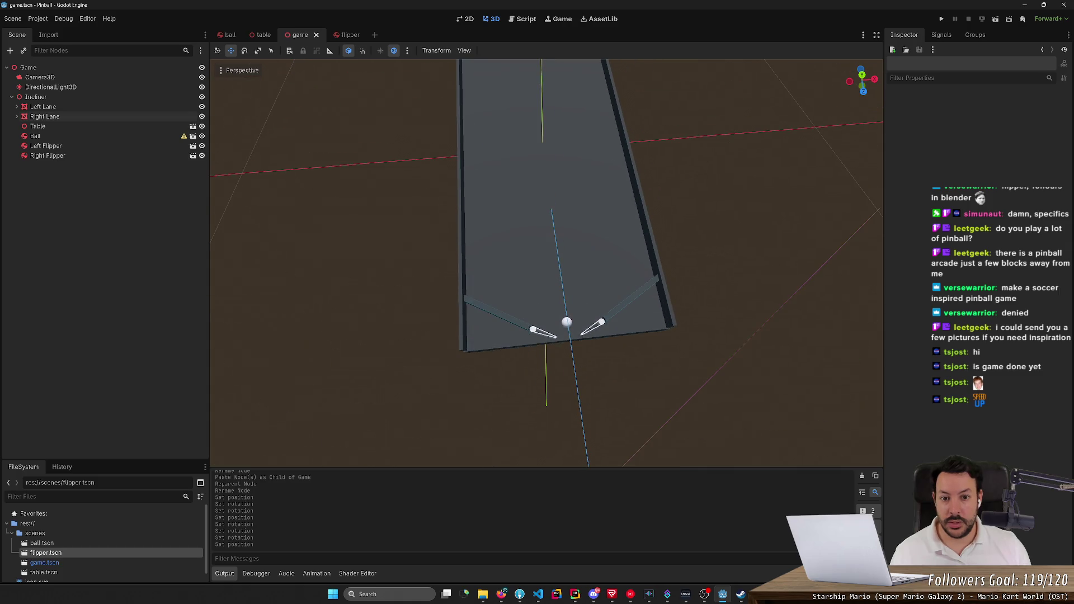
pyautogui.click(572, 327)
pyautogui.moveTo(583, 338)
pyautogui.mouseDown()
pyautogui.moveTo(528, 172)
pyautogui.moveTo(481, 81)
pyautogui.mouseUp()
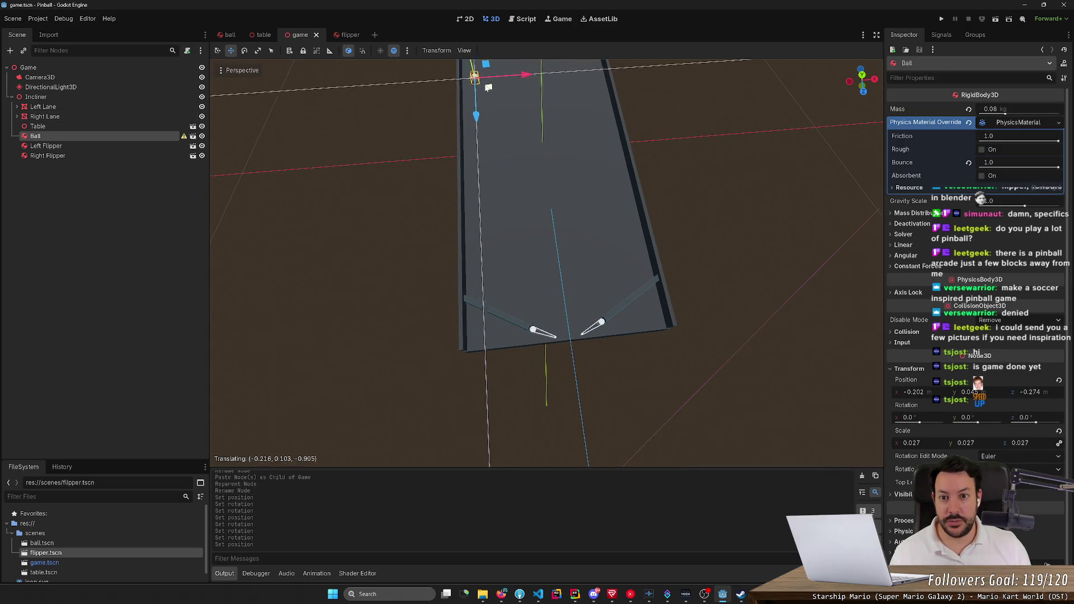
# Test-run the table, stop the game, and select the Left Flipper node.
pyautogui.scroll(-3, 488, 274)
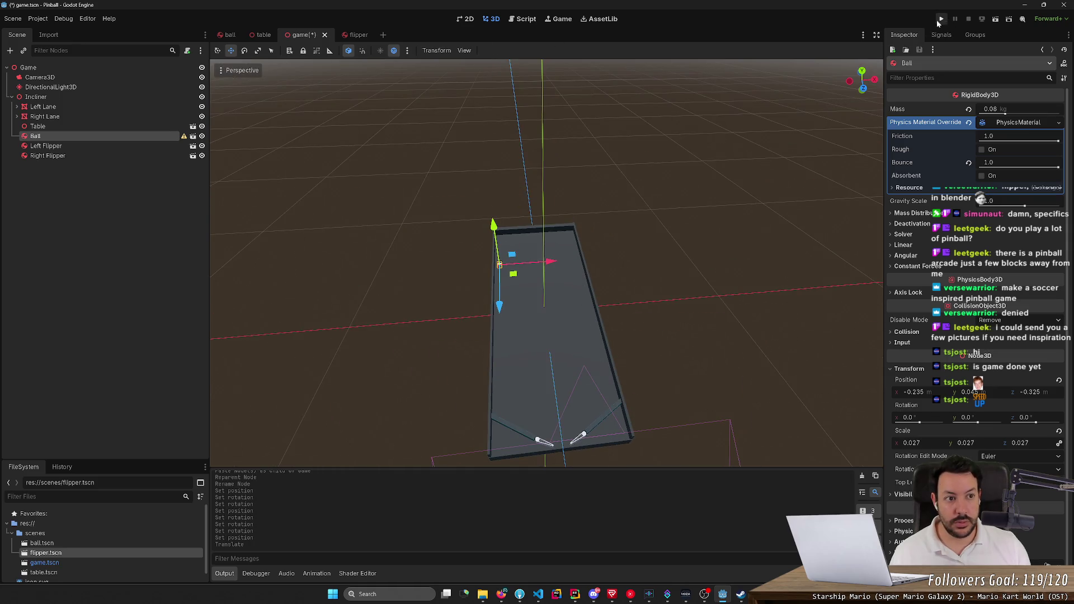
pyautogui.click(941, 19)
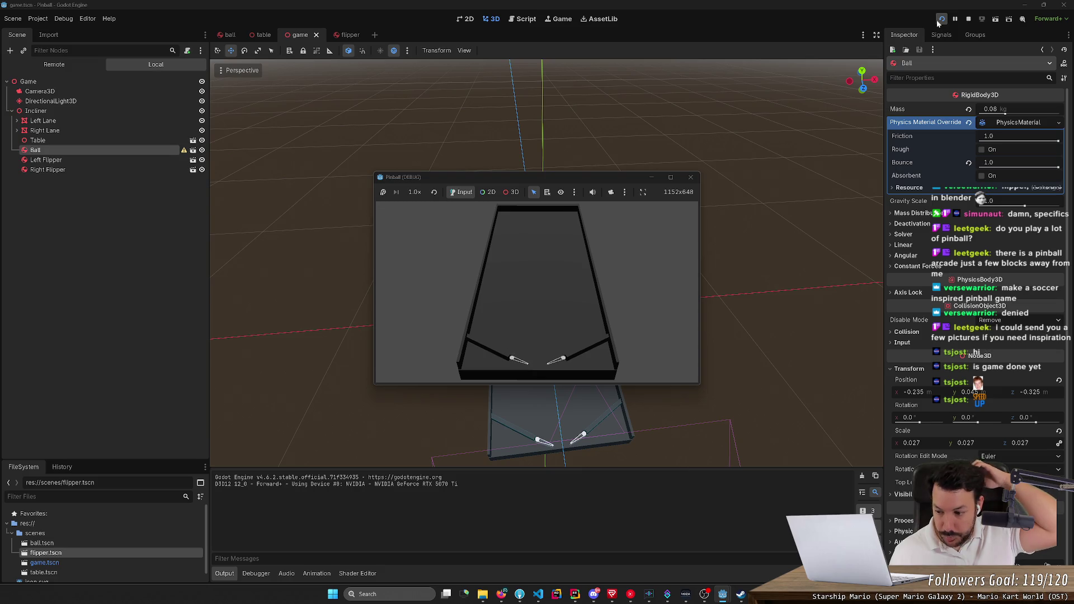
pyautogui.click(941, 19)
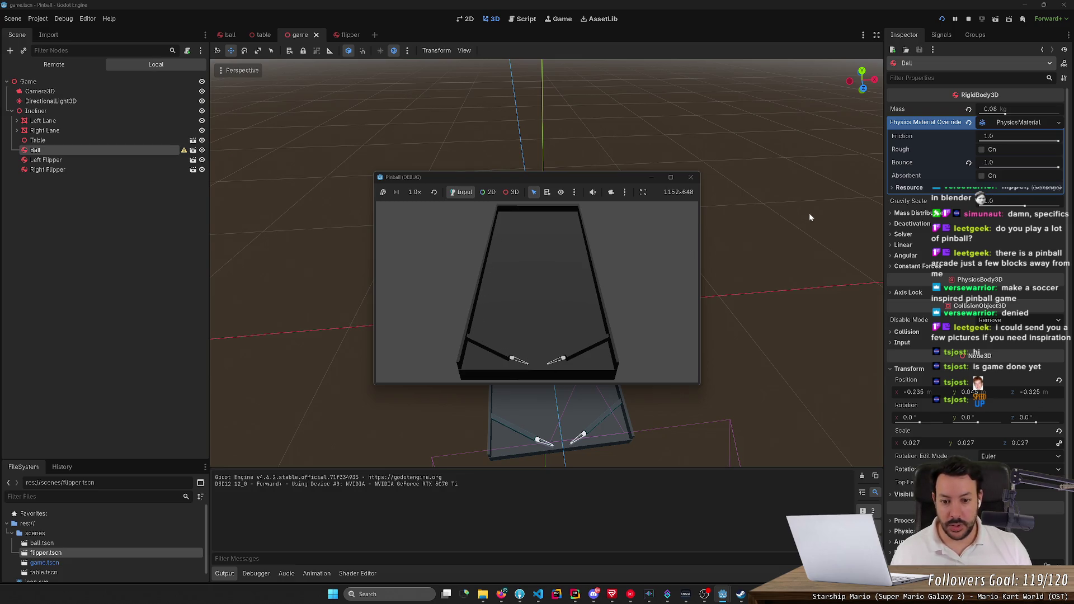
pyautogui.click(691, 177)
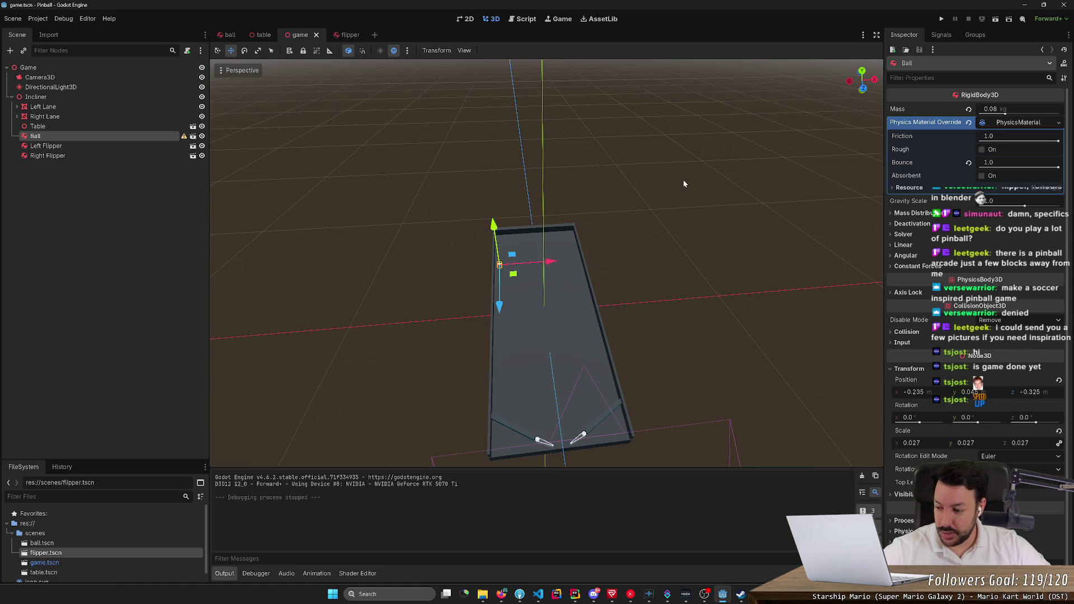
pyautogui.click(89, 146)
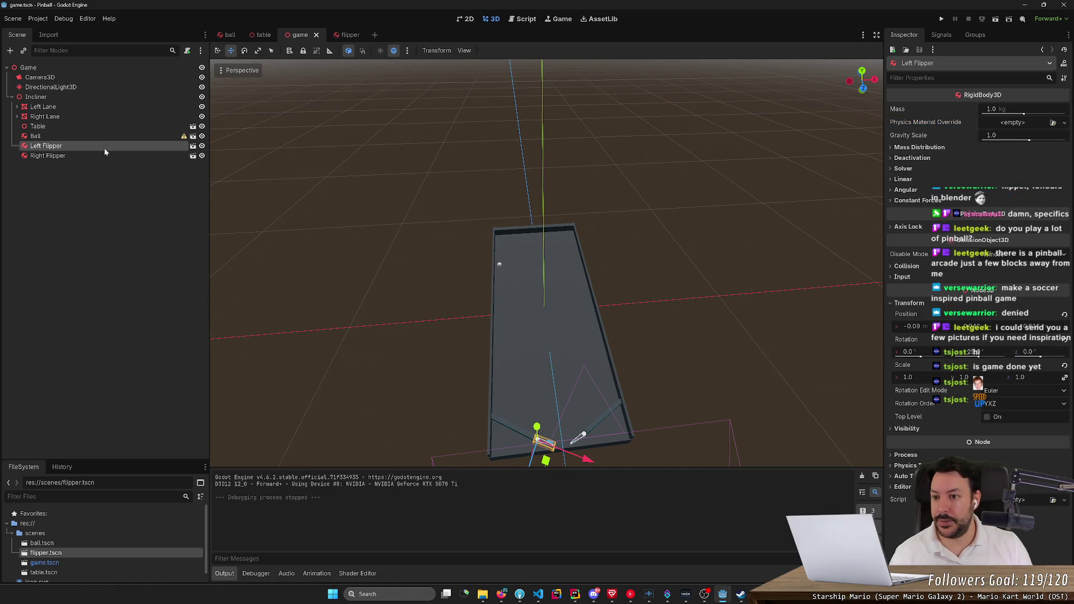
# Attach a new flipper.gd script to Left Flipper and save the game scene.
pyautogui.rightClick(181, 148)
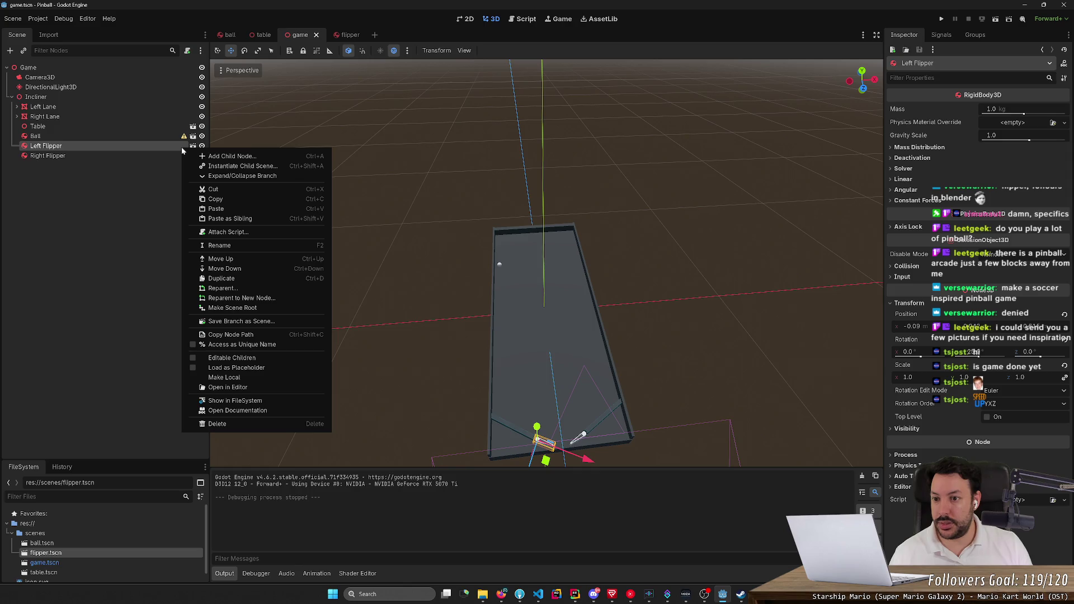
pyautogui.click(227, 232)
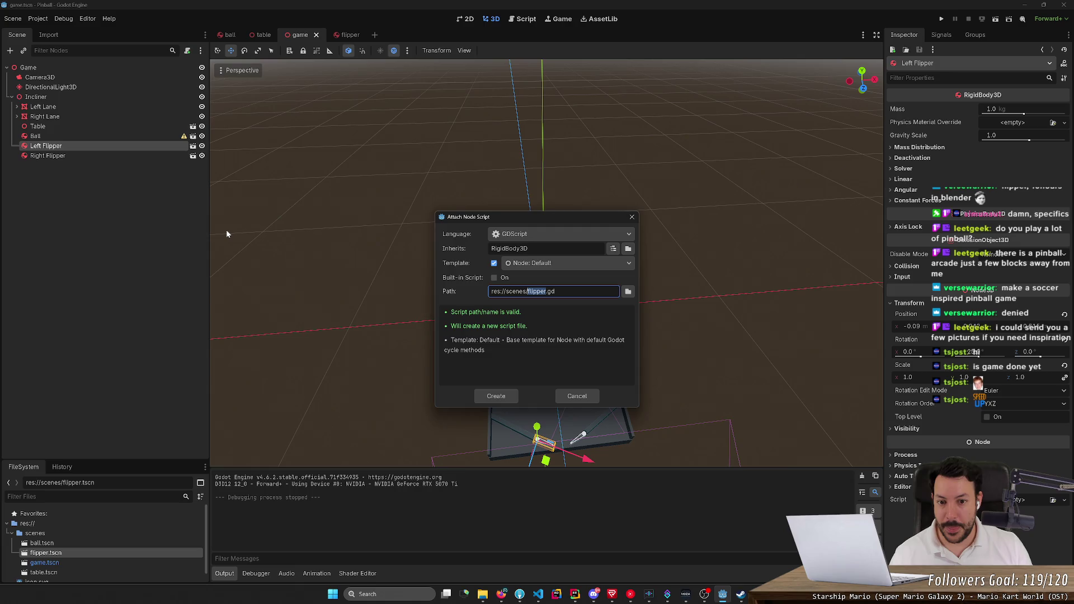
pyautogui.press('Return')
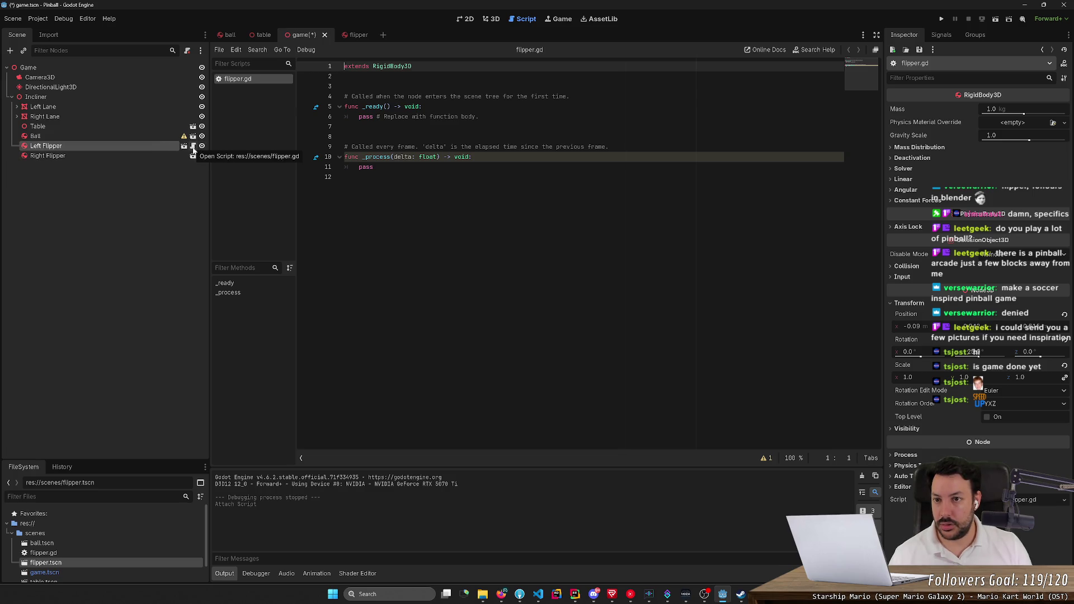
pyautogui.hotkey('ctrl', 's')
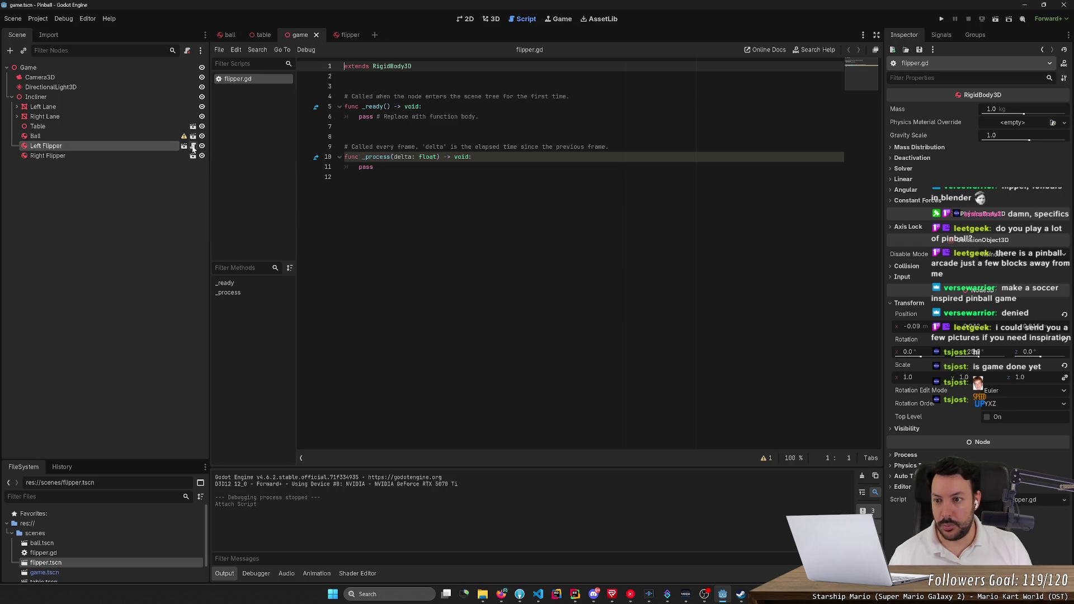
# Detach flipper.gd from Left Flipper, save, and switch to the flipper scene.
pyautogui.hotkey('ctrl', 'shift', 'w')
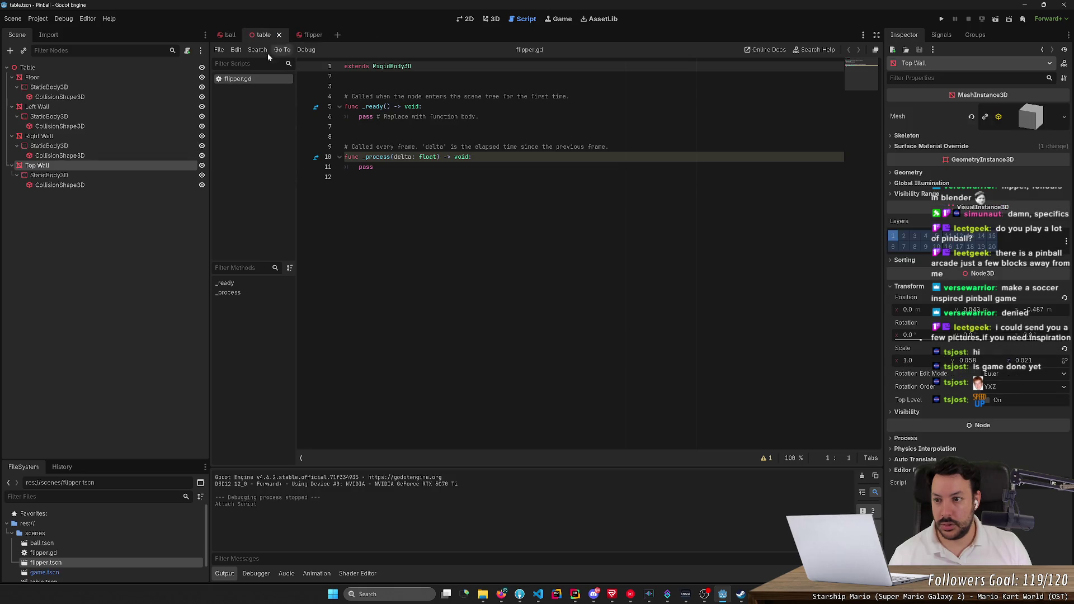
pyautogui.hotkey('ctrl', 'shift', 't')
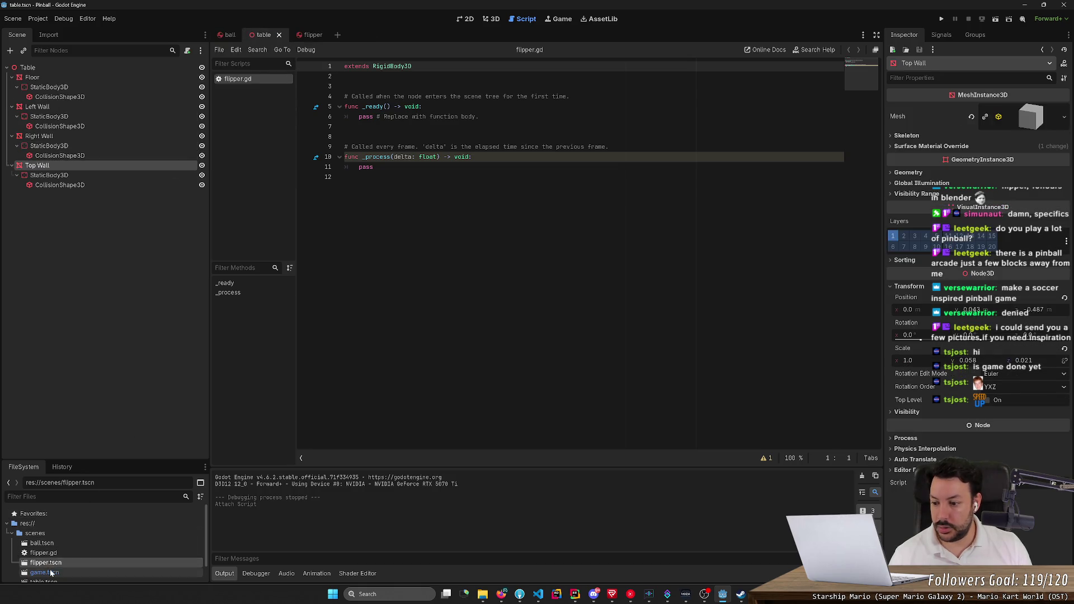
pyautogui.click(193, 147)
pyautogui.rightClick(154, 148)
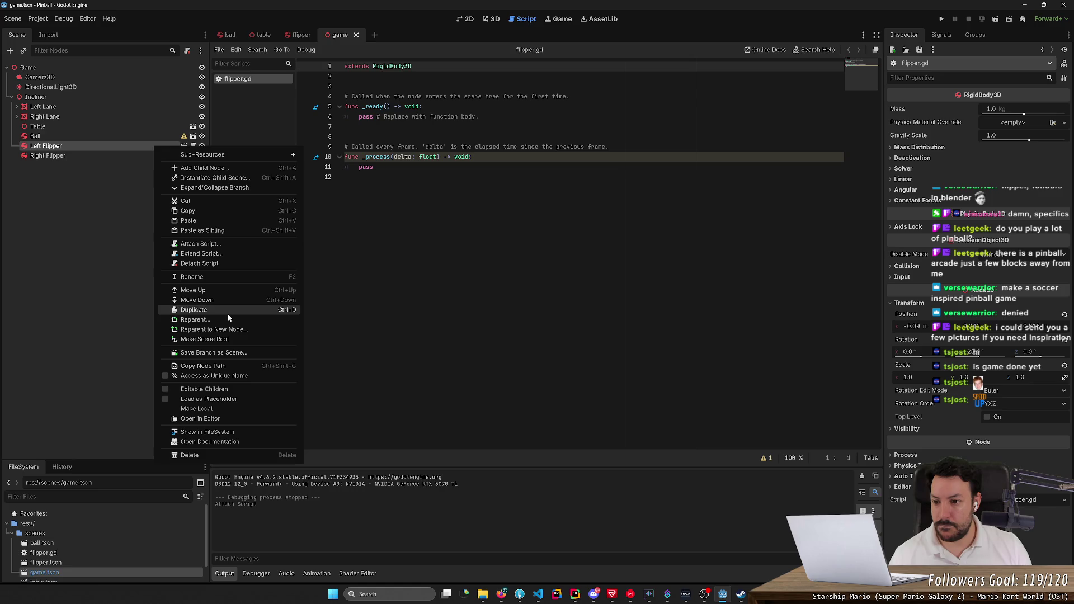
pyautogui.click(220, 265)
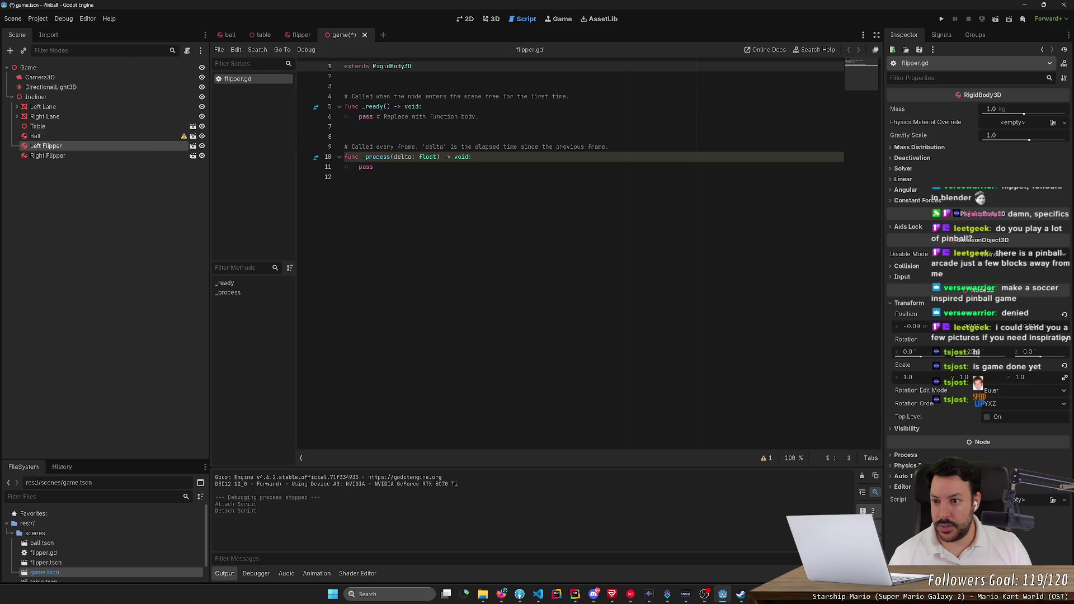
pyautogui.hotkey('ctrl', 's')
pyautogui.click(299, 38)
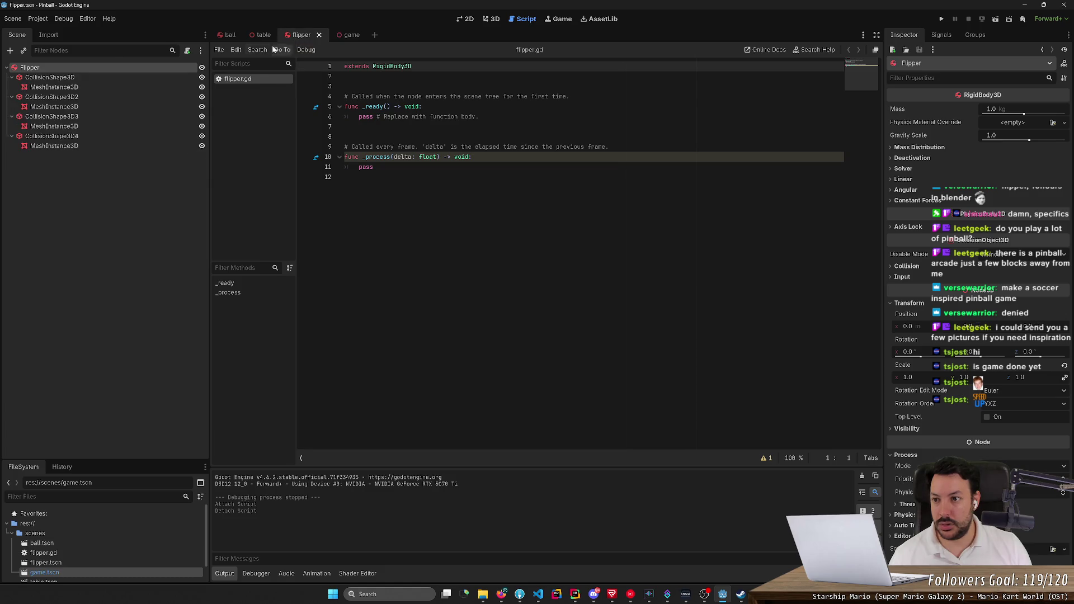
# Set the Flipper root's new script path to res://flipper.gd, inheriting Node3D.
pyautogui.click(187, 51)
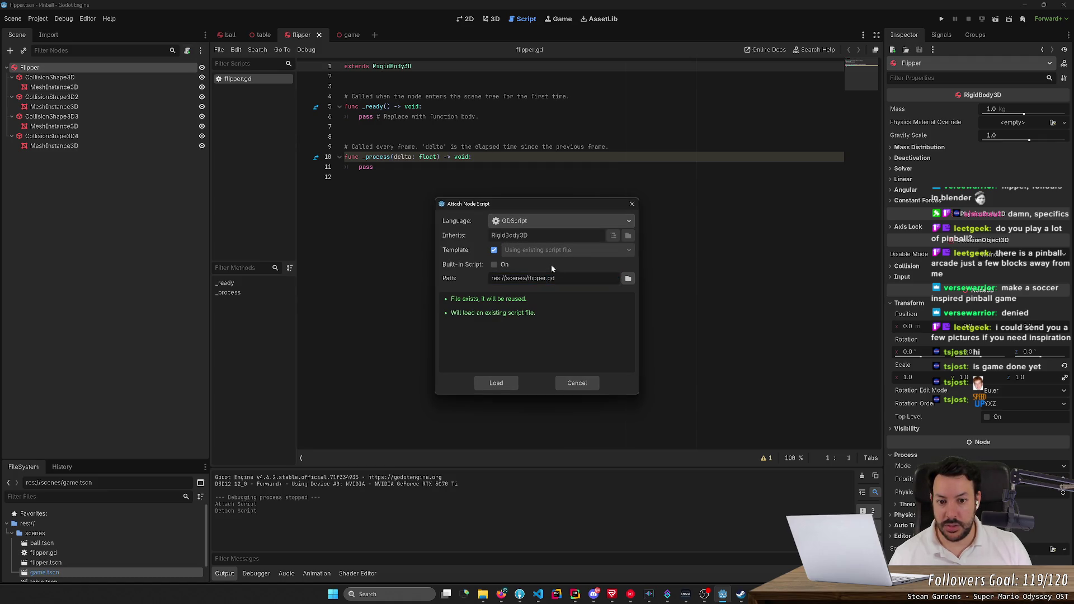
pyautogui.doubleClick(515, 278)
pyautogui.press('Delete')
pyautogui.press('Delete')
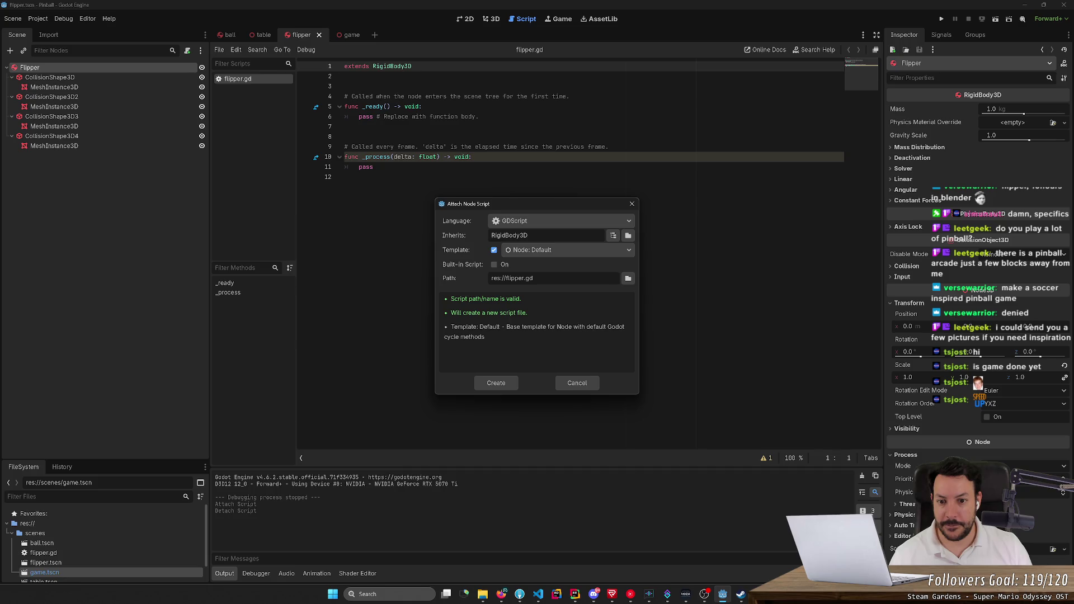
pyautogui.moveTo(521, 235); pyautogui.dragTo(454, 234)
pyautogui.write('Node')
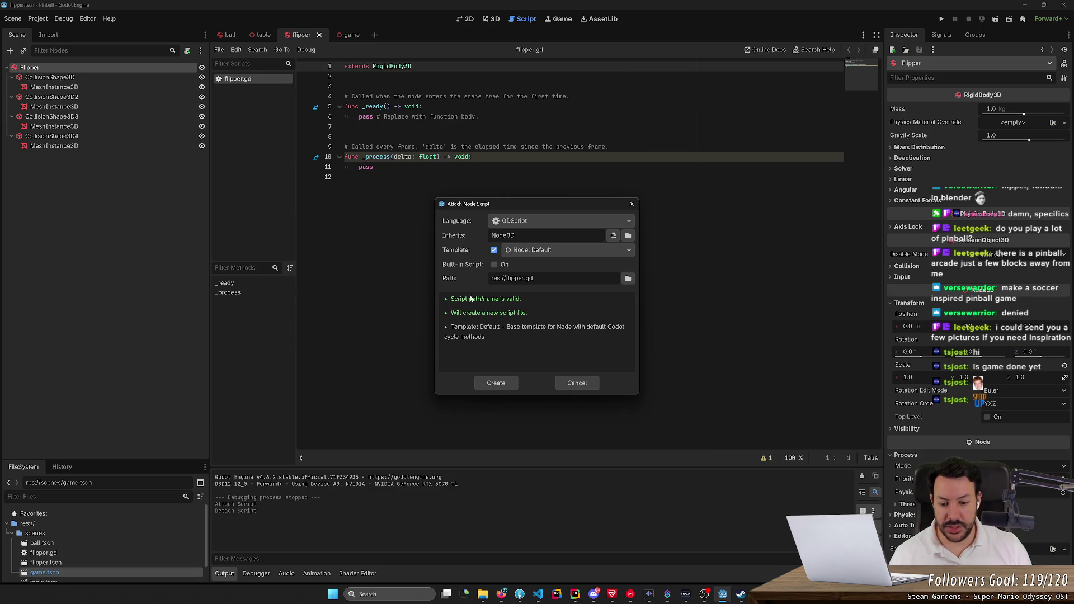
# Choose the Node: Default script template after trying Object: Empty.
pyautogui.click(493, 250)
pyautogui.click(494, 250)
pyautogui.click(510, 252)
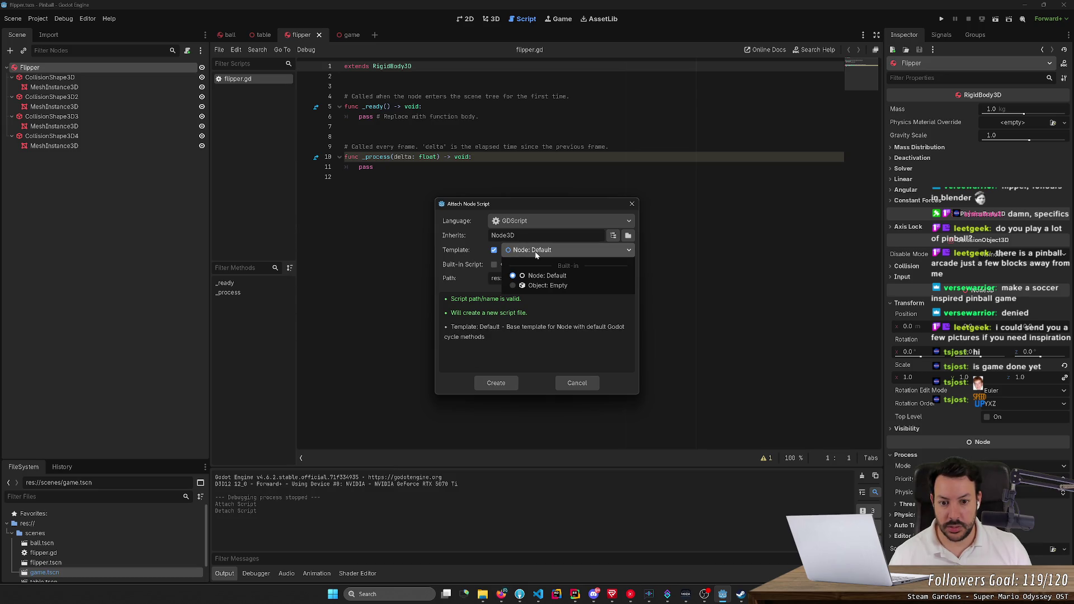
pyautogui.click(527, 287)
pyautogui.click(546, 251)
pyautogui.click(546, 262)
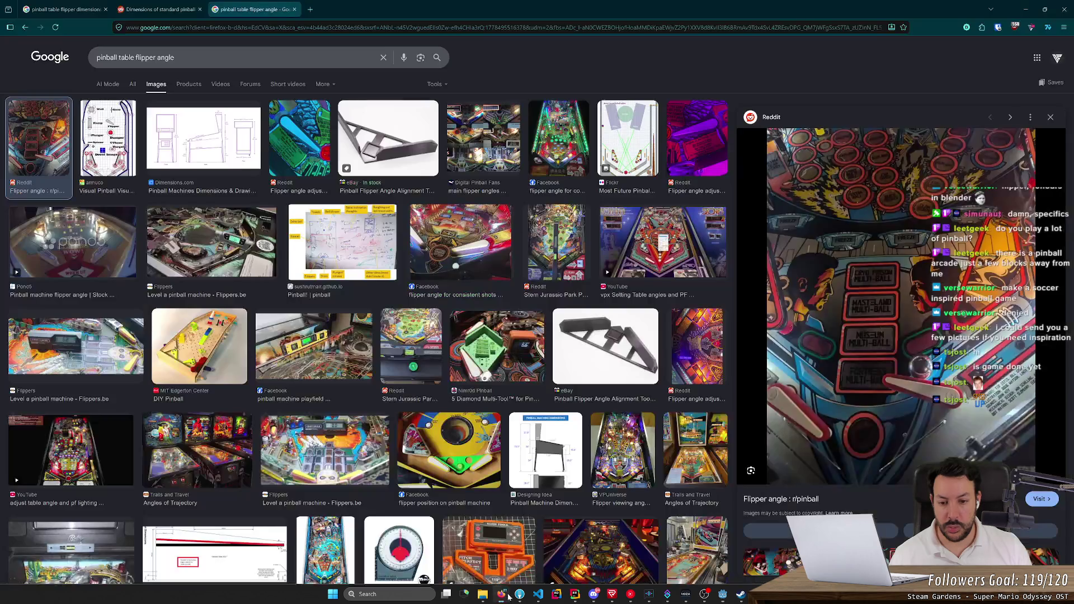
pyautogui.click(501, 594)
# Search 'godot built in script' and find 'built-in' on the Creating your first script page.
pyautogui.click(310, 9)
pyautogui.write('godot bui')
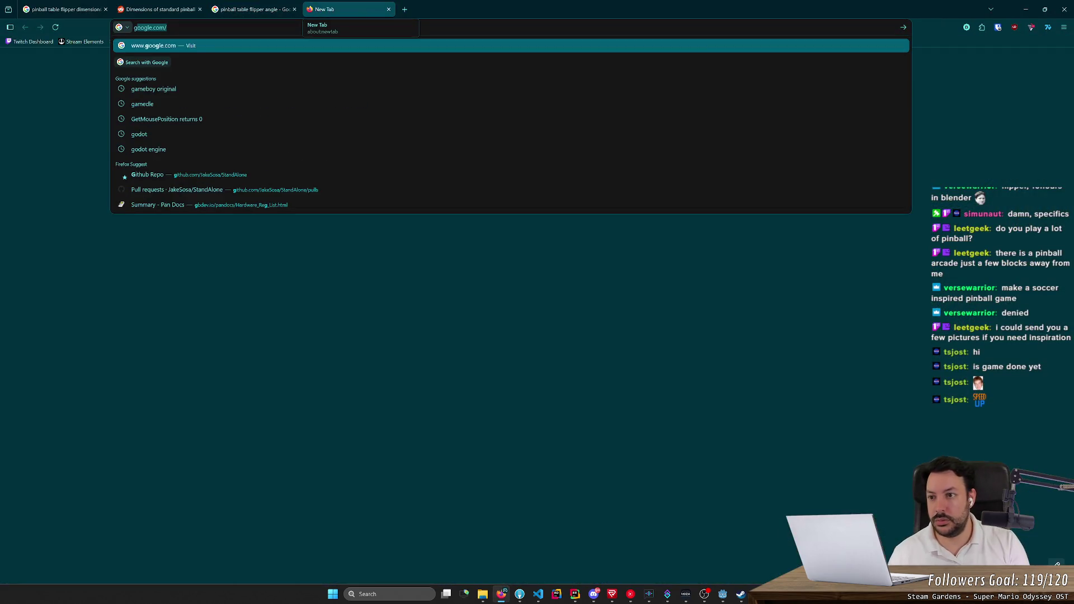
pyautogui.write('lt in scri')
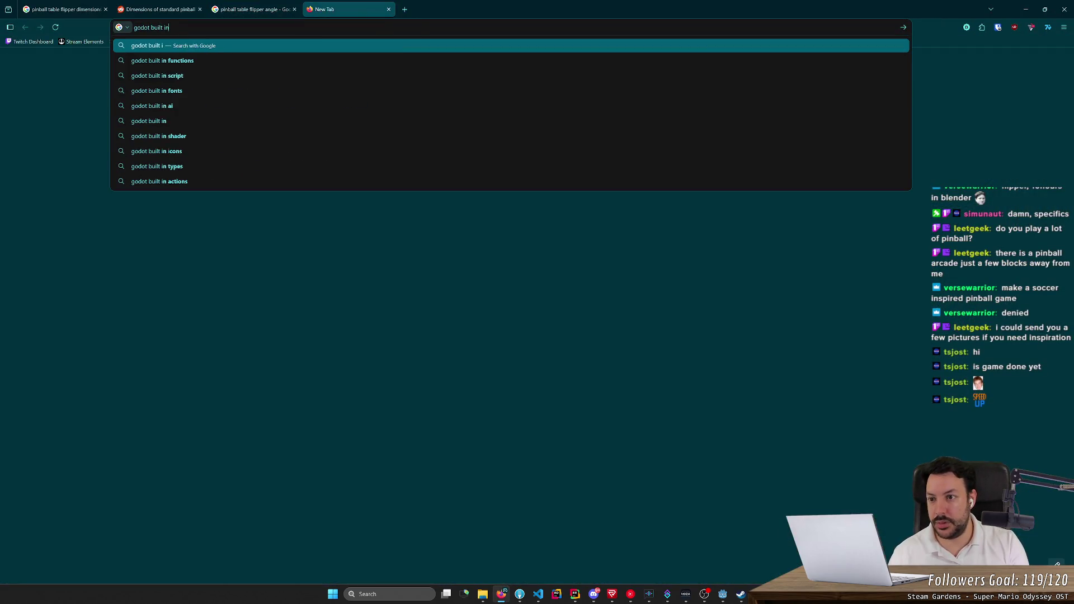
pyautogui.write('pt')
pyautogui.press('Return')
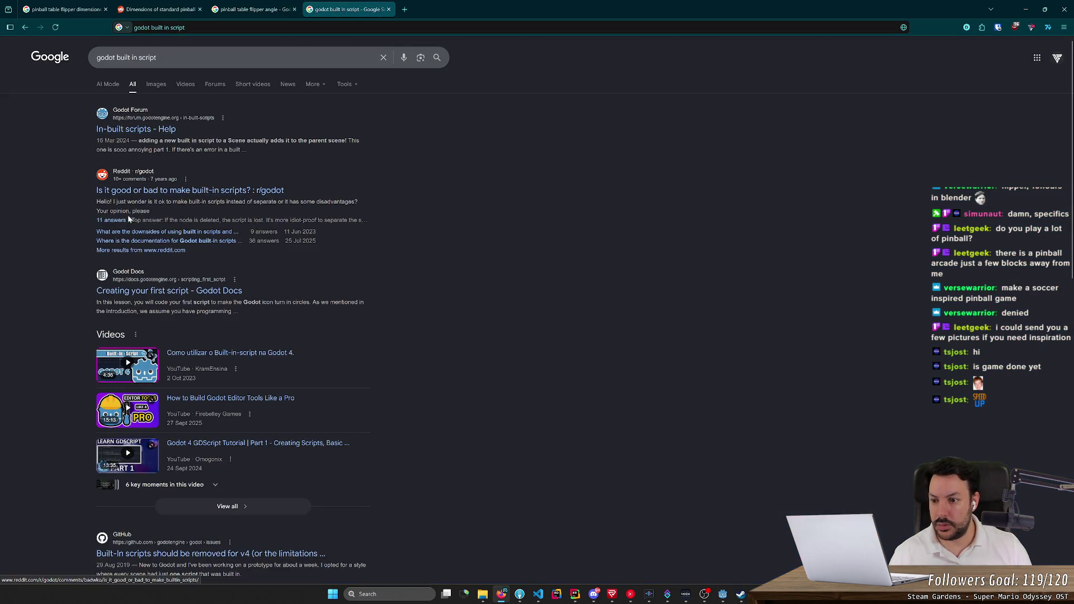
pyautogui.click(127, 289)
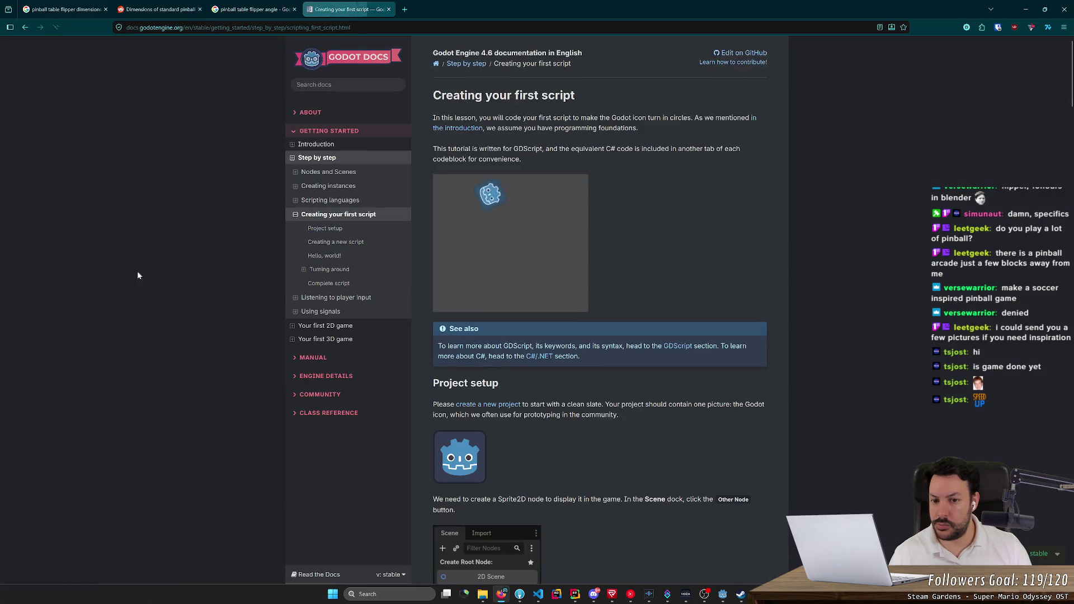
pyautogui.hotkey('ctrl', 'f')
pyautogui.write('bu')
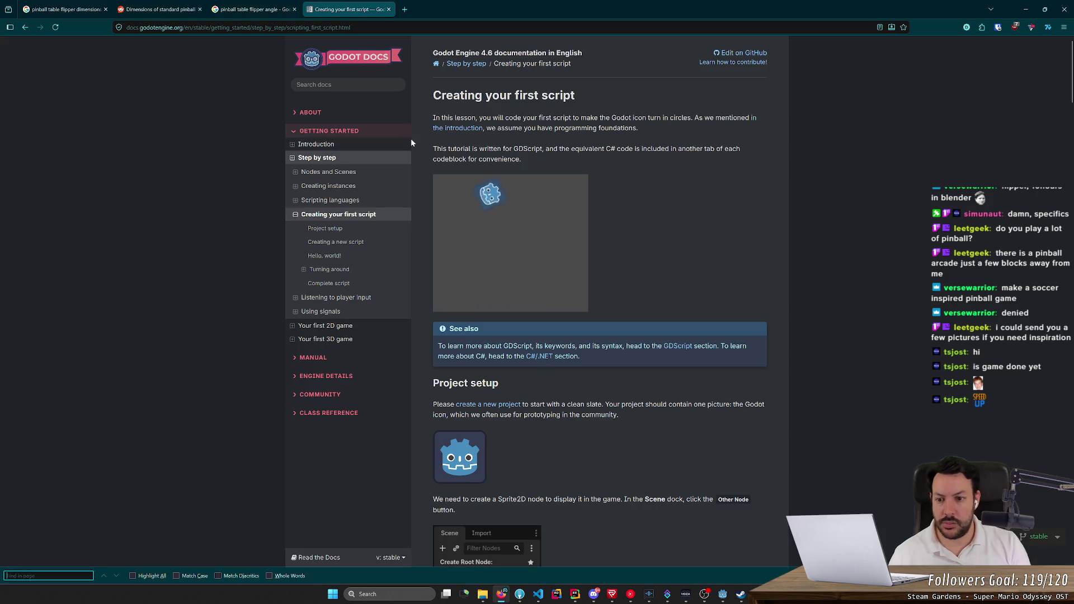
pyautogui.write('ilt')
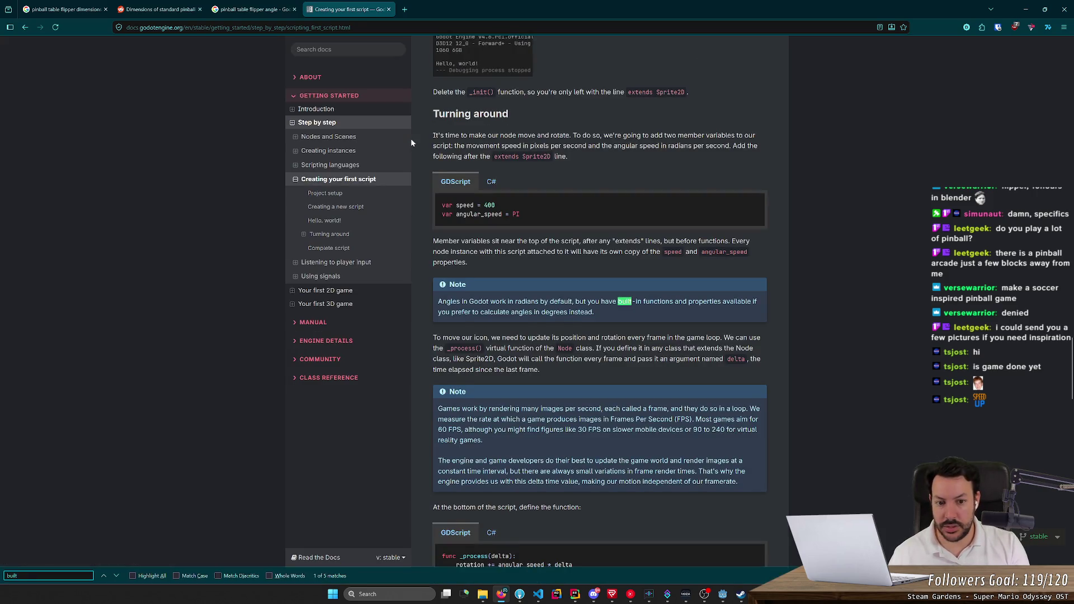
pyautogui.write('-in')
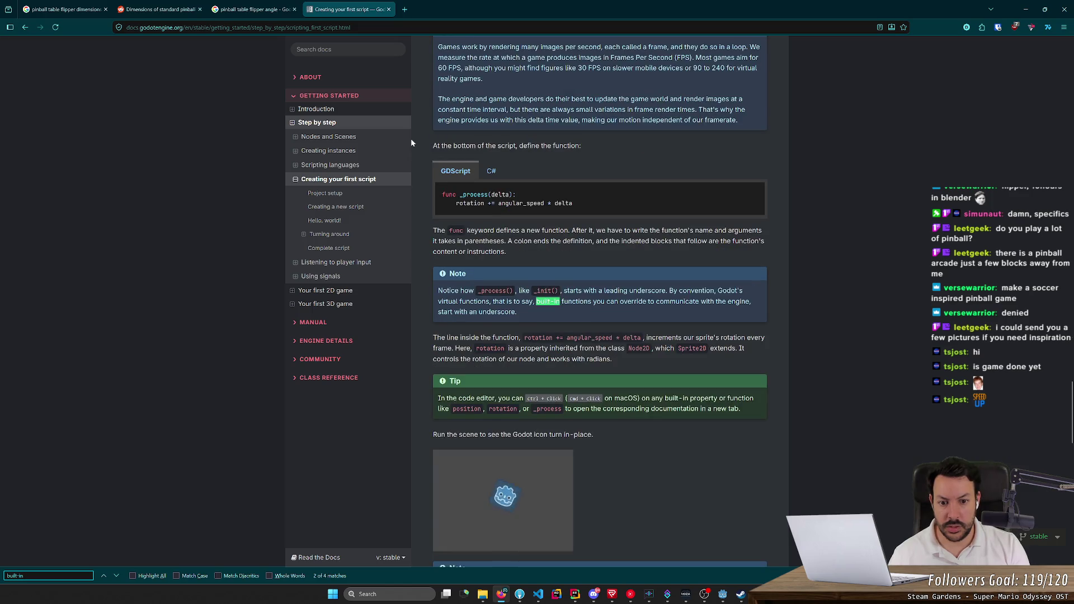
pyautogui.press('Return')
pyautogui.press('Return')
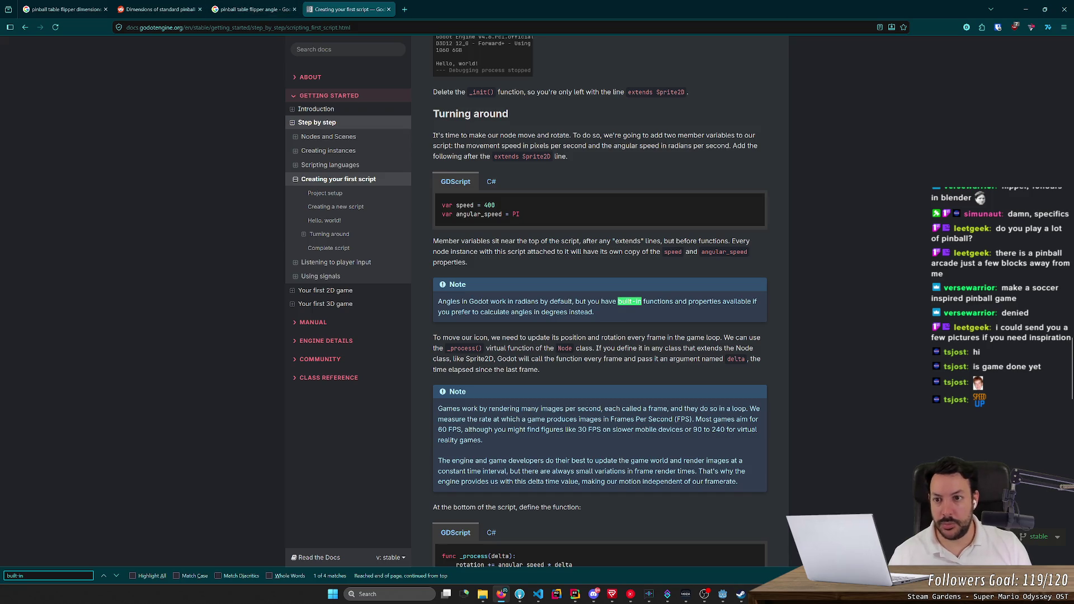
# Search the docs for 'built-in script' and check the Script class reference.
pyautogui.click(336, 49)
pyautogui.write('b')
pyautogui.press('BackSpace')
pyautogui.write('built-')
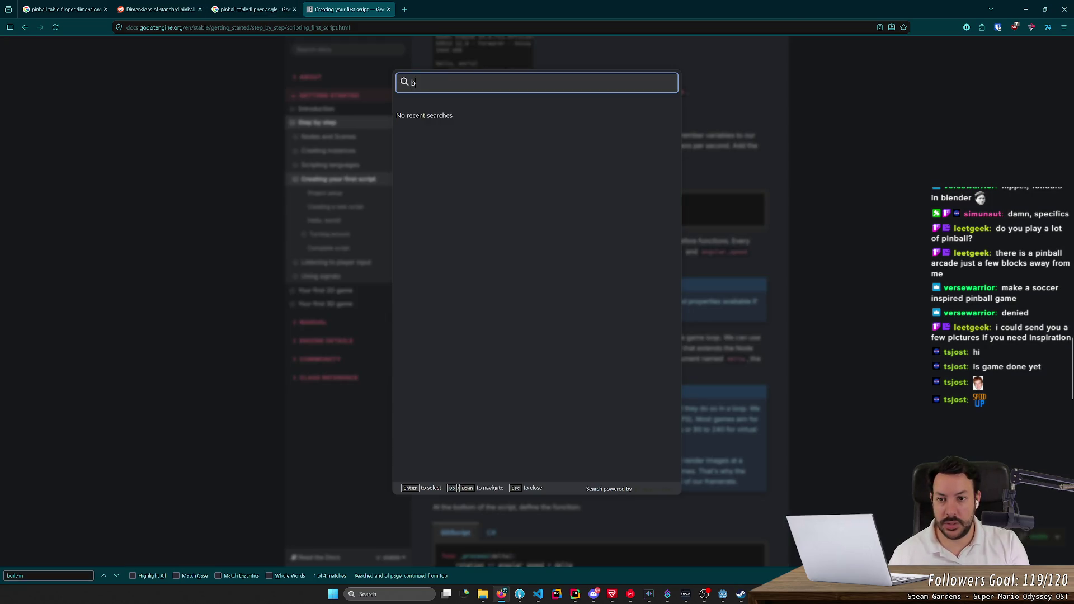
pyautogui.write('in script')
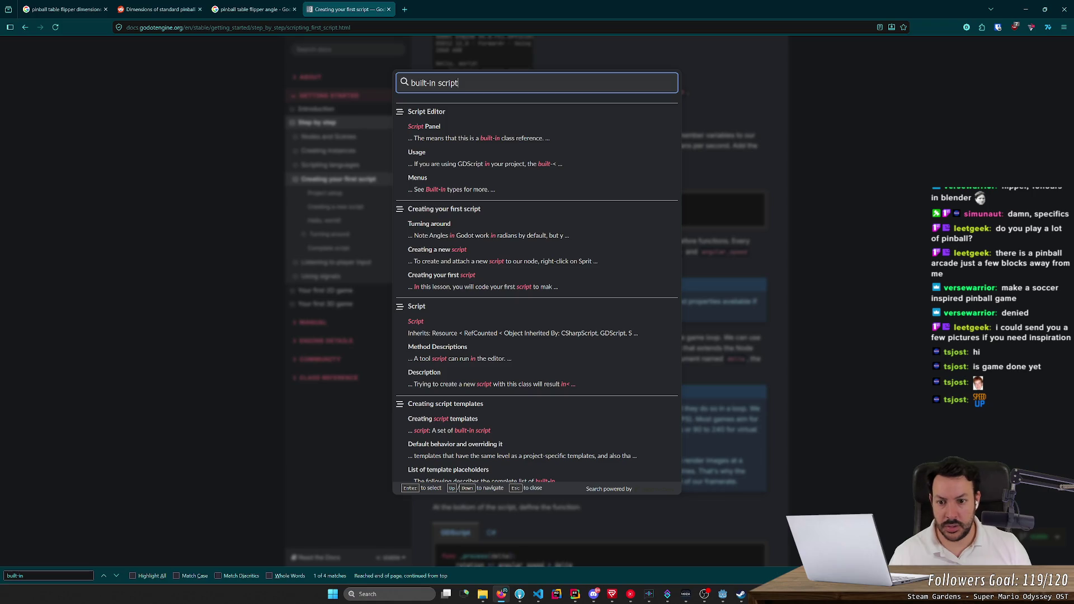
pyautogui.click(415, 322)
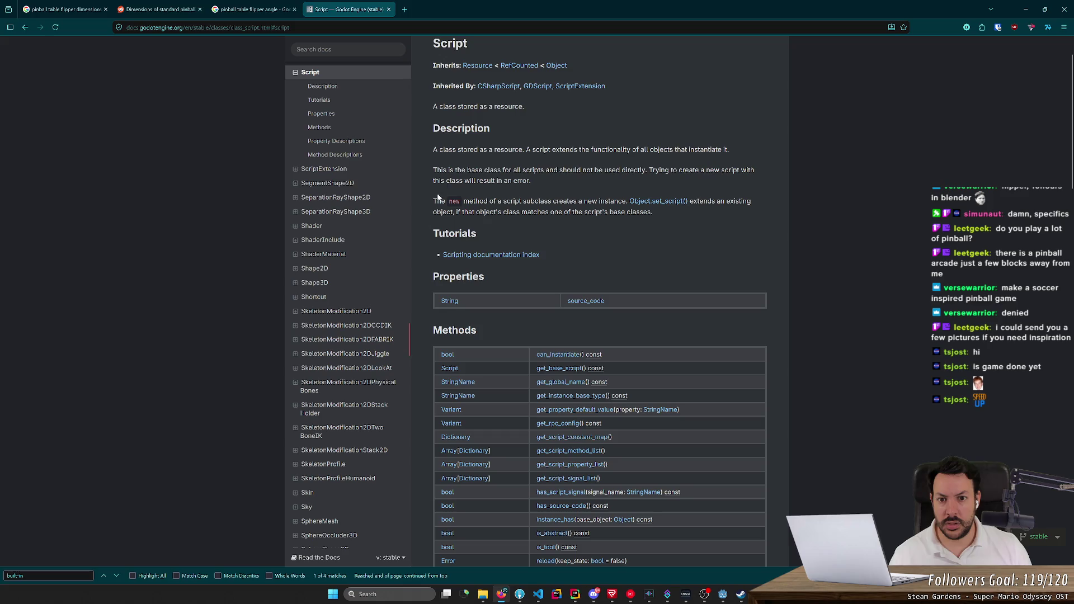
pyautogui.press('BackSpace')
pyautogui.press('BackSpace')
pyautogui.press('BackSpace')
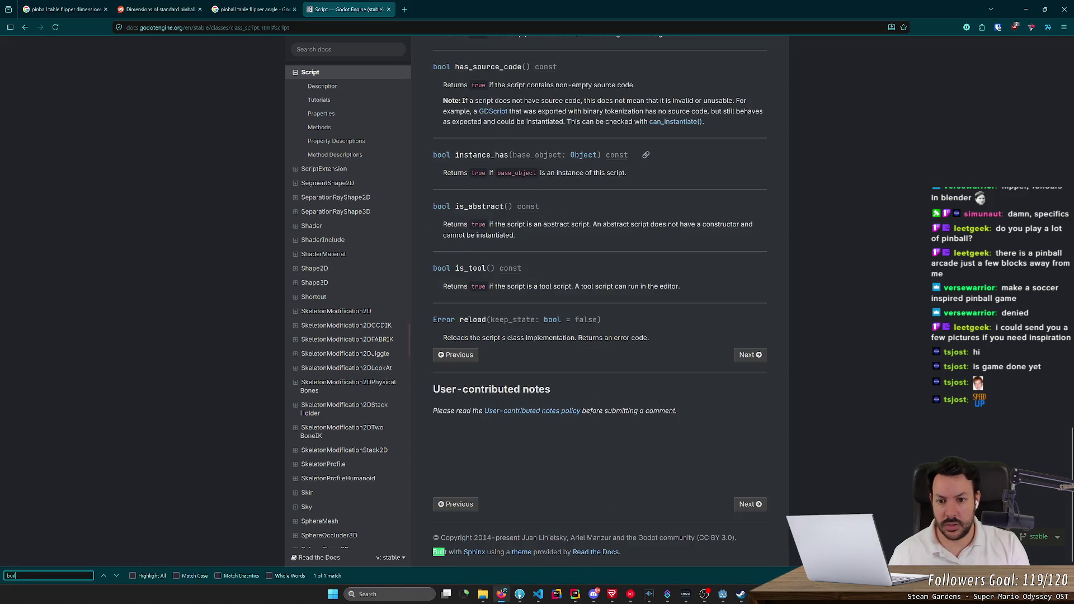
pyautogui.write('-in')
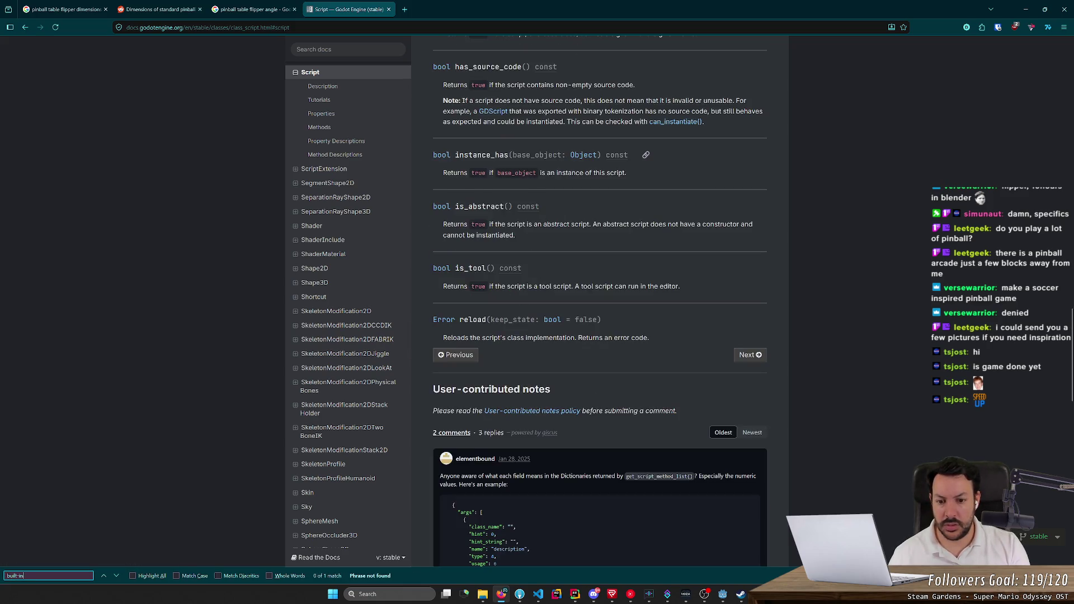
# Return to the Google results and open the In-built scripts forum thread.
pyautogui.hotkey('alt', 'Left')
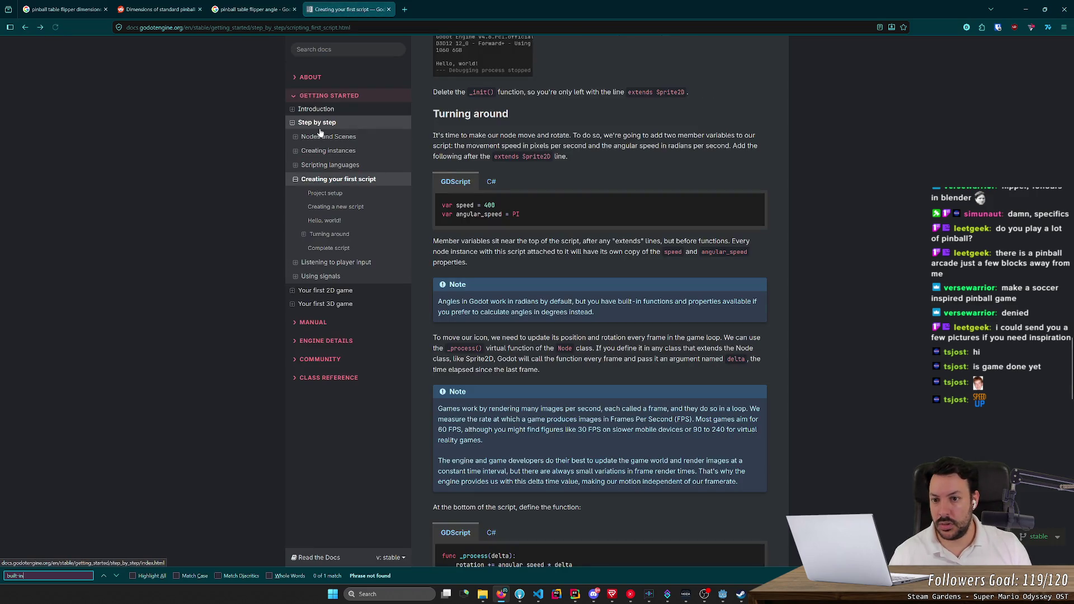
pyautogui.hotkey('alt', 'Left')
pyautogui.click(140, 133)
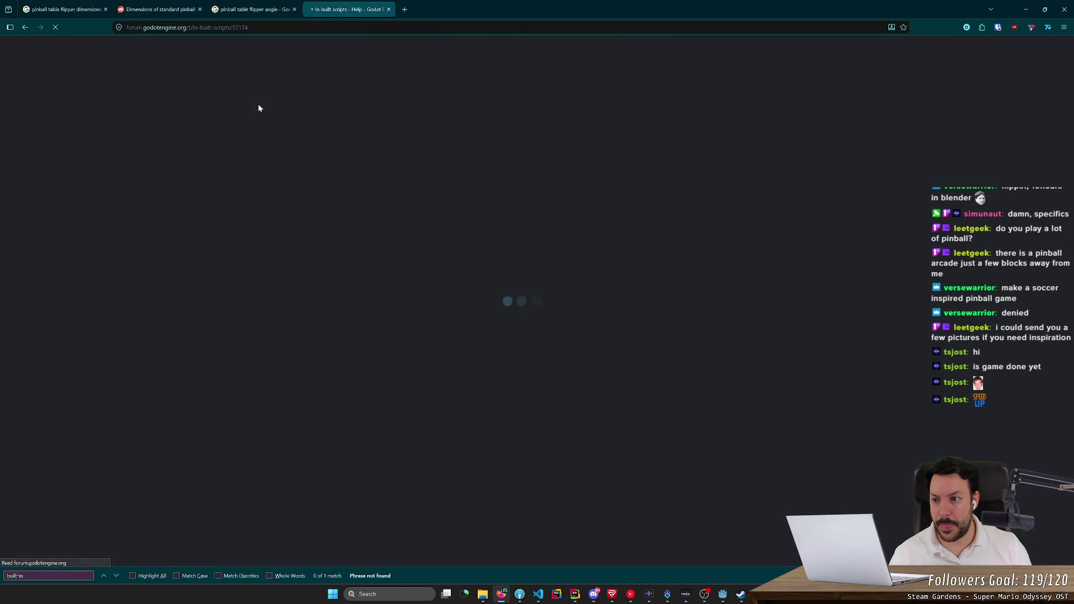
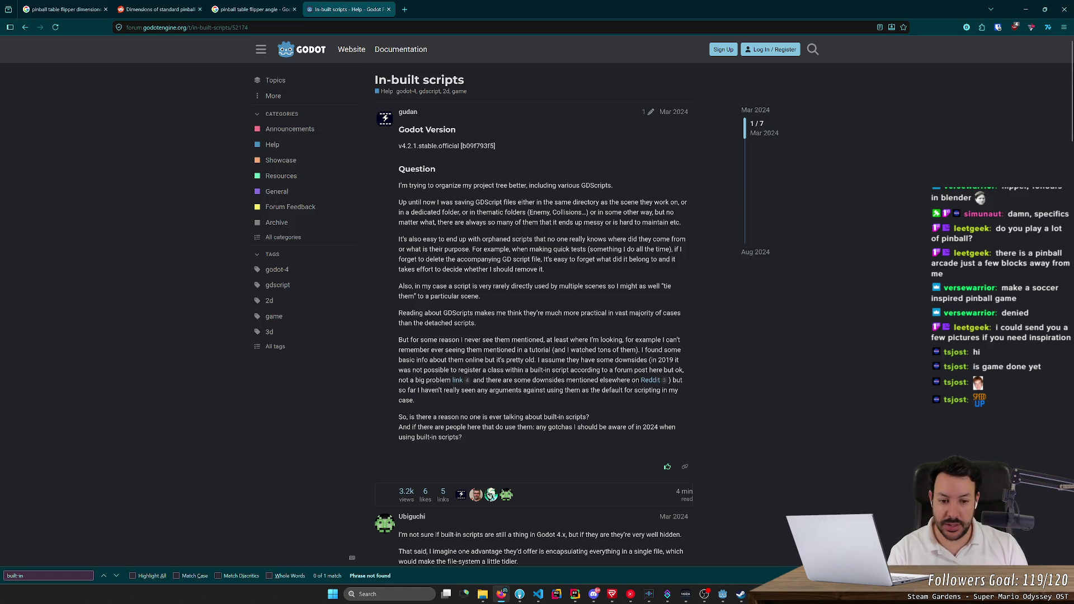
# Read through the Godot Forum 'In-built scripts' thread, then return to the Google results.
pyautogui.scroll(-3, 537, 313)
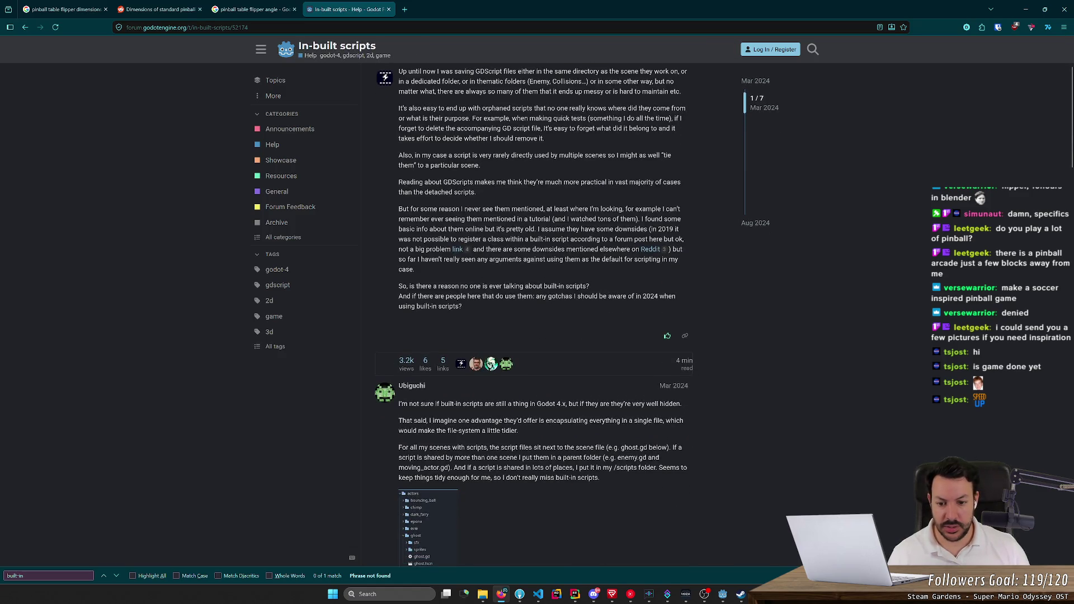
pyautogui.scroll(-4, 537, 313)
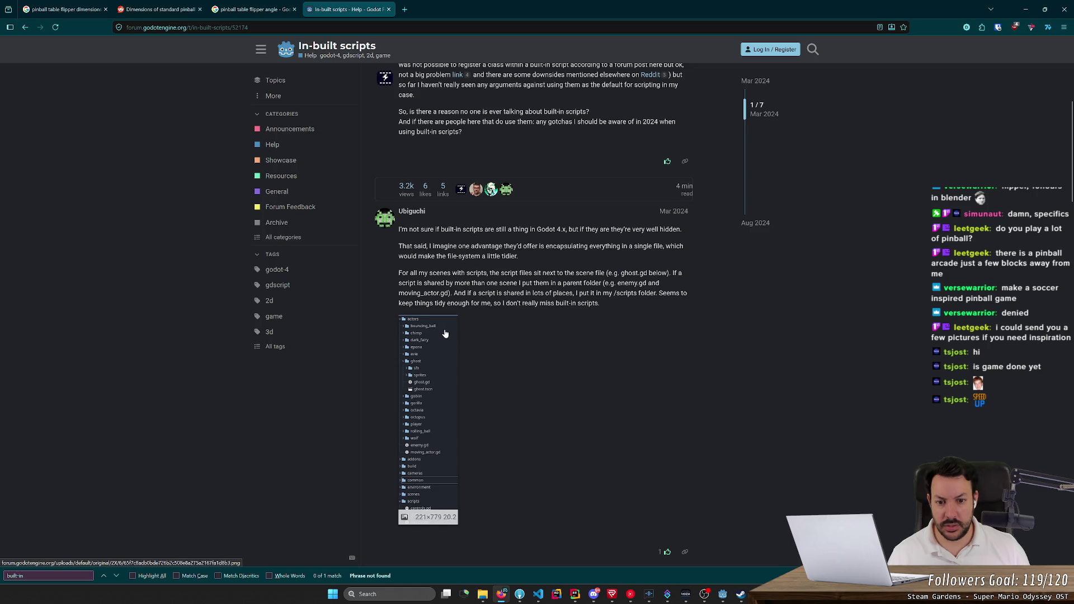
pyautogui.scroll(-4, 563, 357)
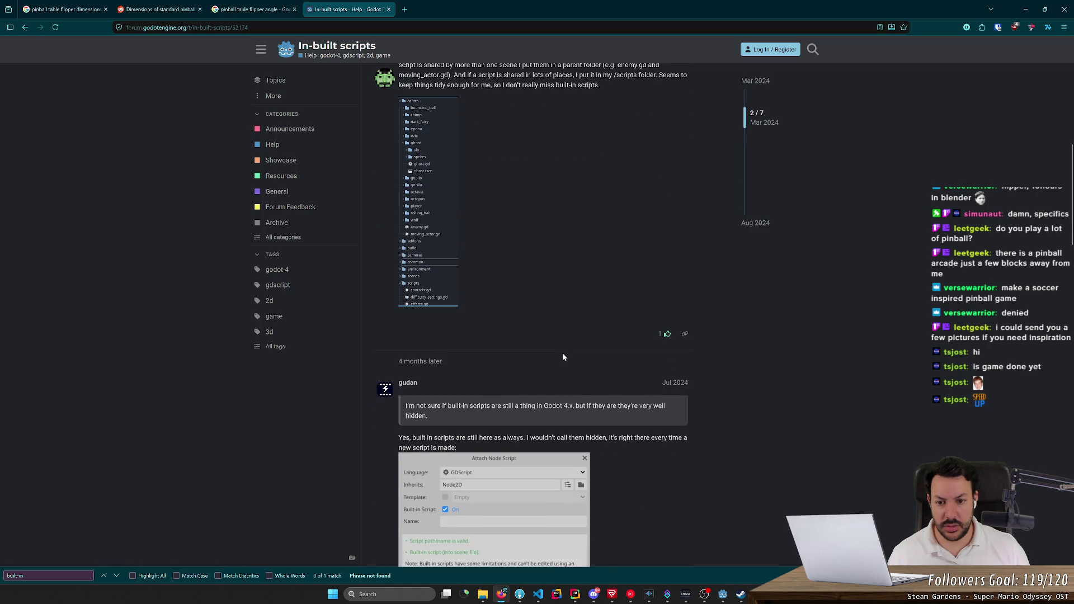
pyautogui.scroll(-3, 563, 357)
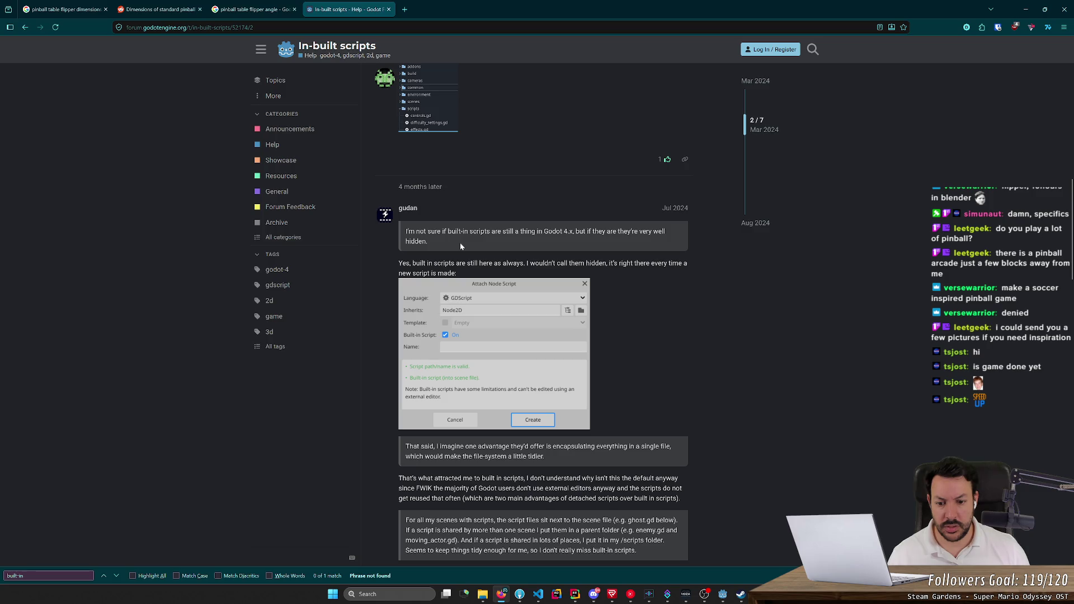
pyautogui.scroll(10, 461, 246)
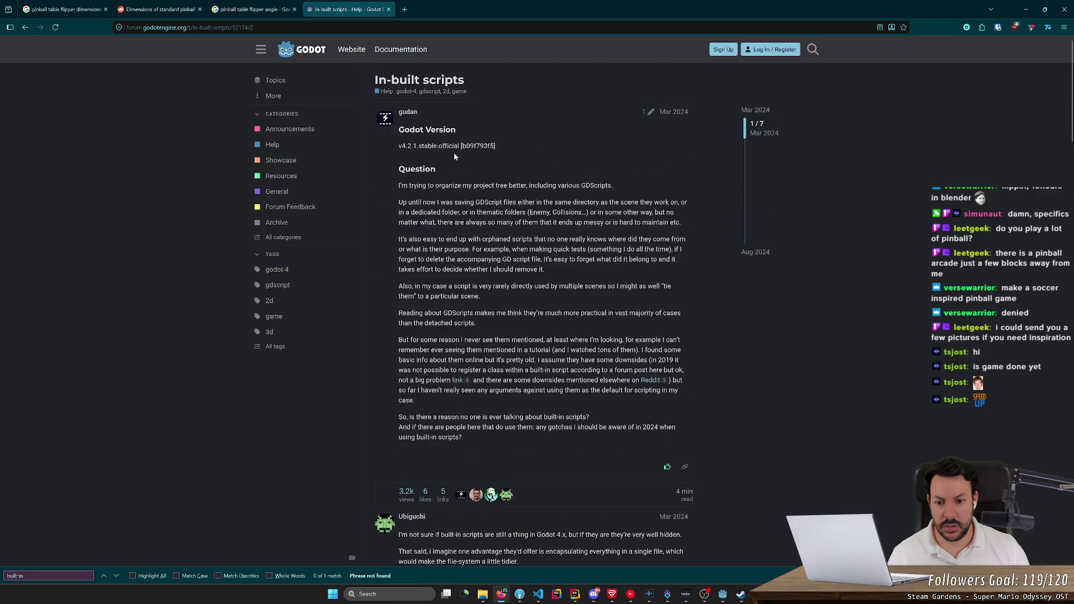
pyautogui.scroll(-10, 496, 259)
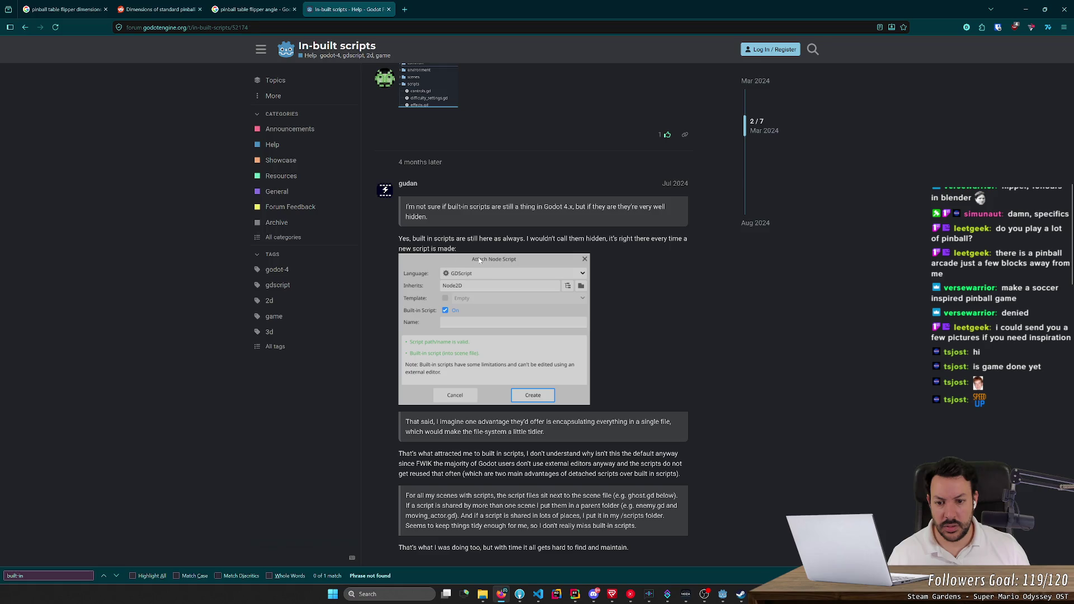
pyautogui.scroll(-5, 364, 276)
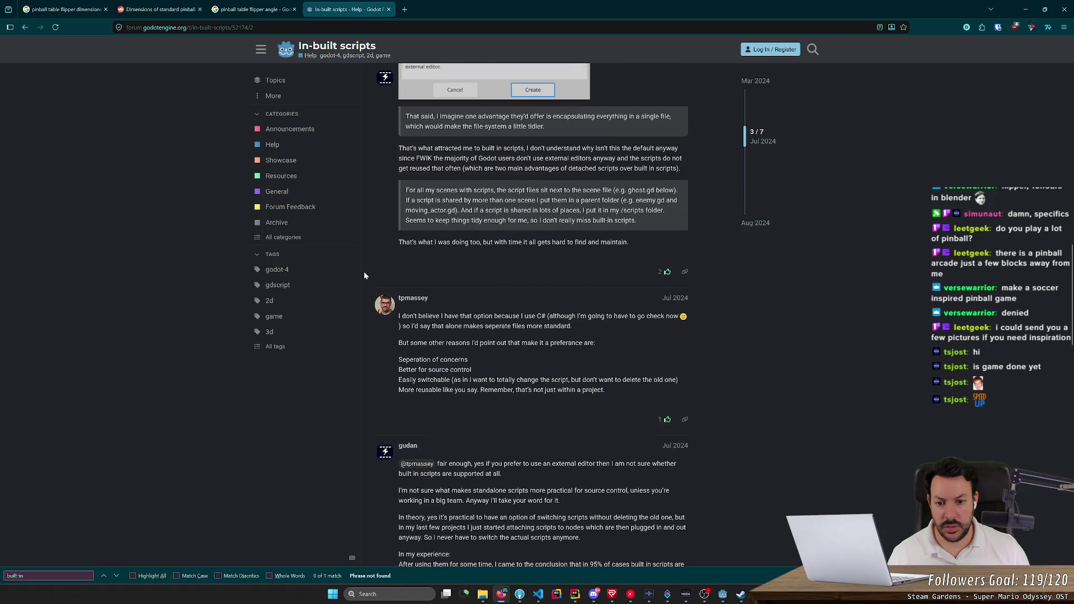
pyautogui.hotkey('alt', 'Left')
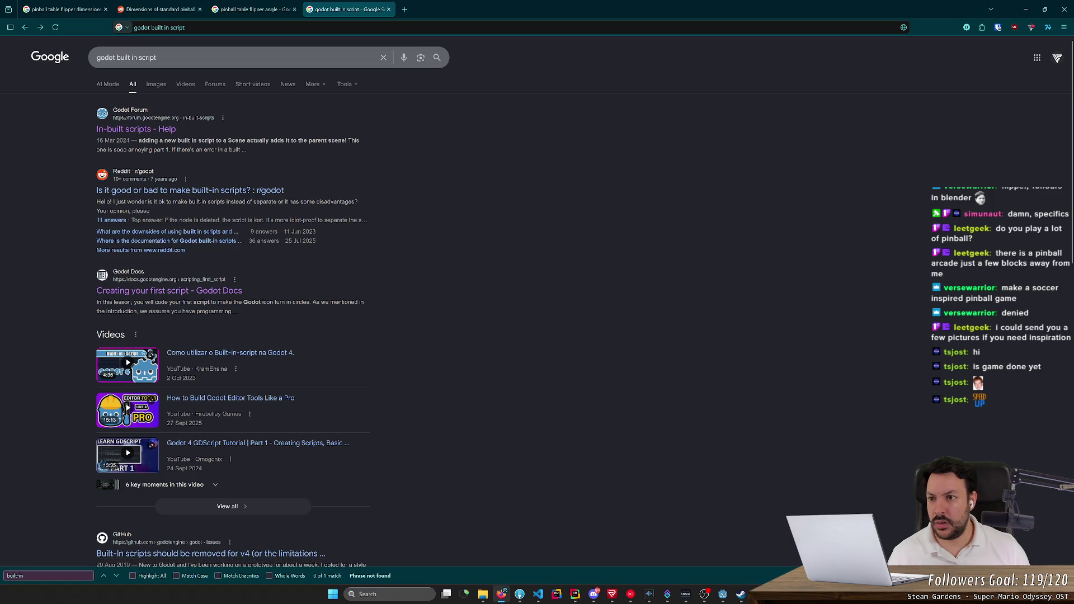
# Search Google for 'godot built-in script' with the hyphenated spelling.
pyautogui.click(132, 57)
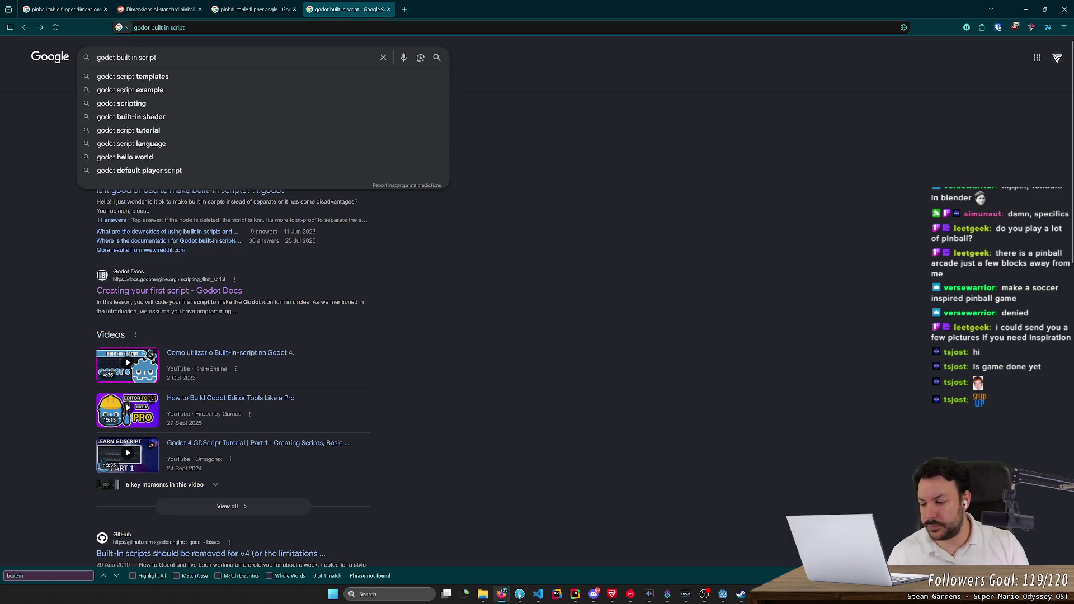
pyautogui.press('BackSpace')
pyautogui.write('-')
pyautogui.press('Return')
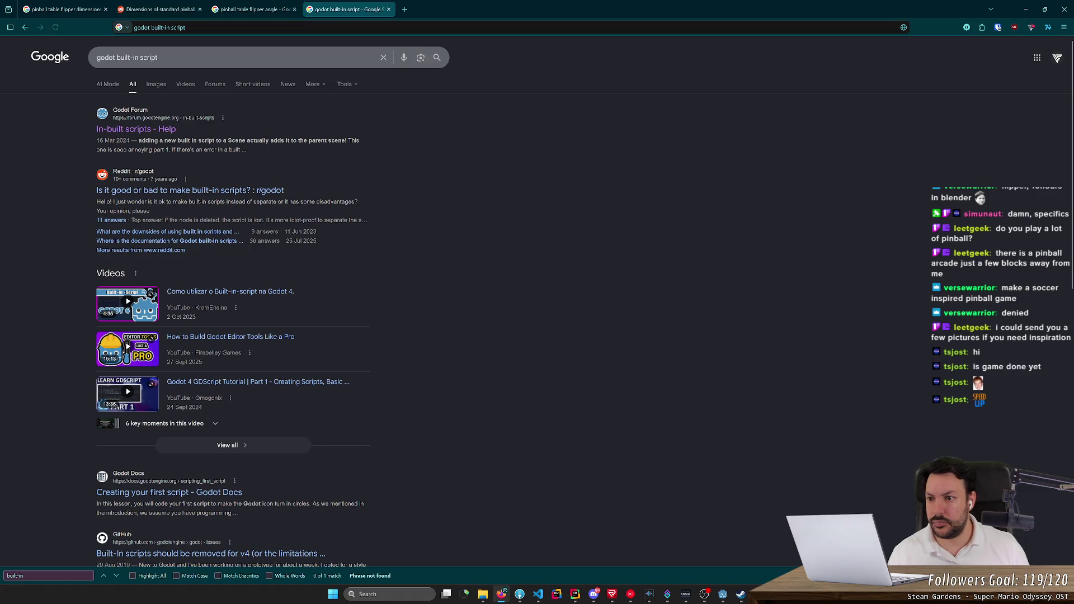
# Open the Reddit thread 'Is it good or bad to make built-in scripts?' and read its comments.
pyautogui.click(193, 190)
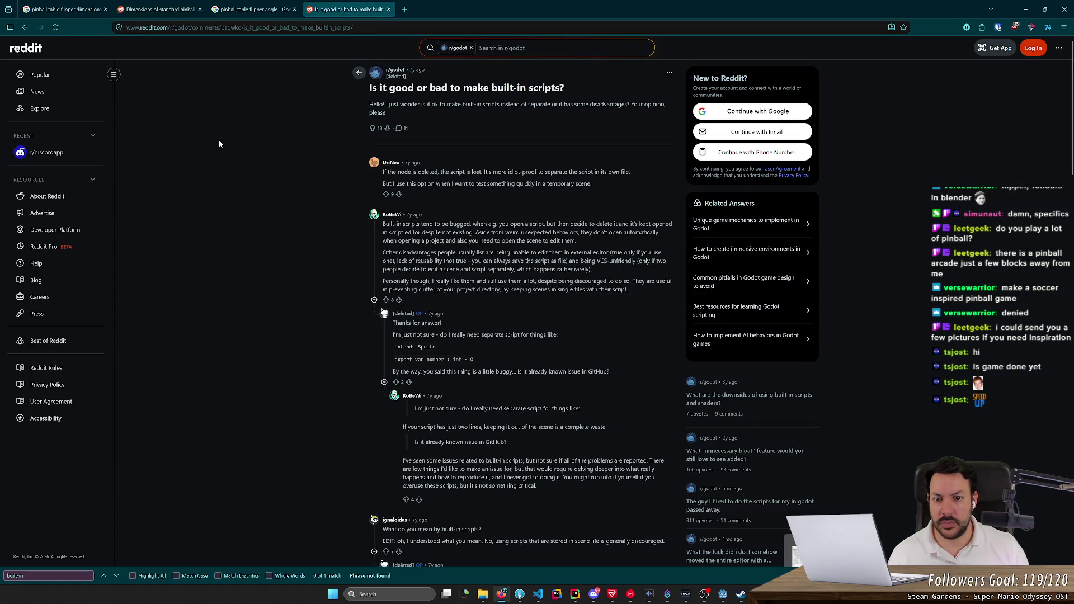
pyautogui.moveTo(398, 171); pyautogui.dragTo(527, 172)
pyautogui.click(527, 171)
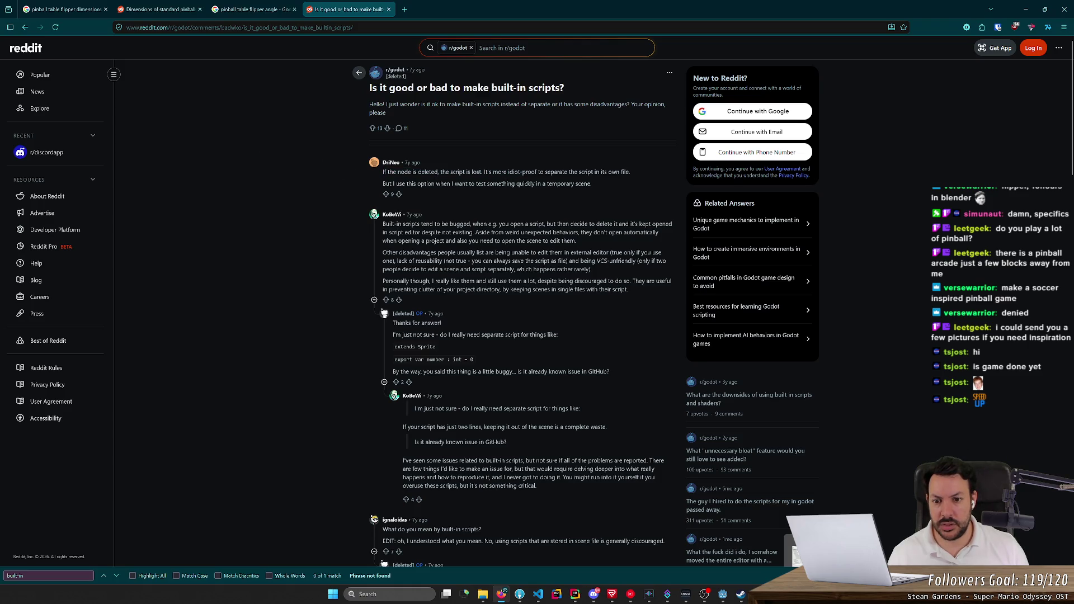
pyautogui.moveTo(463, 224); pyautogui.dragTo(574, 224)
pyautogui.click(501, 212)
# Create res://flipper.gd on the Flipper node and place the cursor on its last line.
pyautogui.hotkey('alt', 'Tab')
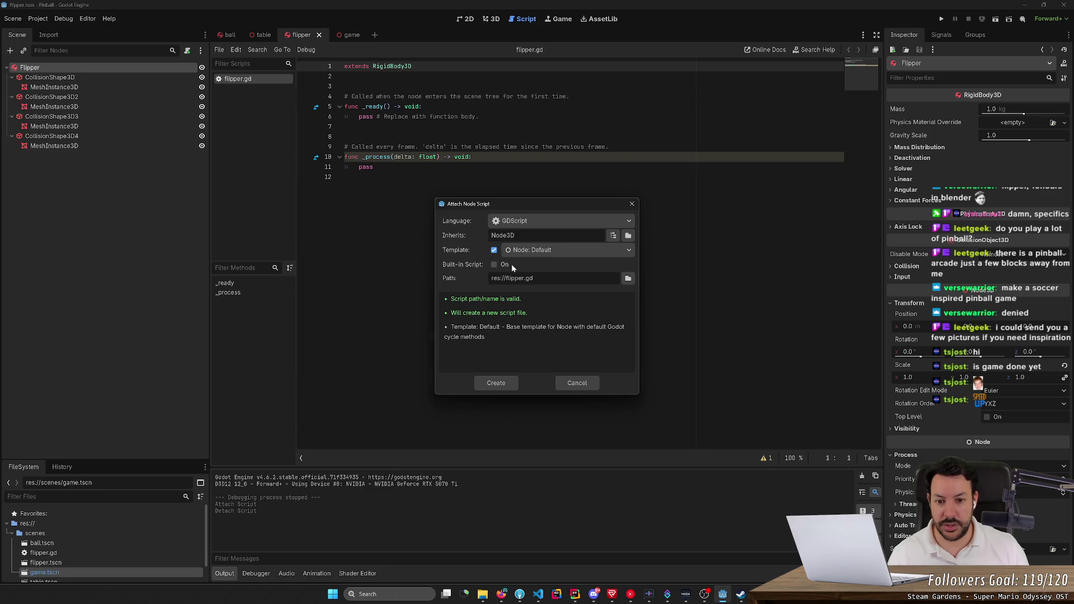
pyautogui.click(495, 383)
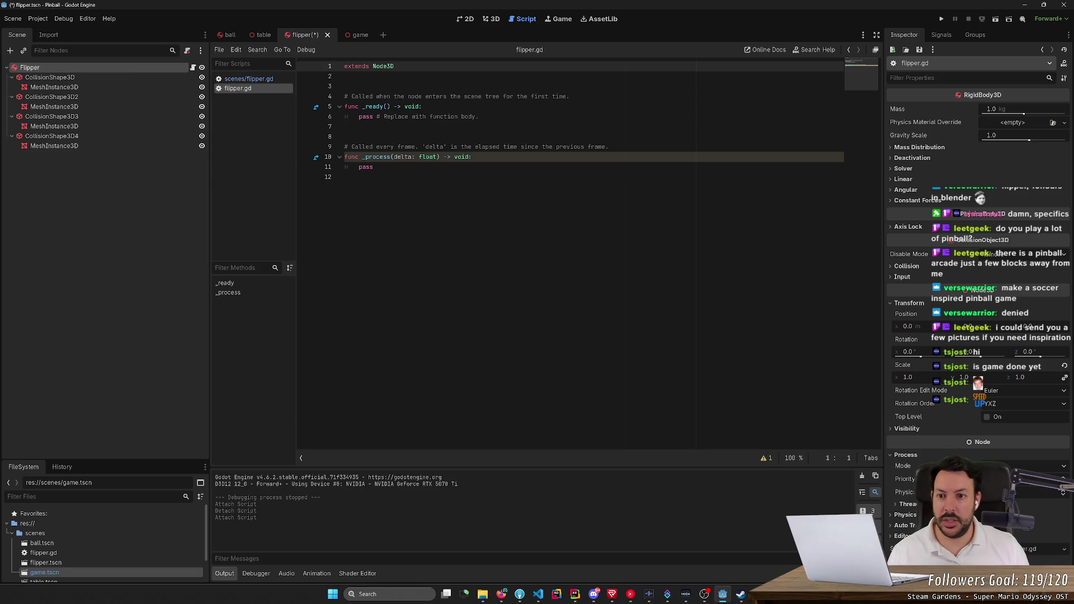
pyautogui.click(345, 177)
pyautogui.click(501, 594)
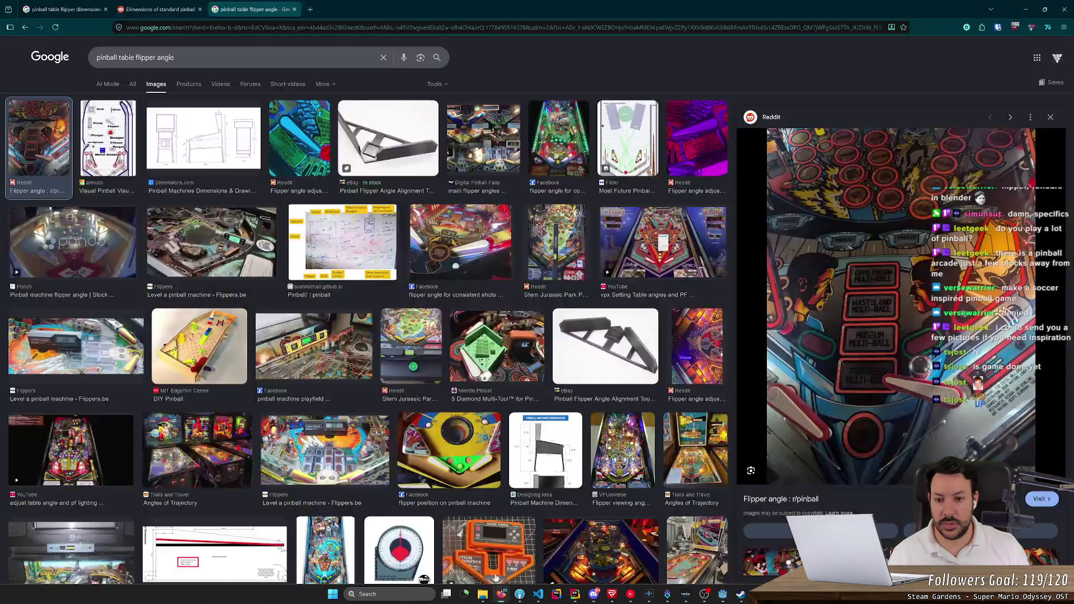
# Search 'godot inputs' and read the polling example on the Input examples docs page.
pyautogui.click(310, 9)
pyautogui.write('godot')
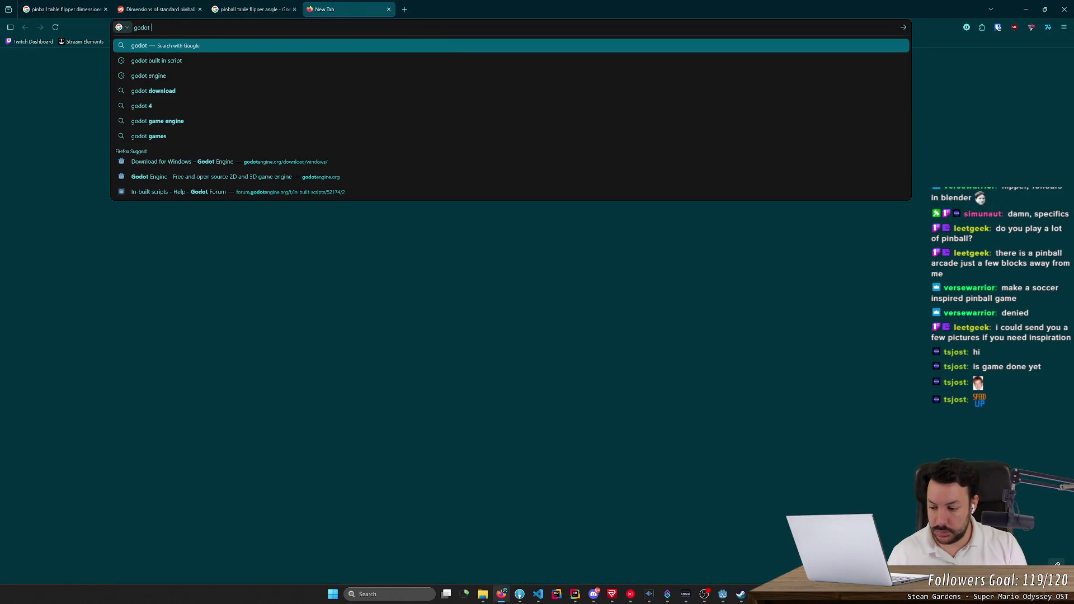
pyautogui.write(' inputs')
pyautogui.press('Return')
pyautogui.click(140, 149)
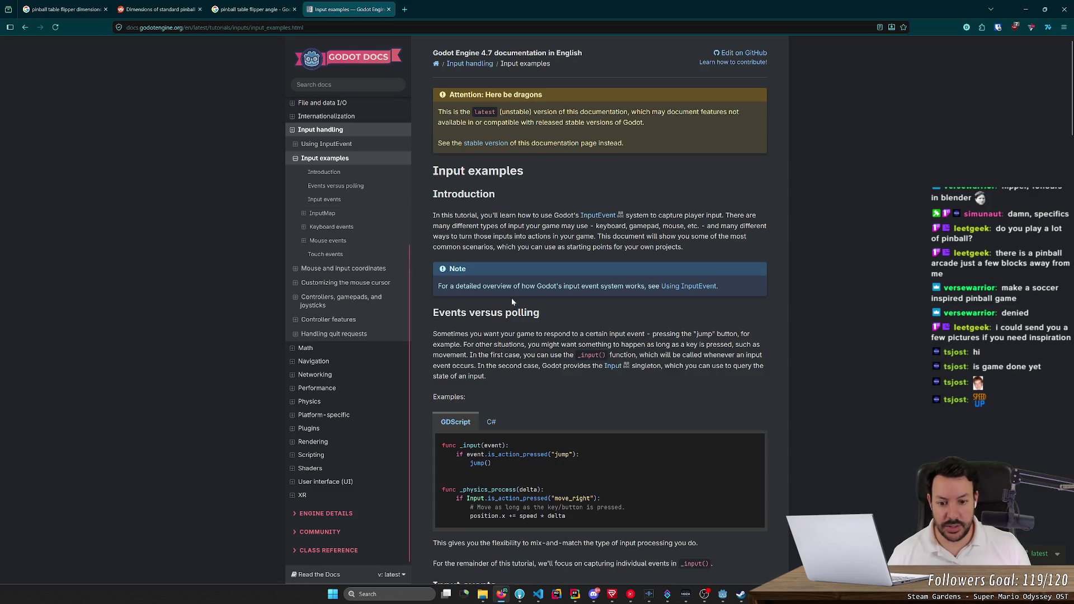
pyautogui.moveTo(573, 504); pyautogui.dragTo(442, 486)
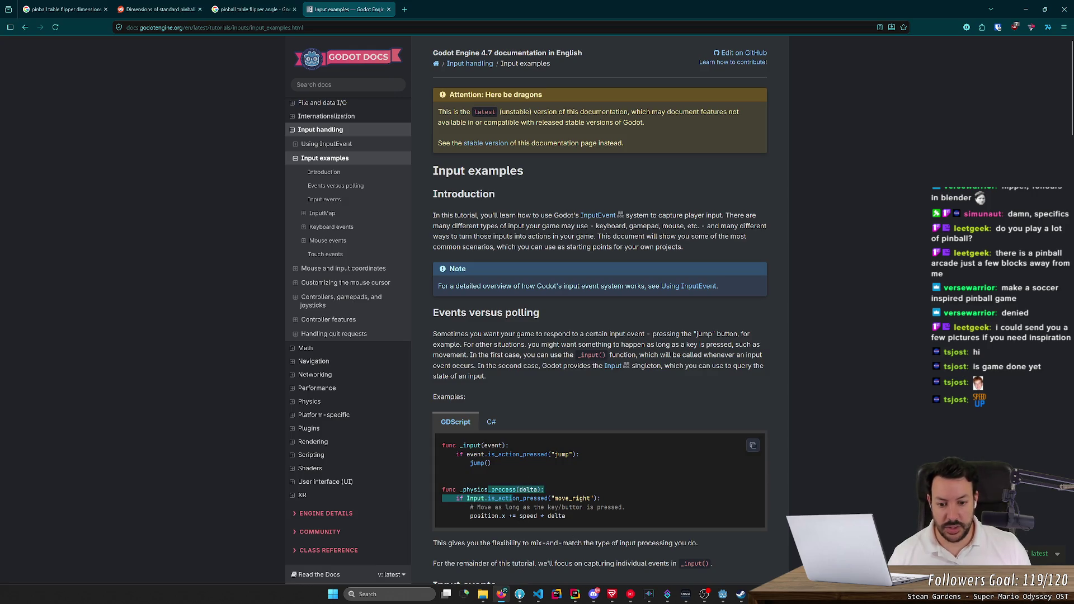
pyautogui.hotkey('alt', 'Tab')
pyautogui.click(38, 18)
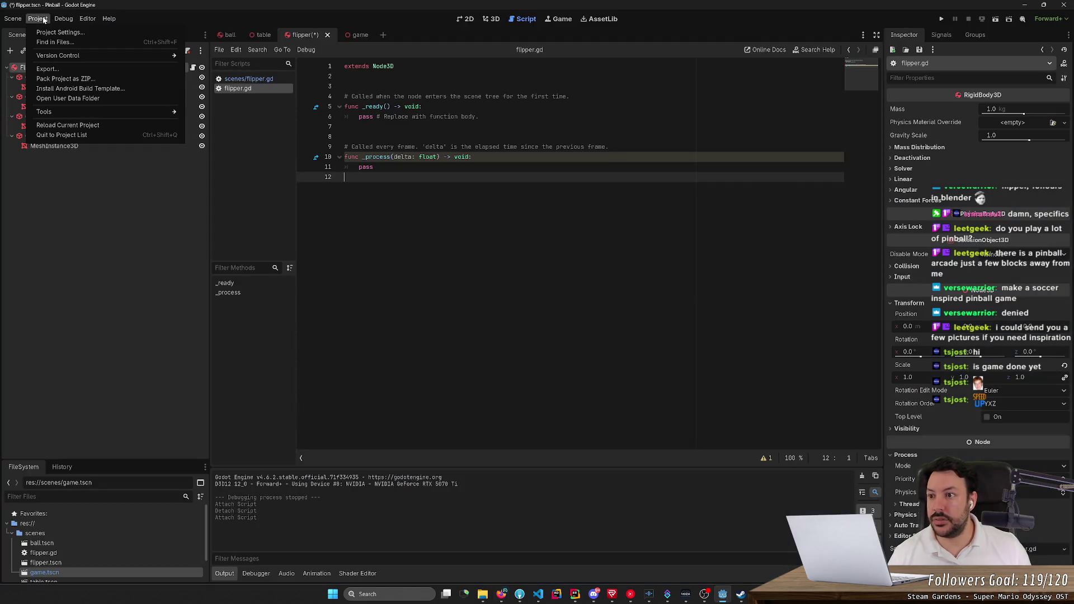
# Open Project Settings and switch to the Input Map tab.
pyautogui.click(69, 32)
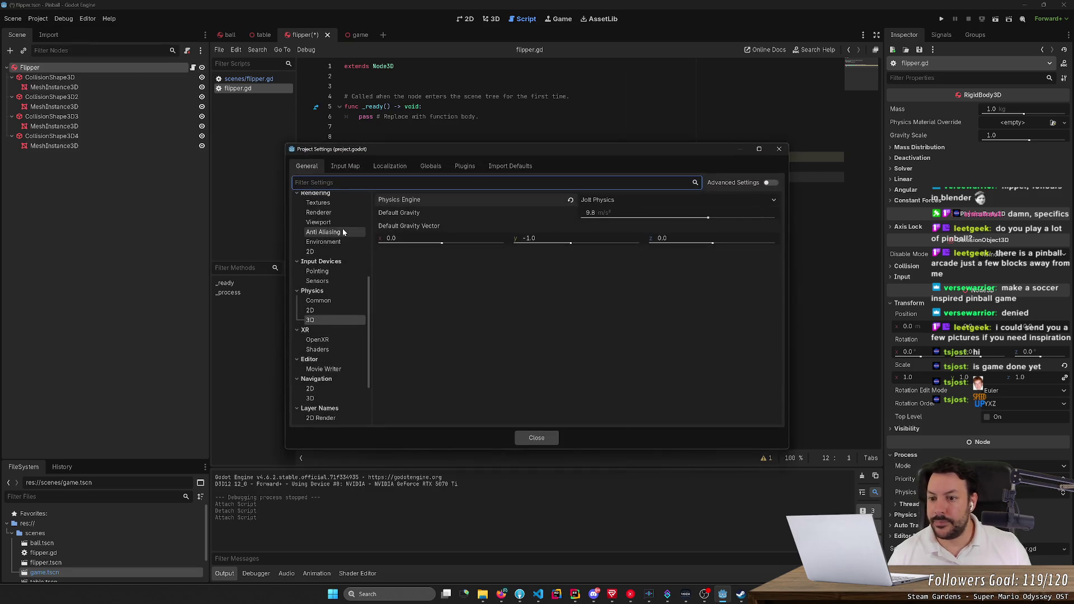
pyautogui.scroll(-2, 369, 336)
pyautogui.scroll(-3, 369, 344)
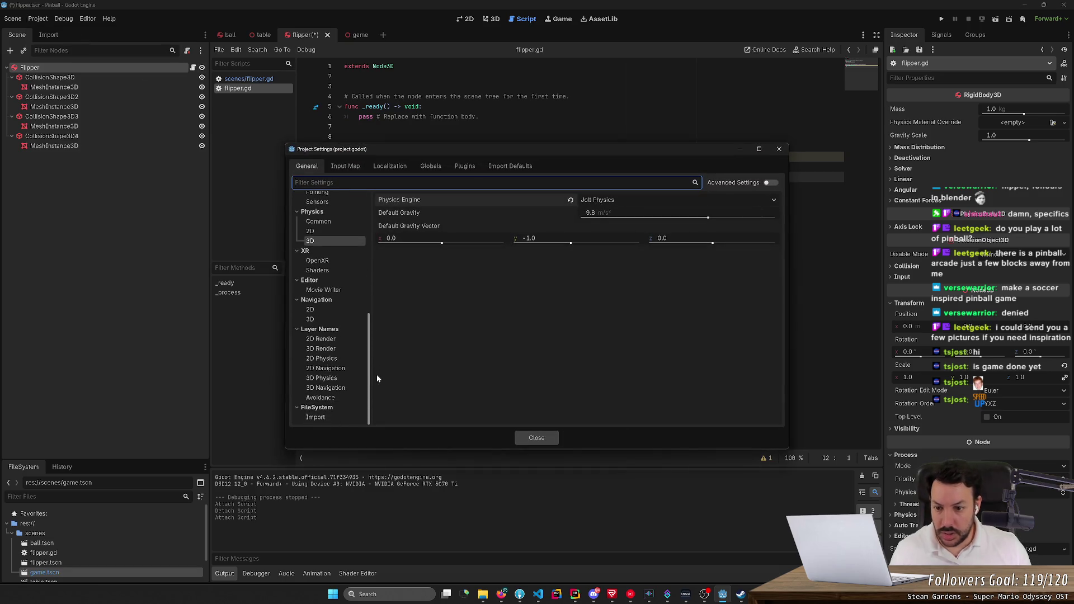
pyautogui.scroll(5, 371, 335)
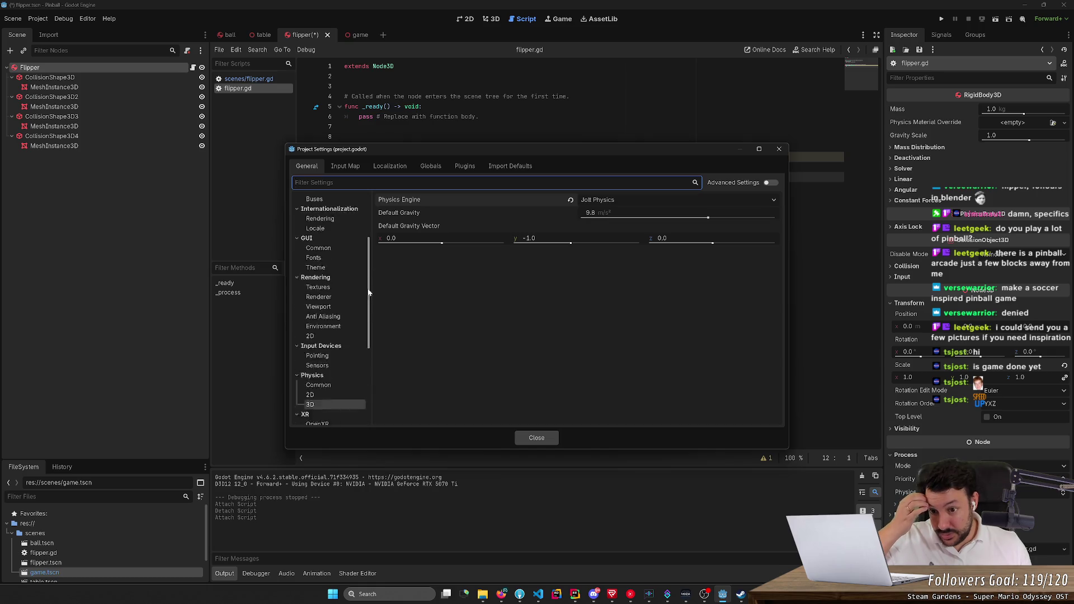
pyautogui.moveTo(369, 282); pyautogui.dragTo(369, 241)
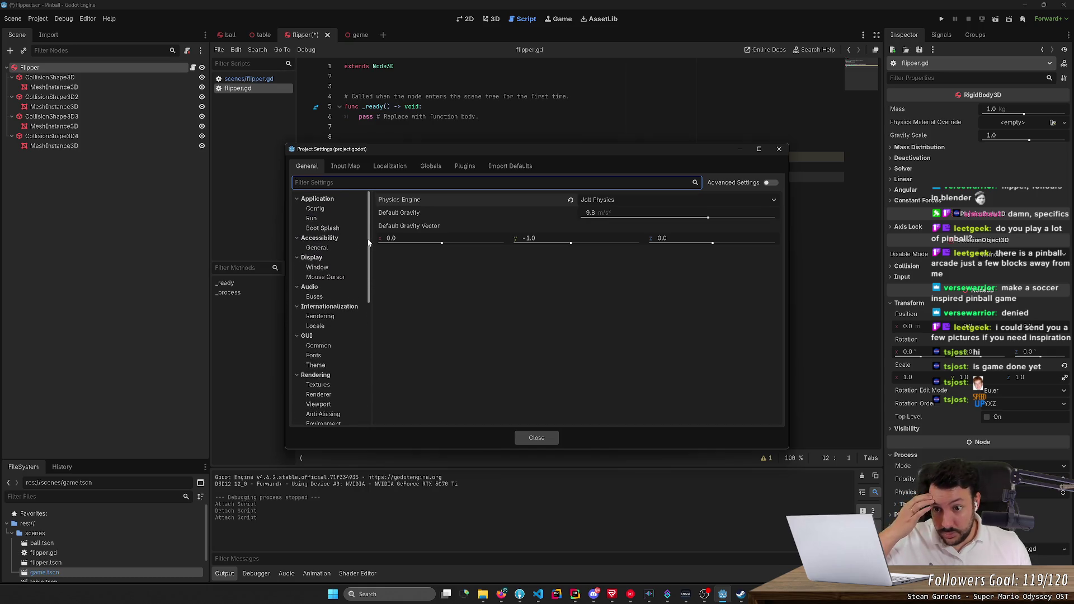
pyautogui.click(345, 166)
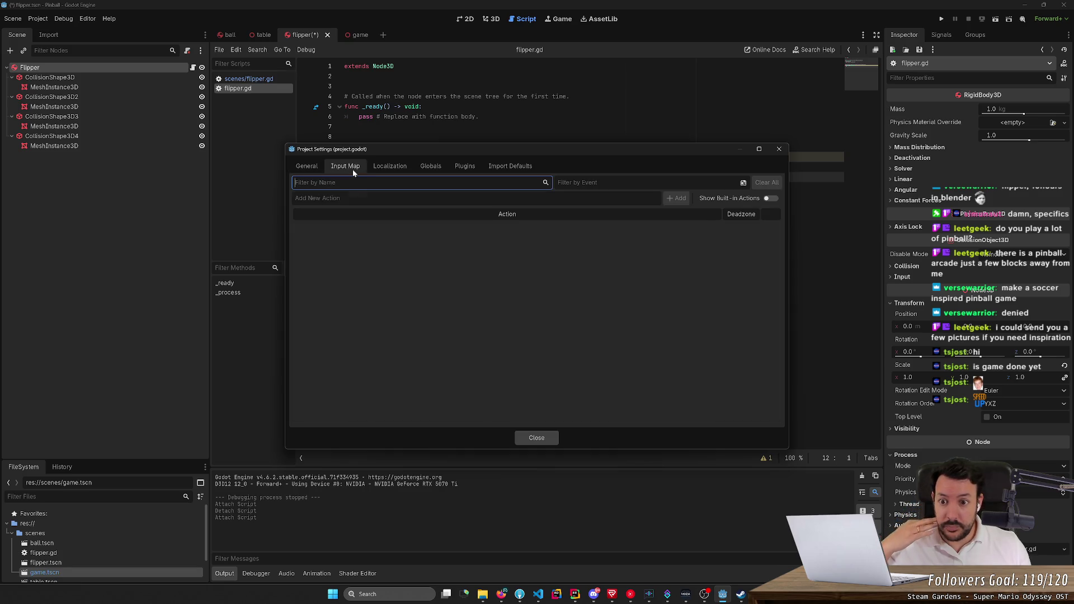
# Add a left_flipper input action.
pyautogui.click(336, 198)
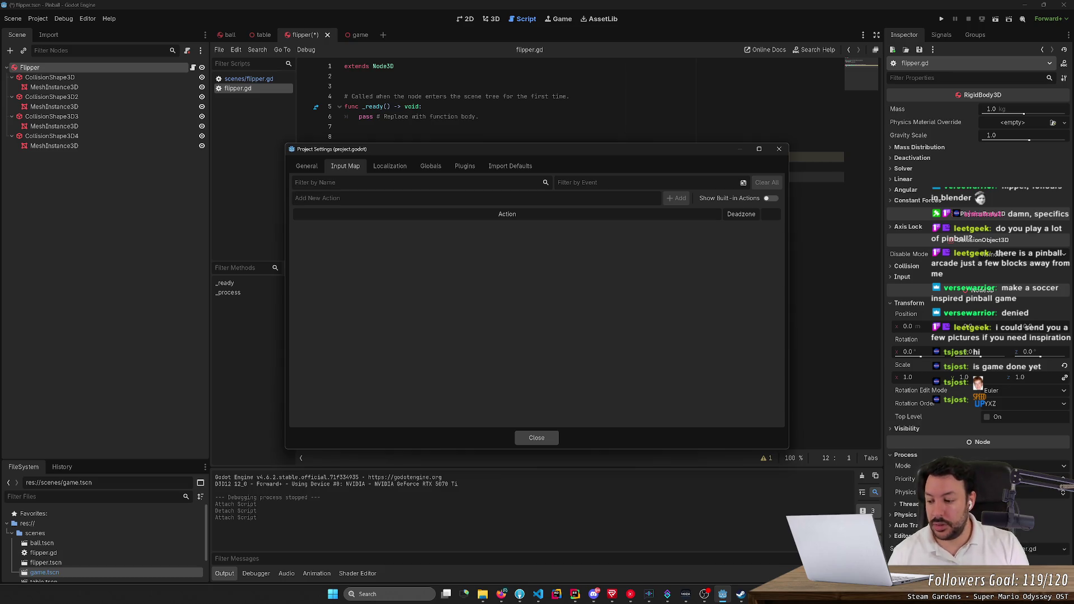
pyautogui.write('flipper')
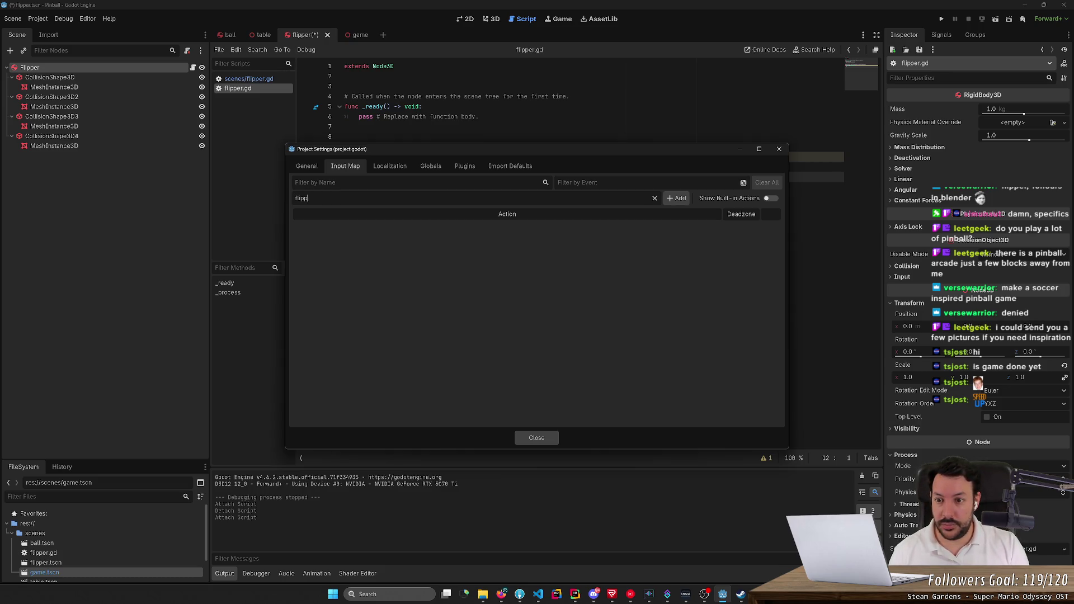
pyautogui.hotkey('ctrl', 'a')
pyautogui.press('BackSpace')
pyautogui.write('left')
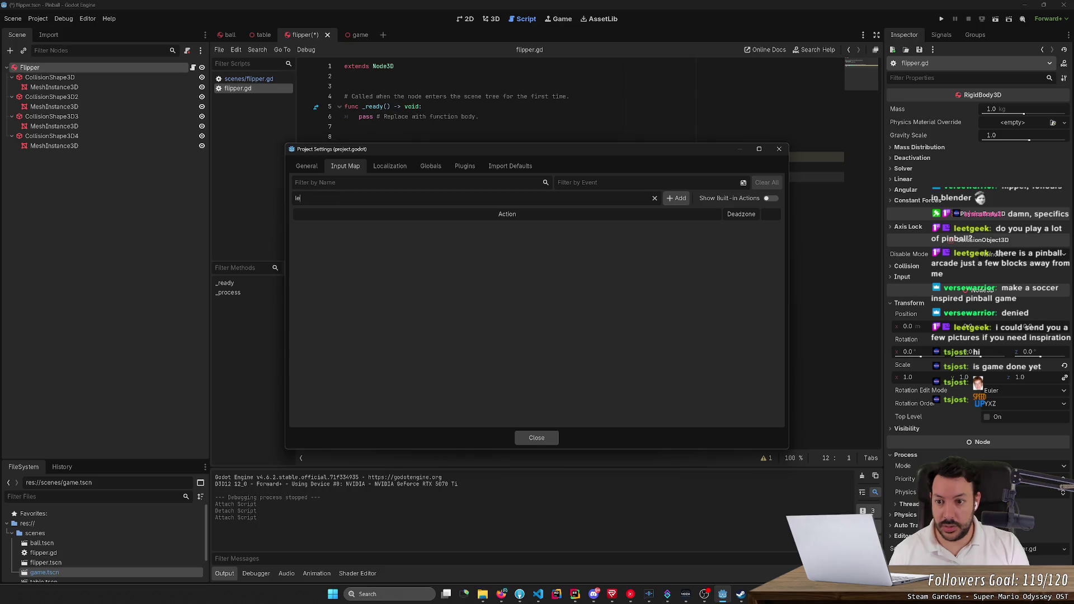
pyautogui.write('_flipper')
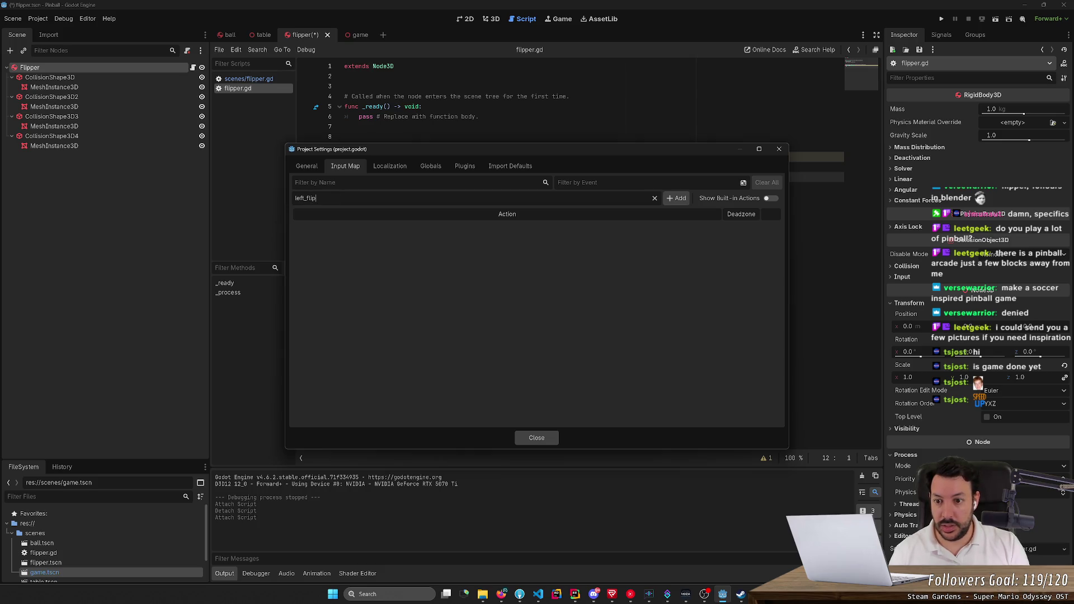
pyautogui.click(677, 198)
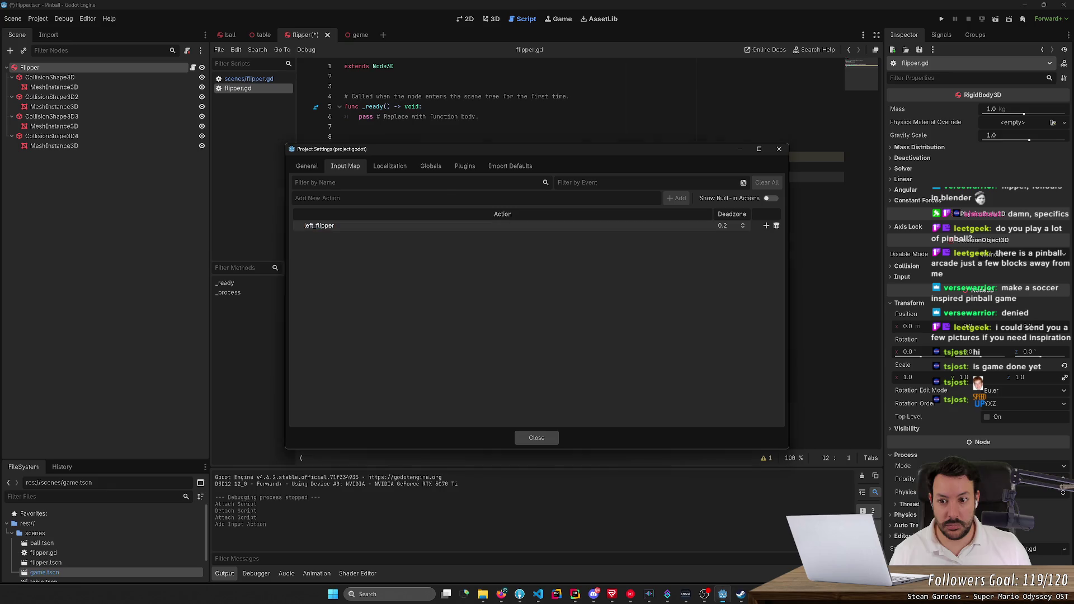
# Hide the built-in ui actions and add a right_flipper input action.
pyautogui.click(769, 200)
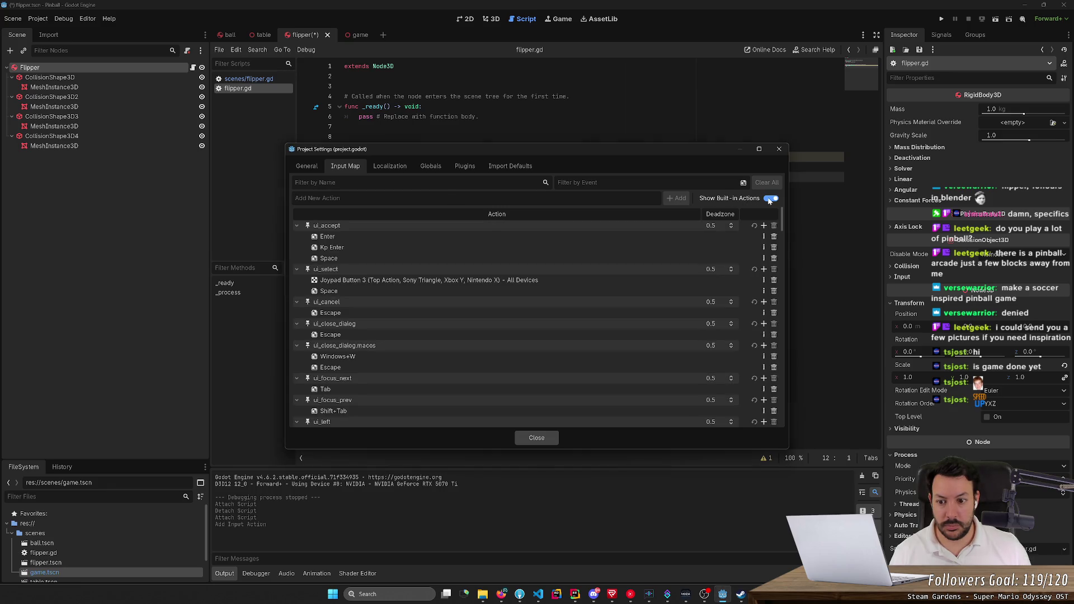
pyautogui.moveTo(786, 221)
pyautogui.mouseDown()
pyautogui.moveTo(776, 424)
pyautogui.moveTo(784, 218)
pyautogui.mouseUp()
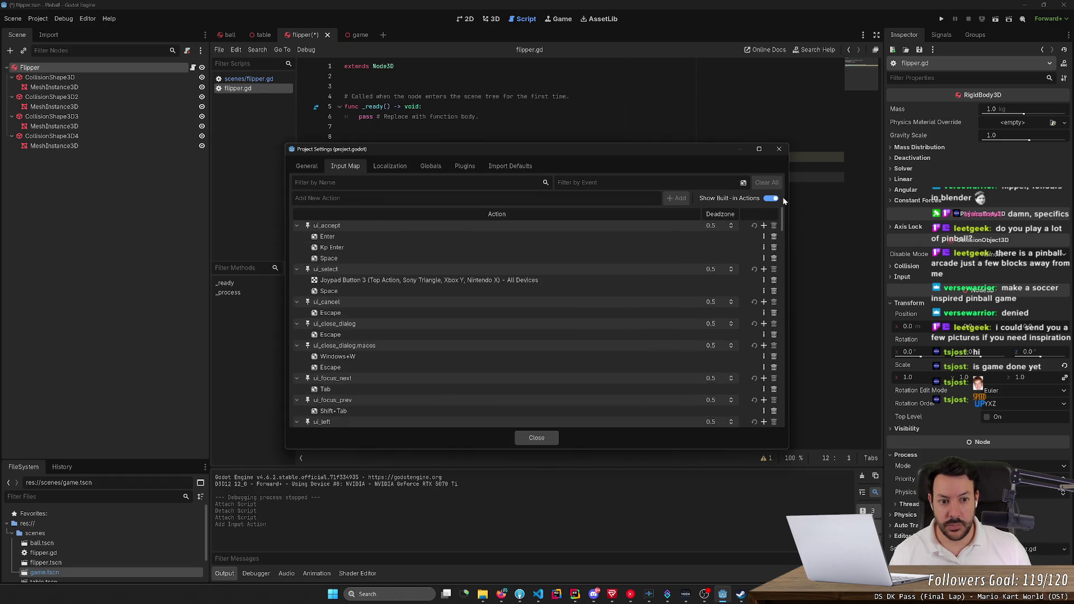
pyautogui.click(773, 200)
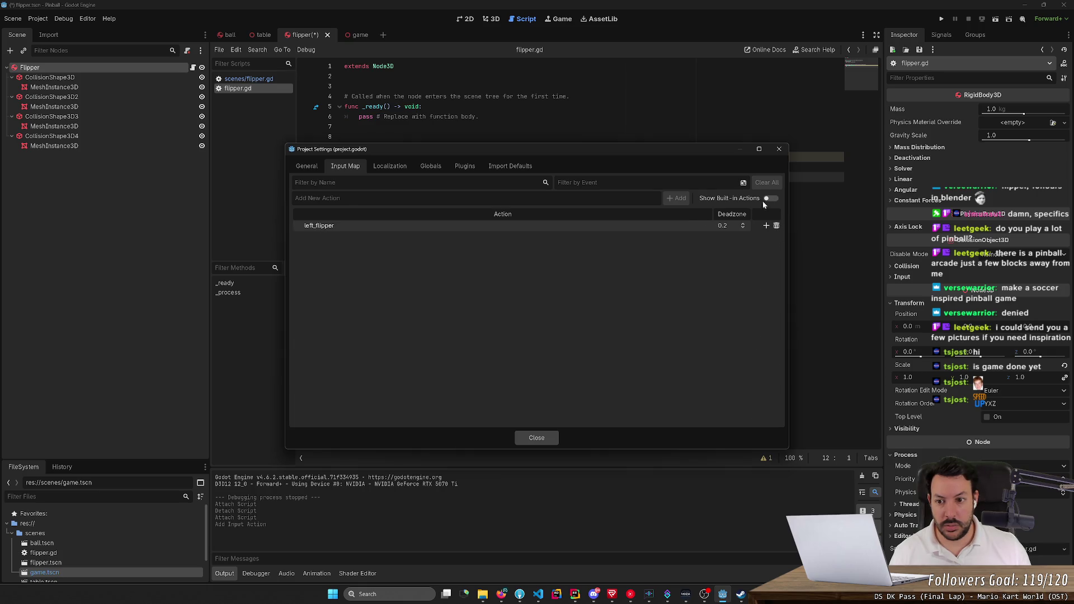
pyautogui.write('rigj')
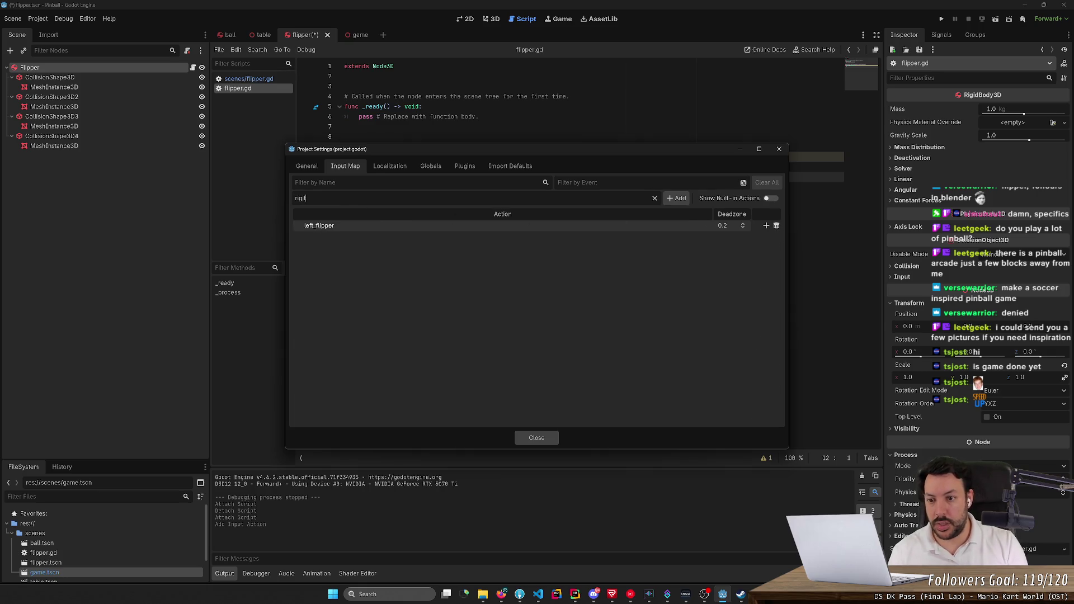
pyautogui.press('BackSpace')
pyautogui.write('ht_flo')
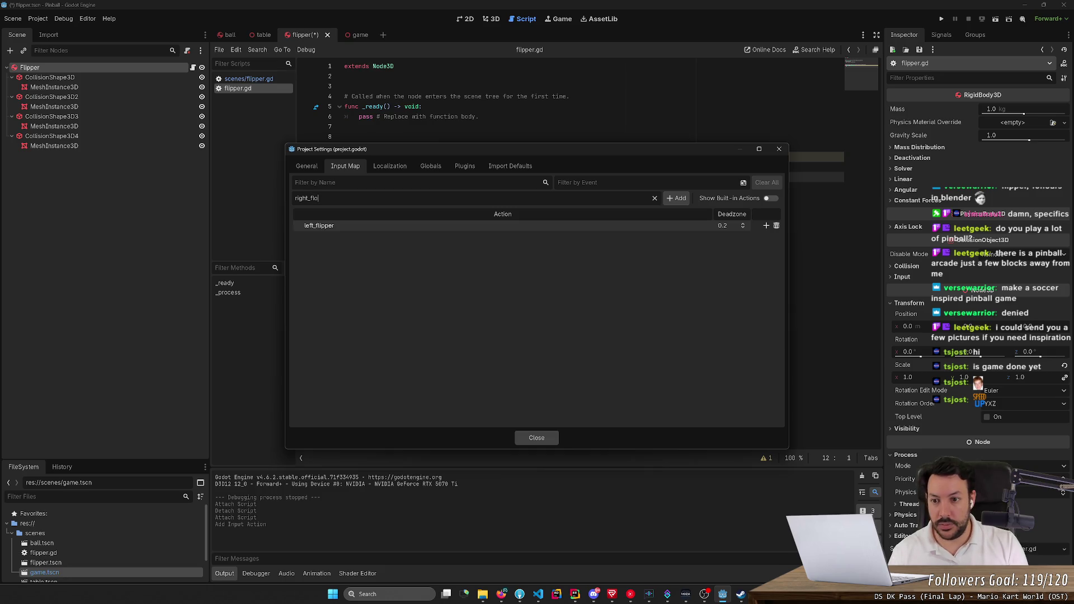
pyautogui.write('ipper')
pyautogui.press('Return')
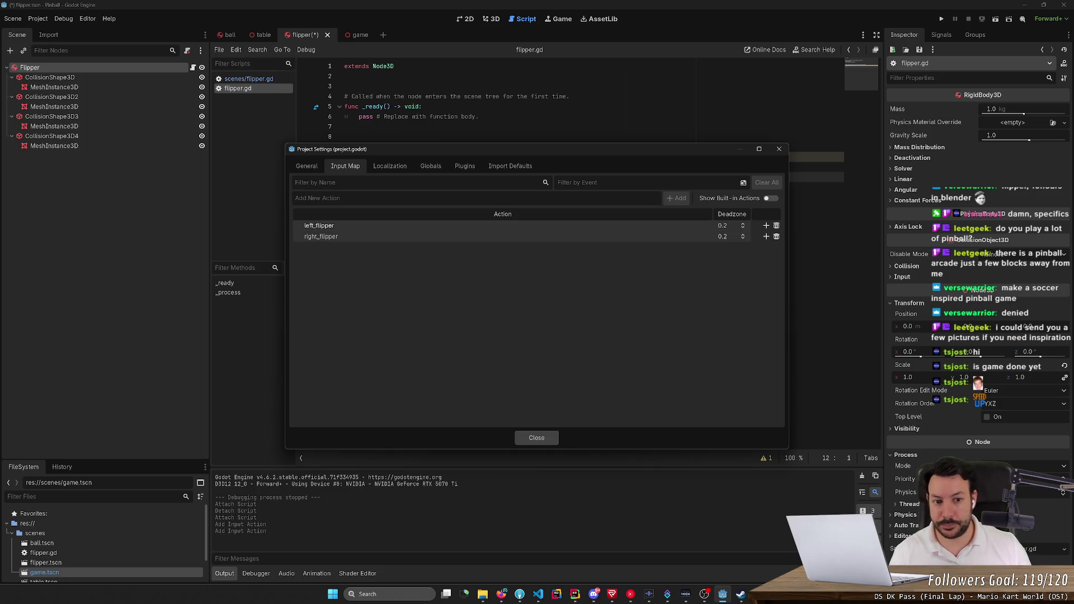
pyautogui.click(766, 225)
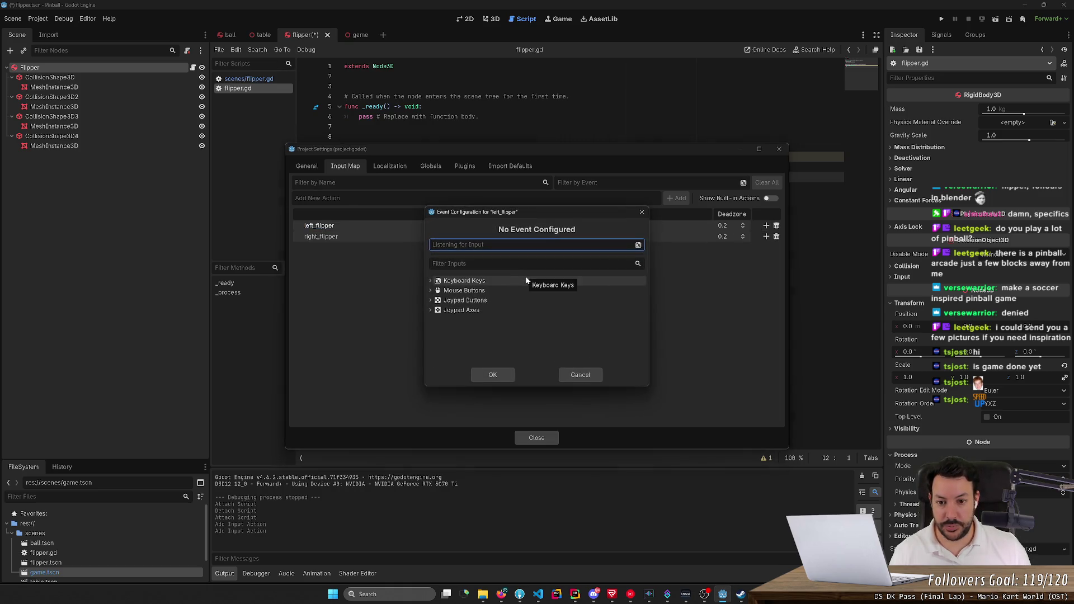
# Bind the A key to the left_flipper action.
pyautogui.click(524, 282)
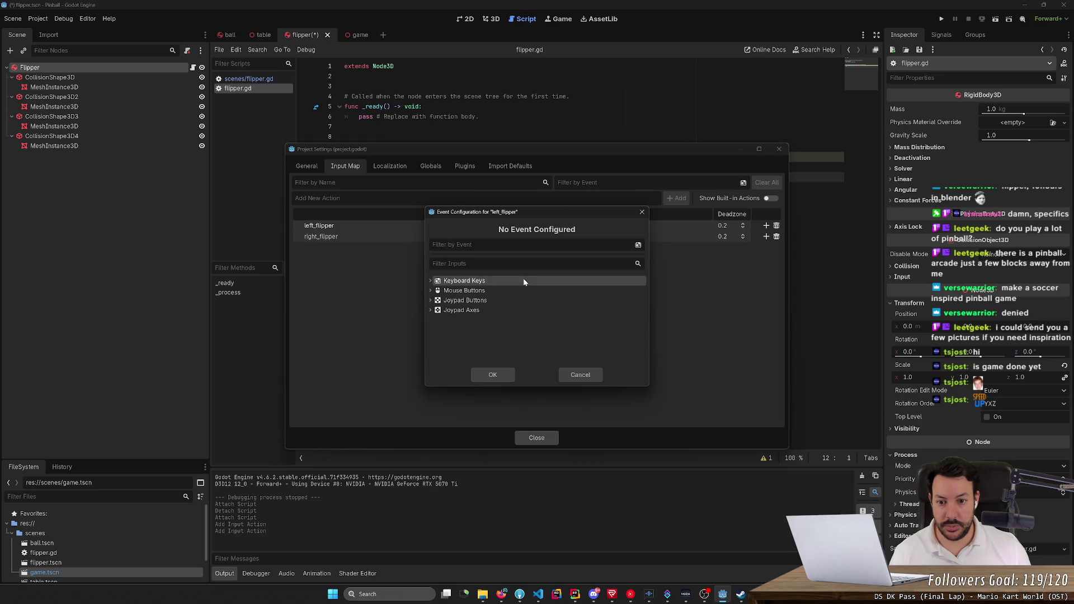
pyautogui.doubleClick(522, 277)
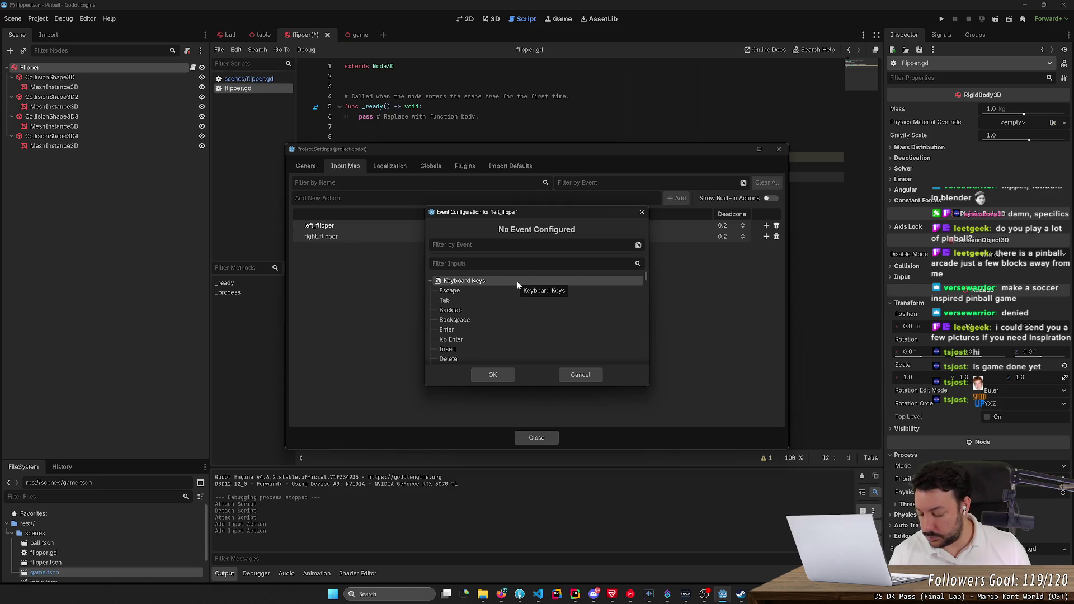
pyautogui.press('alt')
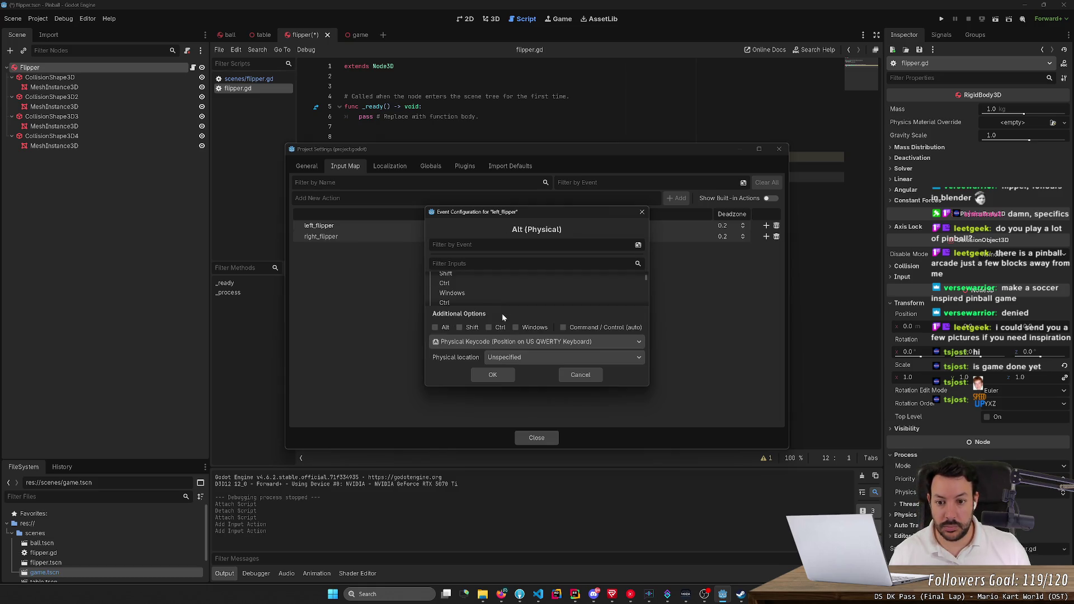
pyautogui.scroll(-10, 506, 285)
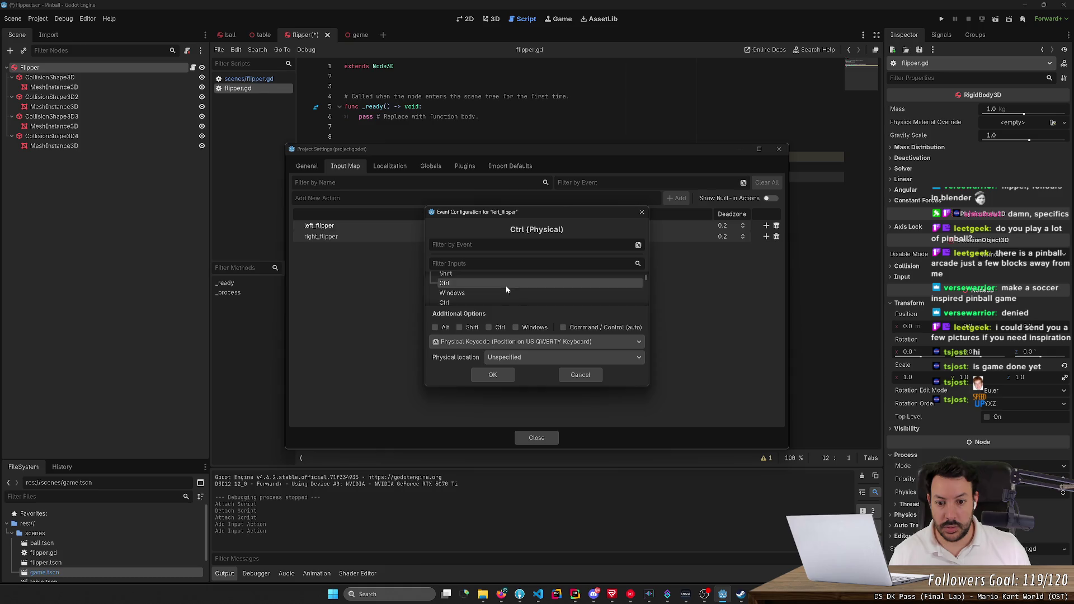
pyautogui.click(506, 288)
pyautogui.press('Down')
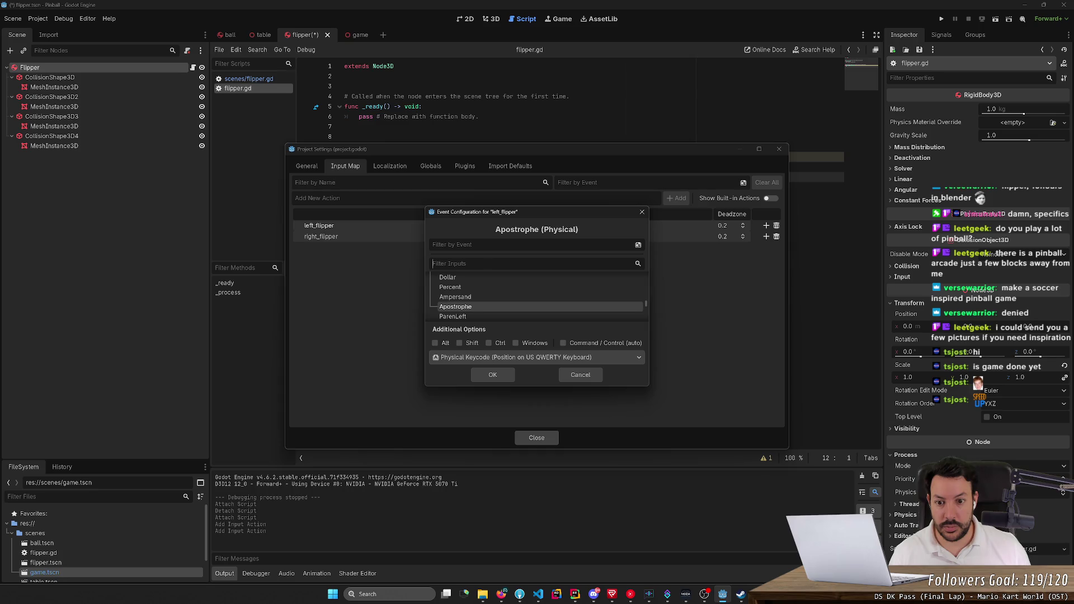
pyautogui.write('a')
pyautogui.click(434, 244)
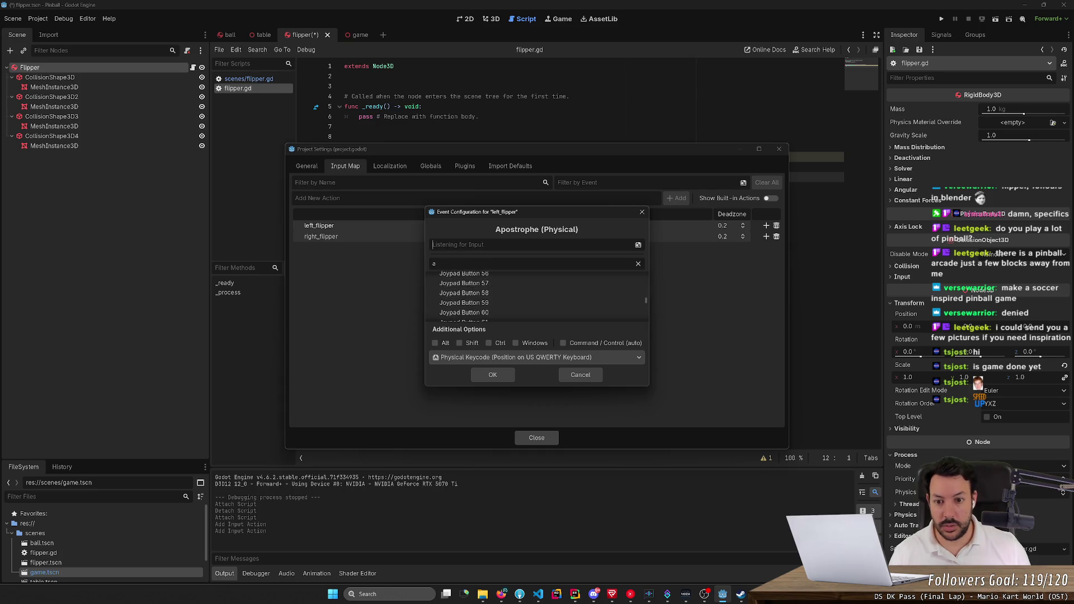
pyautogui.press('b')
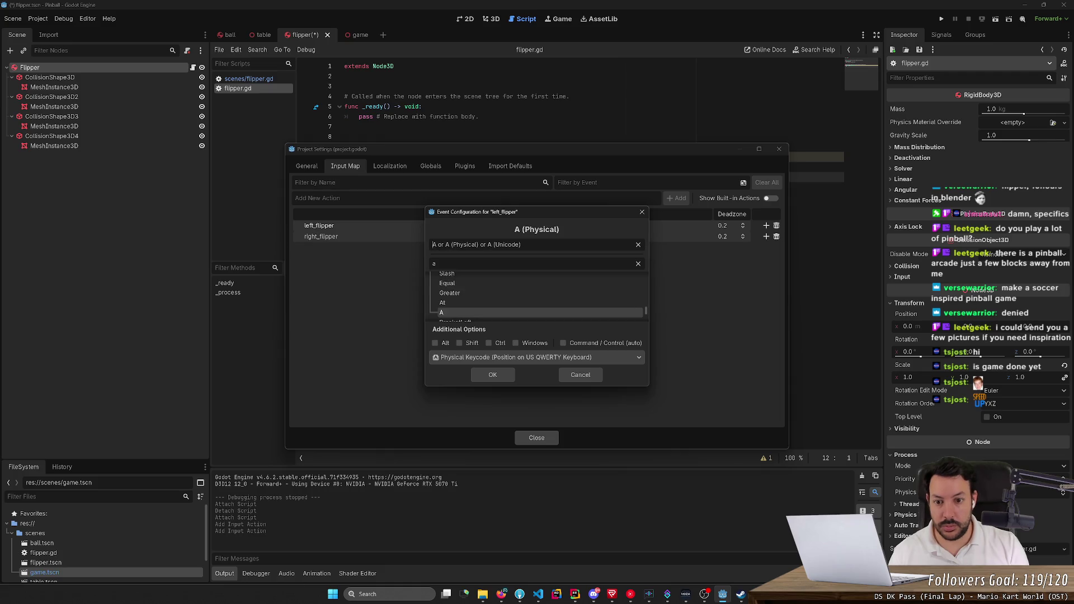
pyautogui.click(454, 314)
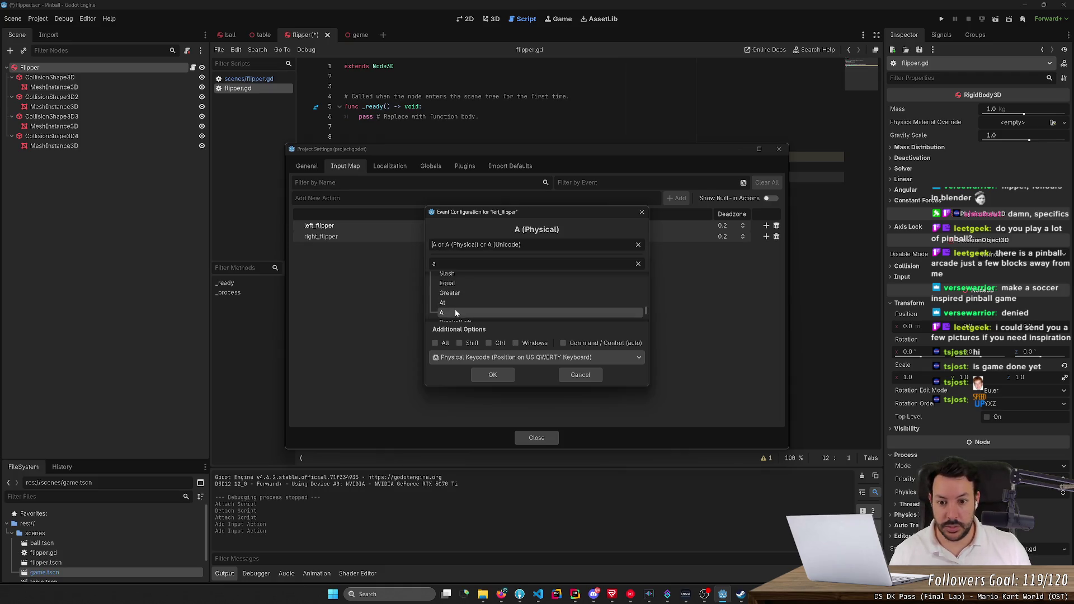
pyautogui.click(490, 377)
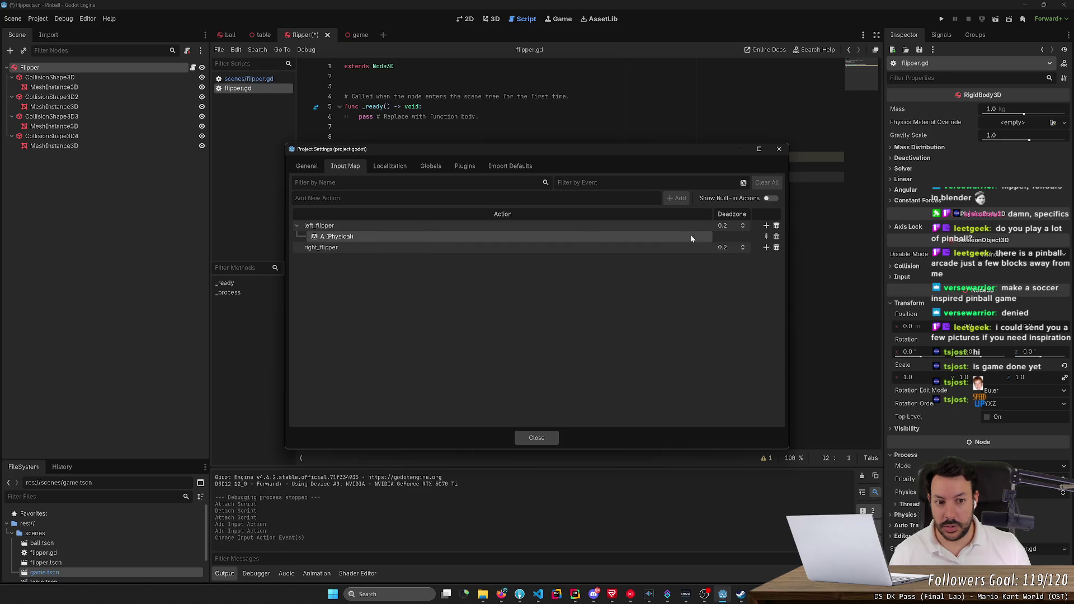
# Add Left to left_flipper, and bind D and Right to right_flipper.
pyautogui.click(766, 225)
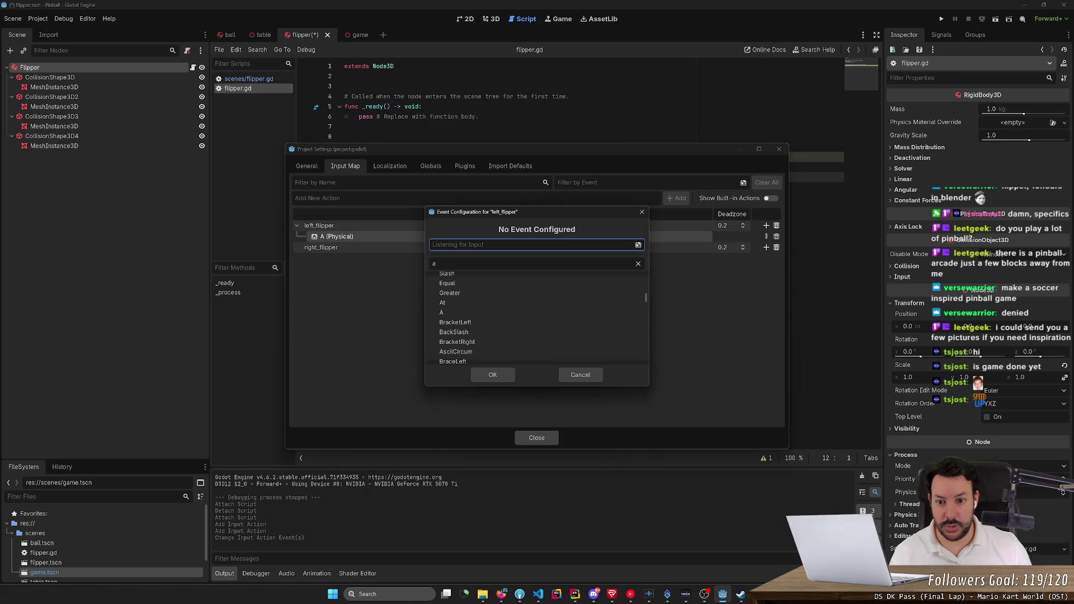
pyautogui.press('Left')
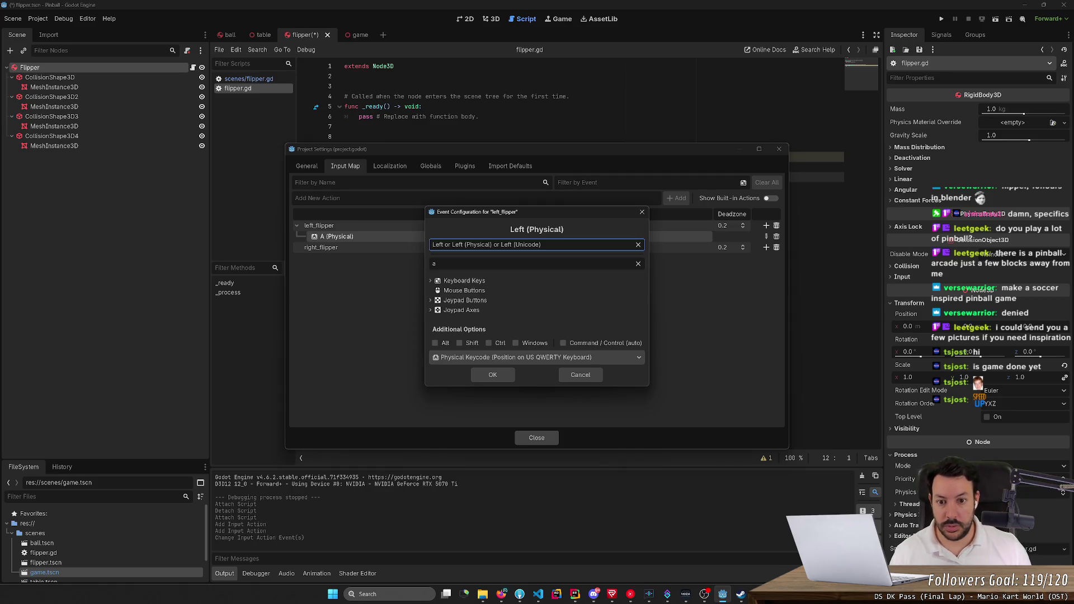
pyautogui.click(496, 376)
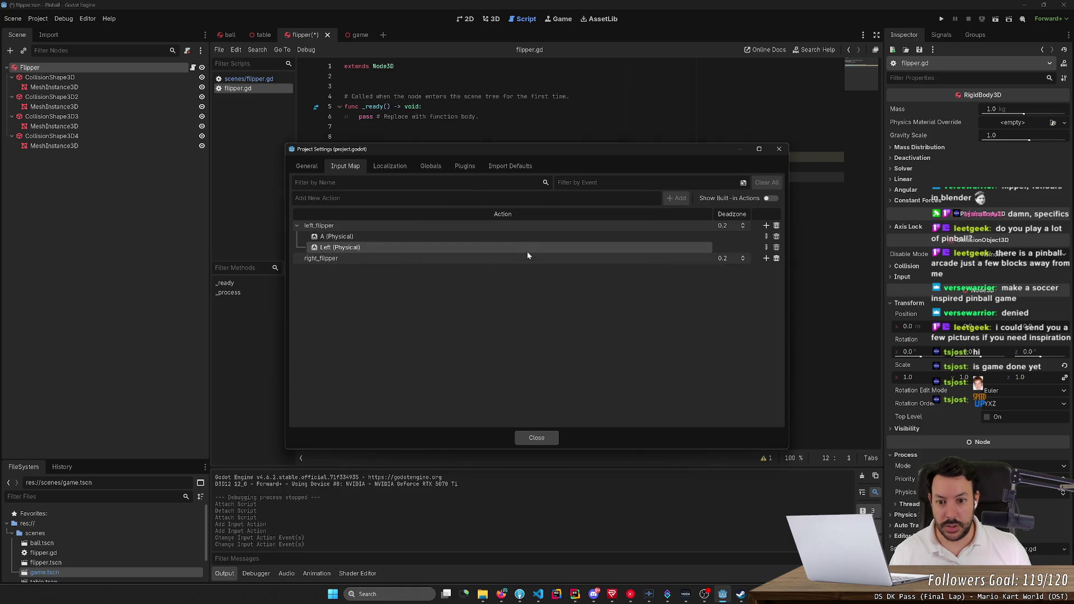
pyautogui.doubleClick(523, 258)
pyautogui.click(766, 258)
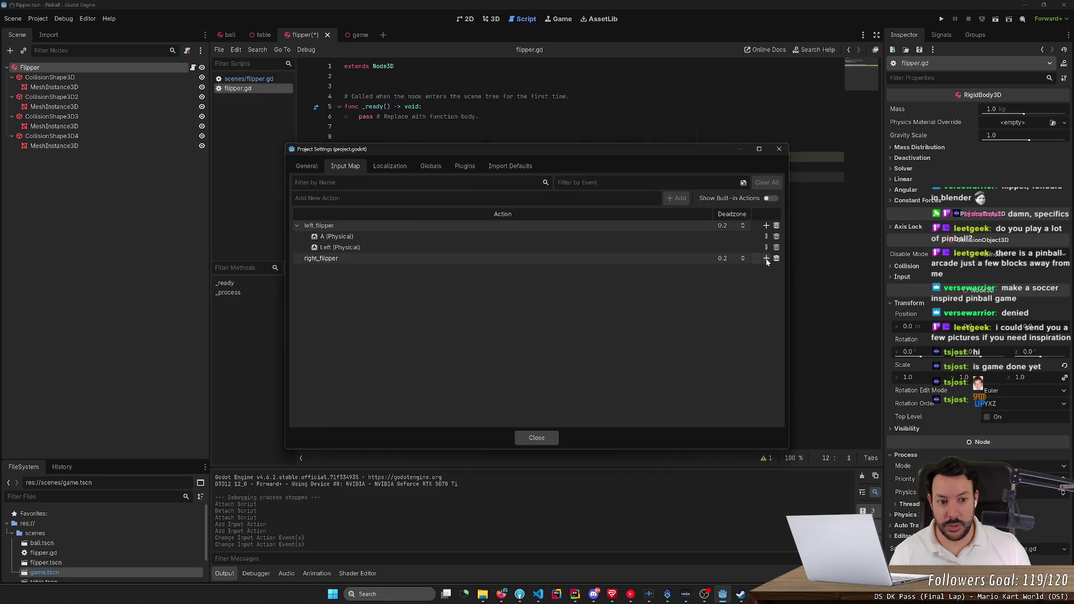
pyautogui.click(766, 258)
pyautogui.press('d')
pyautogui.click(506, 376)
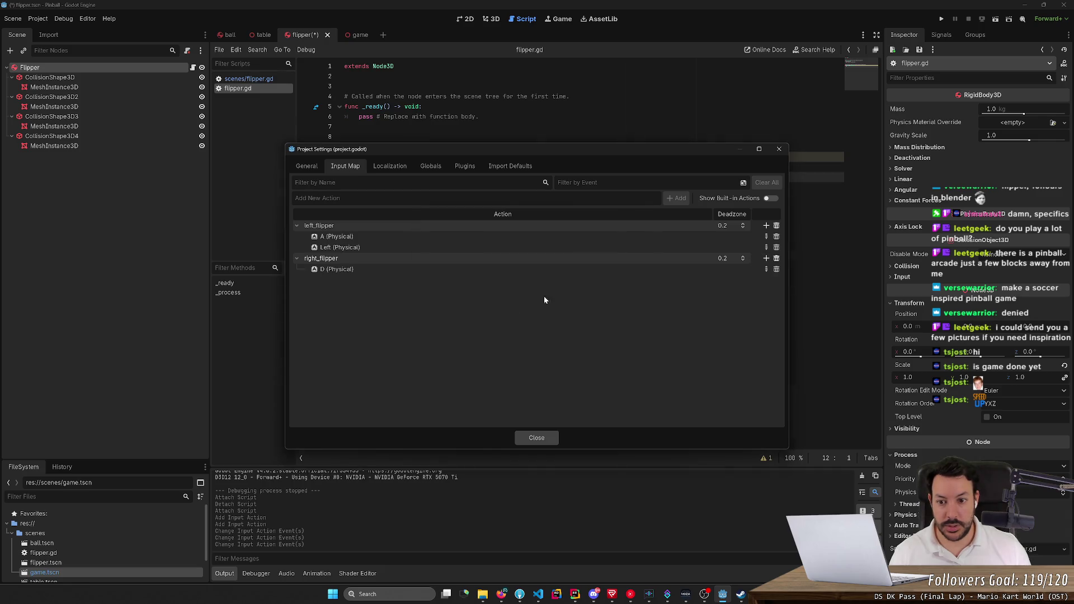
pyautogui.click(765, 258)
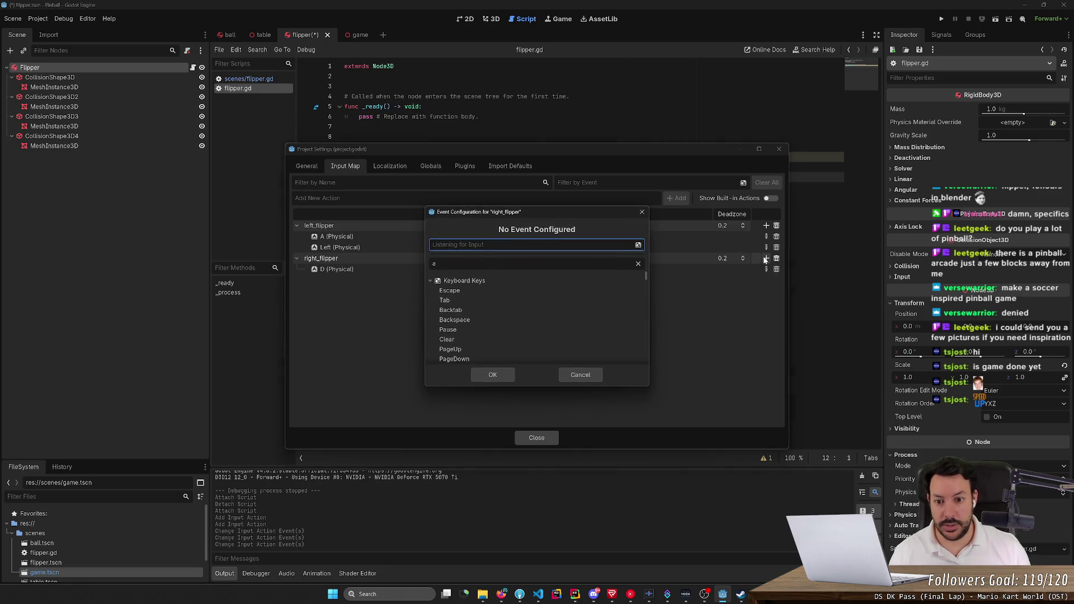
pyautogui.press('Right')
pyautogui.click(492, 375)
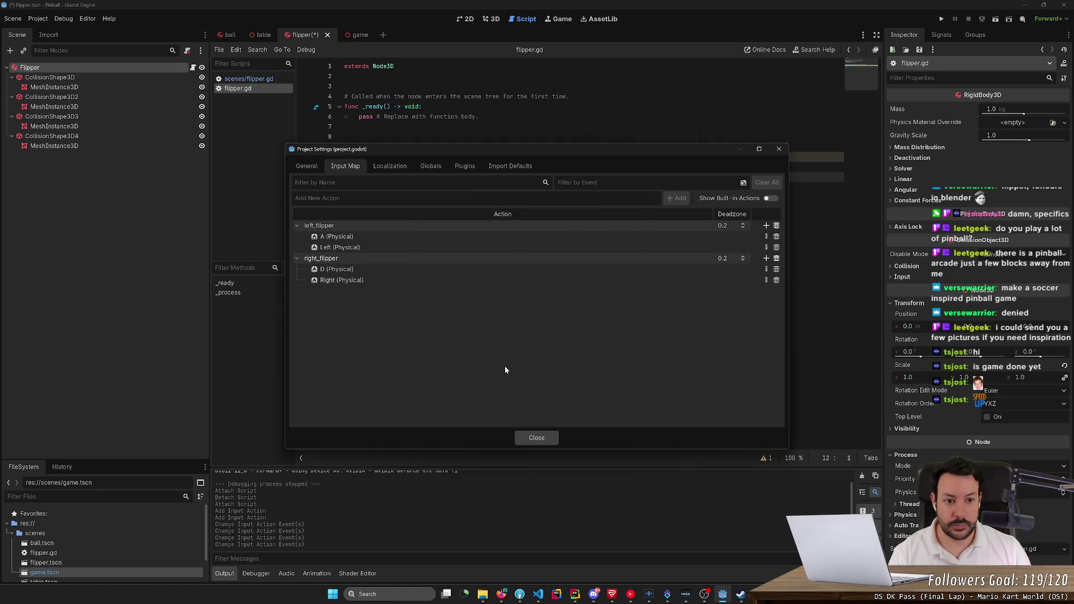
# Check right_flipper's D event unchanged and close Project Settings.
pyautogui.click(767, 269)
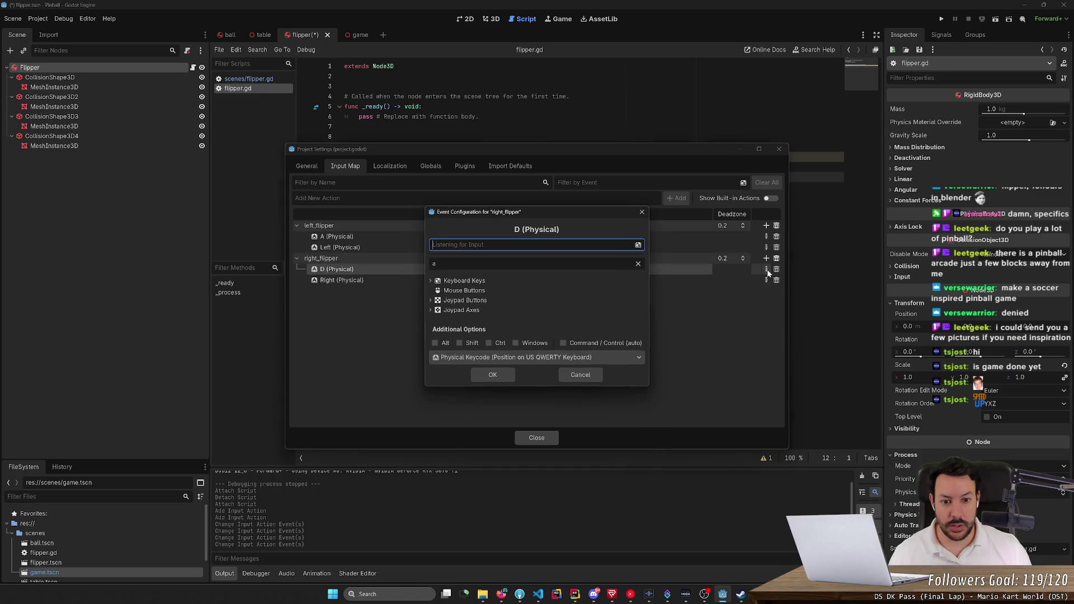
pyautogui.click(574, 377)
pyautogui.click(536, 438)
pyautogui.hotkey('alt', 'Tab')
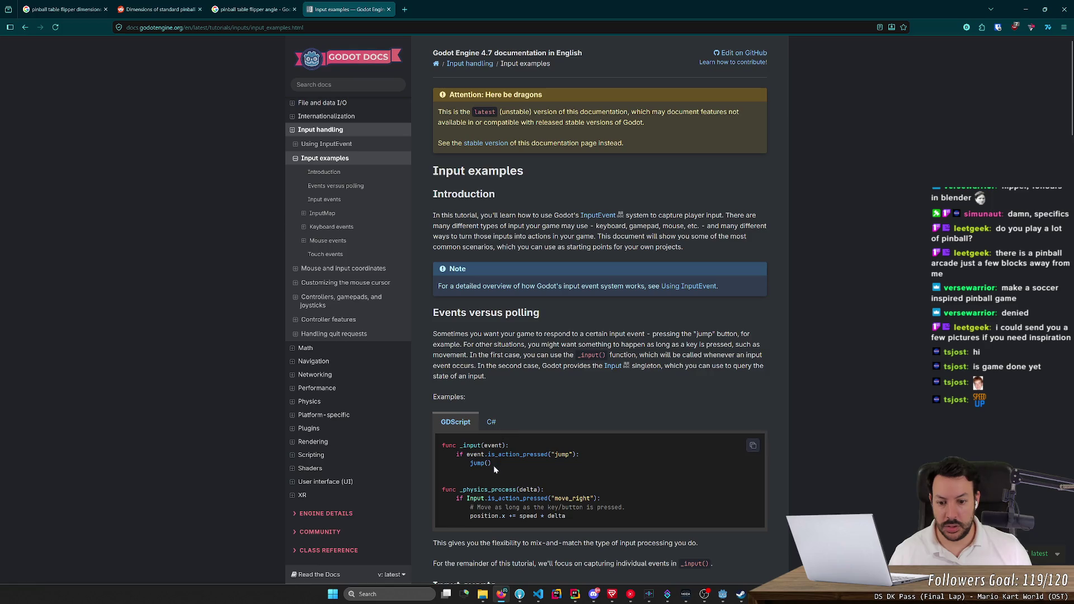
# Study the polling Input.is_action_pressed and _input event examples in Events versus polling.
pyautogui.scroll(-2, 509, 469)
pyautogui.moveTo(442, 359)
pyautogui.mouseDown()
pyautogui.moveTo(594, 367)
pyautogui.moveTo(620, 385)
pyautogui.mouseUp()
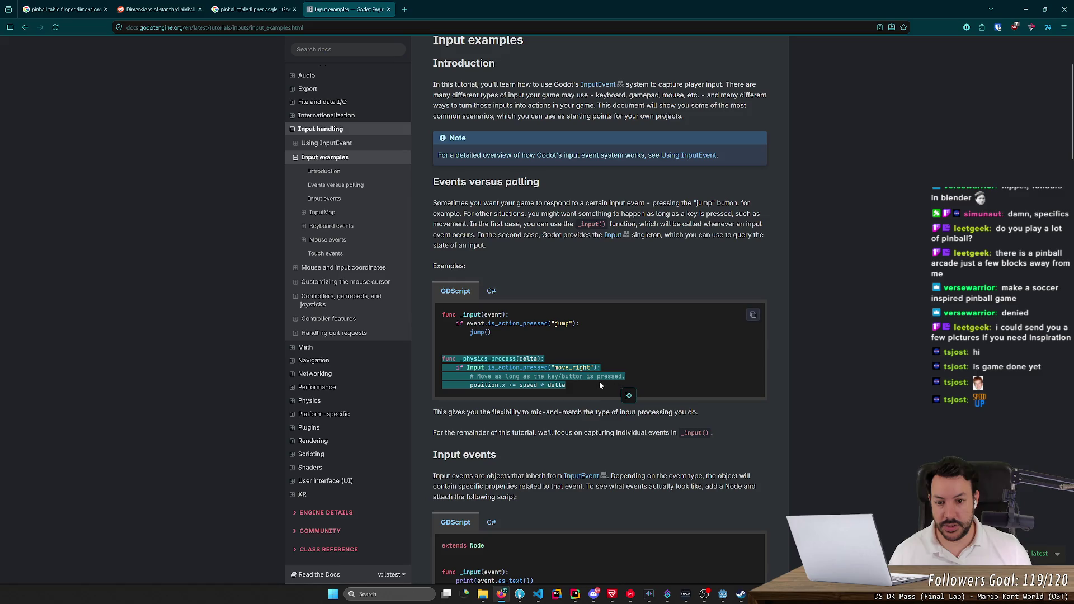
pyautogui.click(620, 385)
pyautogui.moveTo(467, 368); pyautogui.dragTo(559, 367)
pyautogui.click(559, 368)
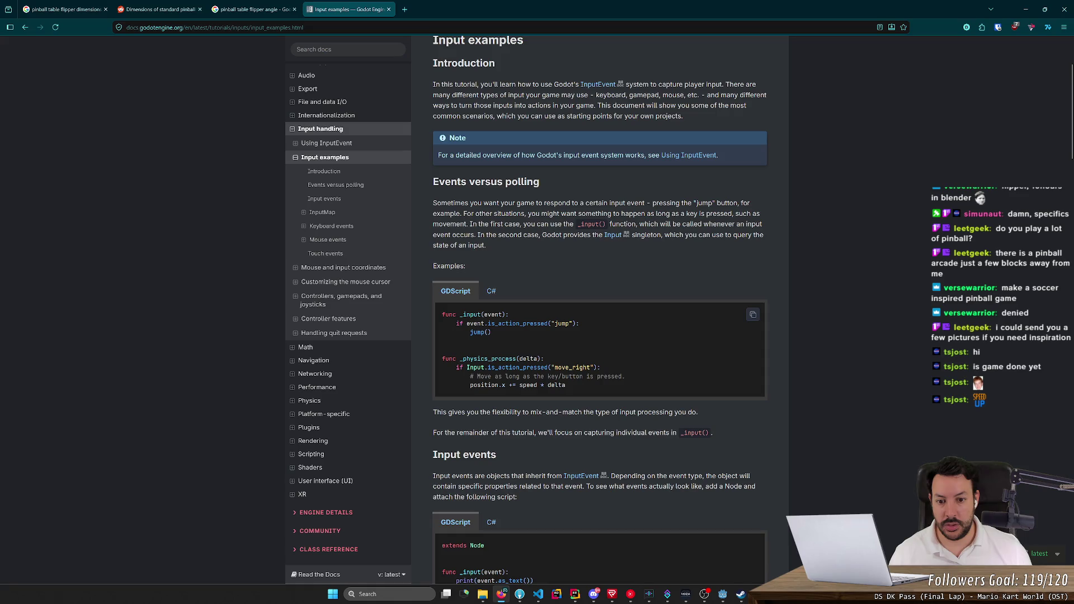
pyautogui.moveTo(441, 314); pyautogui.dragTo(524, 334)
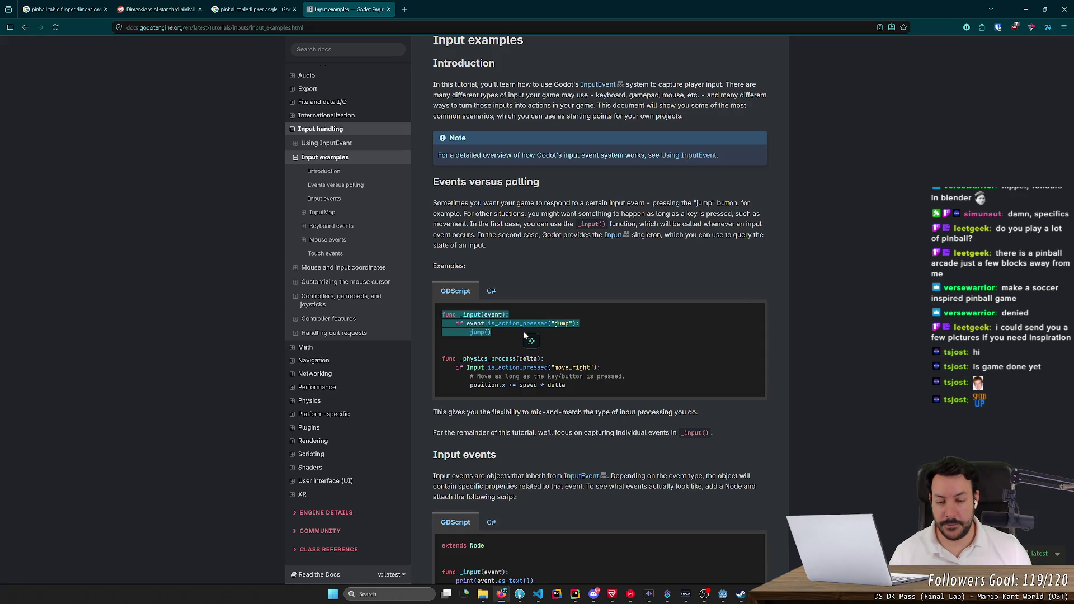
pyautogui.click(523, 334)
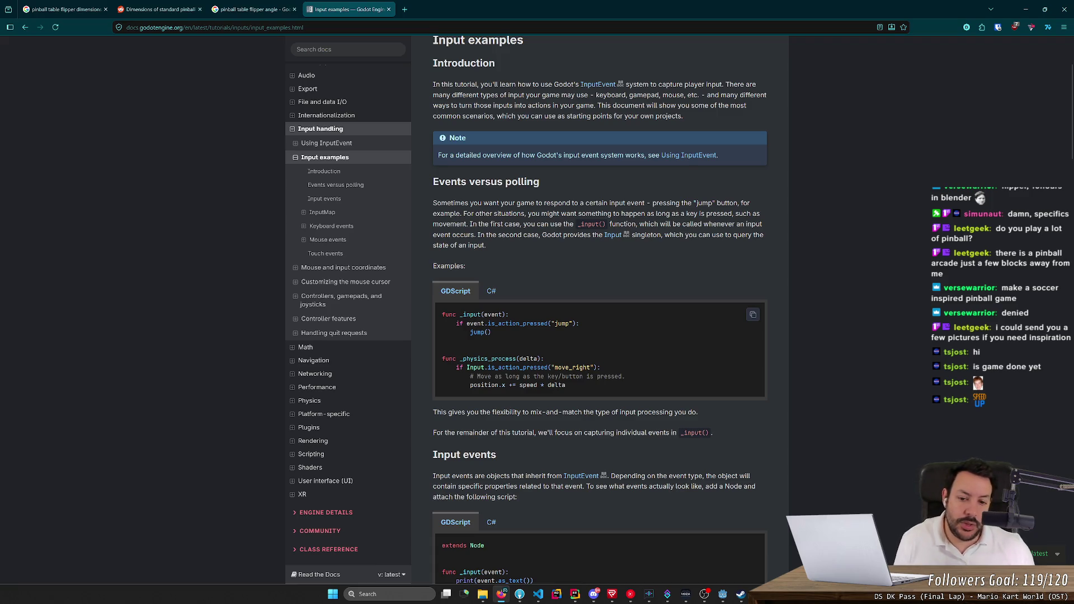
pyautogui.scroll(-1, 468, 303)
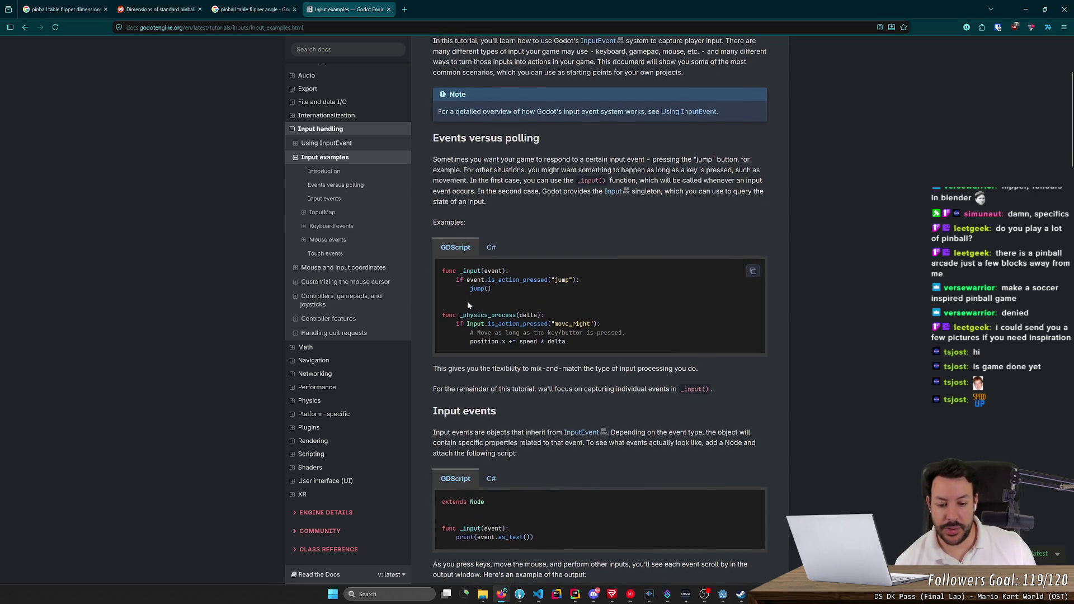
pyautogui.scroll(-4, 468, 305)
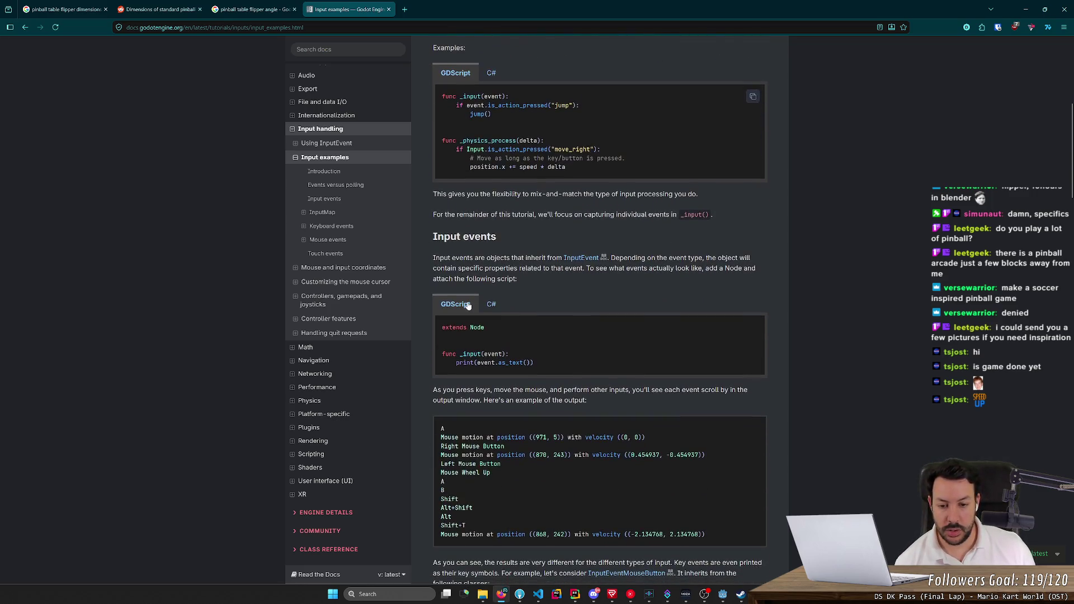
pyautogui.scroll(4, 468, 305)
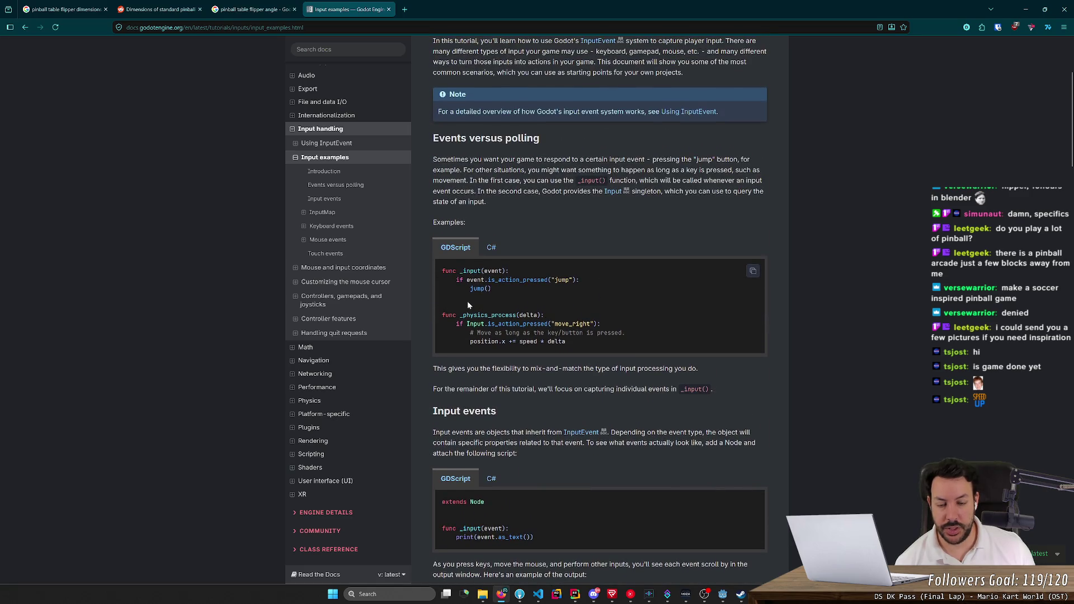
# Compare the example in C#, return to GDScript, and open the InputEvent reference in a new tab.
pyautogui.click(490, 248)
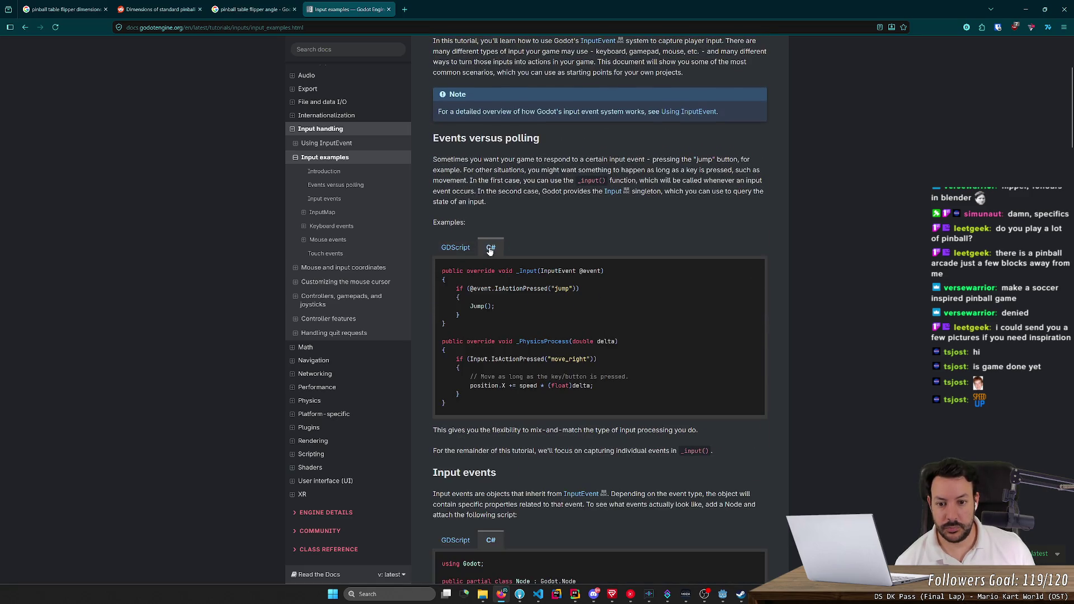
pyautogui.click(456, 248)
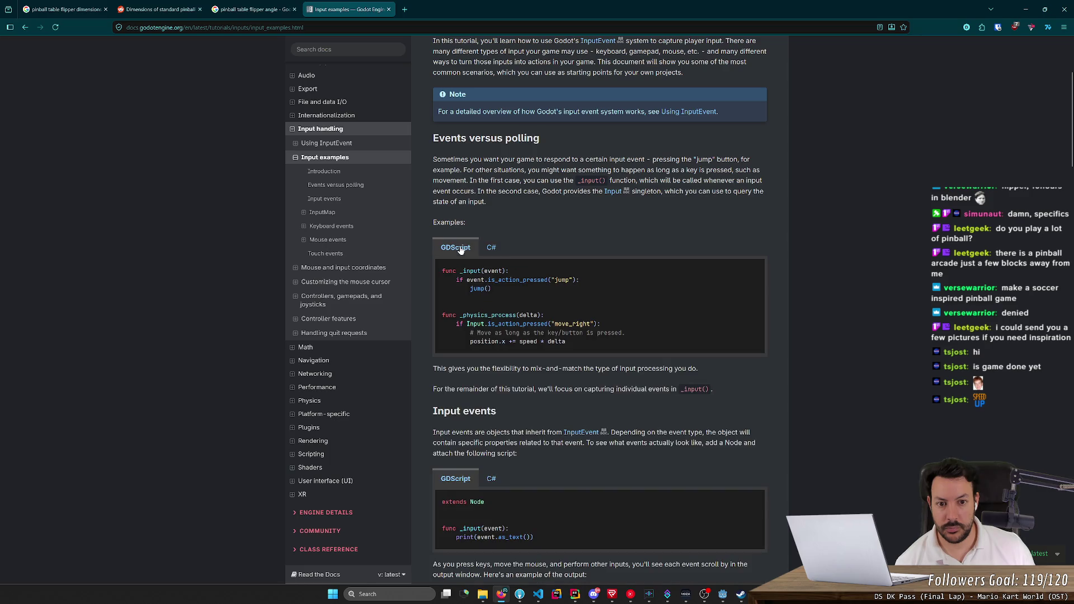
pyautogui.scroll(2, 522, 236)
pyautogui.middleClick(597, 140)
pyautogui.click(425, 6)
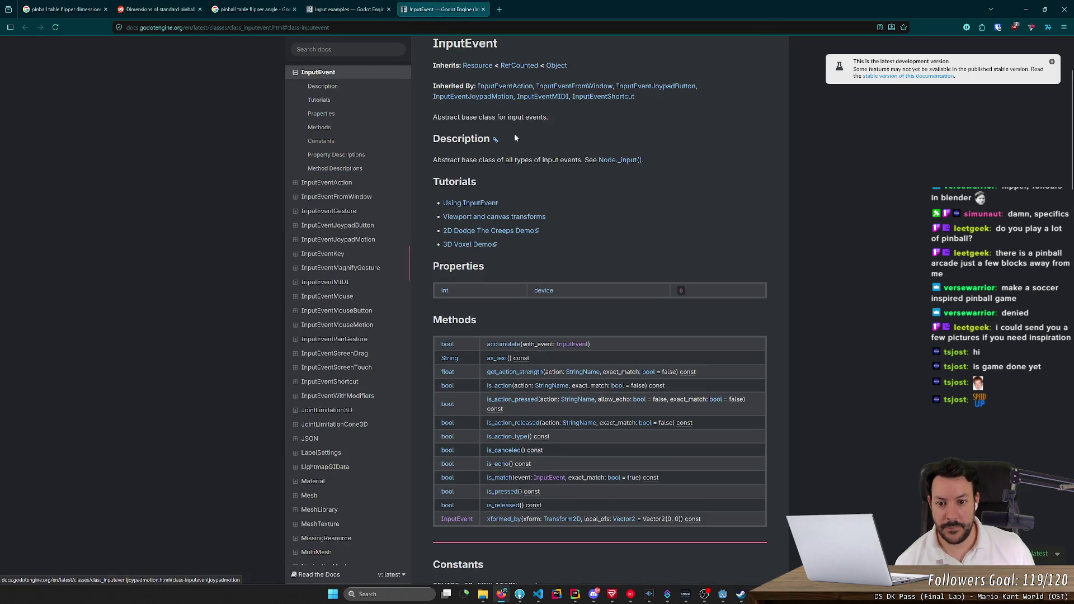
# Go back to the Input examples tab and select the three-line func _input jump example.
pyautogui.scroll(2, 500, 143)
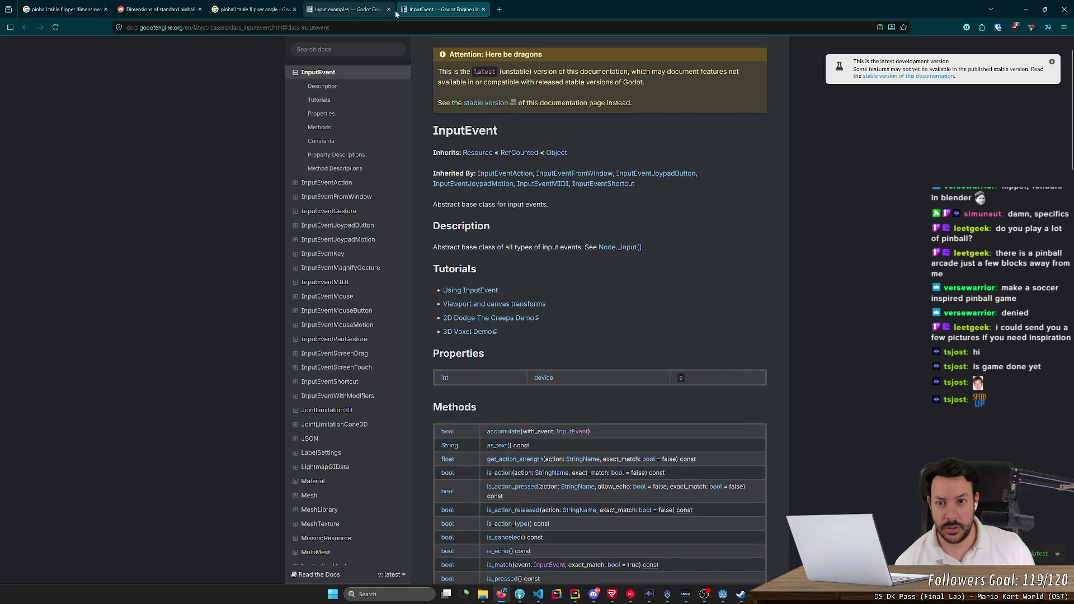
pyautogui.click(358, 9)
pyautogui.moveTo(442, 401); pyautogui.dragTo(504, 425)
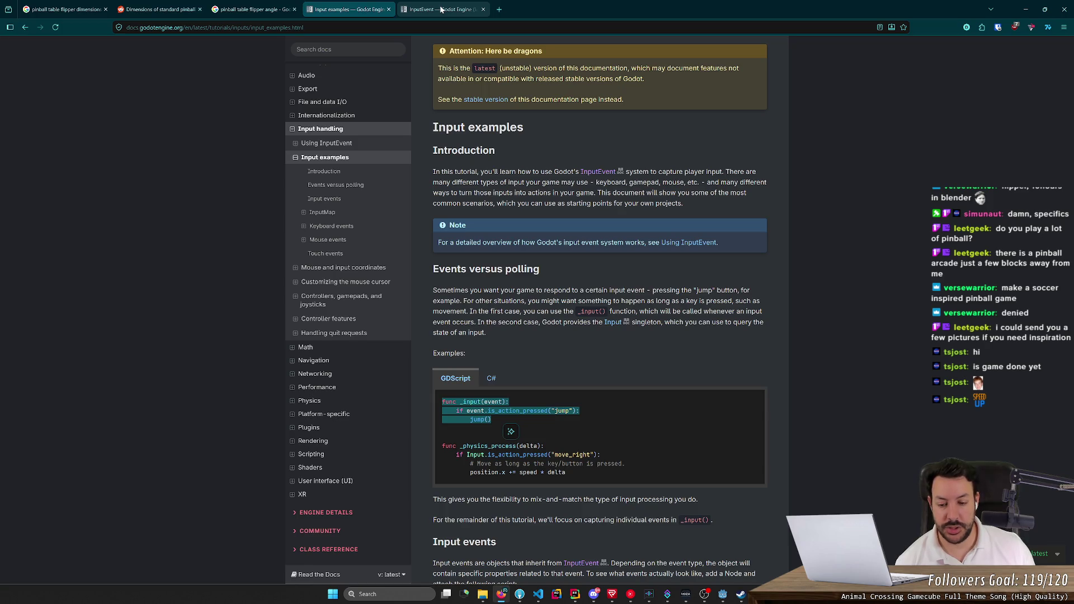
# Skim the Input examples page down to Mouse events and back, then return to flipper.gd.
pyautogui.scroll(-5, 655, 379)
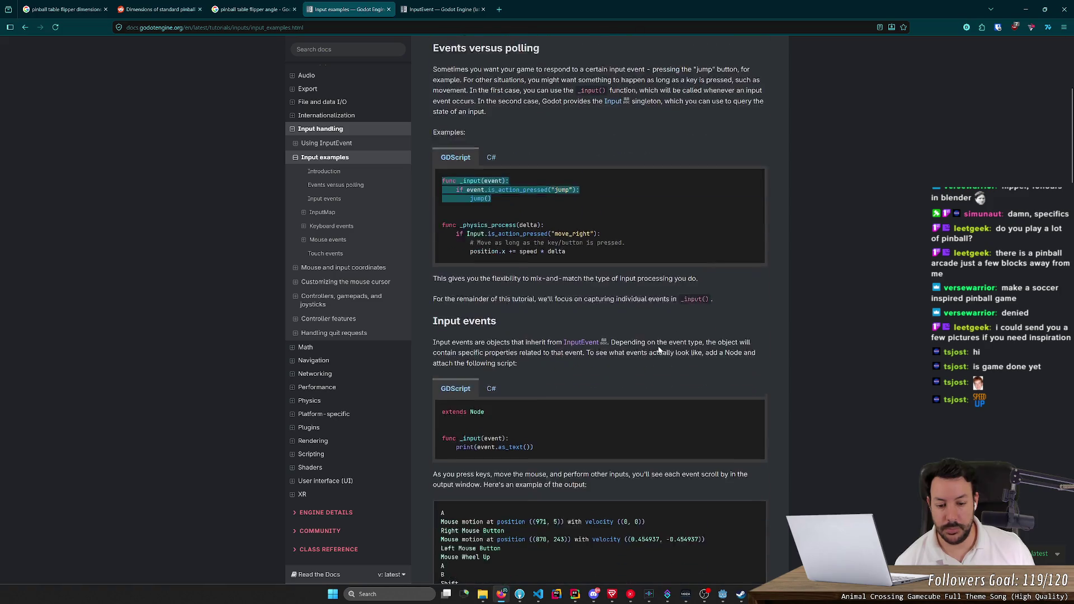
pyautogui.scroll(-10, 656, 380)
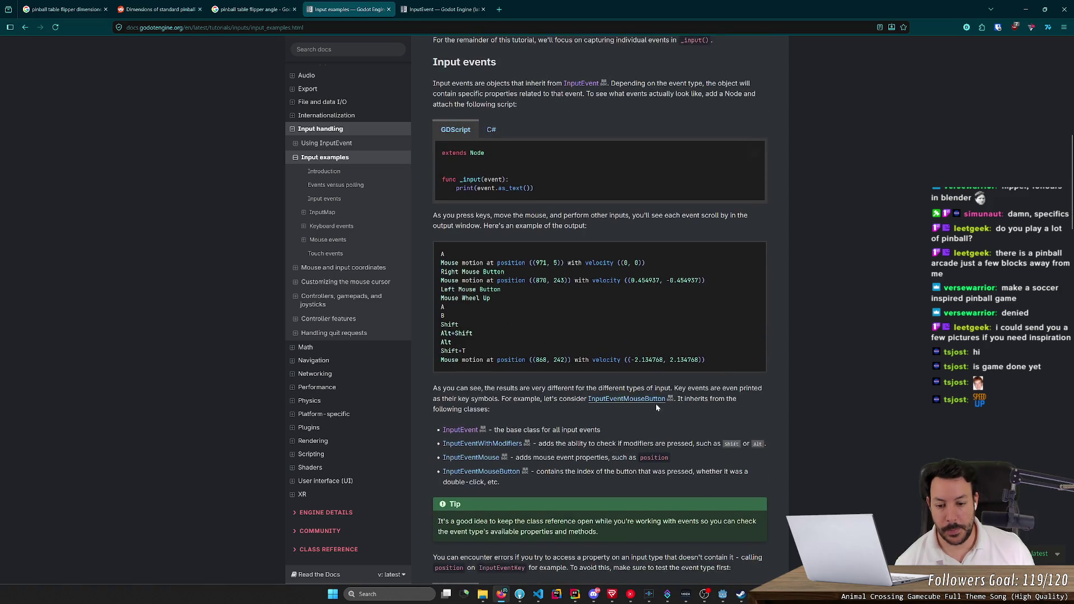
pyautogui.scroll(-8, 658, 413)
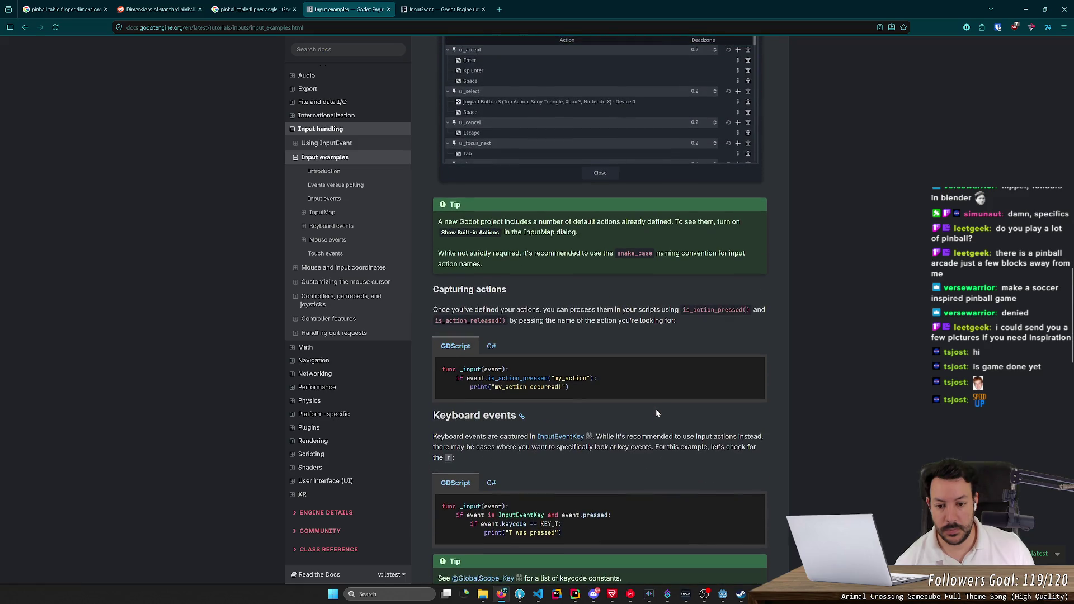
pyautogui.scroll(-1, 657, 413)
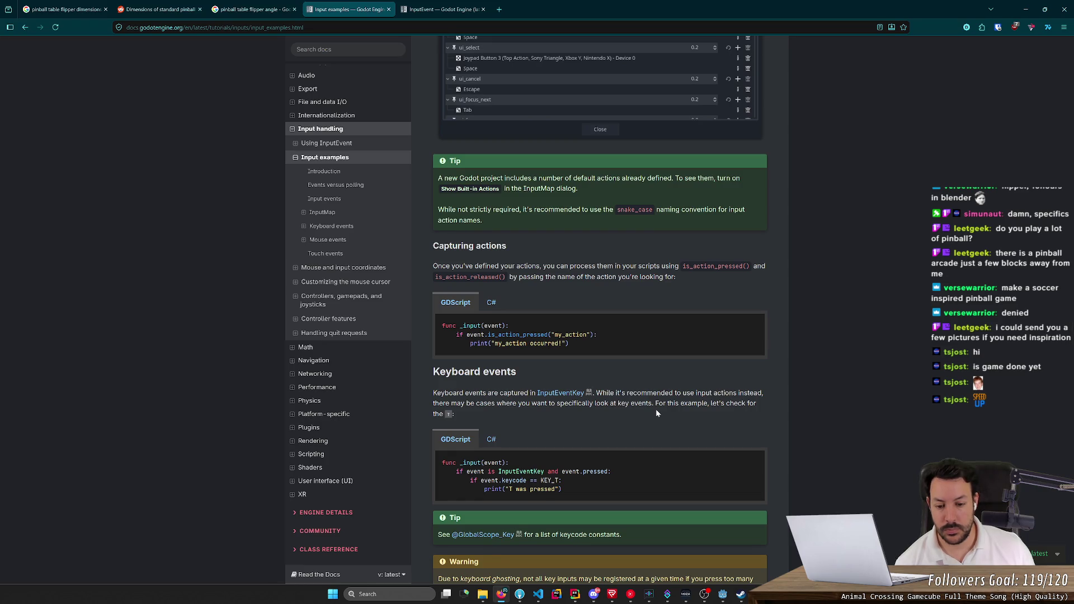
pyautogui.scroll(-5, 657, 413)
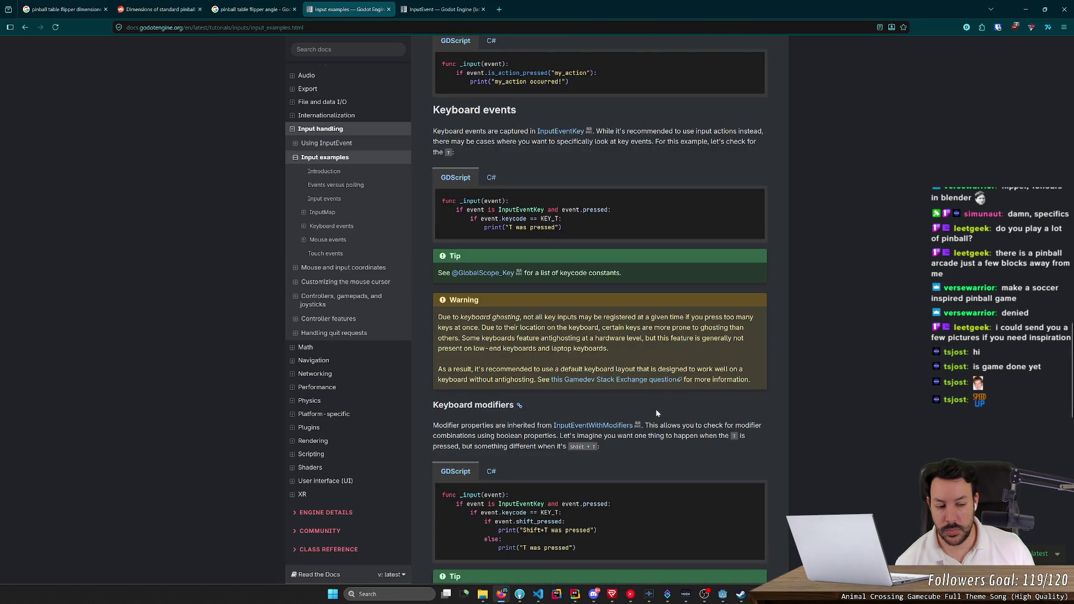
pyautogui.scroll(-5, 657, 411)
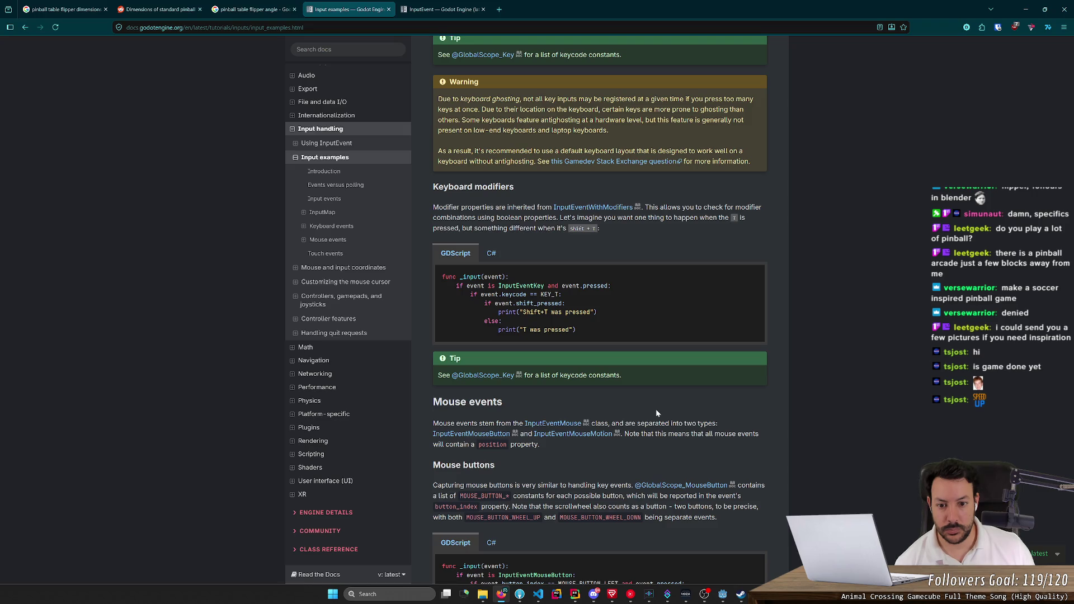
pyautogui.scroll(5, 559, 354)
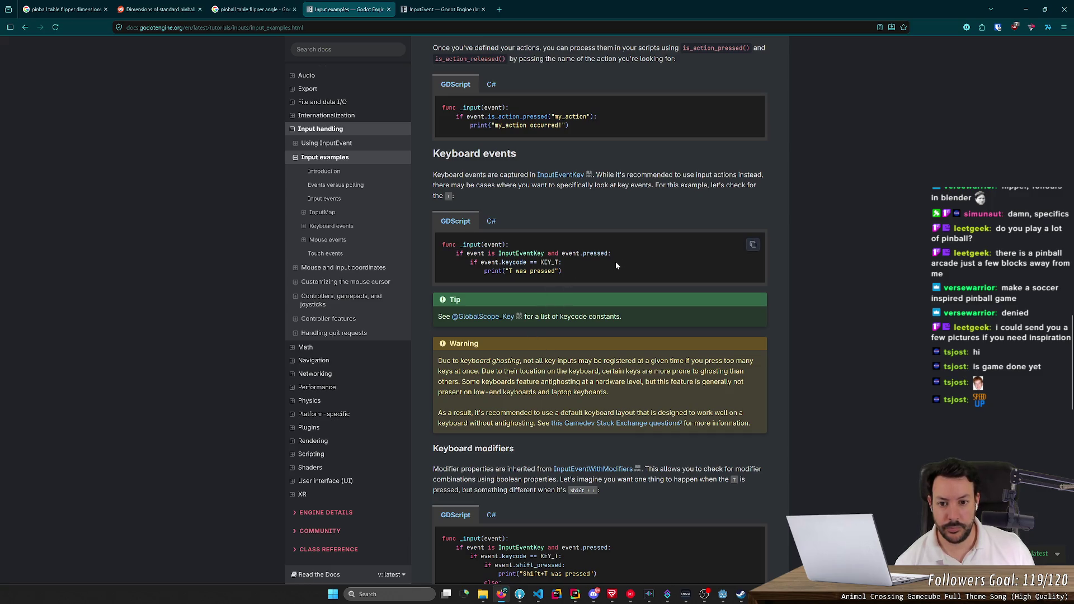
pyautogui.scroll(9, 593, 274)
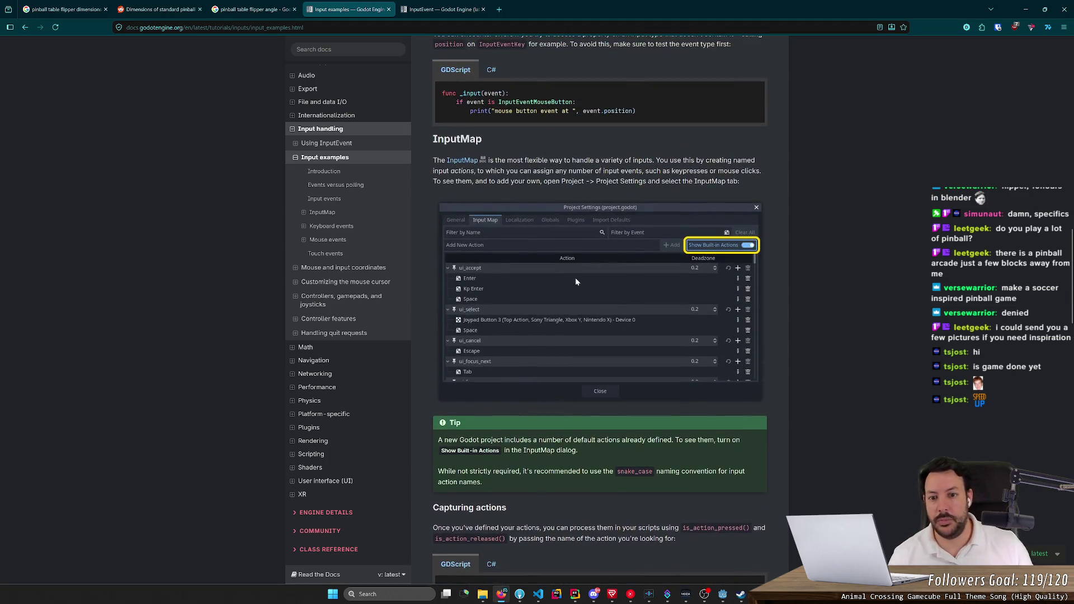
pyautogui.scroll(13, 575, 277)
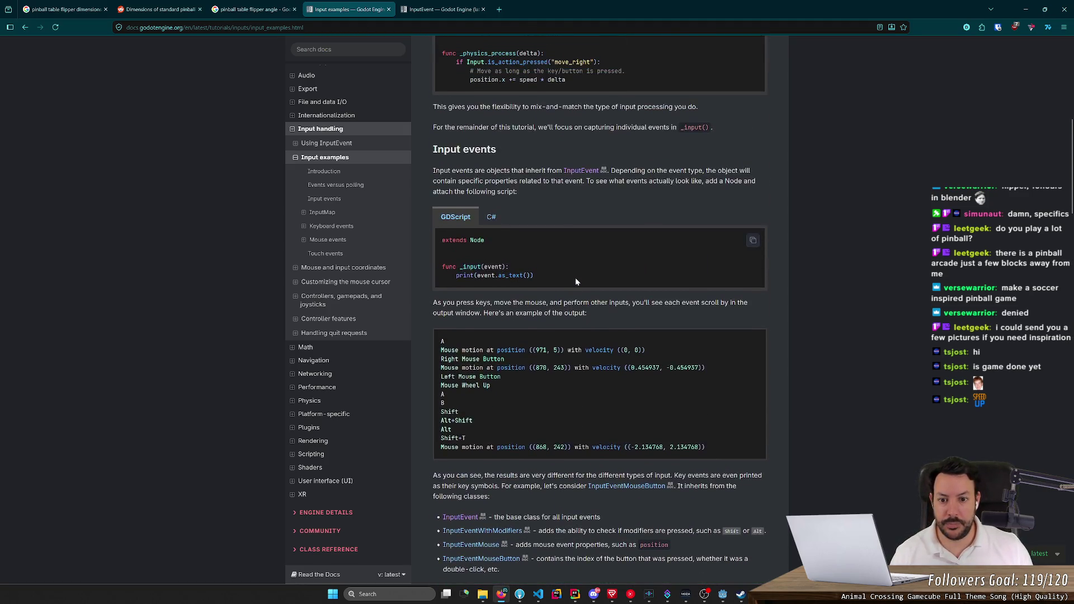
pyautogui.scroll(7, 575, 277)
pyautogui.hotkey('alt', 'Tab')
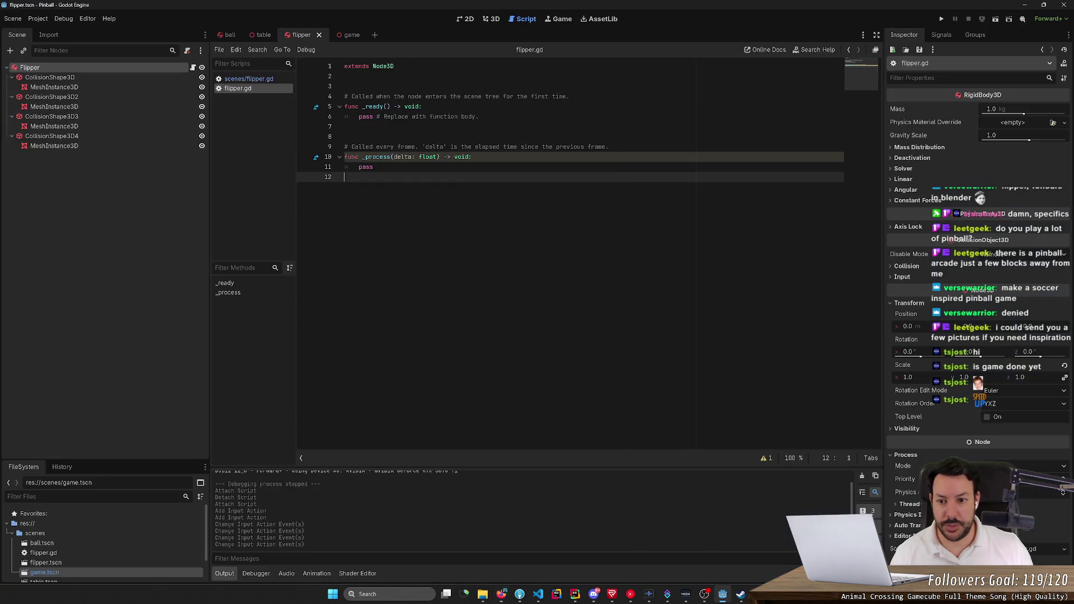
# Add a _physics_process(delta: float) function containing pass, and begin an 'if Input.is' line in it.
pyautogui.press('Return')
pyautogui.write('func _ph')
pyautogui.press('Return')
pyautogui.press('Return')
pyautogui.write('pass')
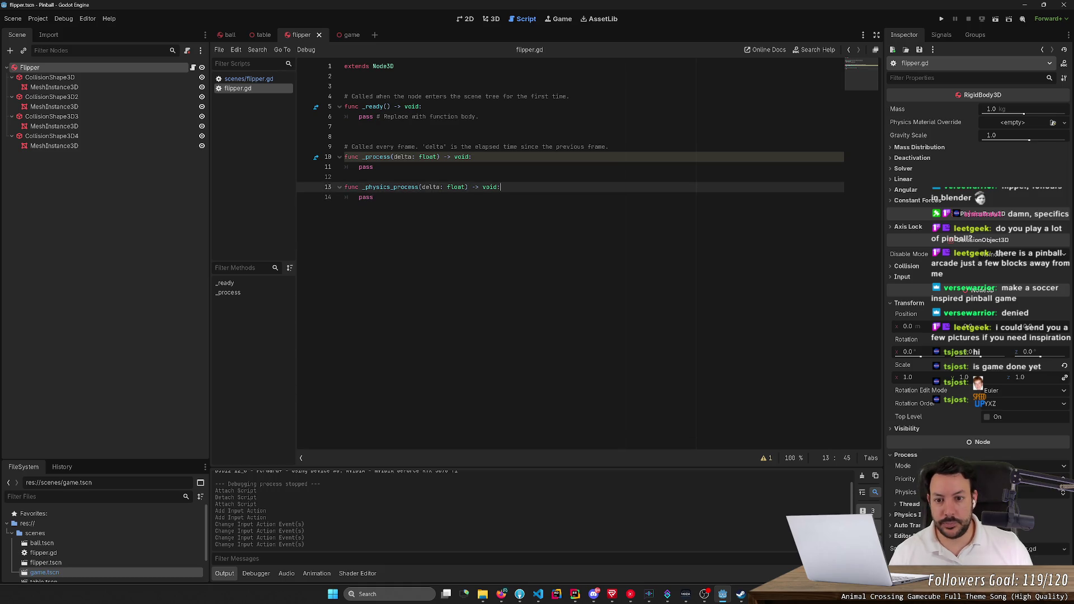
pyautogui.hotkey('alt', 'Tab')
pyautogui.hotkey('alt', 'Tab')
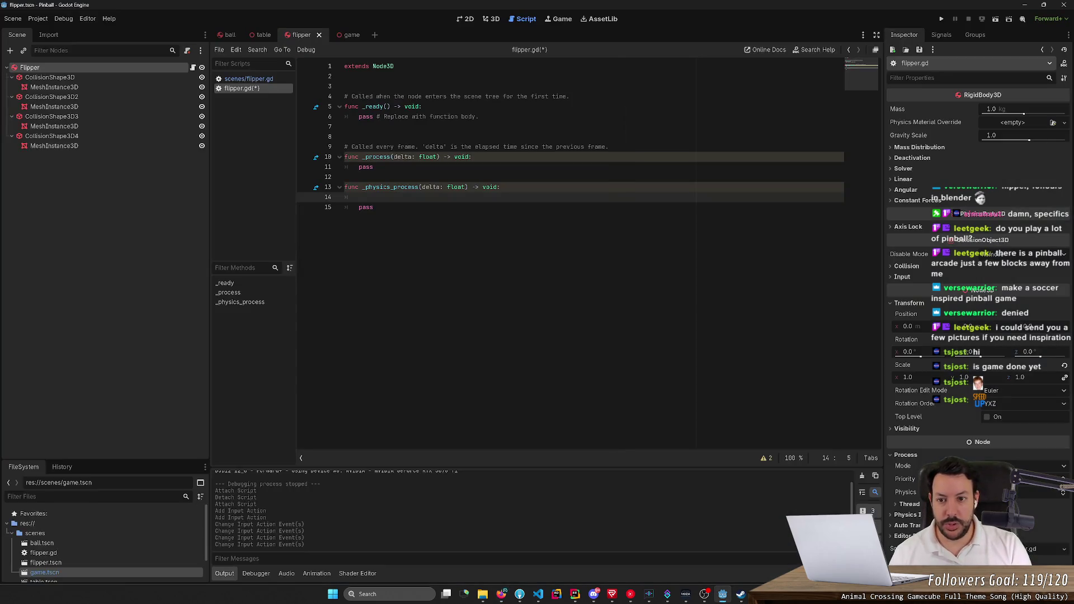
pyautogui.write('if Input.')
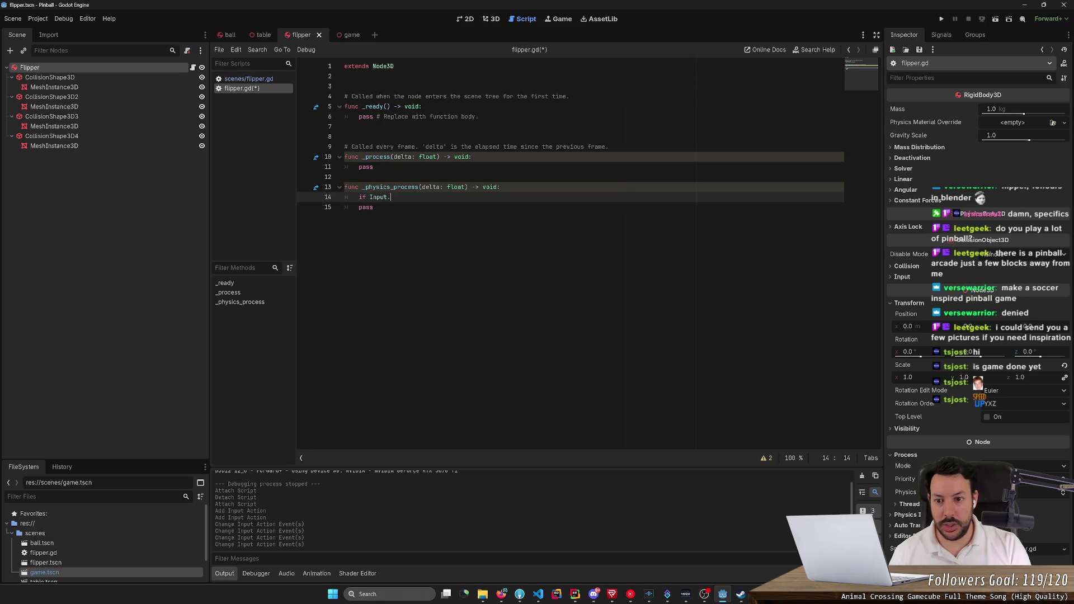
pyautogui.hotkey('alt', 'Tab')
pyautogui.hotkey('alt', 'Tab')
pyautogui.write('is')
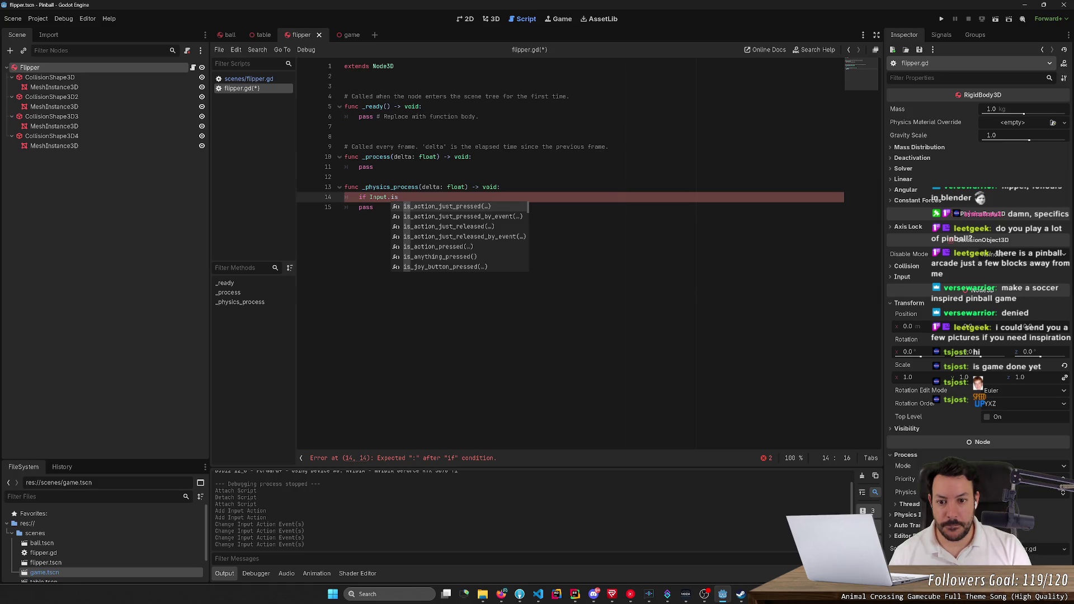
# Complete the condition as if Input.is_action_just_pressed("left_flipper"): with a pass body, and save.
pyautogui.press('Return')
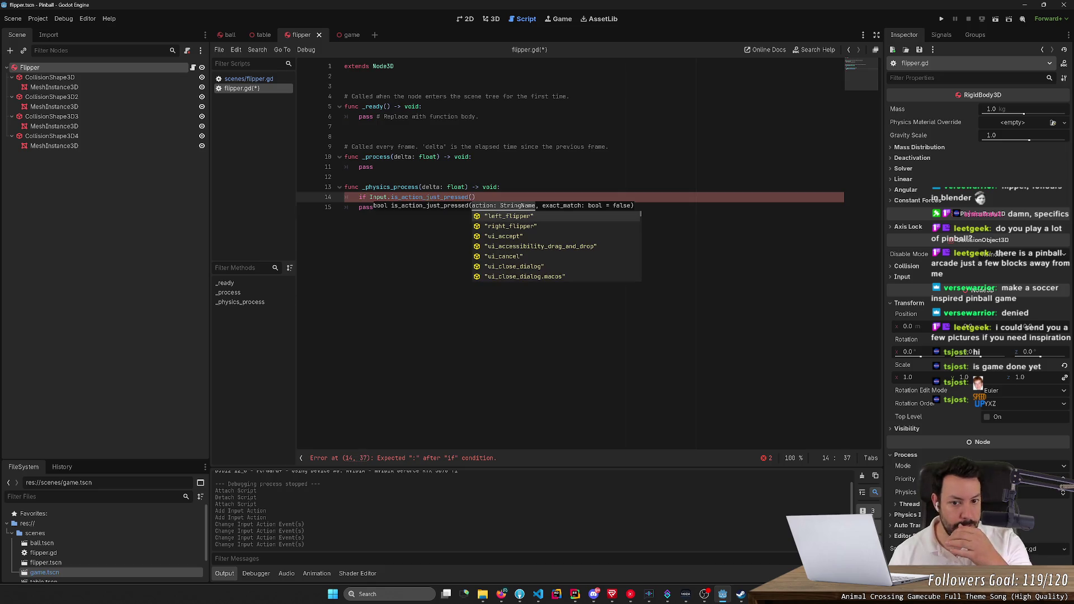
pyautogui.press('Return')
pyautogui.press('Right')
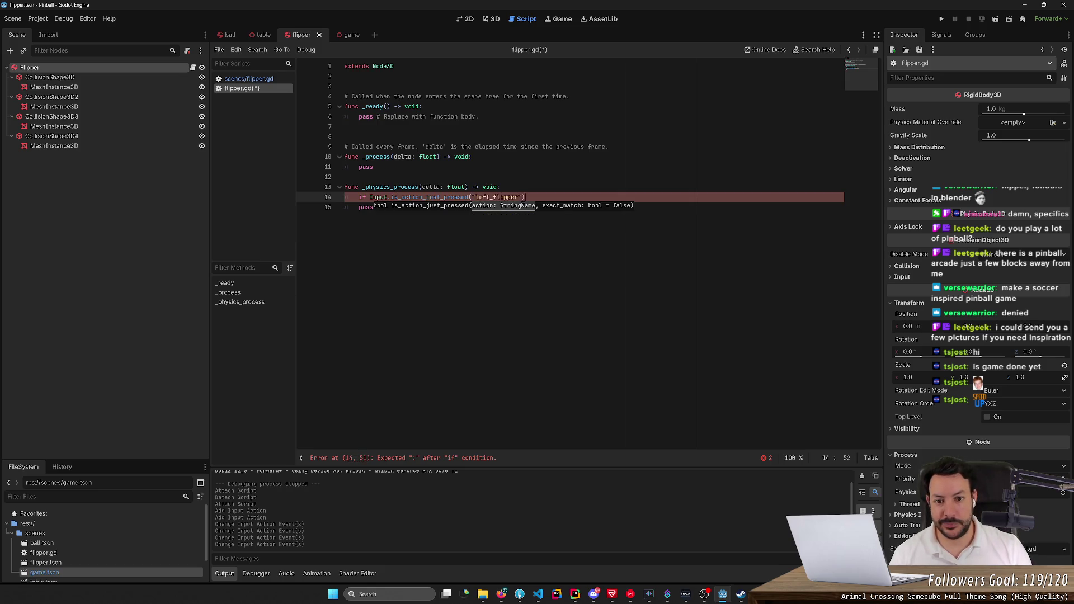
pyautogui.click(344, 207)
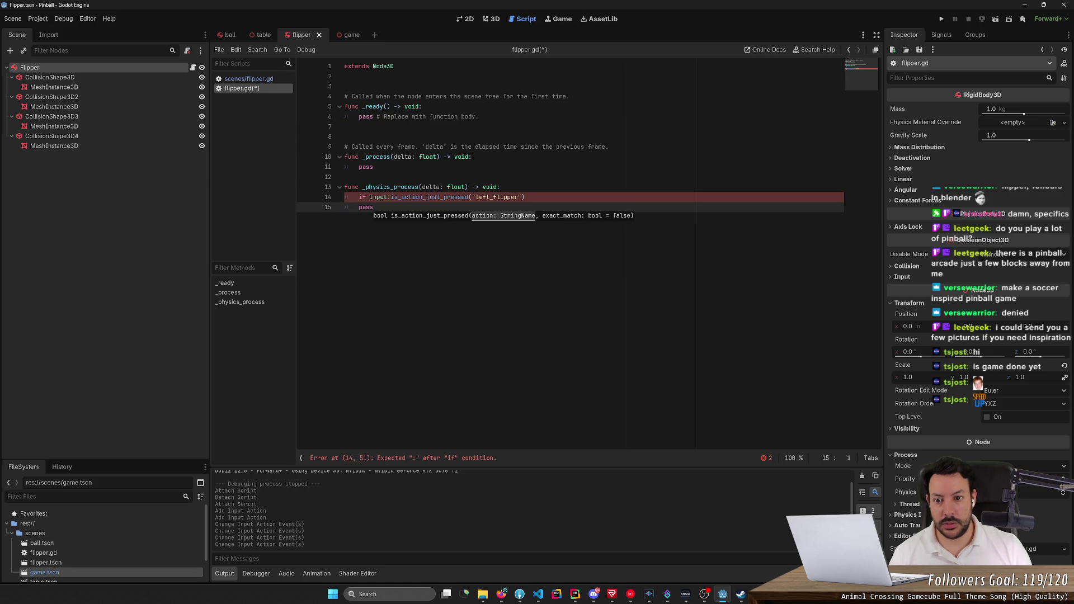
pyautogui.press('Escape')
pyautogui.press('Left')
pyautogui.write(':')
pyautogui.press('Return')
pyautogui.write('pass')
pyautogui.press('Return')
pyautogui.hotkey('ctrl', 's')
# Add blank lines inside the if block and below extends Node3D, then return to the browser docs.
pyautogui.click(528, 197)
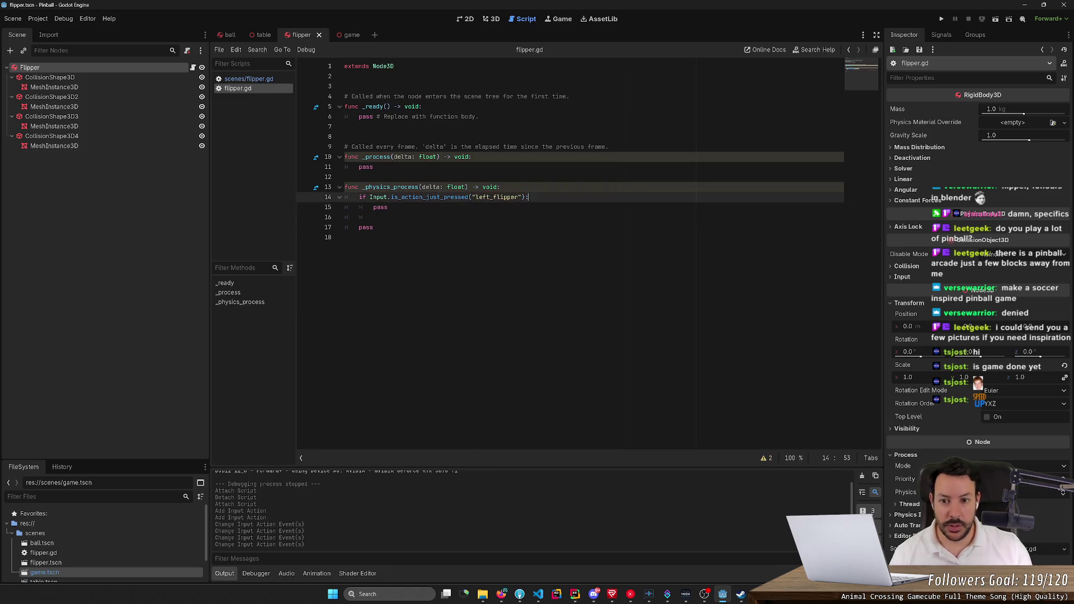
pyautogui.press('Return')
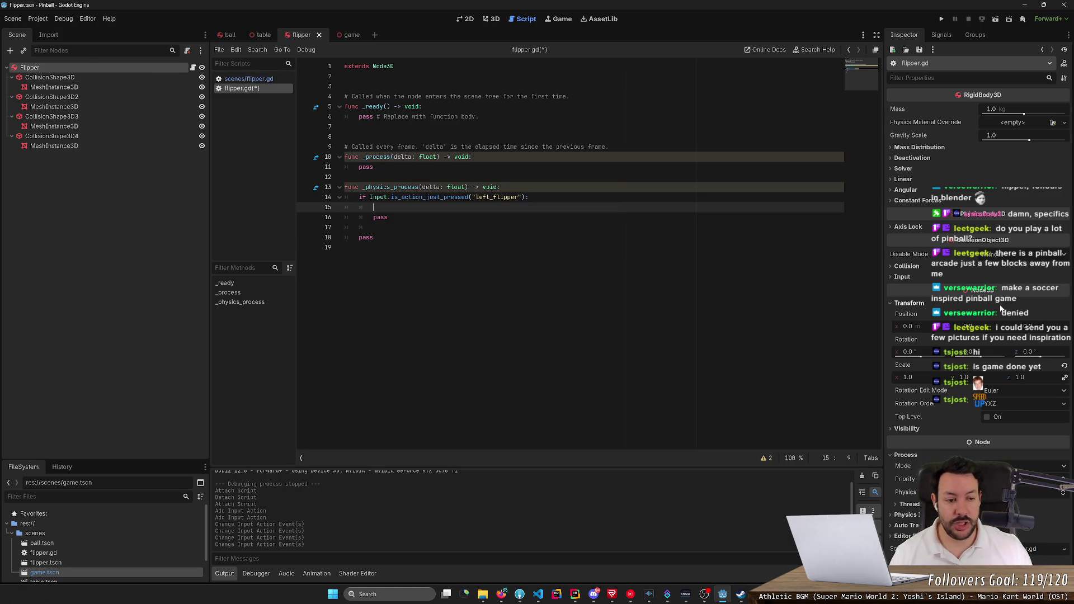
pyautogui.click(345, 76)
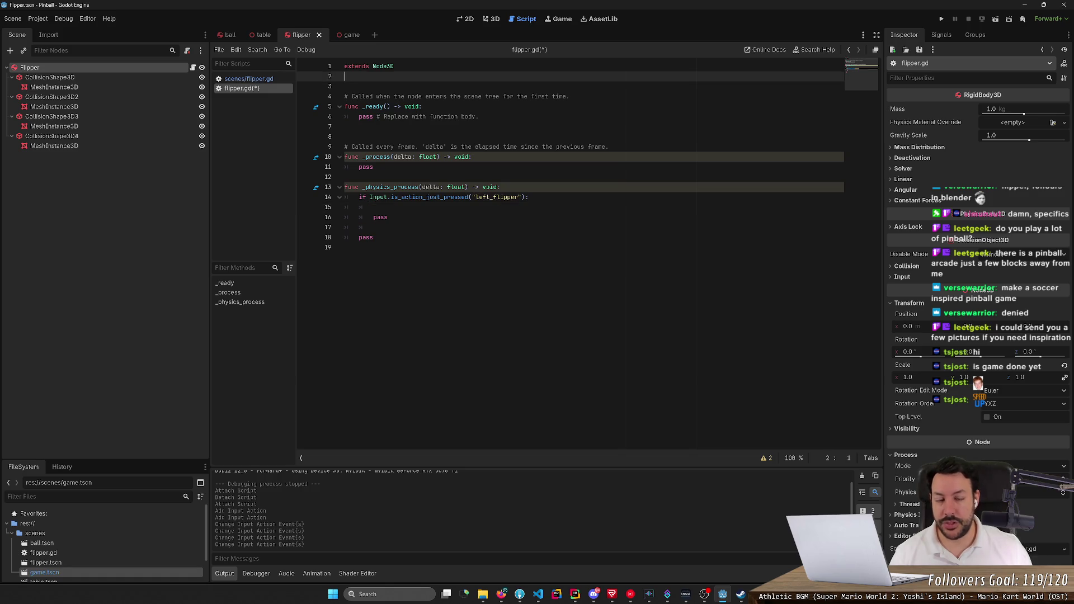
pyautogui.press('Return')
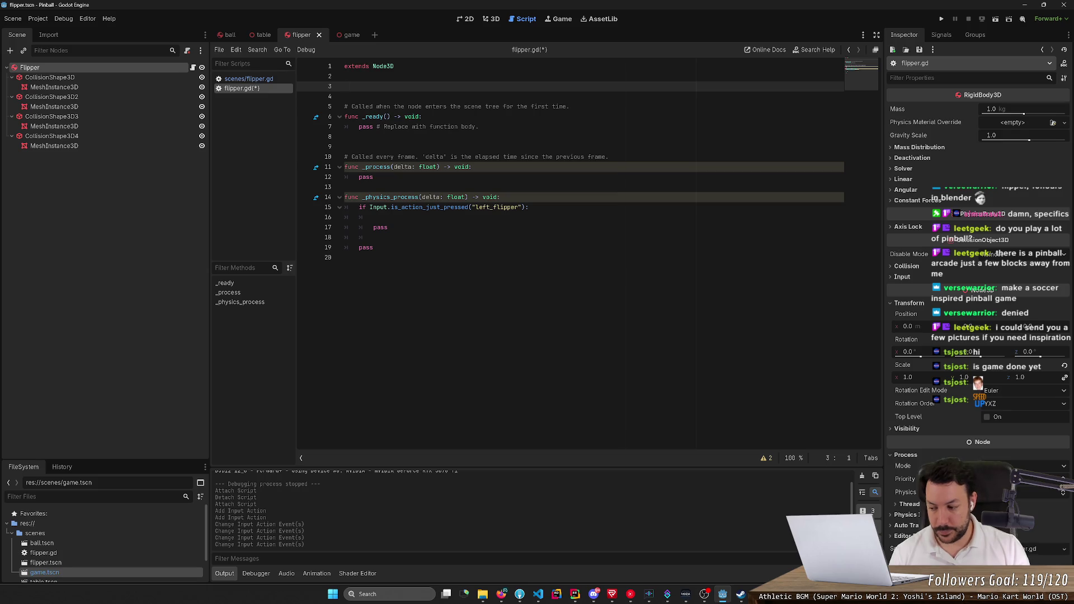
pyautogui.hotkey('alt', 'Tab')
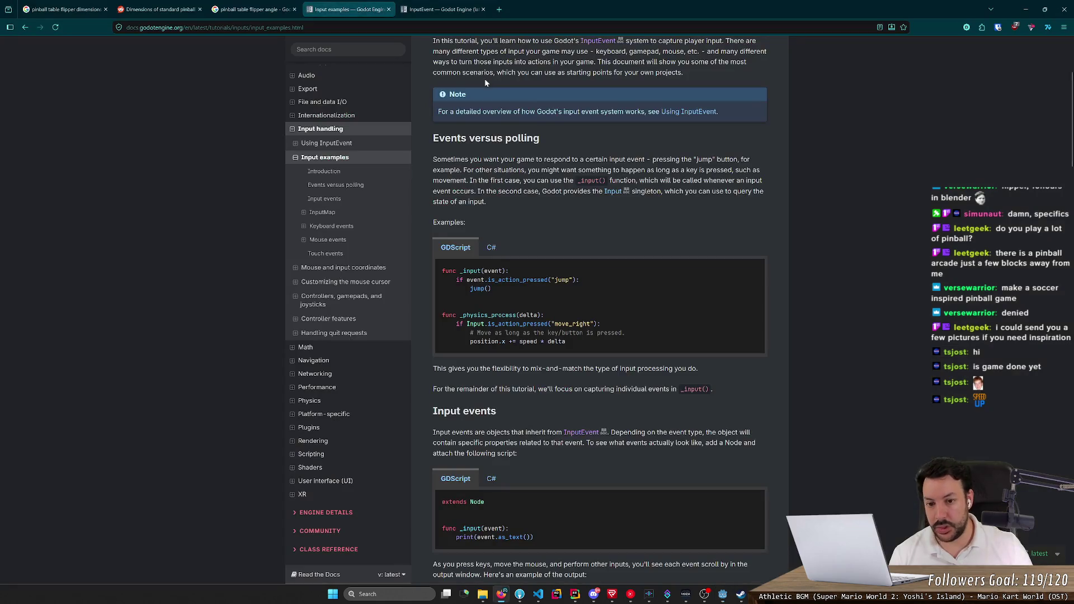
# Navigate the Godot docs from the home page to the Creating your first script tutorial.
pyautogui.scroll(3, 485, 82)
pyautogui.scroll(3, 330, 173)
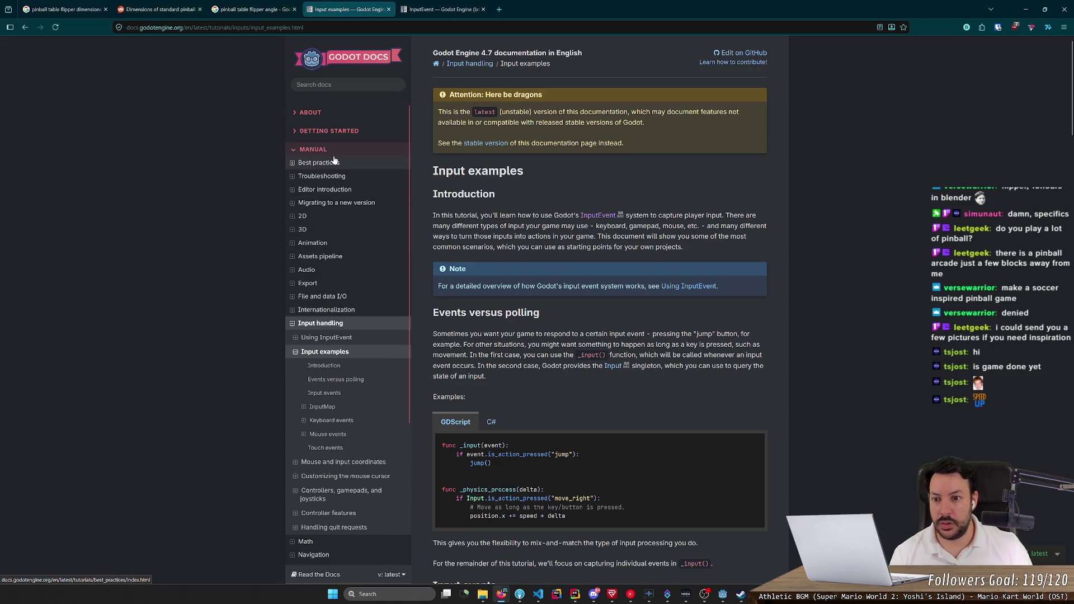
pyautogui.scroll(-3, 386, 312)
pyautogui.scroll(-3, 386, 312)
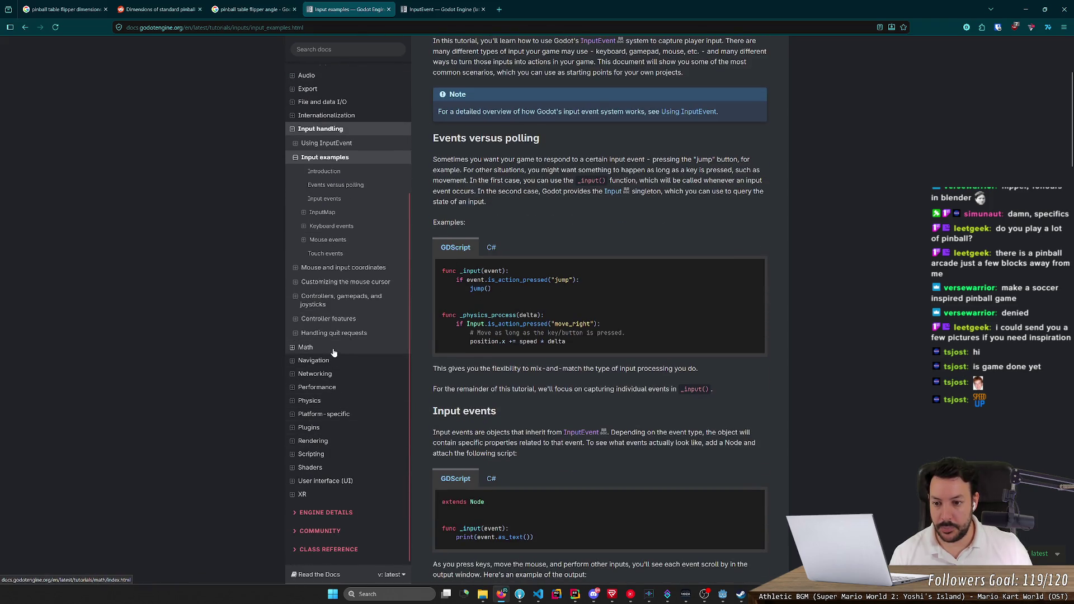
pyautogui.scroll(3, 341, 290)
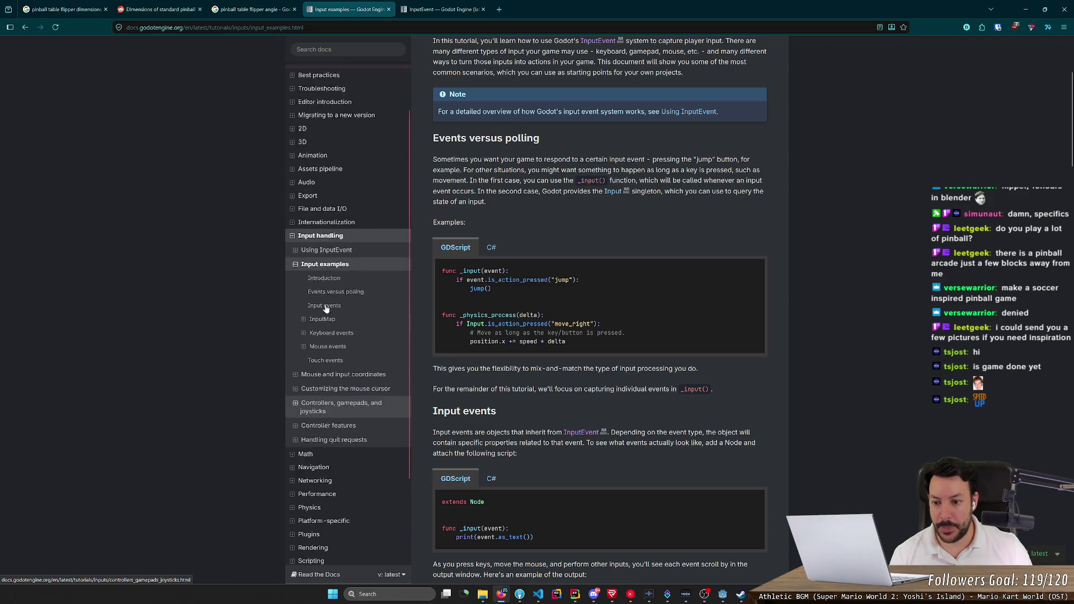
pyautogui.click(337, 194)
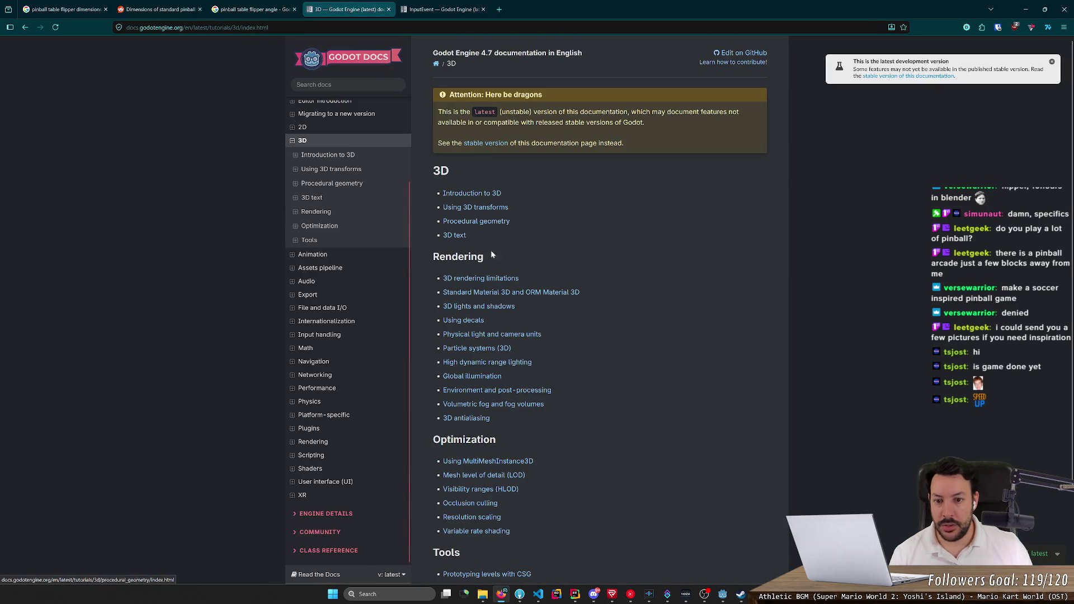
pyautogui.click(358, 57)
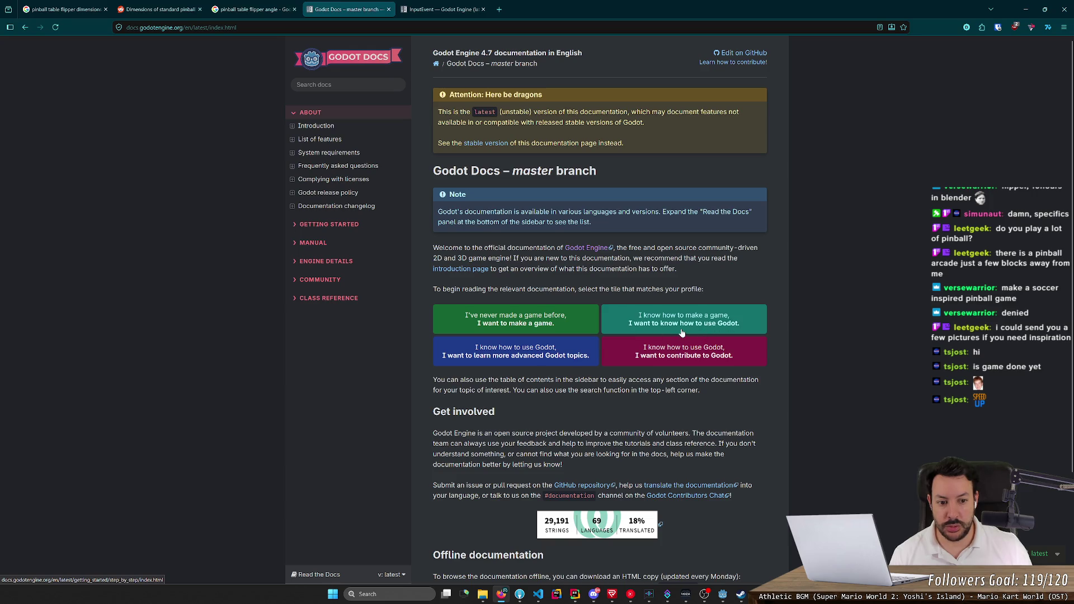
pyautogui.click(664, 323)
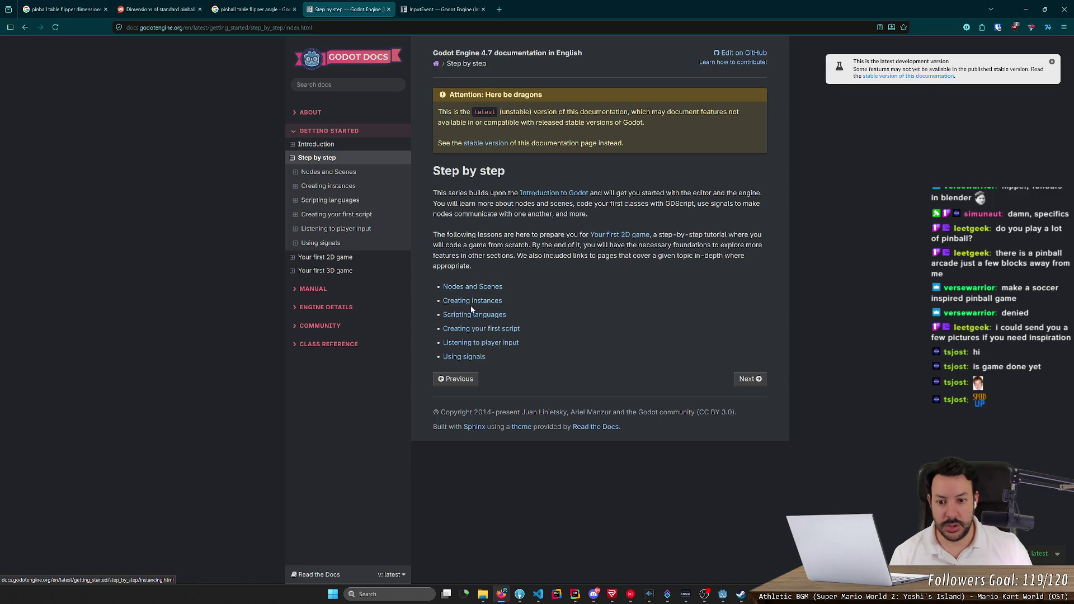
pyautogui.click(470, 315)
pyautogui.hotkey('alt', 'Left')
pyautogui.click(481, 330)
# Read the tutorial's member variables example (speed, angular_speed) and its explanation, then return to the editor.
pyautogui.scroll(-3, 497, 297)
pyautogui.scroll(-10, 543, 344)
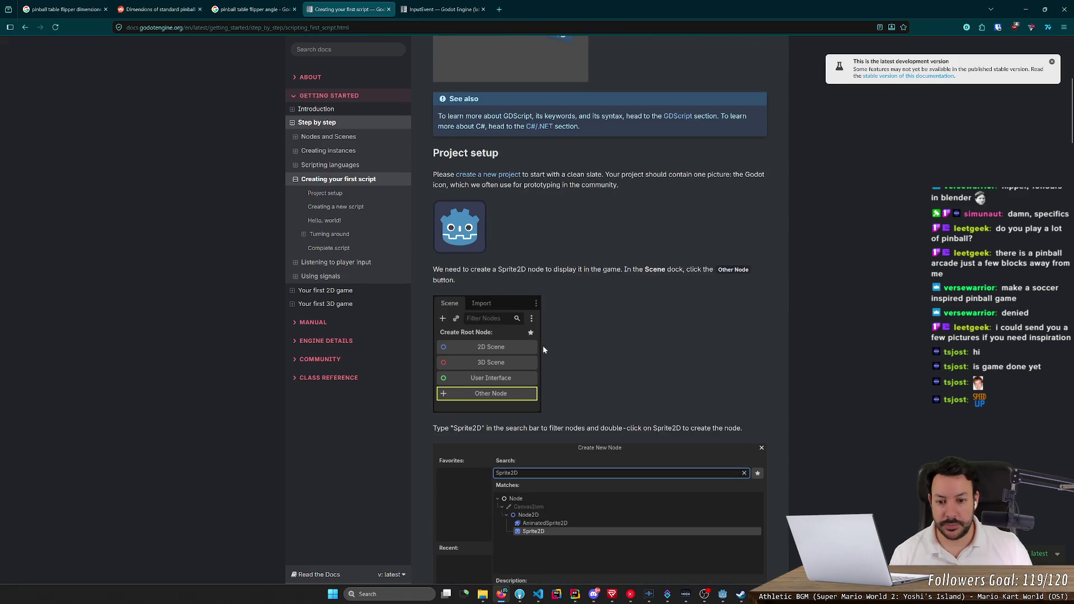
pyautogui.scroll(-10, 564, 364)
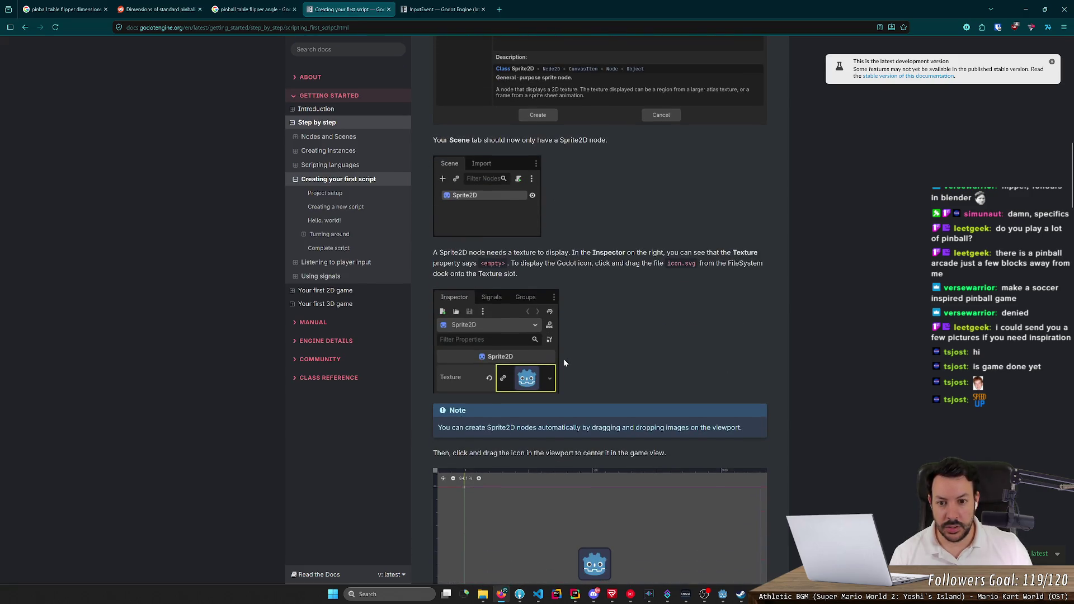
pyautogui.scroll(-10, 567, 361)
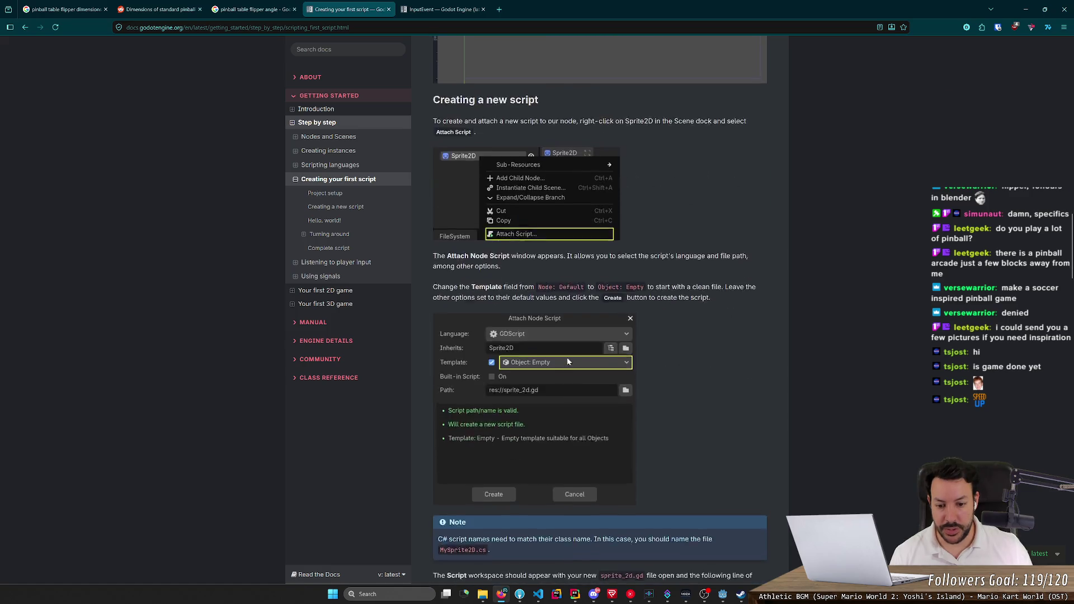
pyautogui.scroll(-5, 567, 361)
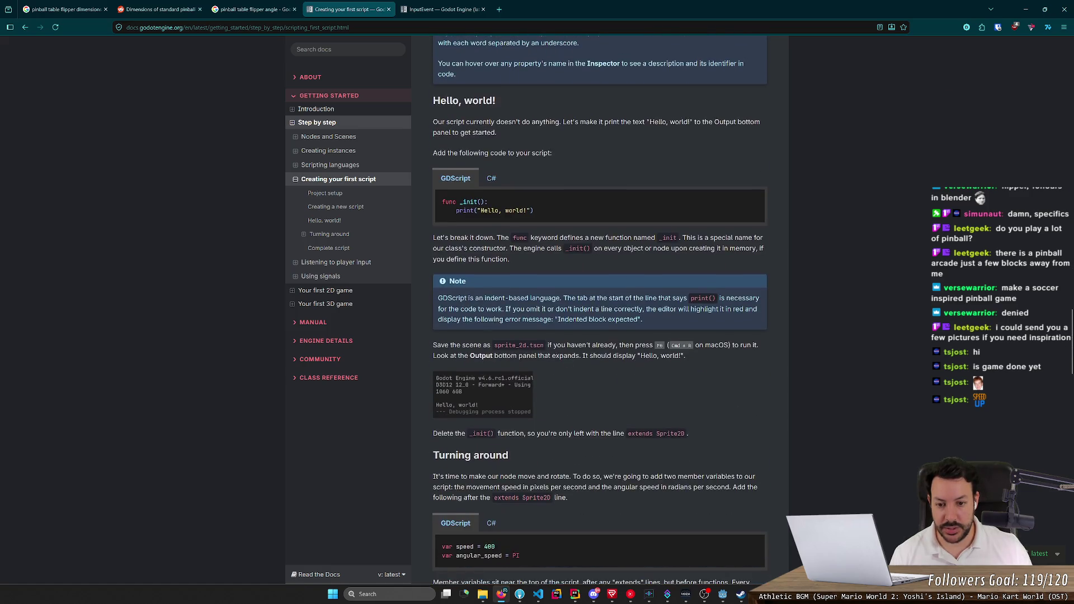
pyautogui.scroll(-6, 566, 357)
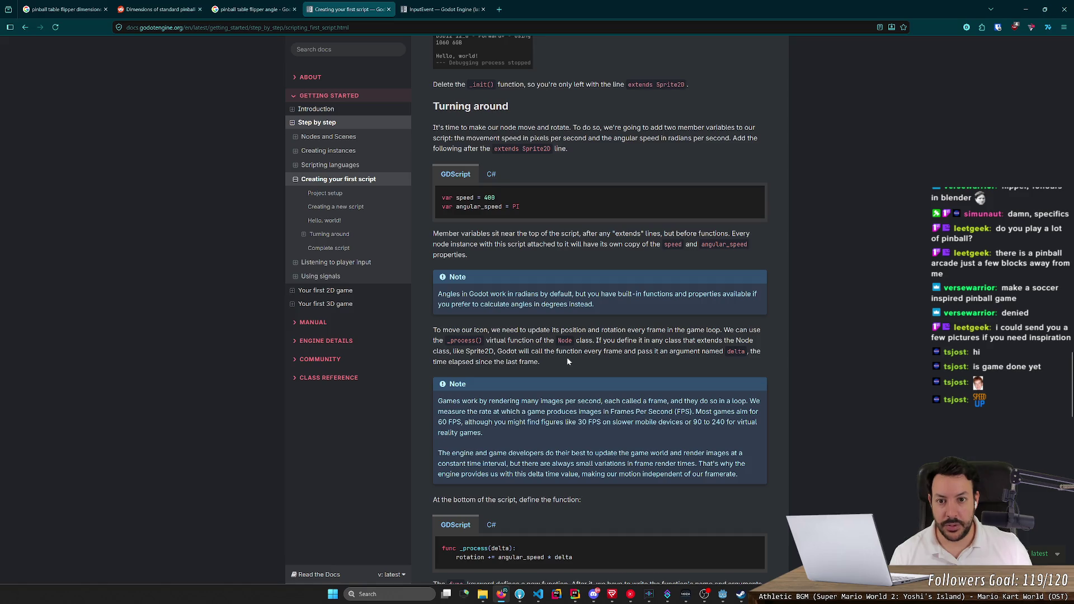
pyautogui.moveTo(440, 196); pyautogui.dragTo(552, 217)
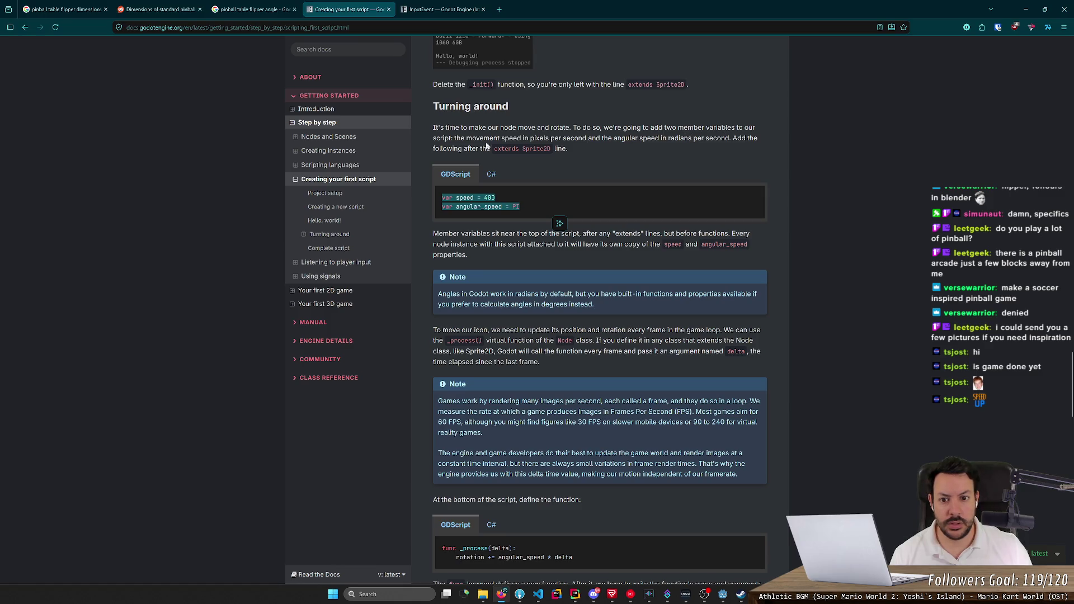
pyautogui.moveTo(433, 233)
pyautogui.mouseDown()
pyautogui.moveTo(749, 234)
pyautogui.moveTo(752, 244)
pyautogui.moveTo(582, 244)
pyautogui.moveTo(641, 244)
pyautogui.mouseUp()
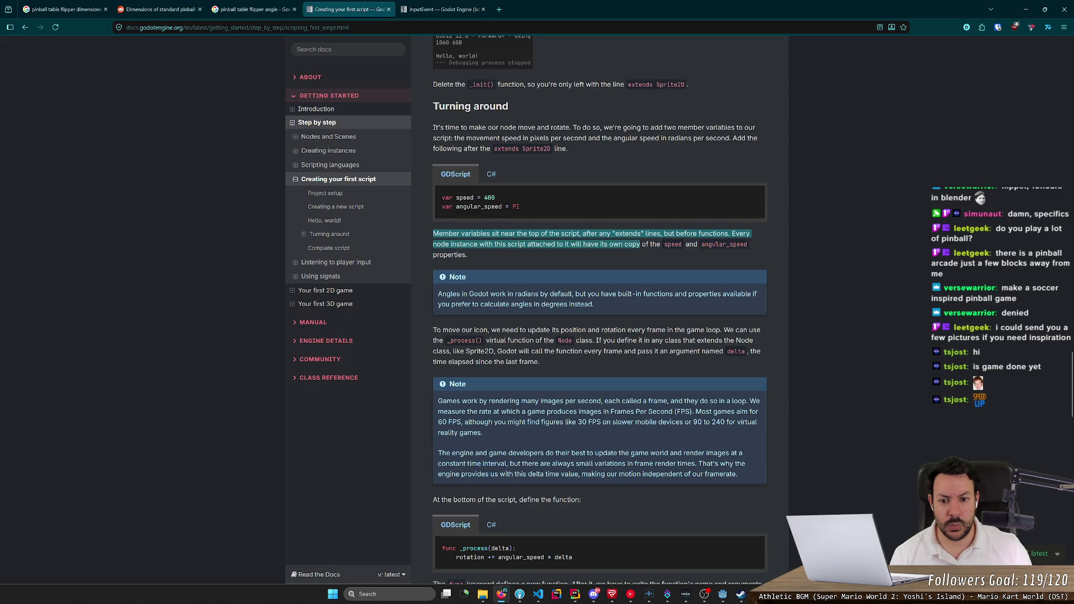
pyautogui.click(599, 257)
pyautogui.scroll(-9, 519, 290)
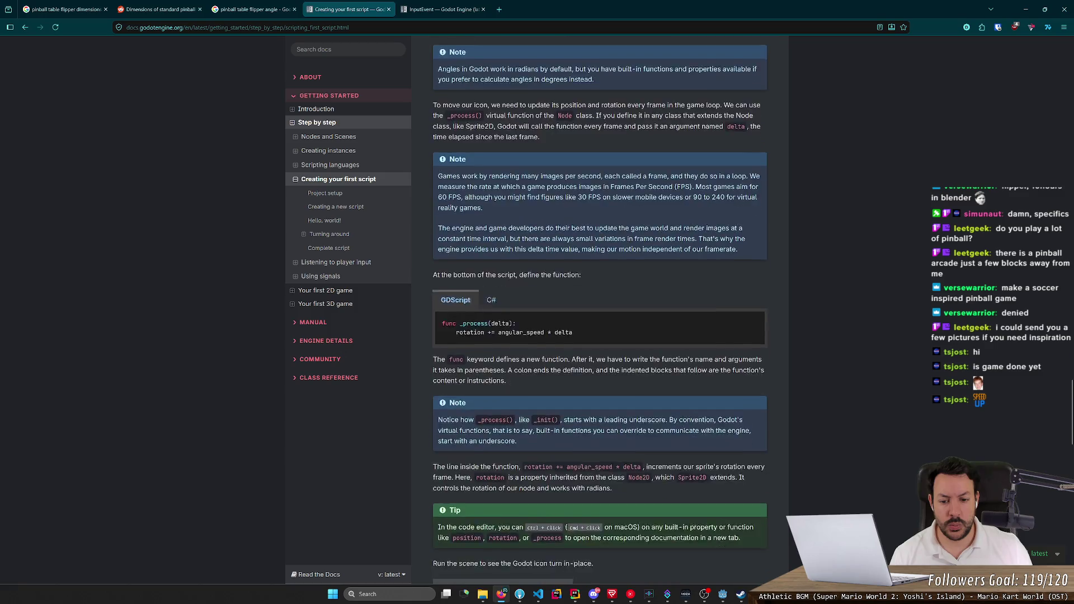
pyautogui.scroll(-10, 515, 322)
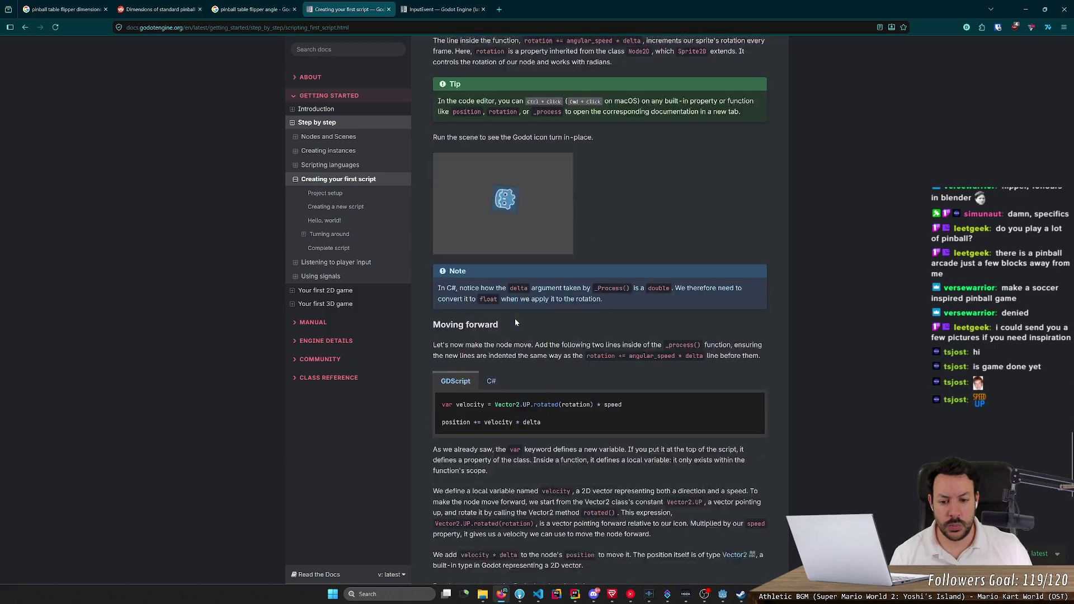
pyautogui.scroll(-4, 517, 323)
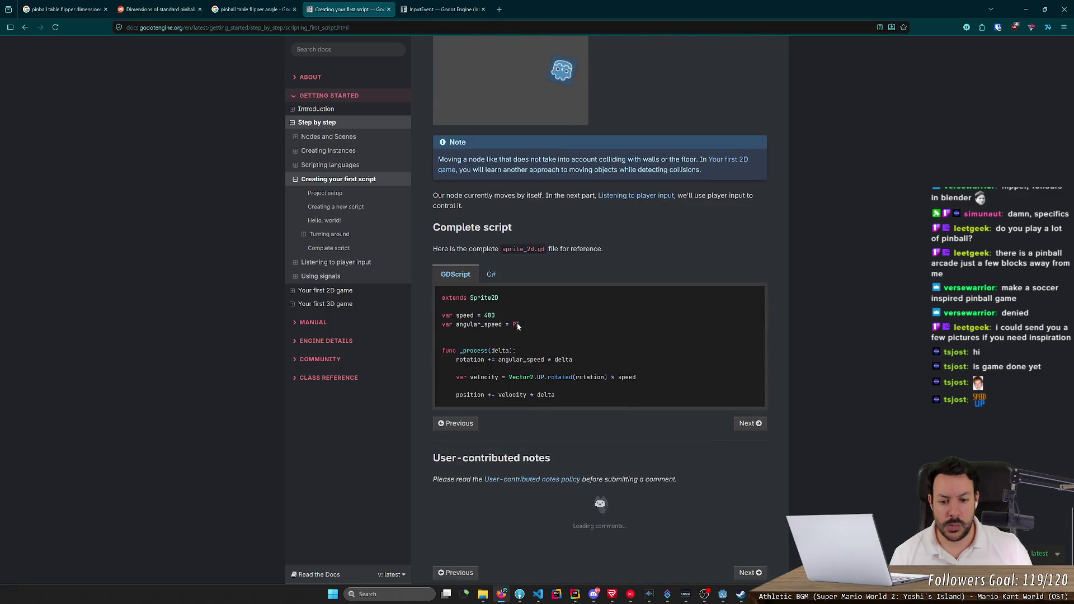
pyautogui.moveTo(518, 323); pyautogui.dragTo(422, 312)
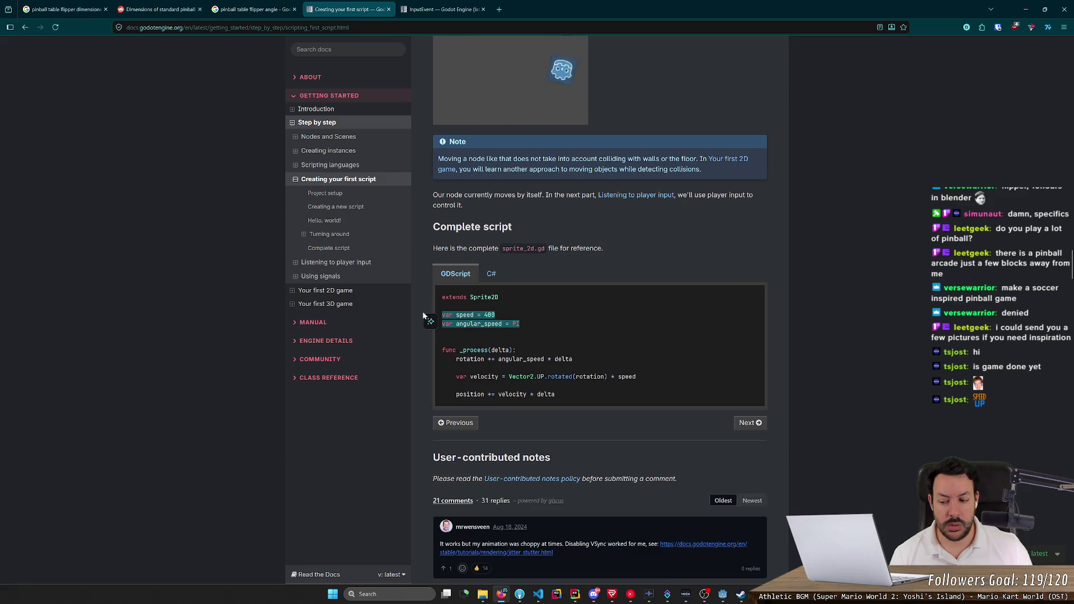
pyautogui.hotkey('alt', 'Tab')
# Declare rest_angle, activated_angle and rotation_speed, each 0.0, at the top of flipper.gd and save.
pyautogui.write('var')
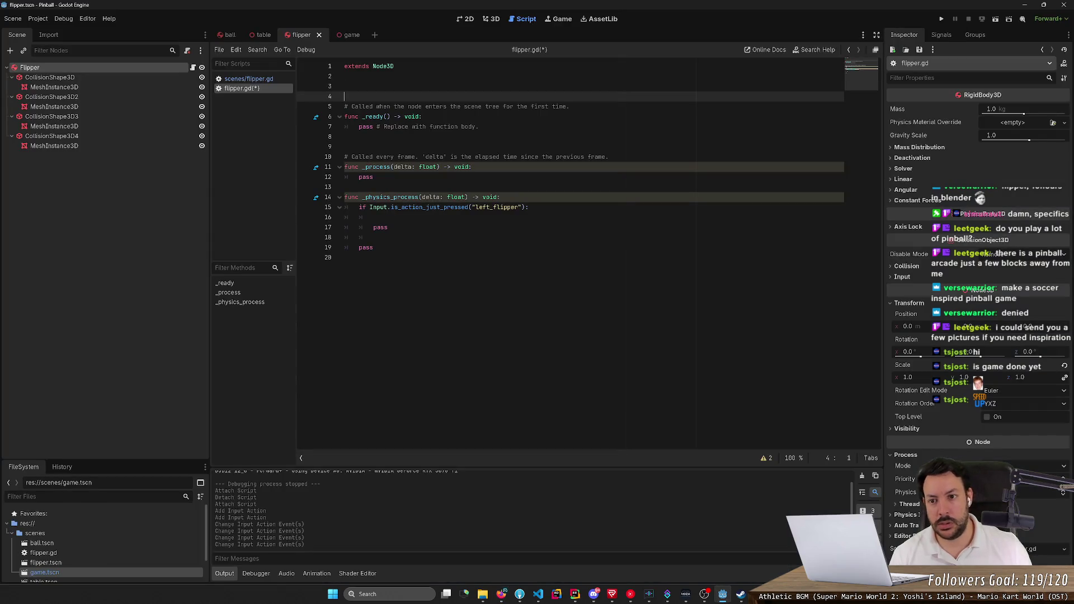
pyautogui.hotkey('alt', 'Tab')
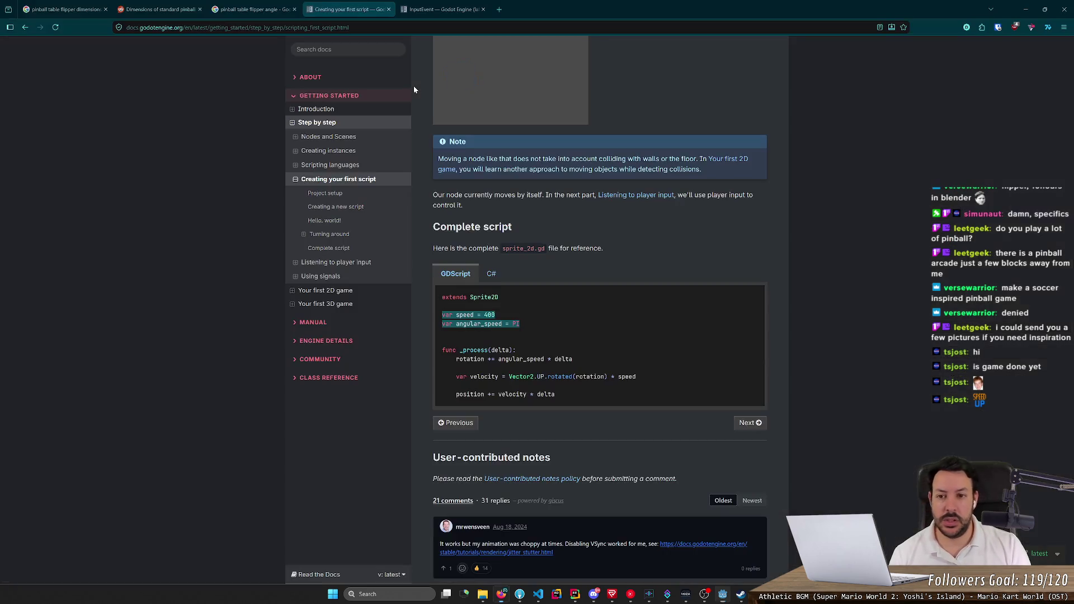
pyautogui.hotkey('alt', 'Tab')
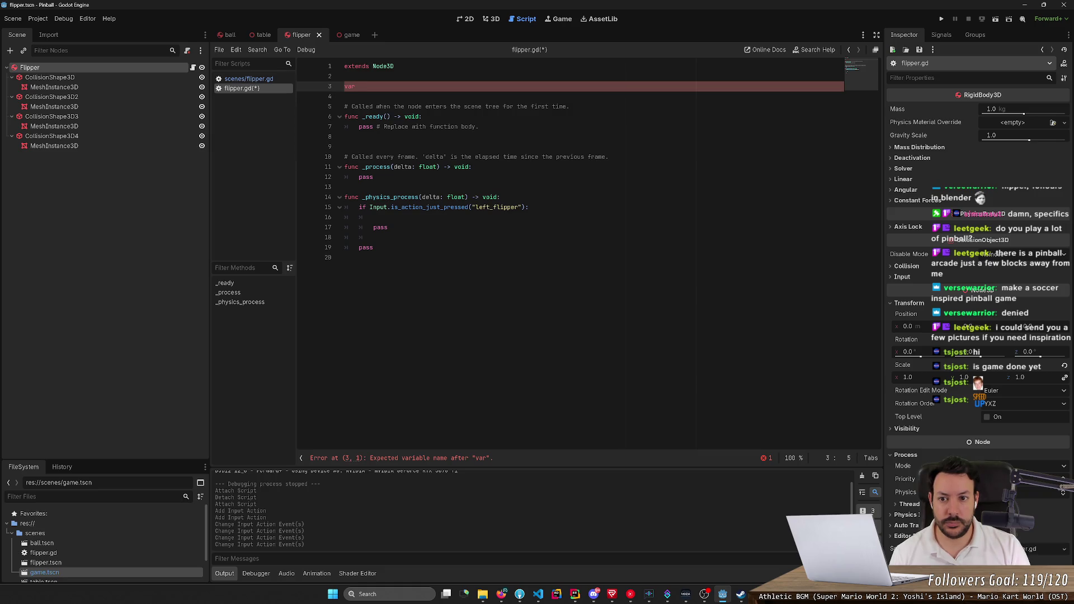
pyautogui.write('st_angle')
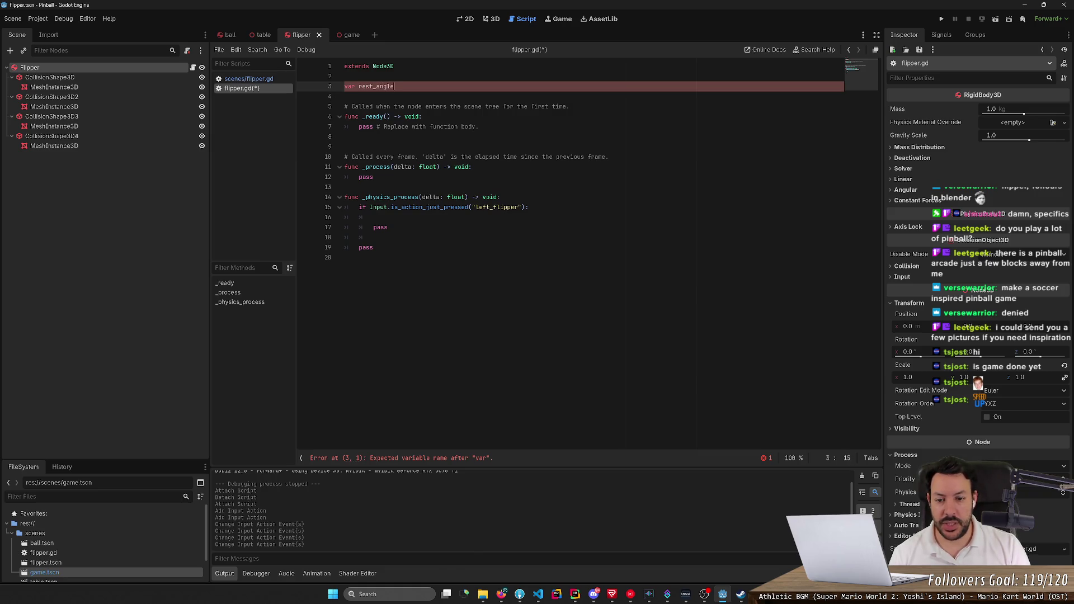
pyautogui.hotkey('alt', 'Tab')
pyautogui.hotkey('alt', 'Tab')
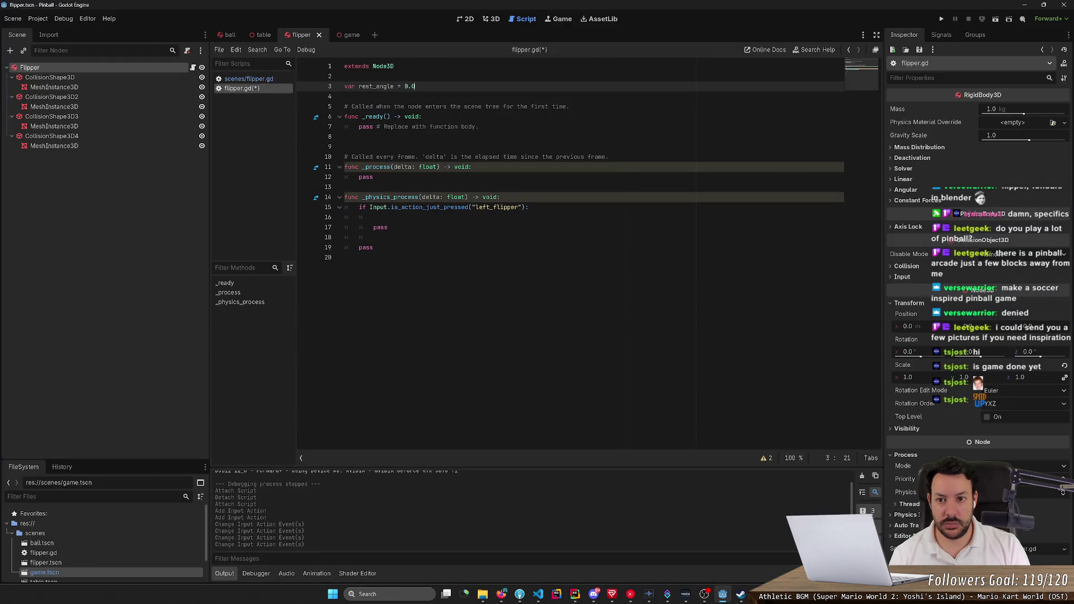
pyautogui.press('Return')
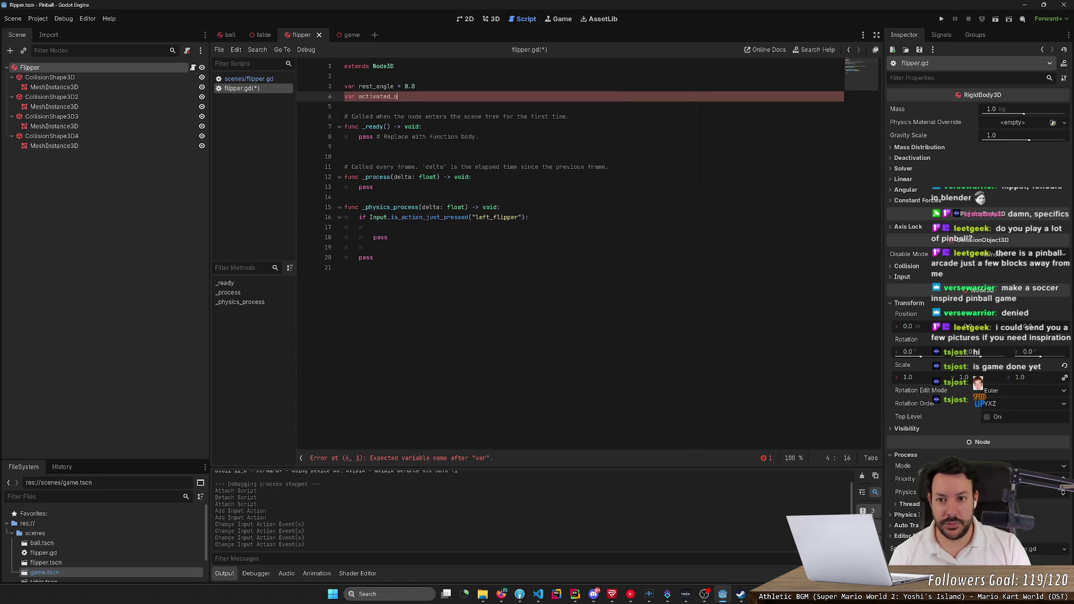
pyautogui.write('0.')
pyautogui.press('Return')
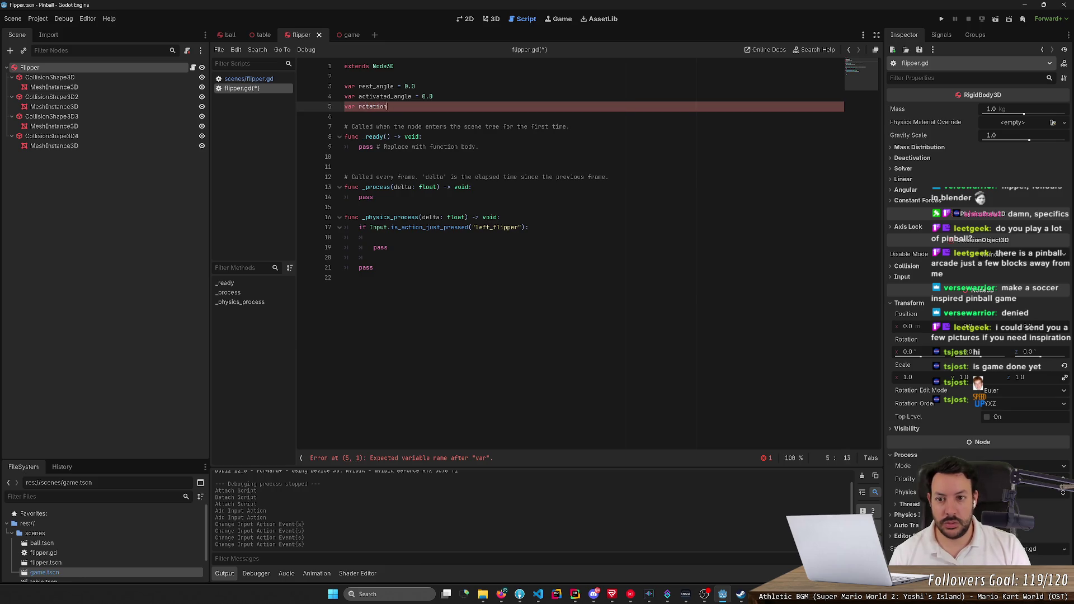
pyautogui.write('0.0')
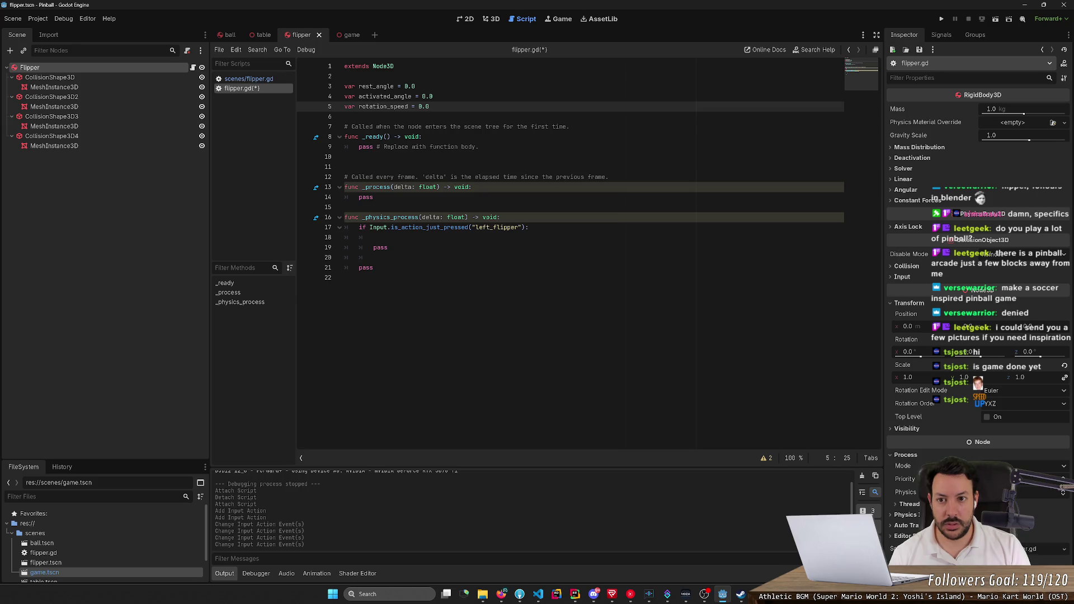
pyautogui.hotkey('ctrl', 's')
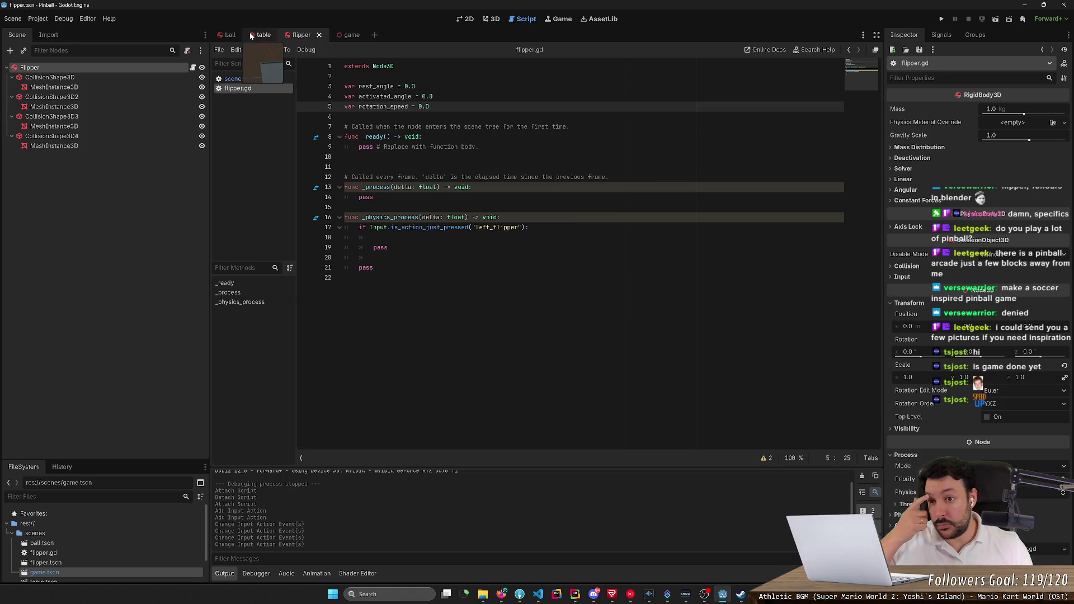
pyautogui.click(251, 35)
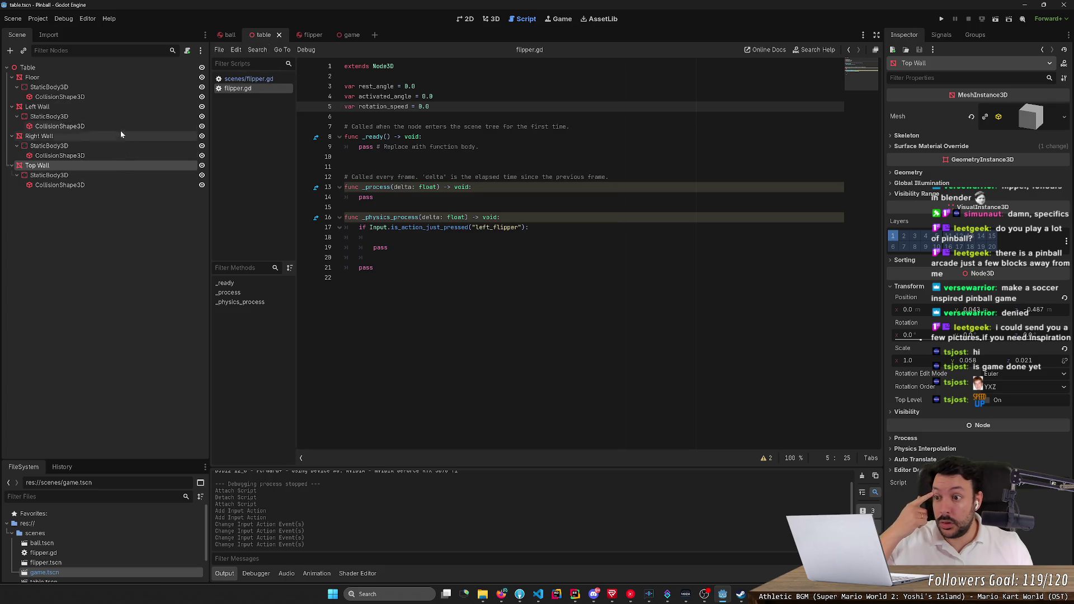
# Switch between the game and flipper scenes, settle on game, and start adding metadata to Left Flipper.
pyautogui.click(340, 35)
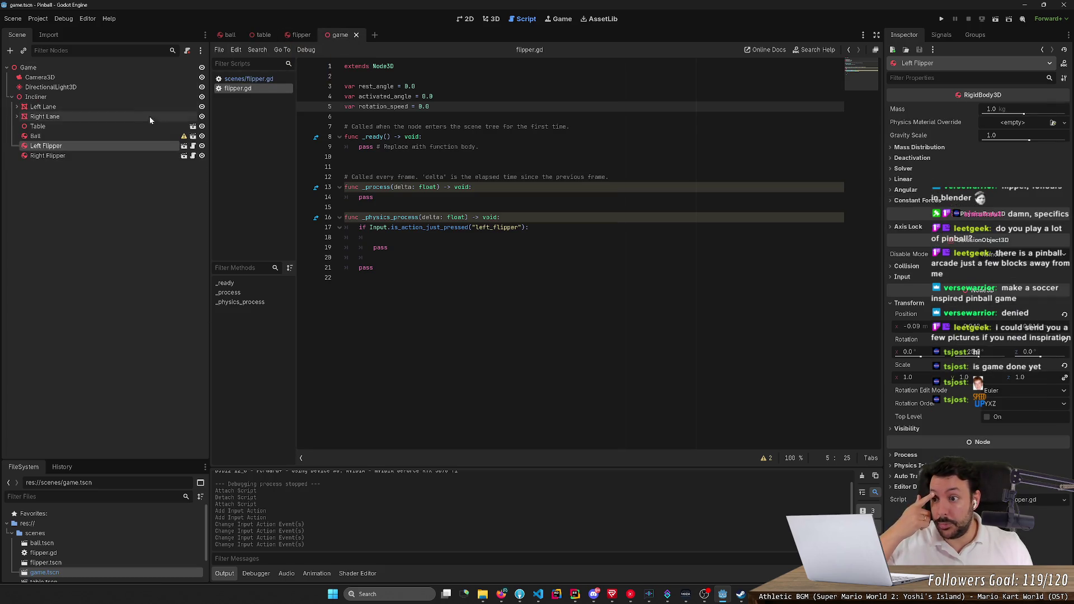
pyautogui.click(182, 146)
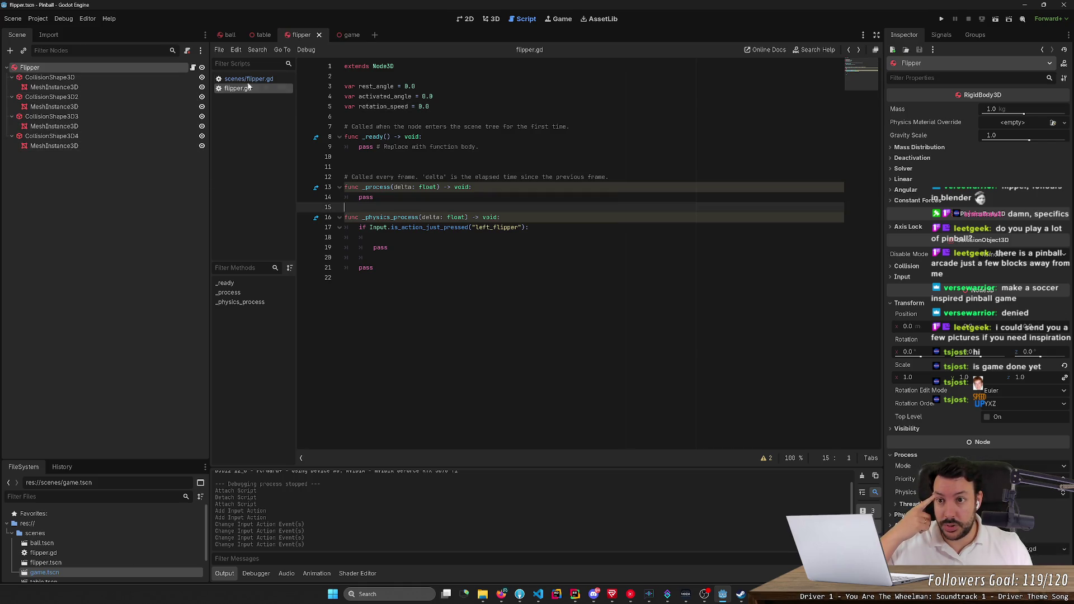
pyautogui.click(340, 35)
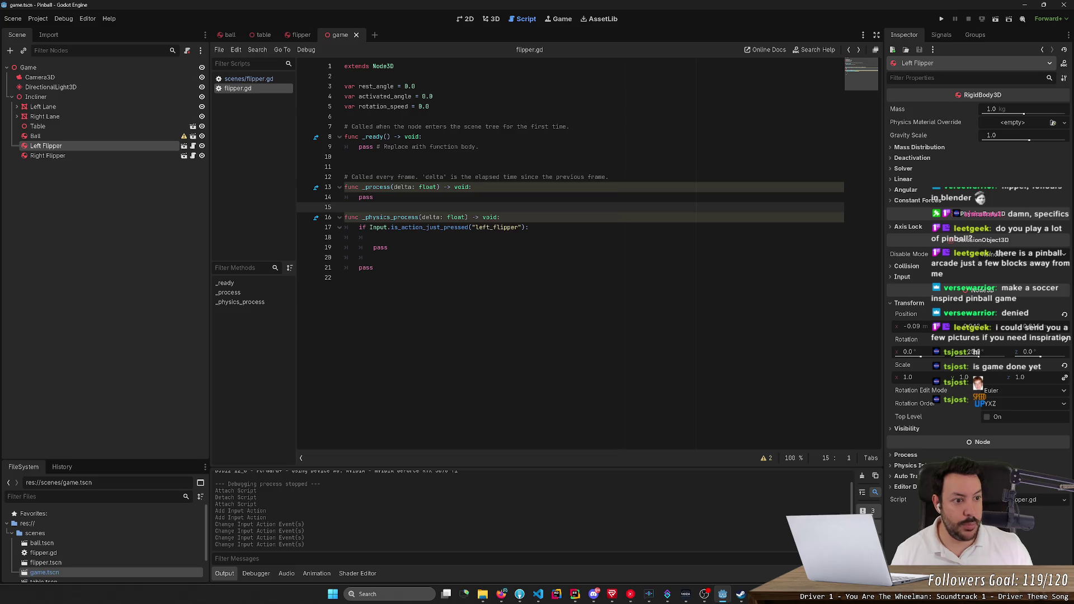
pyautogui.moveTo(974, 256)
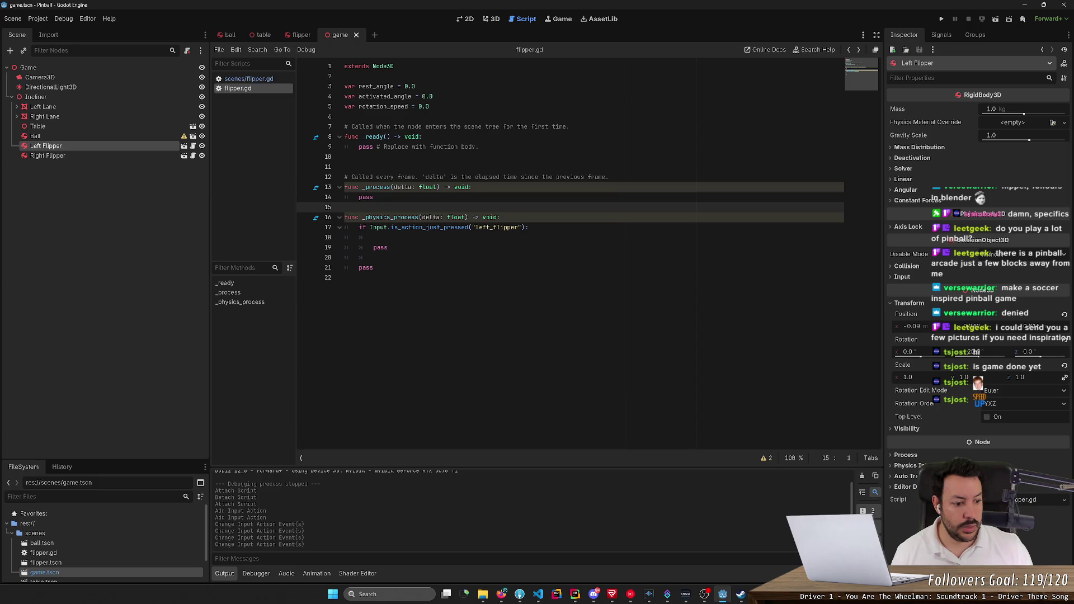
pyautogui.click(623, 283)
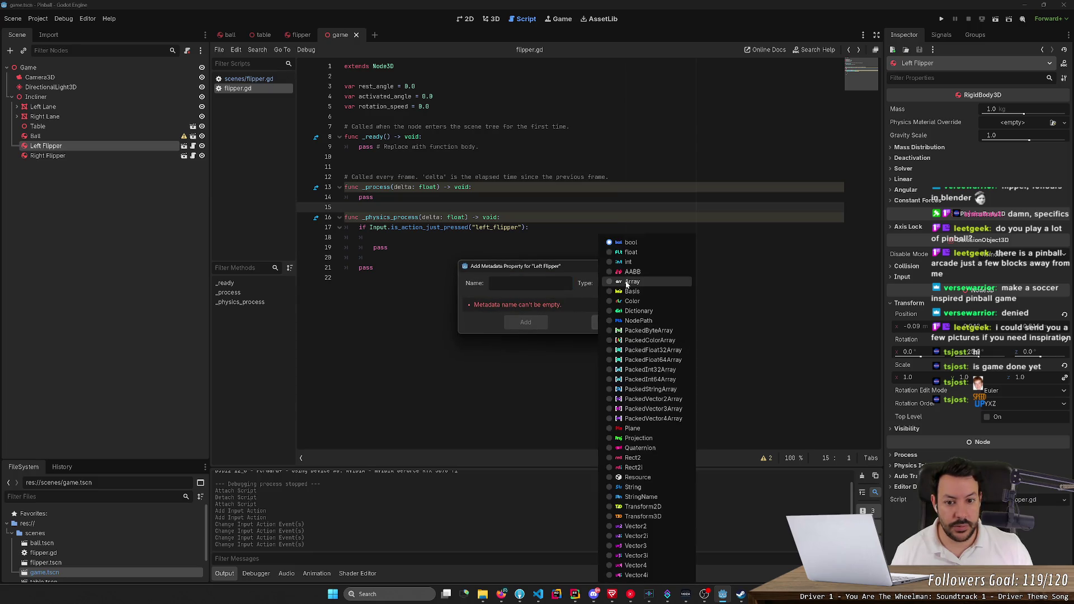
# Cancel the Add Metadata Property dialog without adding anything and return to the browser docs.
pyautogui.click(525, 271)
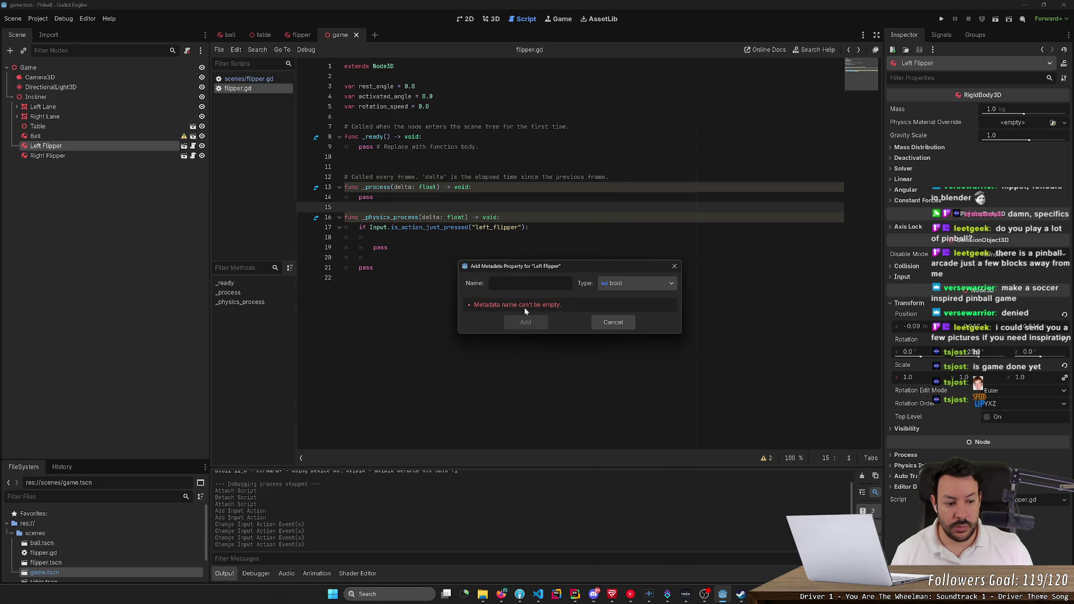
pyautogui.click(613, 322)
pyautogui.hotkey('alt', 'Tab')
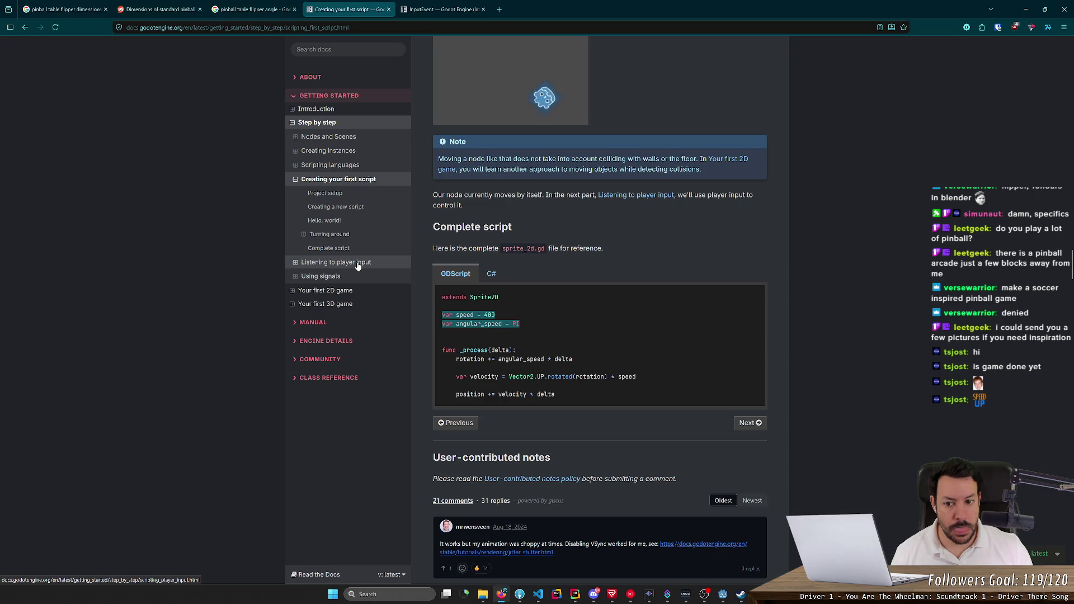
# Go through Your first 3D game to the Moving the player with code page and scroll to its script.
pyautogui.click(353, 304)
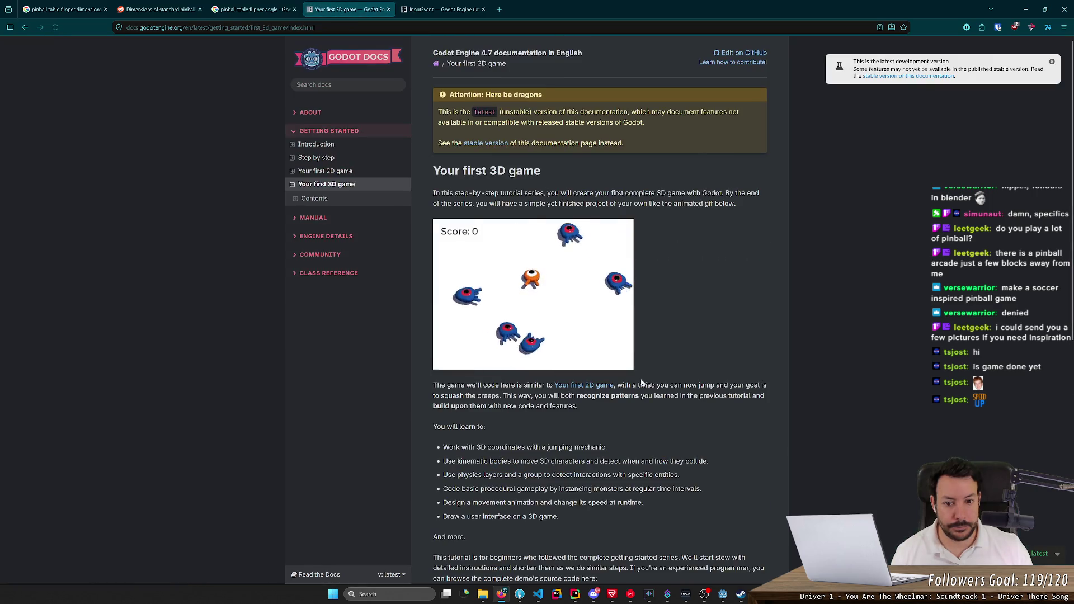
pyautogui.scroll(-8, 580, 380)
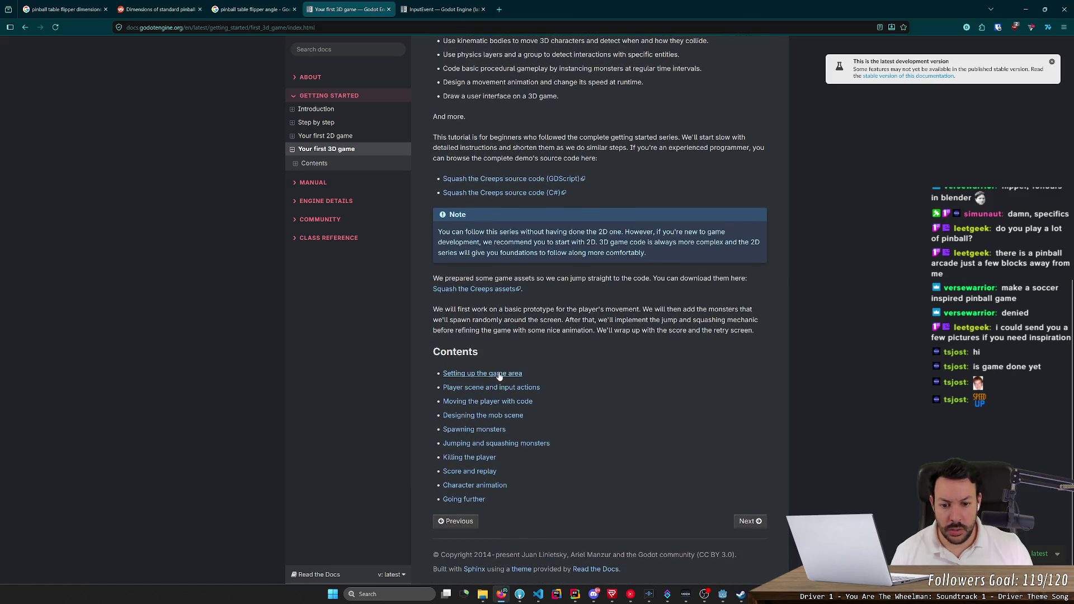
pyautogui.click(482, 401)
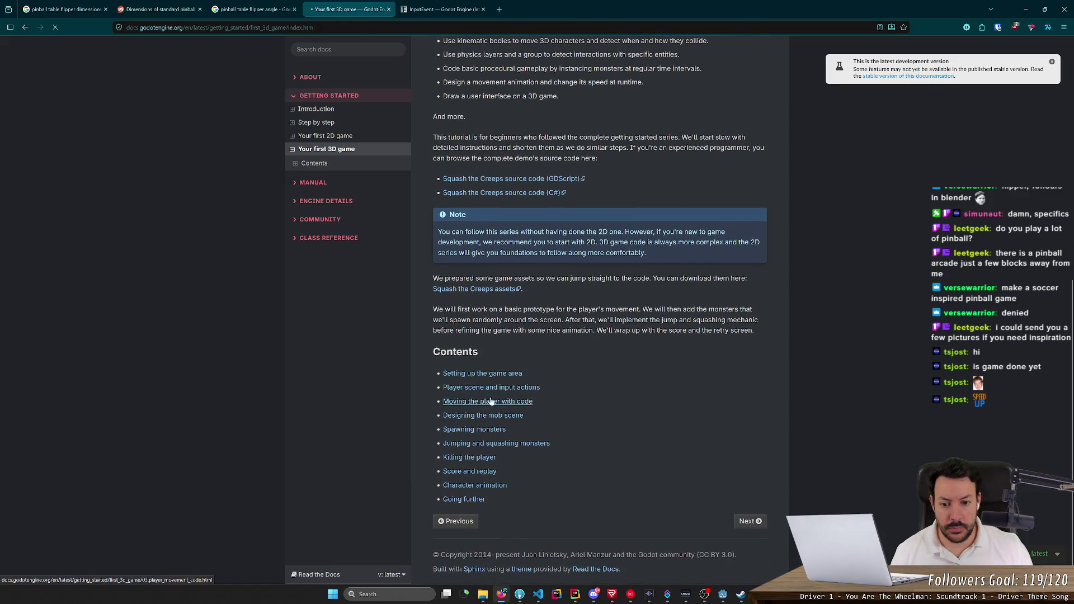
pyautogui.scroll(-5, 596, 322)
pyautogui.scroll(-1, 595, 322)
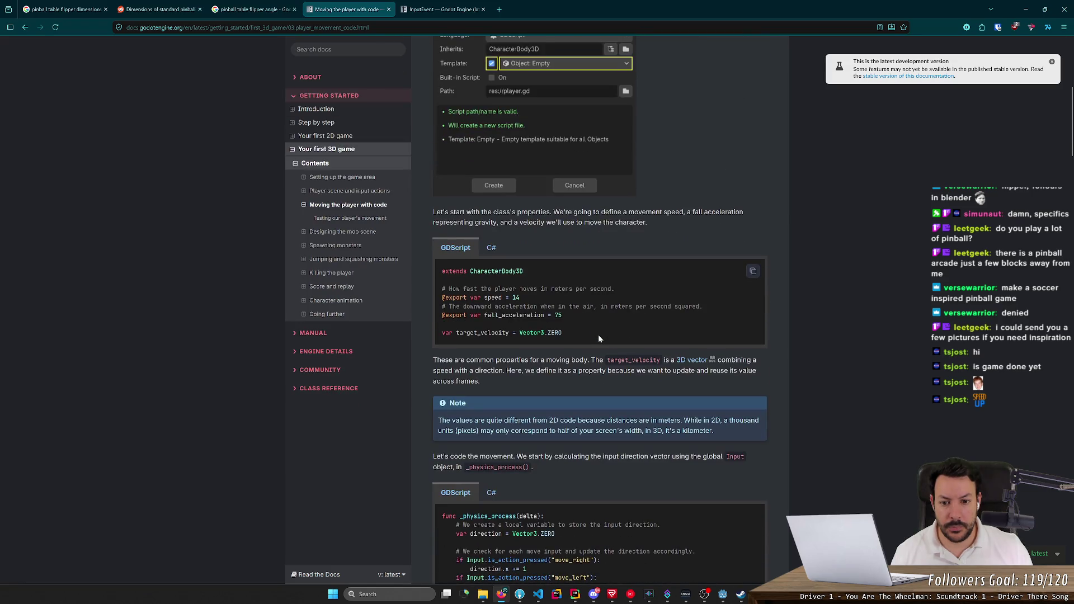
pyautogui.hotkey('alt', 'Tab')
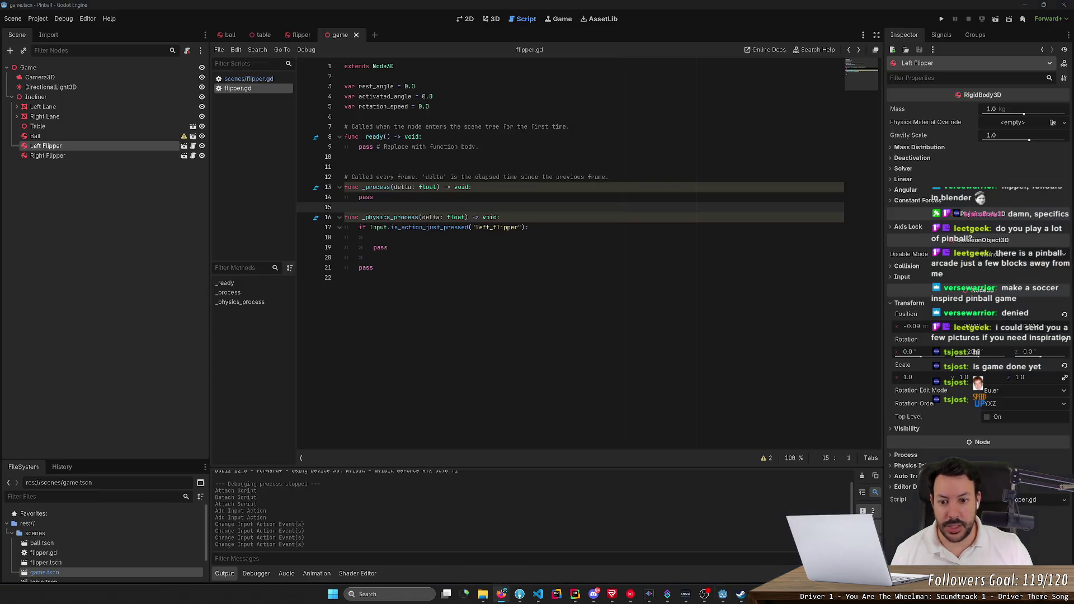
pyautogui.click(348, 106)
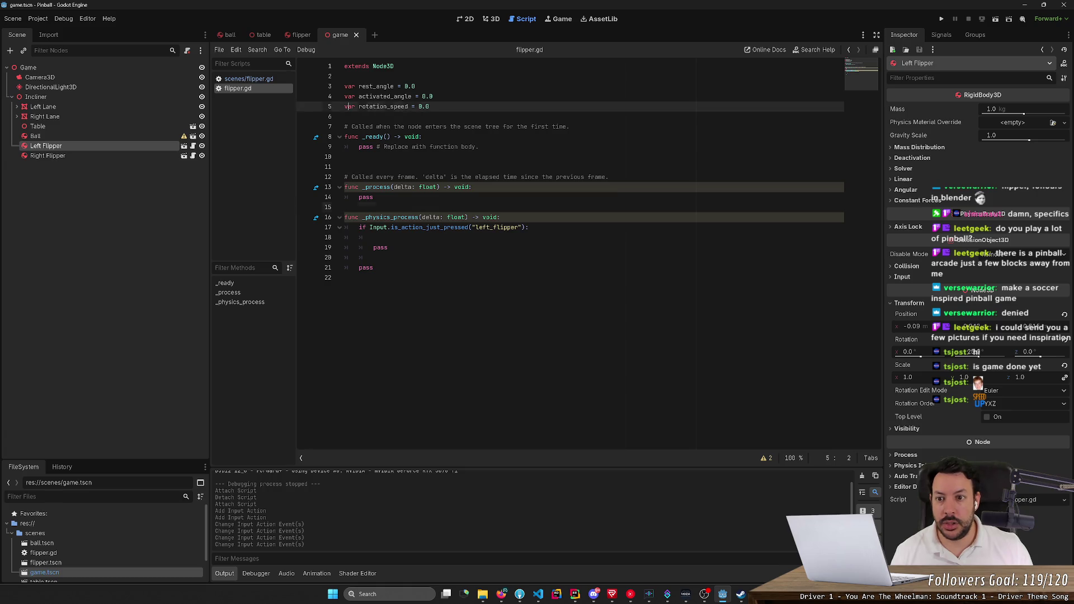
pyautogui.click(345, 86)
pyautogui.click(345, 76)
pyautogui.click(344, 87)
pyautogui.write('@')
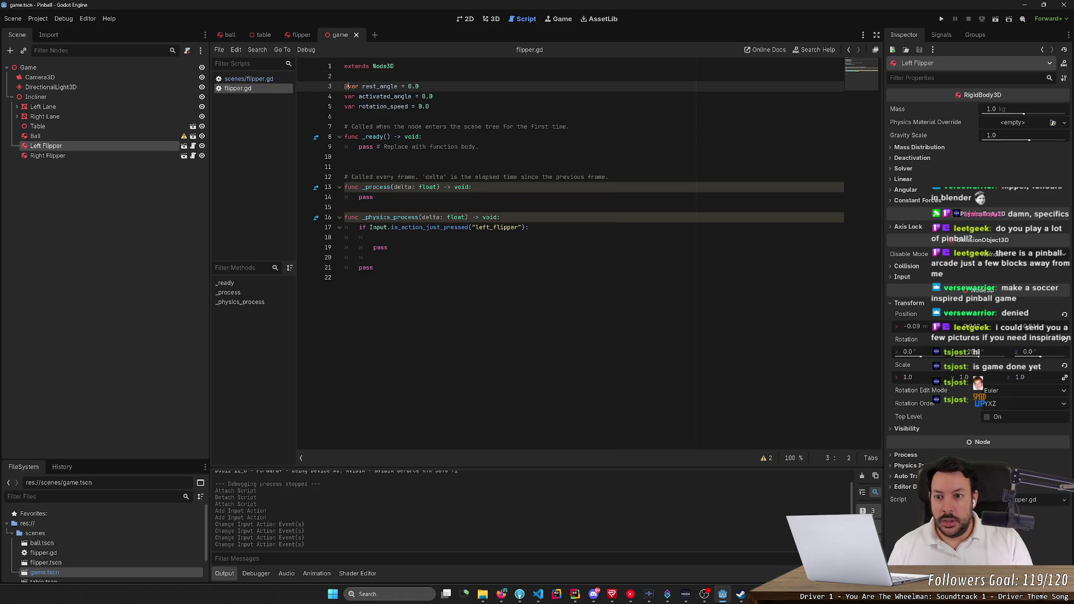
pyautogui.write('export')
pyautogui.press('Left')
pyautogui.click(345, 96)
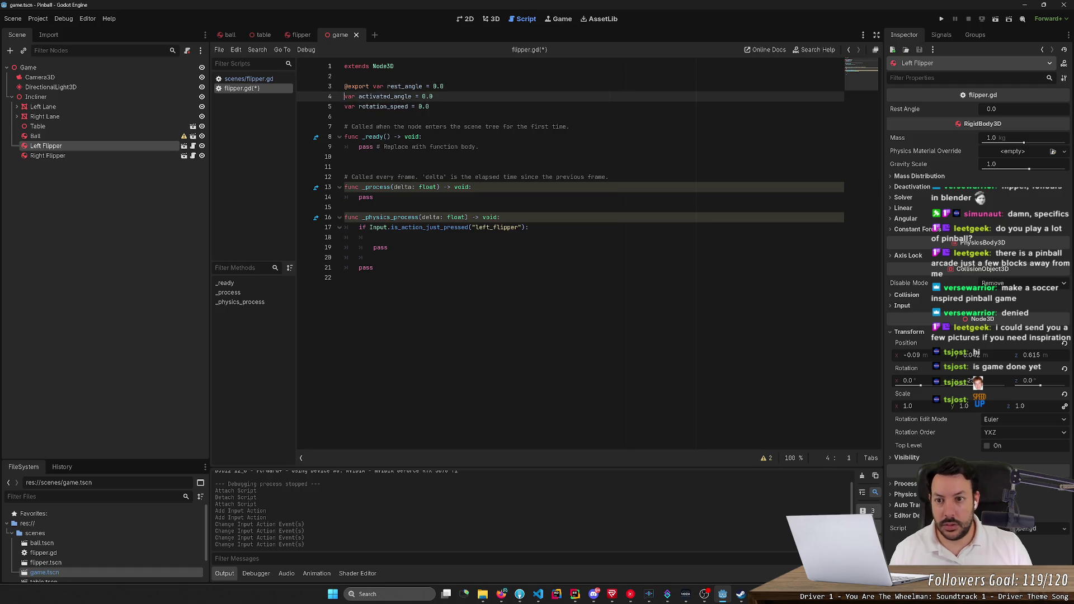
pyautogui.write('@export')
pyautogui.click(370, 107)
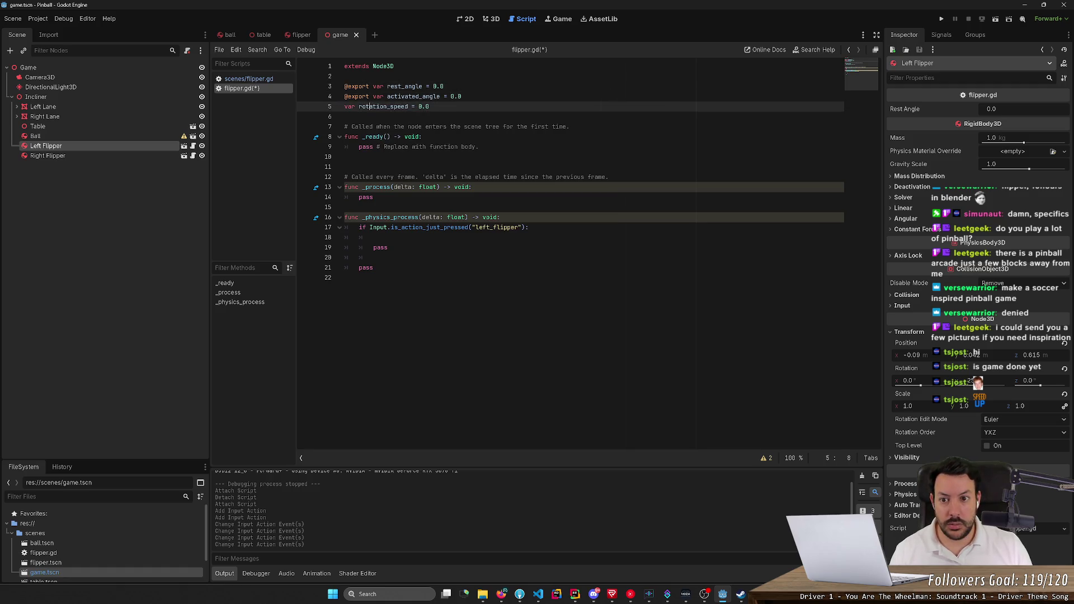
pyautogui.write('@export')
pyautogui.hotkey('ctrl', 's')
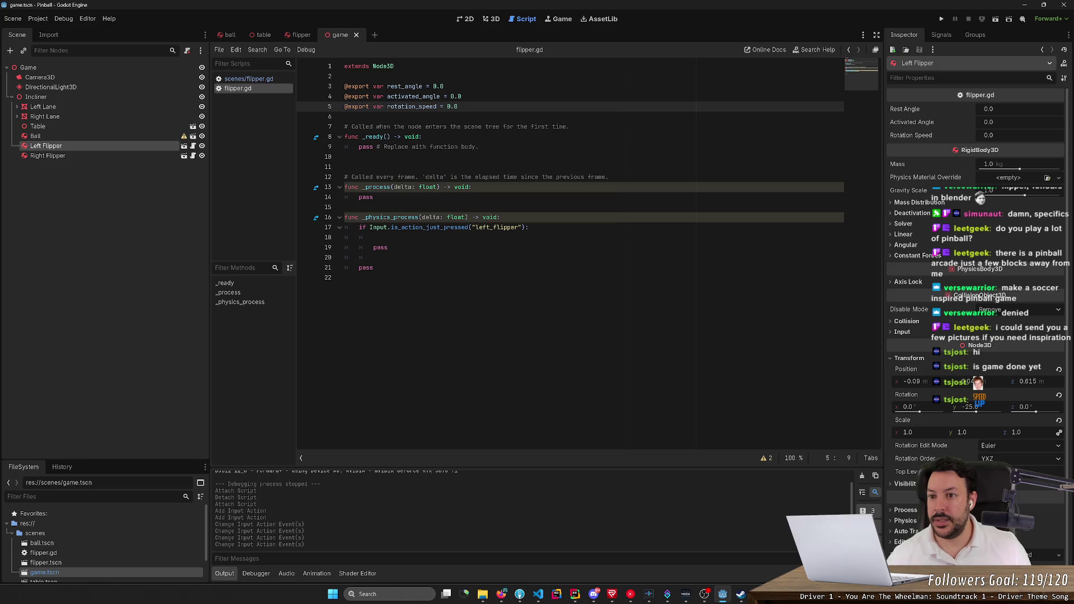
# Return to the game scene via the ball and table tabs and show it in the 3D workspace.
pyautogui.click(225, 35)
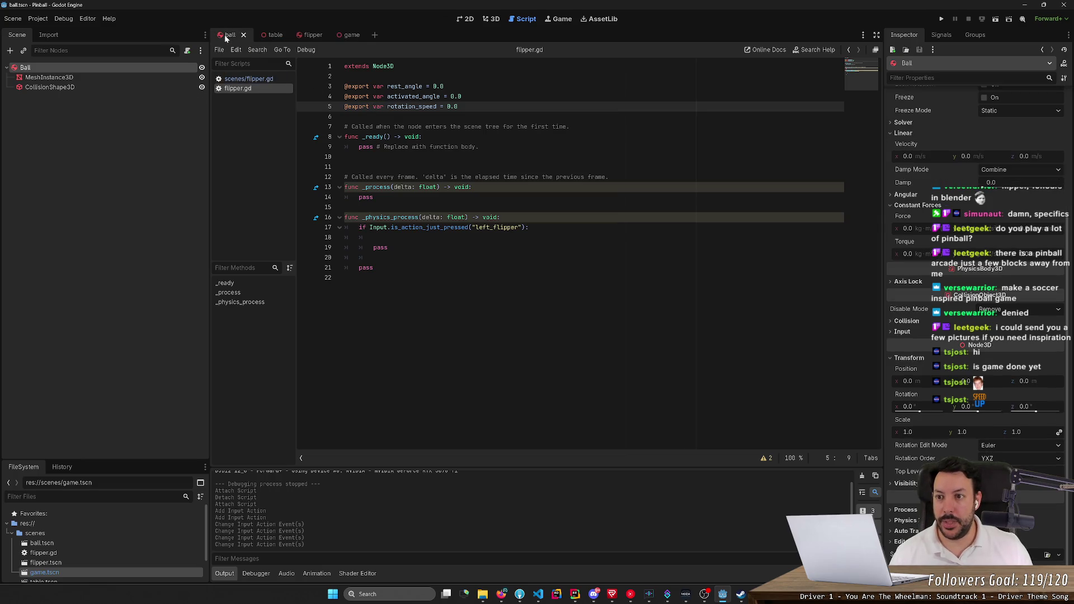
pyautogui.click(261, 35)
pyautogui.click(329, 37)
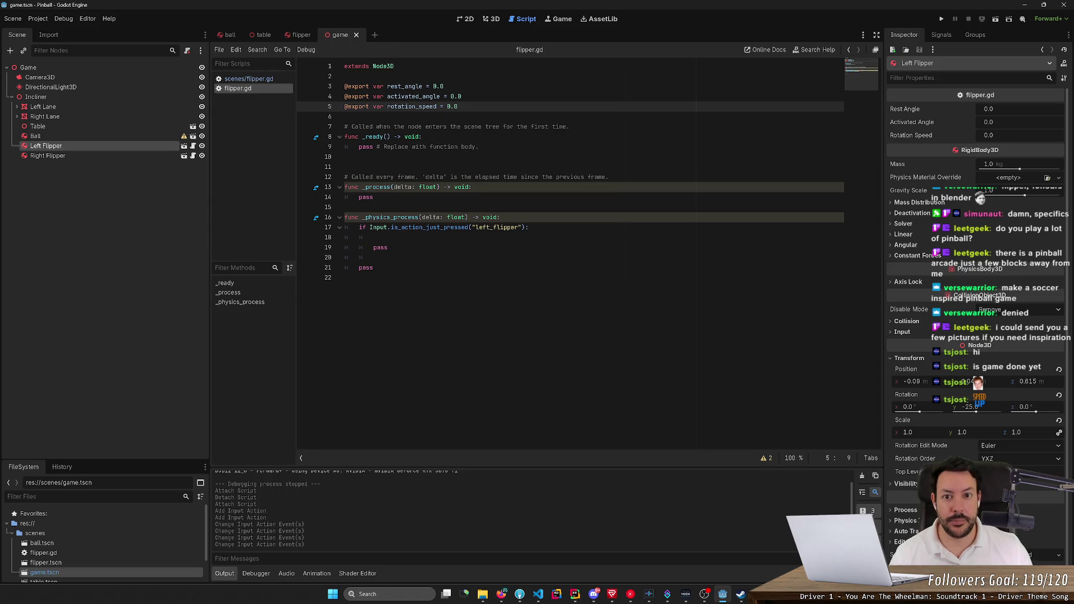
pyautogui.click(493, 19)
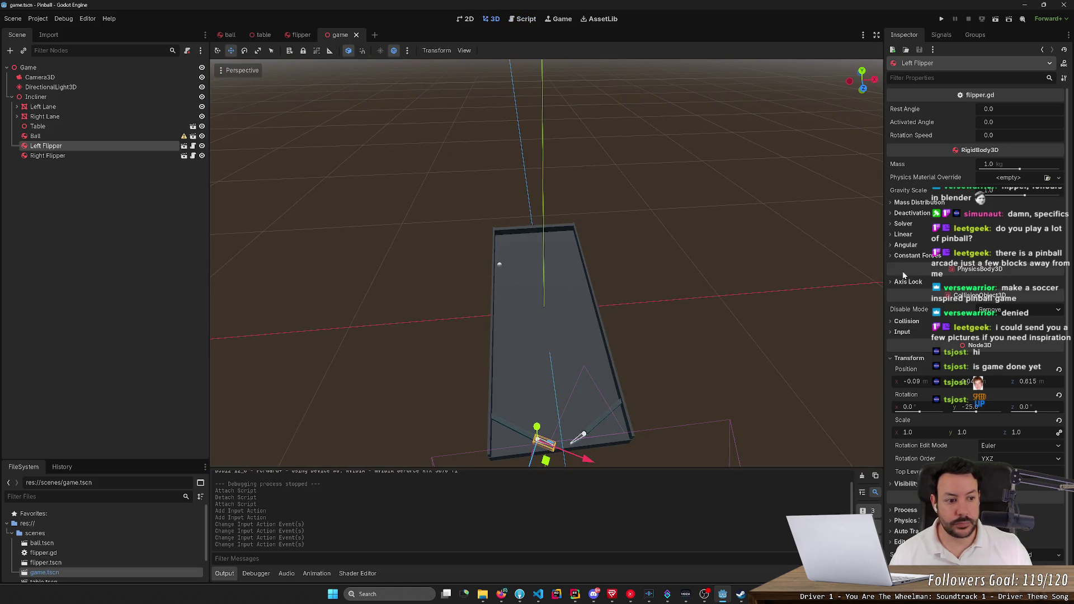
# Orbit and zoom the 3D view onto both flippers, then select Left Flipper's Rest Angle field.
pyautogui.moveTo(787, 228); pyautogui.dragTo(783, 291)
pyautogui.moveTo(656, 319); pyautogui.dragTo(616, 358)
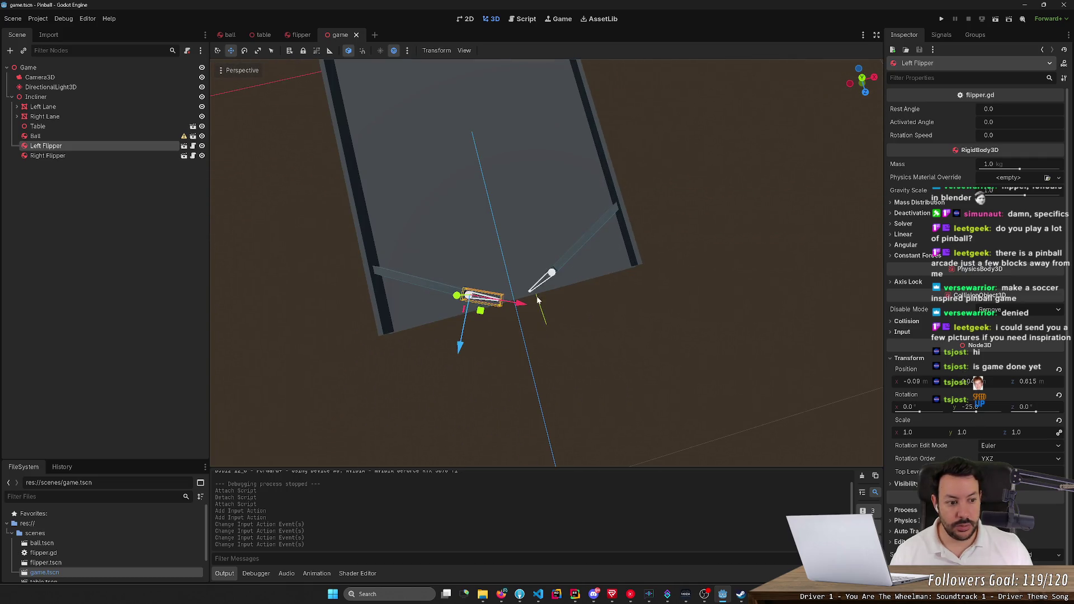
pyautogui.moveTo(434, 263)
pyautogui.mouseDown()
pyautogui.moveTo(414, 313)
pyautogui.moveTo(358, 138)
pyautogui.mouseUp()
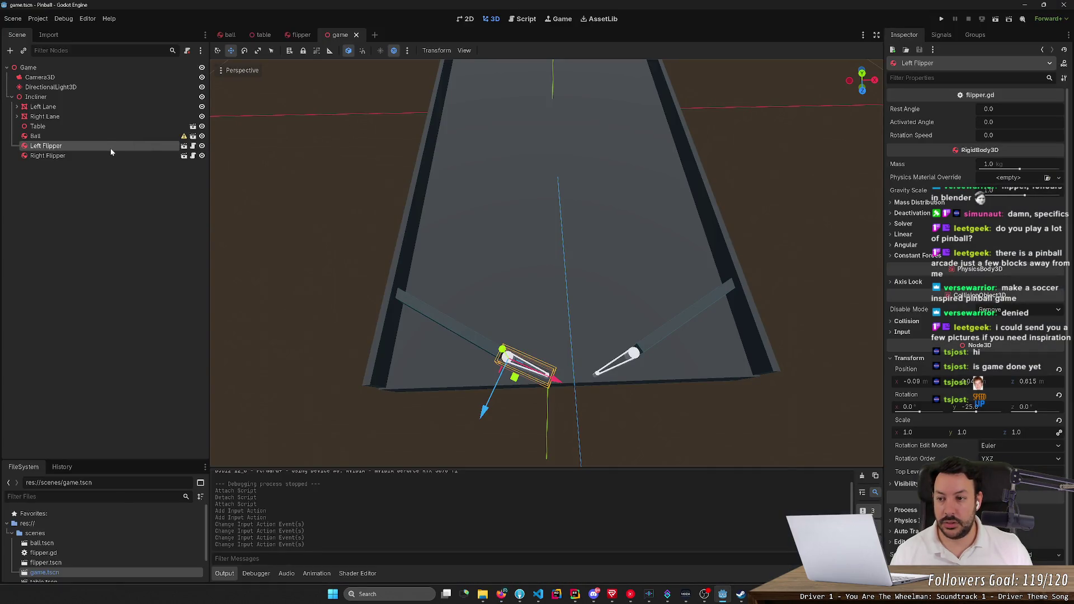
pyautogui.click(1016, 110)
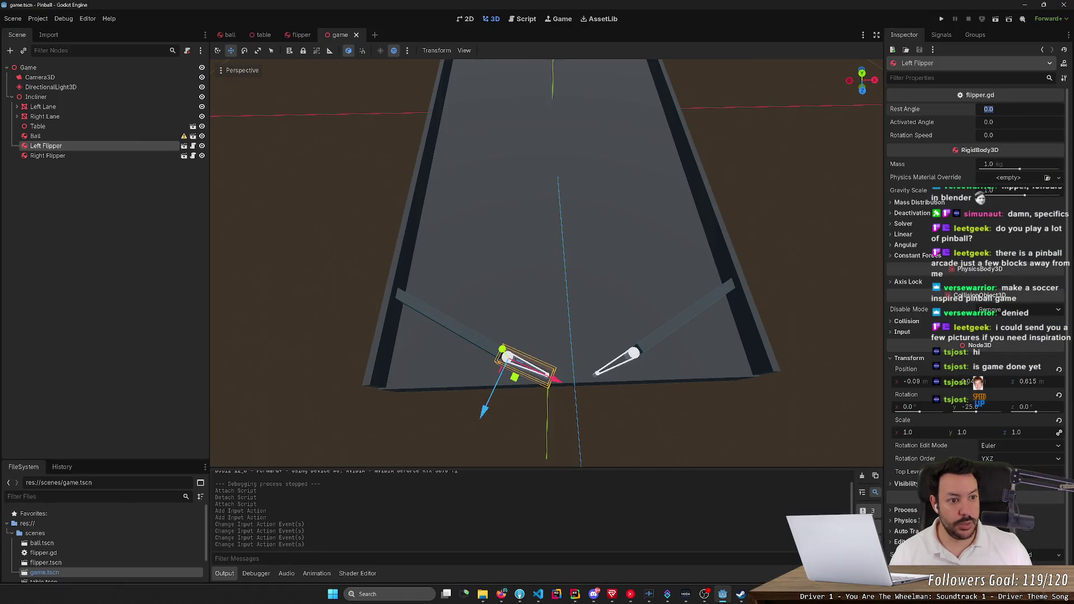
# Rename rest_angle to resting_angle in flipper.gd, then edit Left Flipper's Resting Angle in the game scene.
pyautogui.click(301, 35)
pyautogui.click(262, 35)
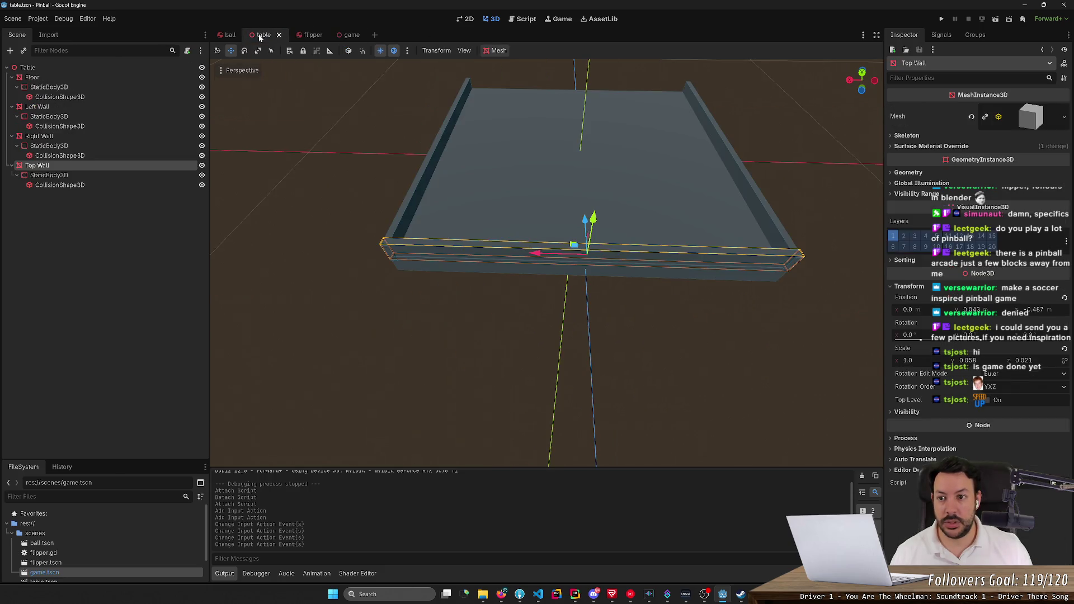
pyautogui.click(351, 35)
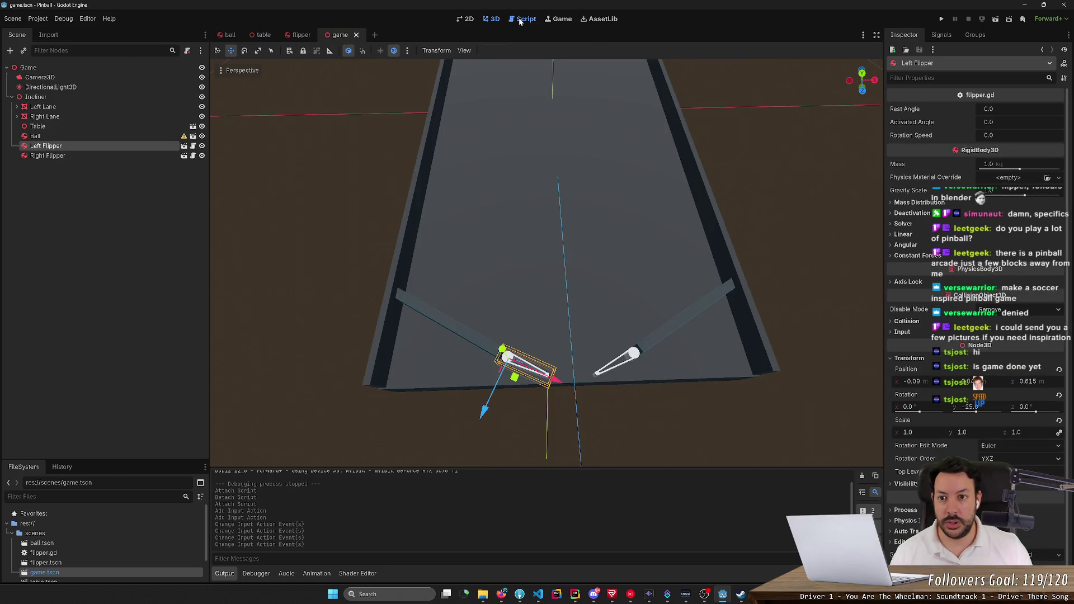
pyautogui.click(520, 21)
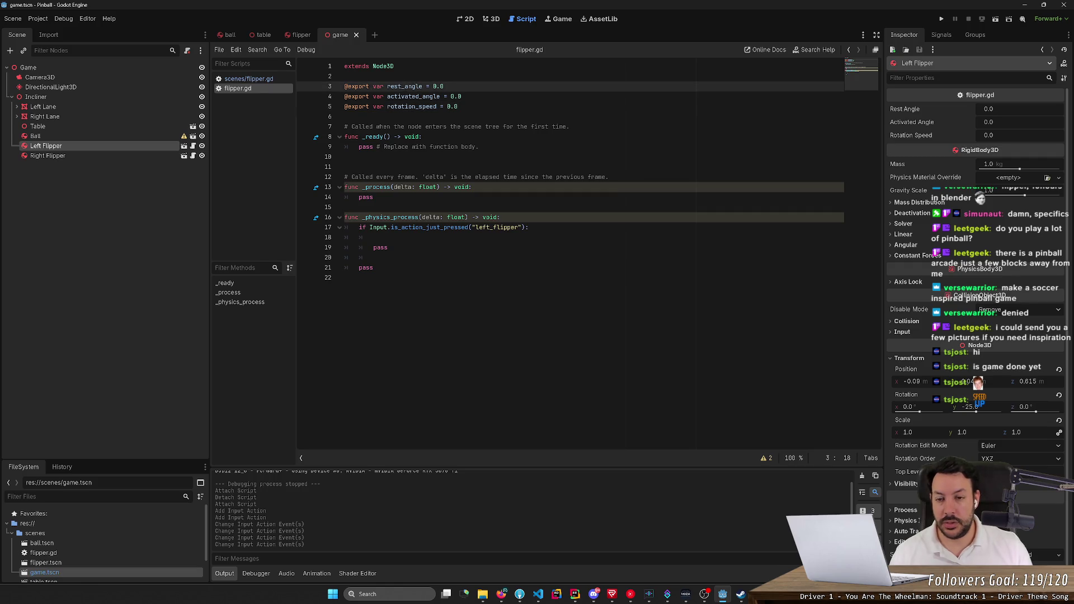
pyautogui.write('ing')
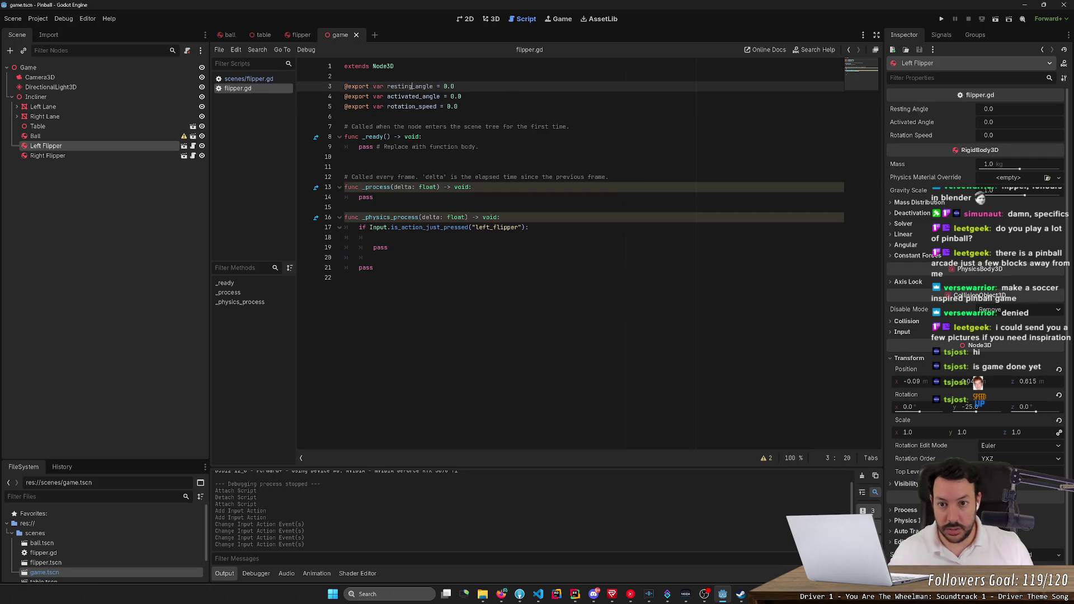
pyautogui.click(301, 36)
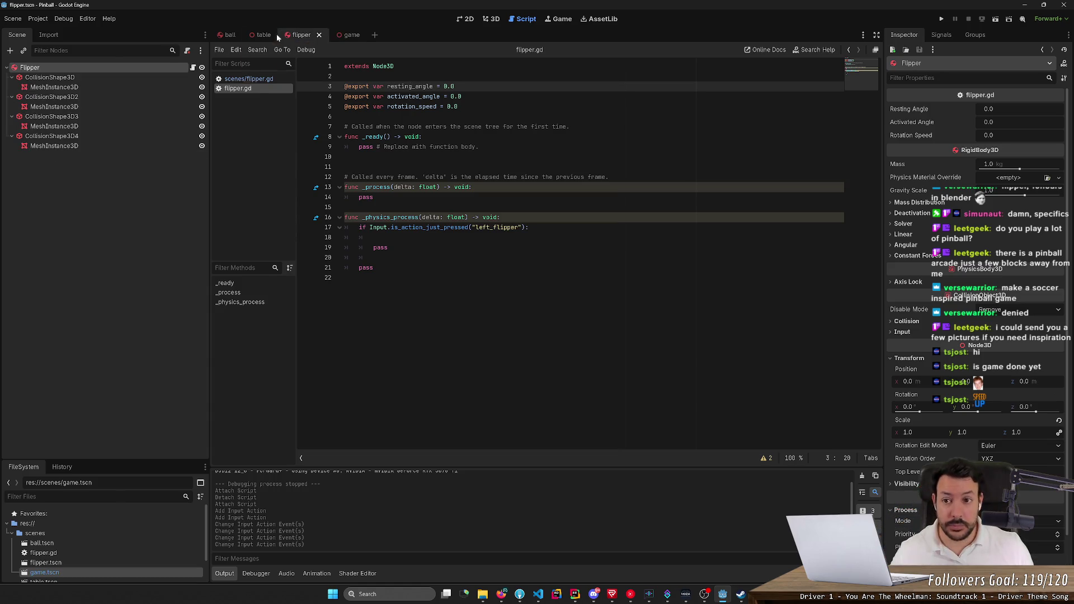
pyautogui.click(277, 36)
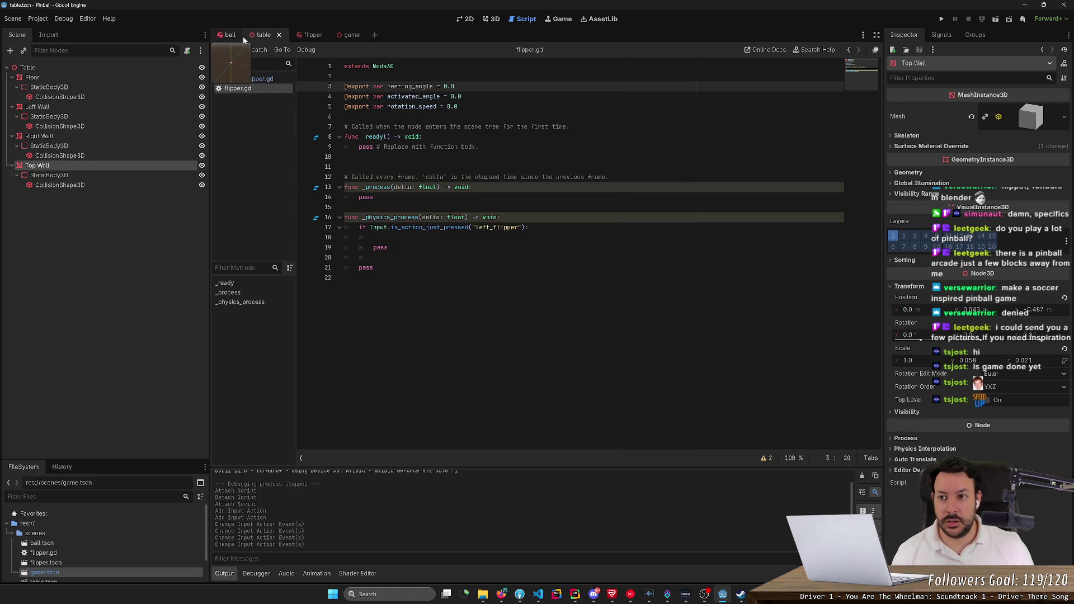
pyautogui.click(351, 36)
pyautogui.click(494, 19)
pyautogui.click(1015, 112)
# Set Left Flipper's Resting Angle to -25 and Right Flipper's to -155.
pyautogui.write('-25')
pyautogui.press('Return')
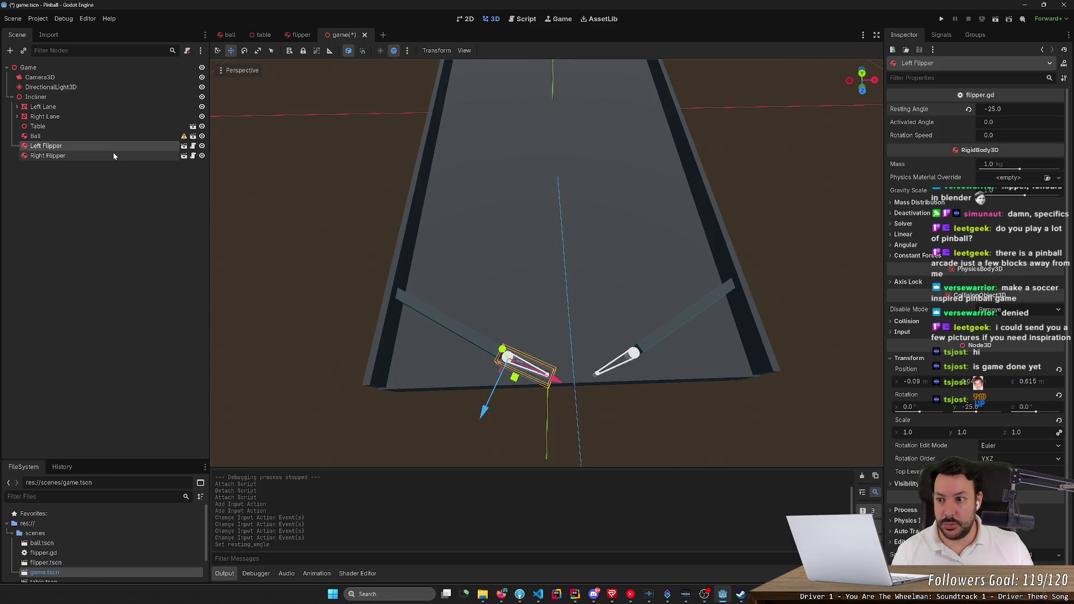
pyautogui.click(112, 155)
pyautogui.click(1018, 108)
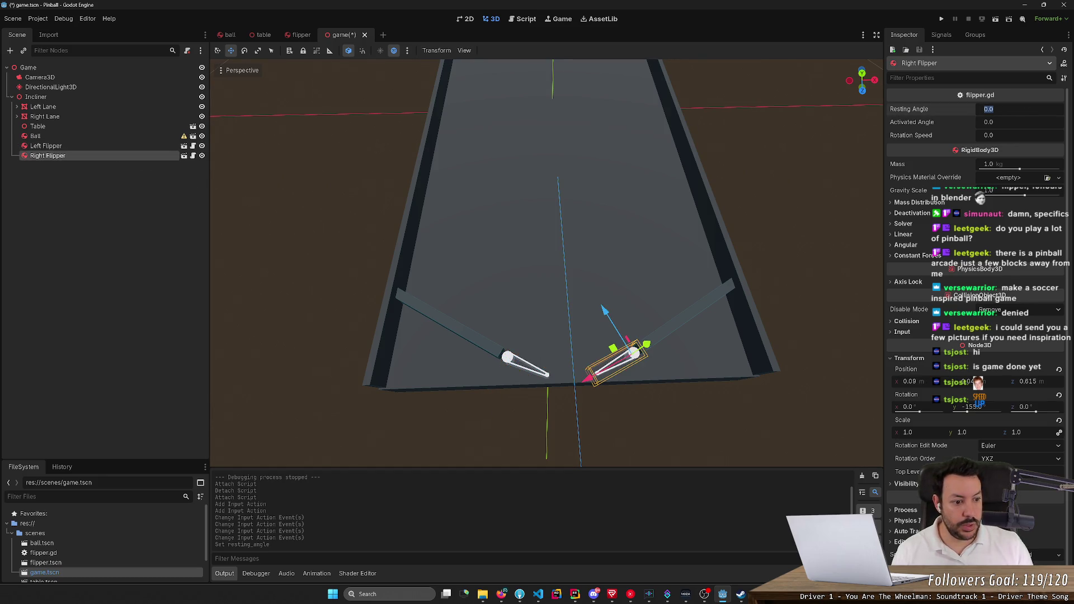
pyautogui.write('-155')
pyautogui.press('Return')
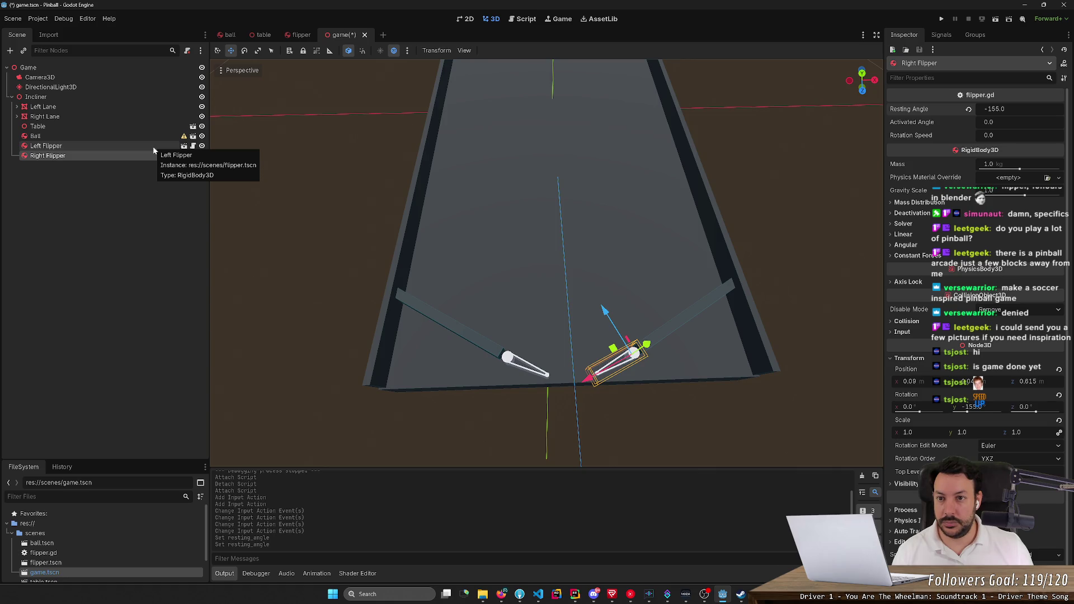
# Save the game scene with the new resting angles.
pyautogui.click(297, 35)
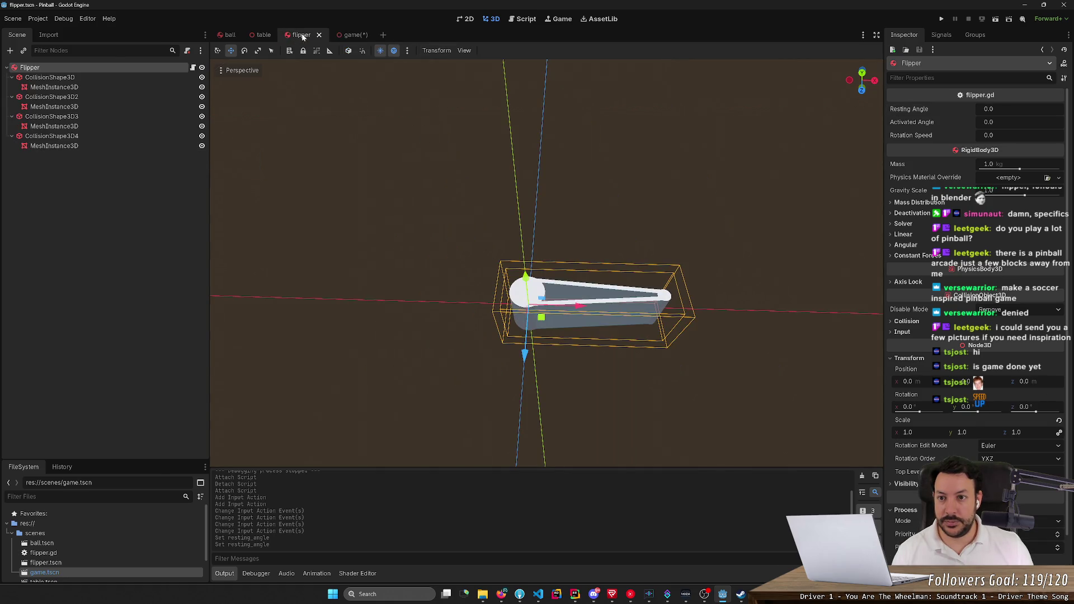
pyautogui.click(351, 35)
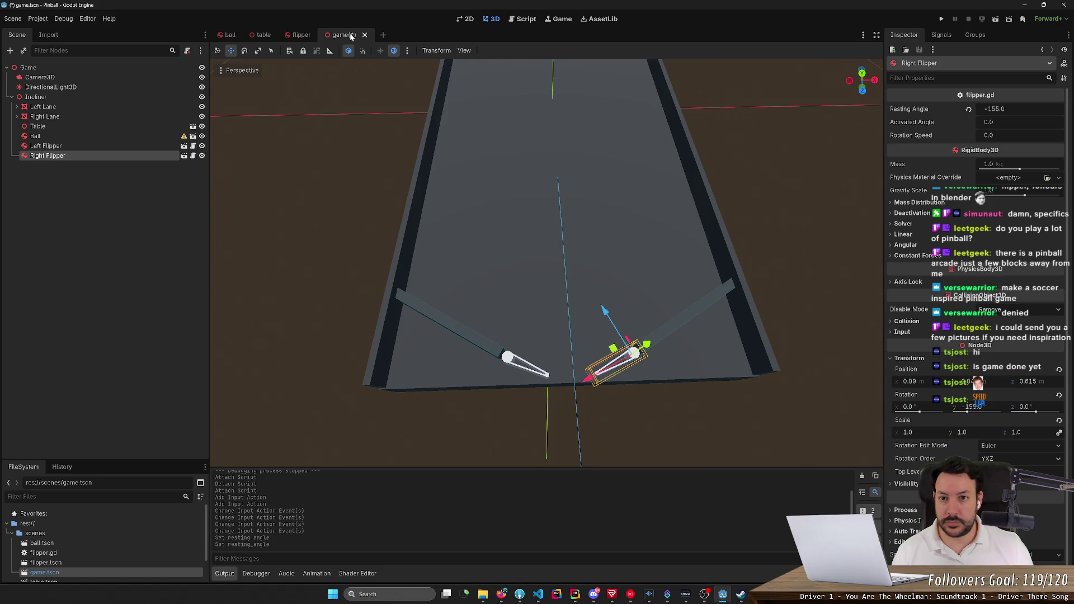
pyautogui.hotkey('ctrl', 's')
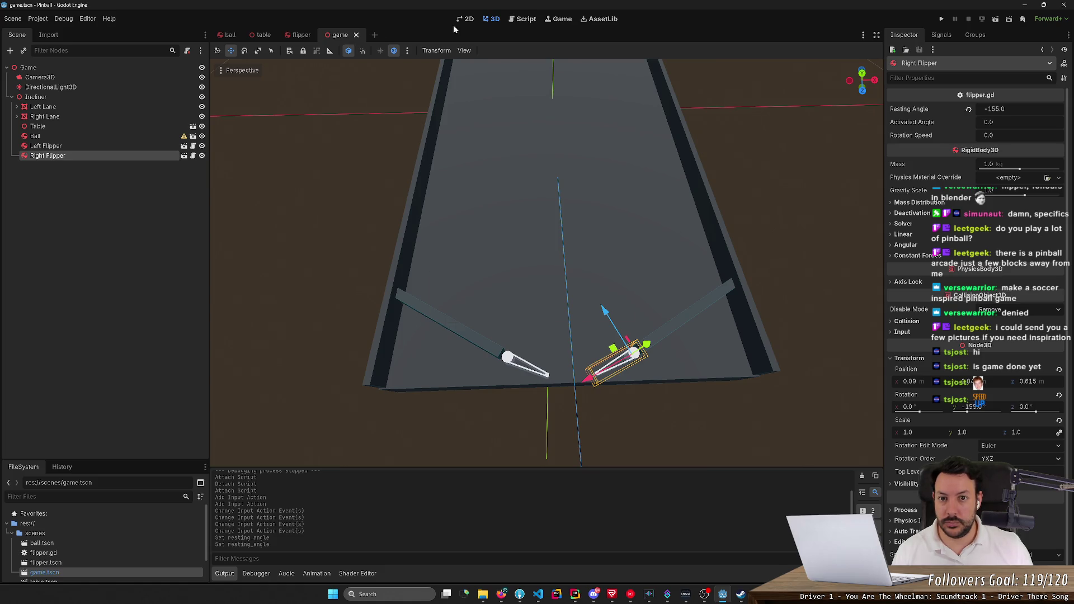
pyautogui.click(525, 20)
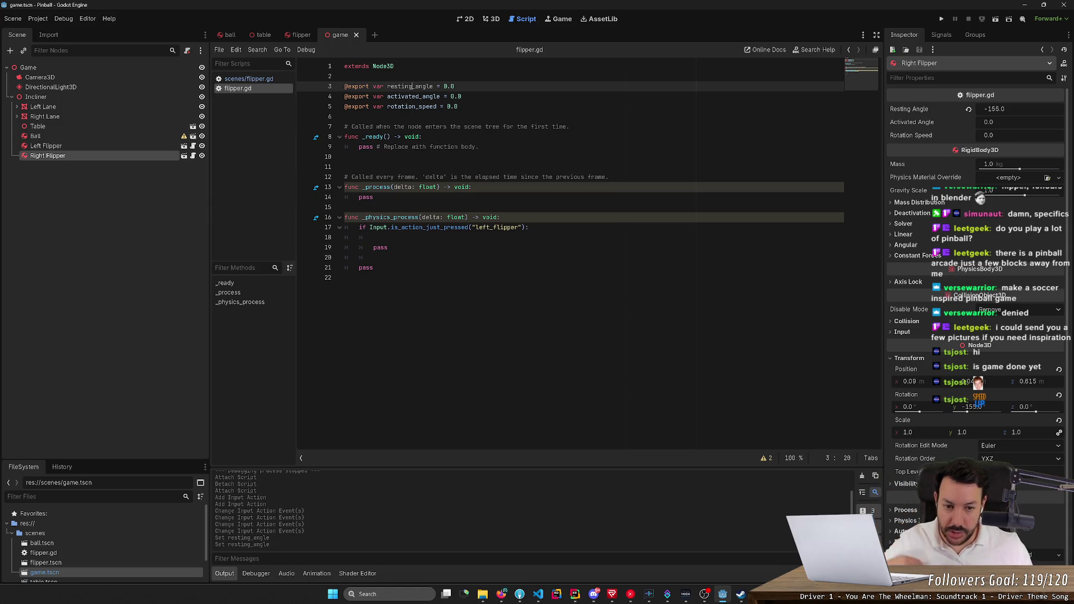
# Rename activated_angle to activated_angle_delta on line 4 of flipper.gd.
pyautogui.click(422, 96)
pyautogui.write('_delta')
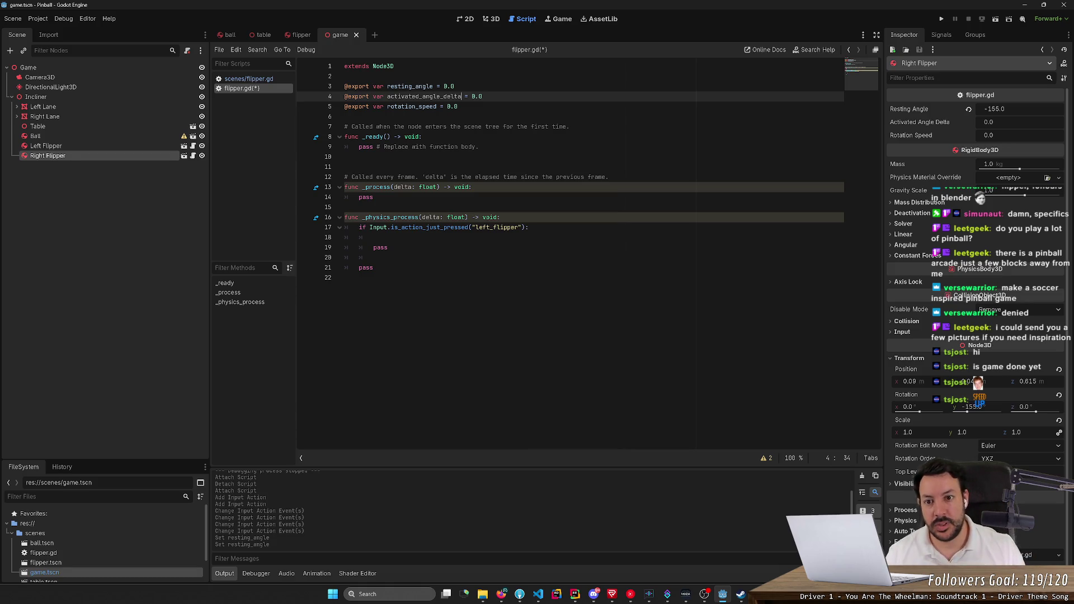
pyautogui.click(440, 97)
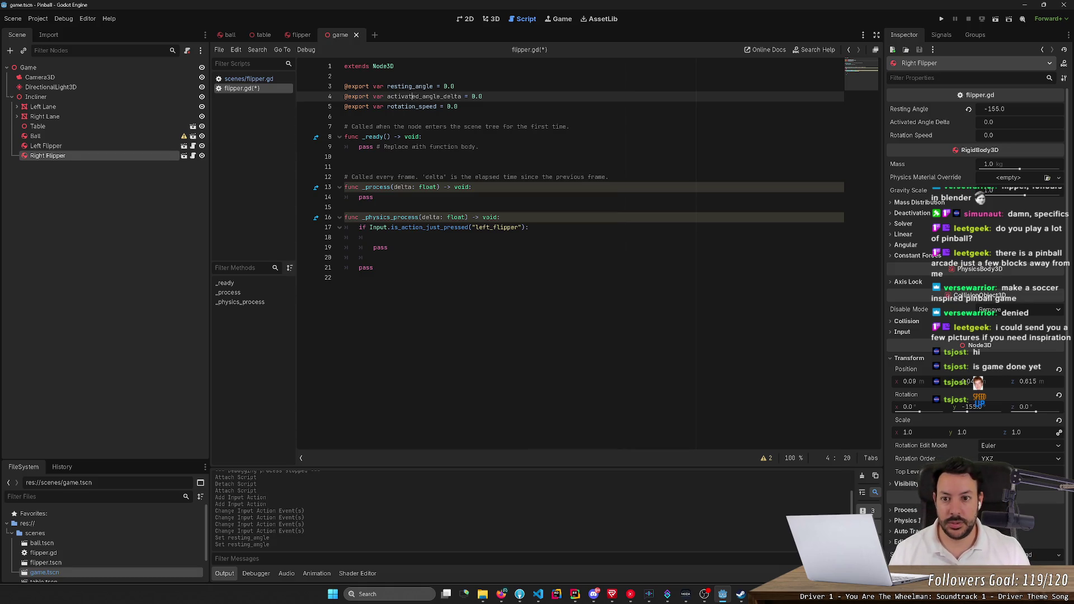
pyautogui.press('Delete')
pyautogui.press('Delete')
pyautogui.press('Delete')
pyautogui.hotkey('ctrl', 'z')
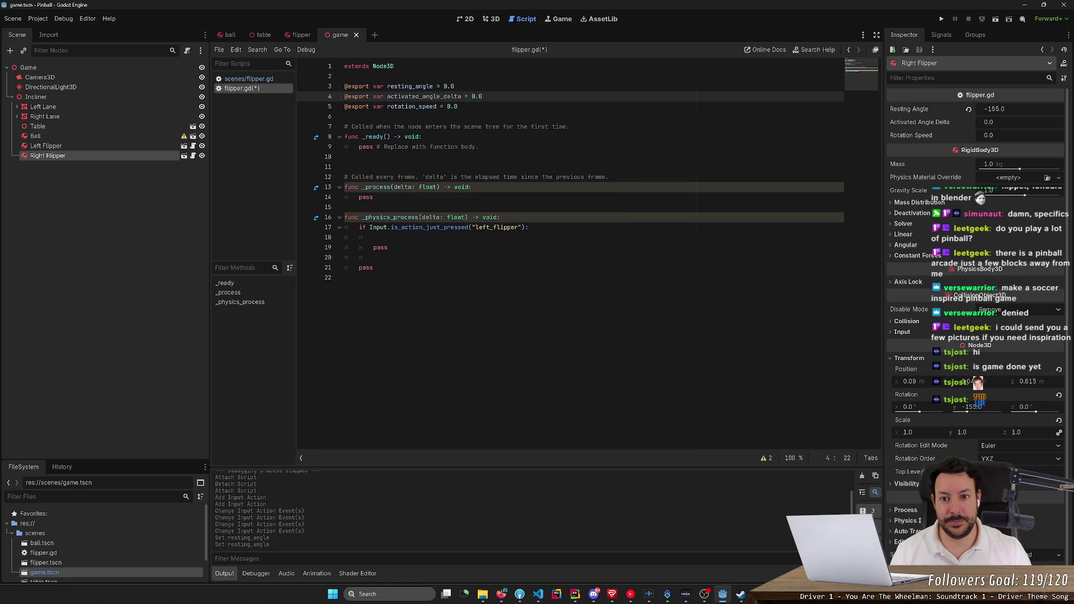
pyautogui.click(301, 34)
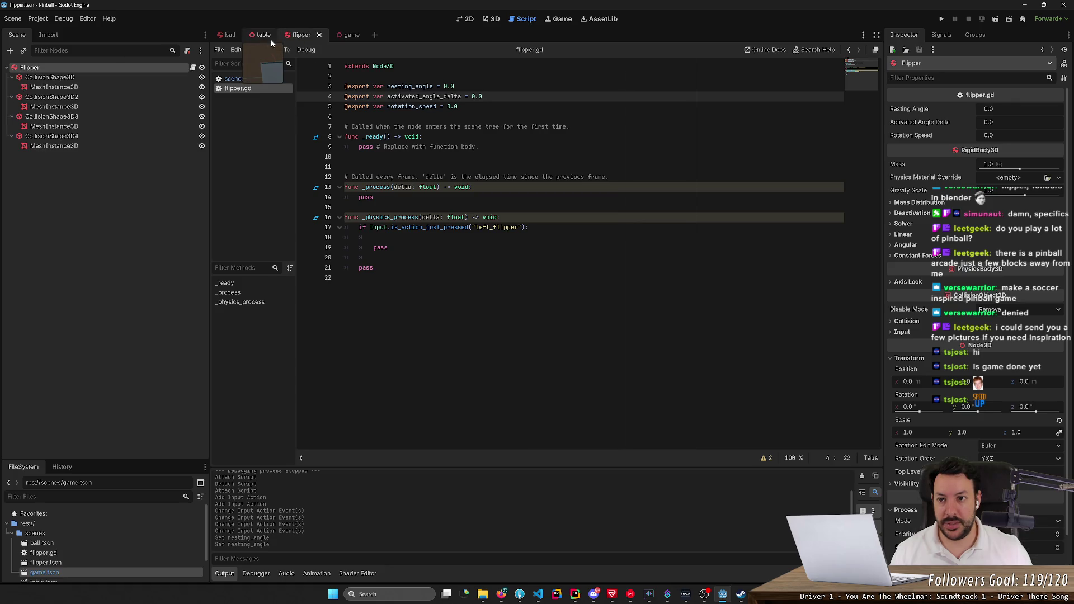
# Try Right Flipper Y rotations of -100 and -210, leaving it at -155.
pyautogui.click(266, 38)
pyautogui.click(299, 36)
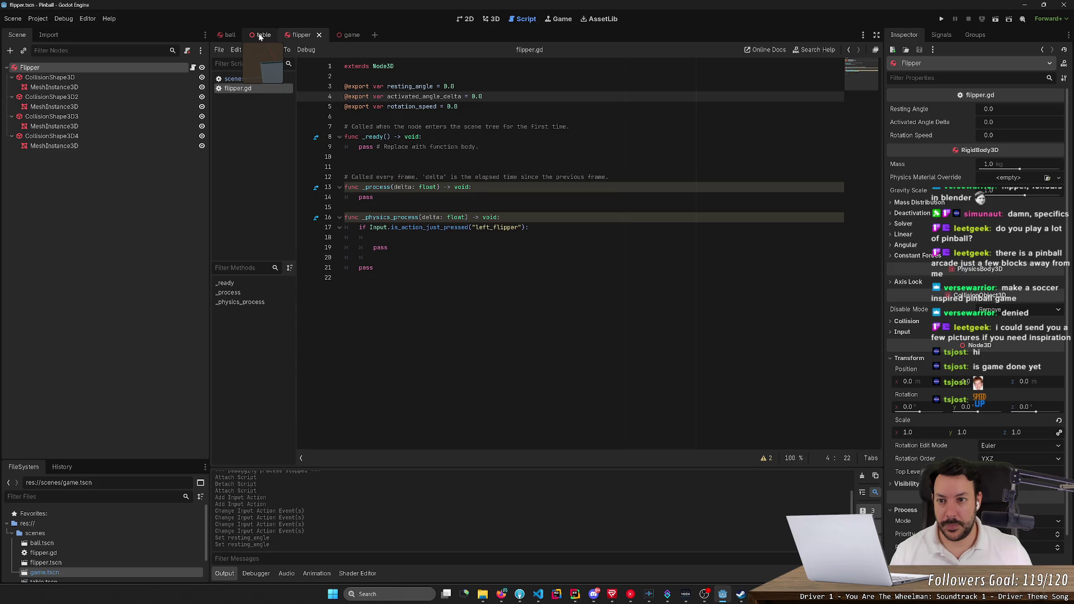
pyautogui.click(340, 35)
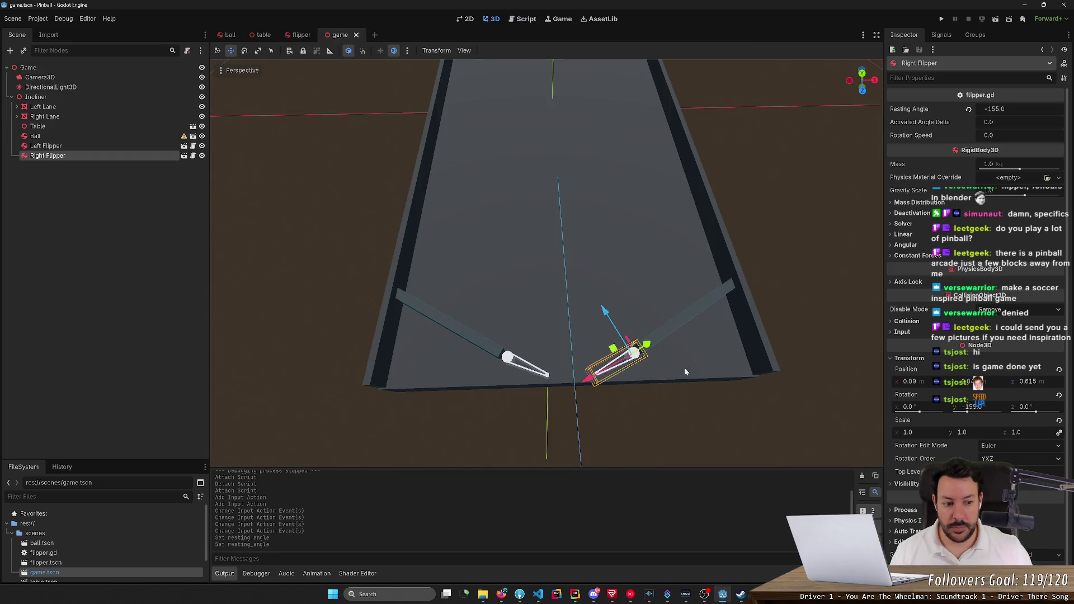
pyautogui.click(972, 407)
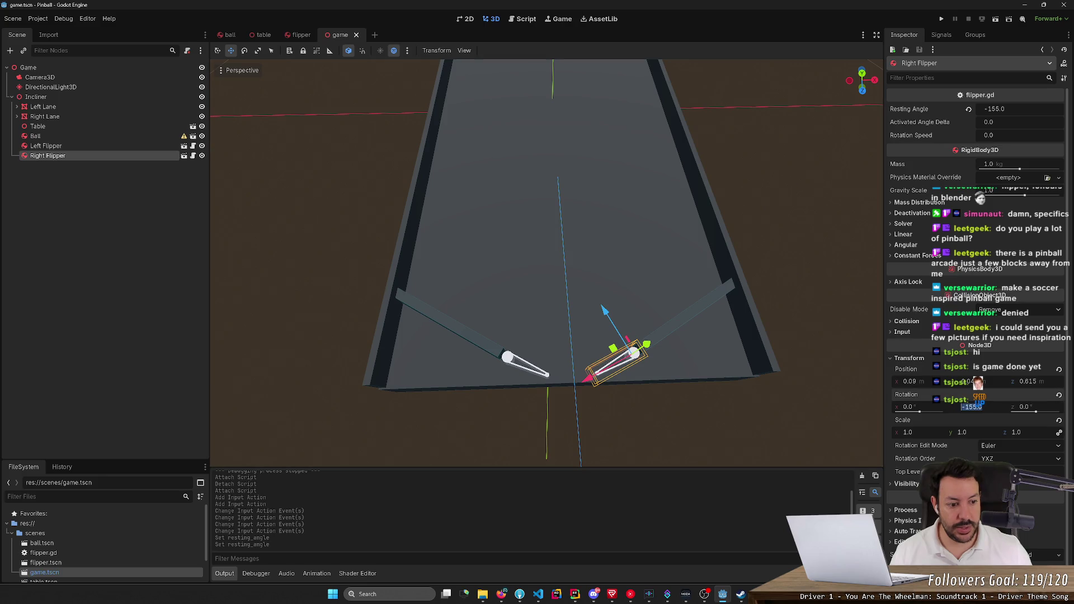
pyautogui.write('-100')
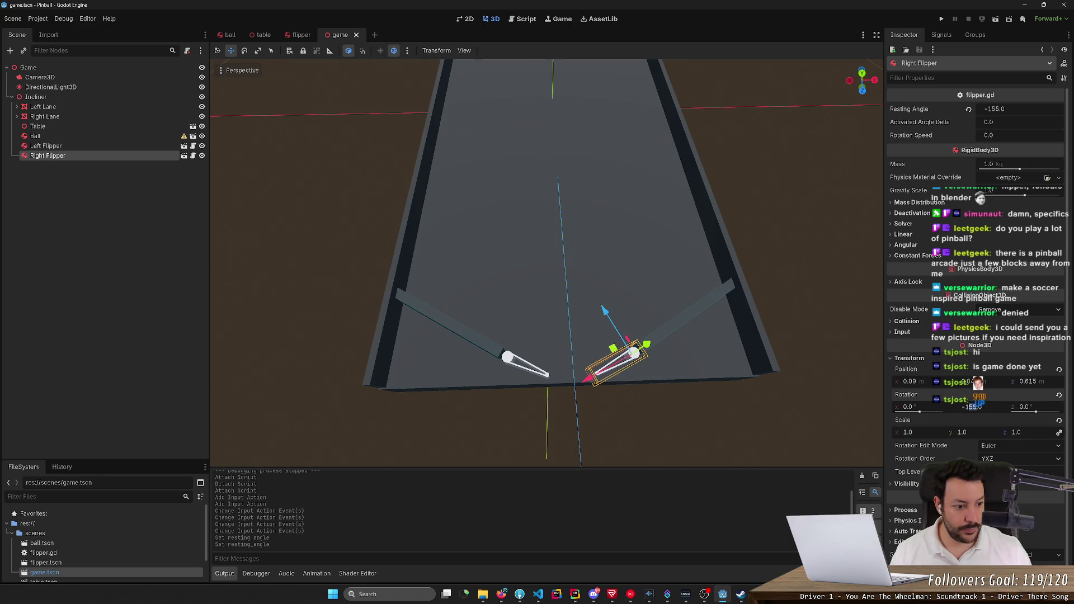
pyautogui.press('Return')
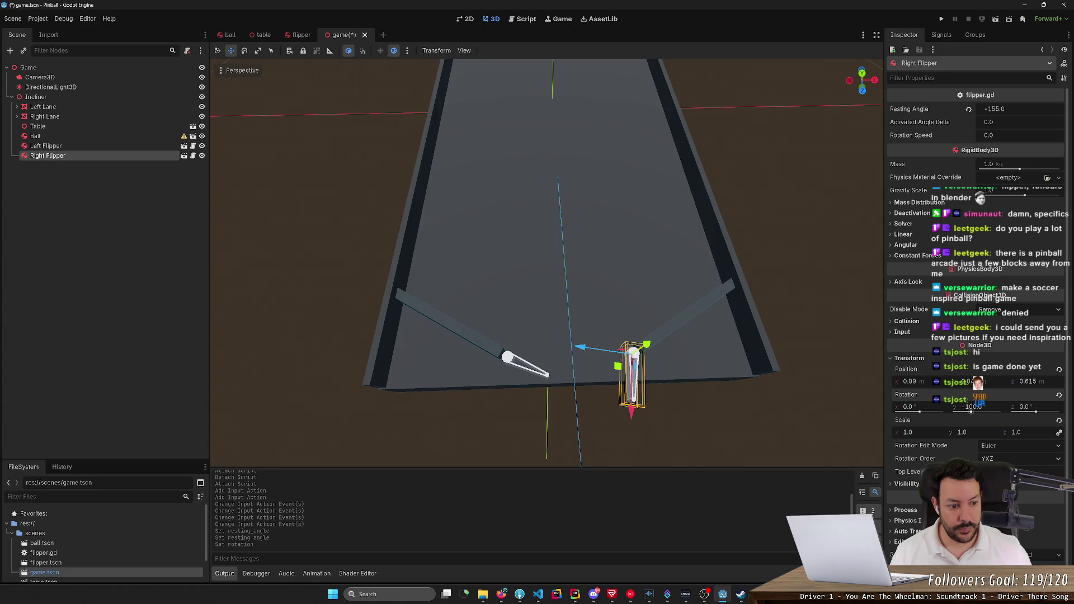
pyautogui.click(972, 407)
pyautogui.write('-155')
pyautogui.press('Return')
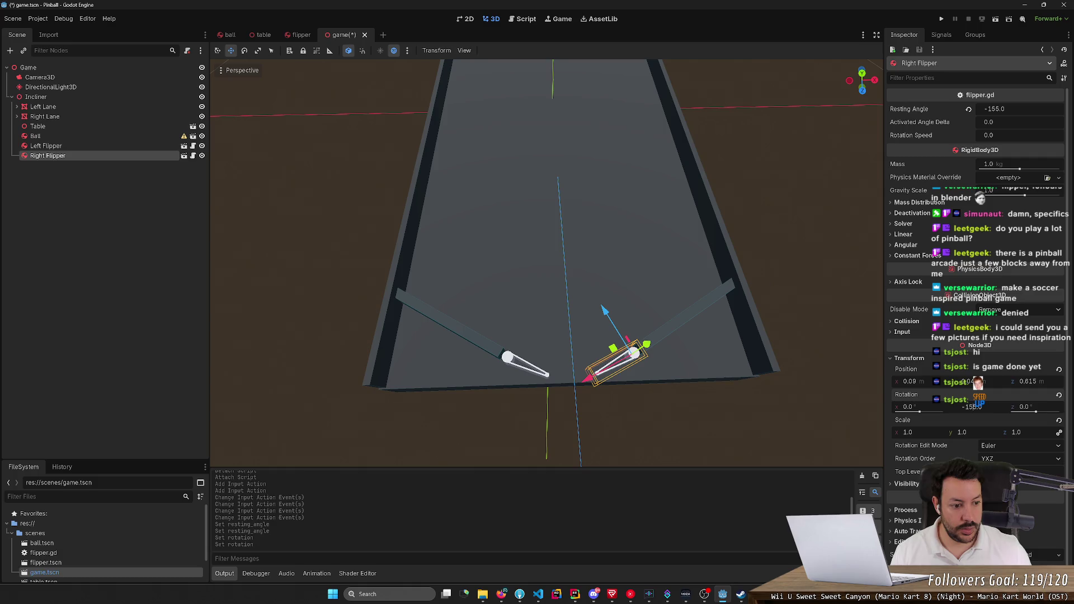
pyautogui.click(972, 407)
pyautogui.write('-210')
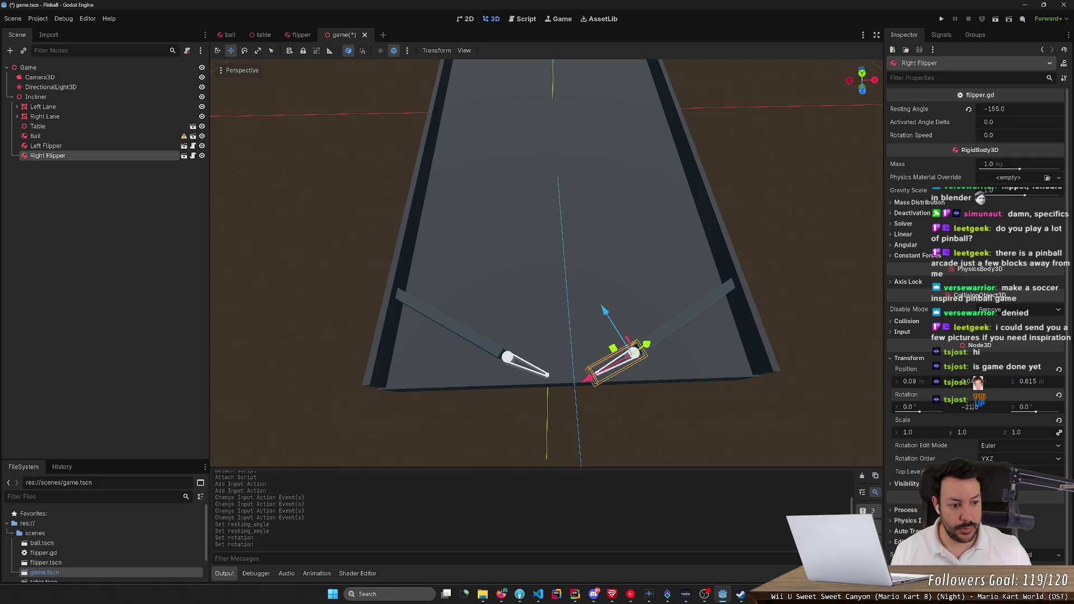
pyautogui.press('Return')
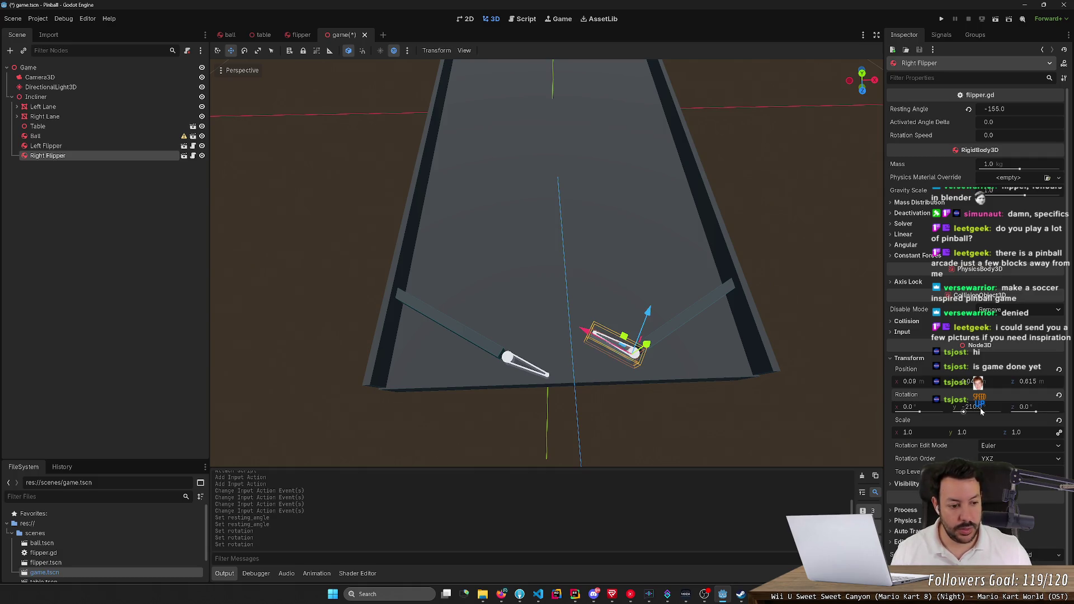
pyautogui.hotkey('ctrl', 'z')
# Give Right Flipper Activated Angle Delta -55 and Left Flipper 55, then save.
pyautogui.click(1026, 119)
pyautogui.write('-55')
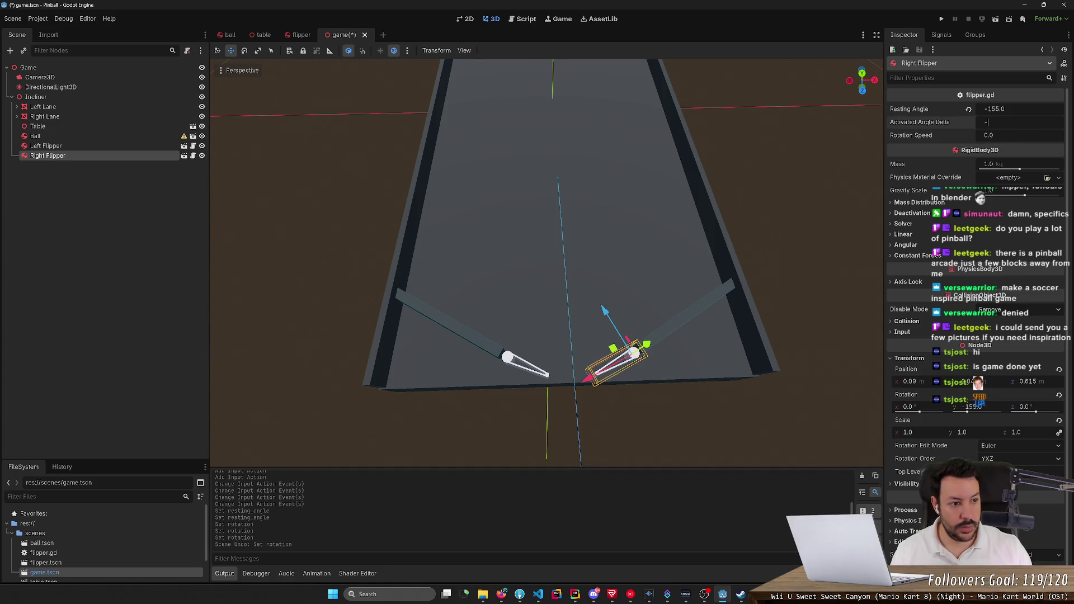
pyautogui.press('Return')
pyautogui.click(70, 147)
pyautogui.click(1007, 122)
pyautogui.write('55')
pyautogui.press('Return')
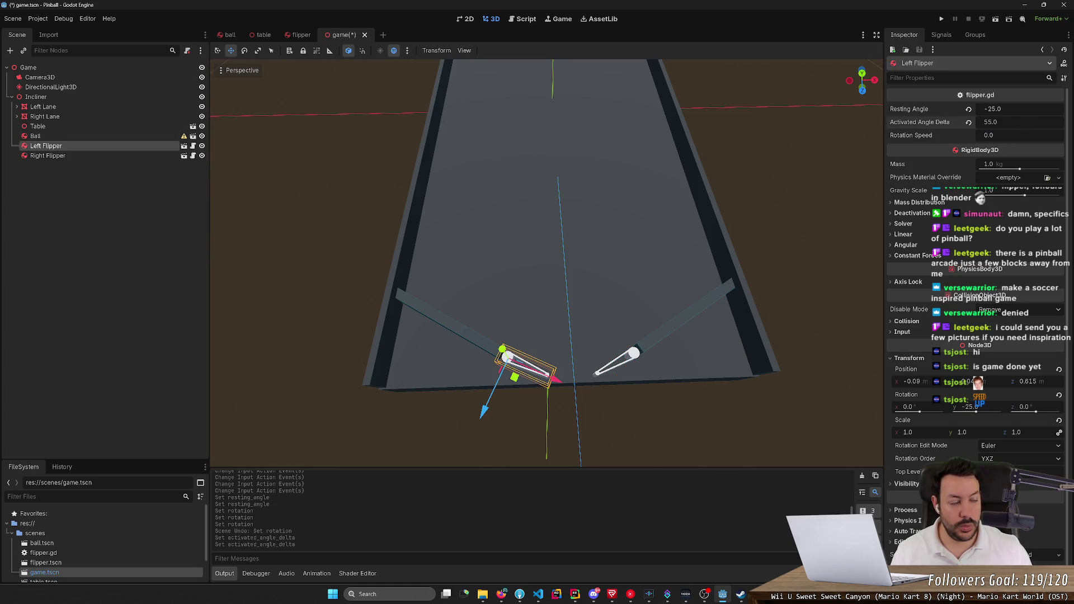
pyautogui.hotkey('ctrl', 's')
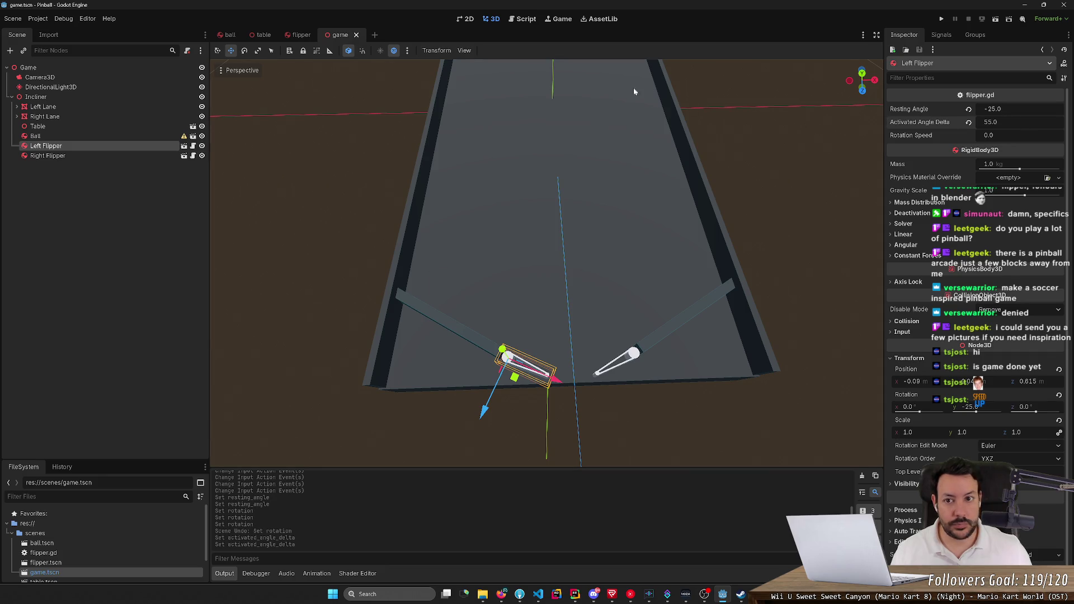
# Check flipper.gd, return to the game scene in 3D and run the game.
pyautogui.click(301, 35)
pyautogui.click(193, 67)
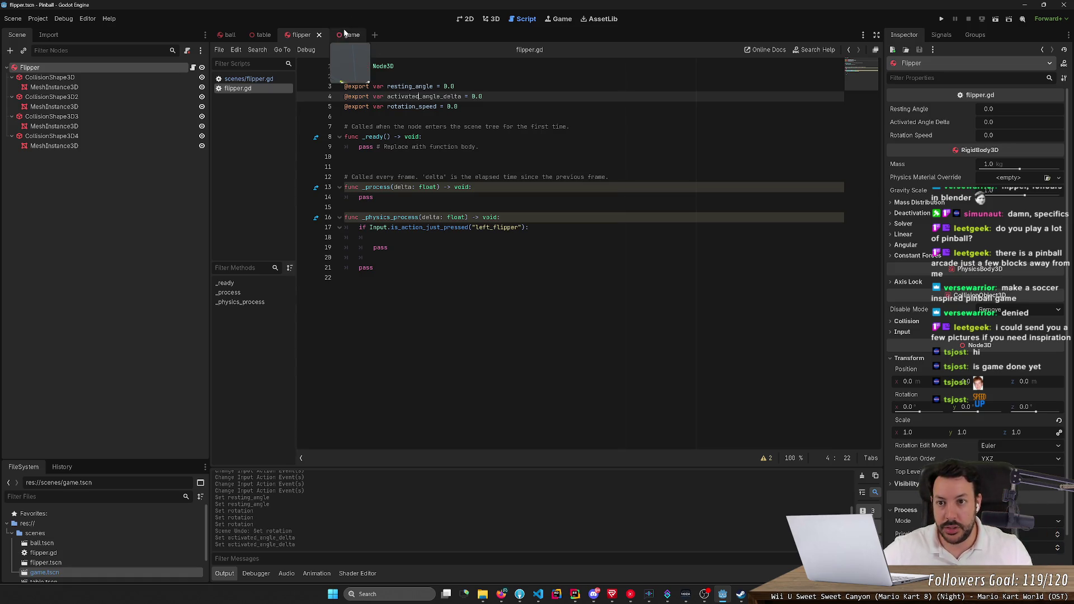
pyautogui.click(263, 34)
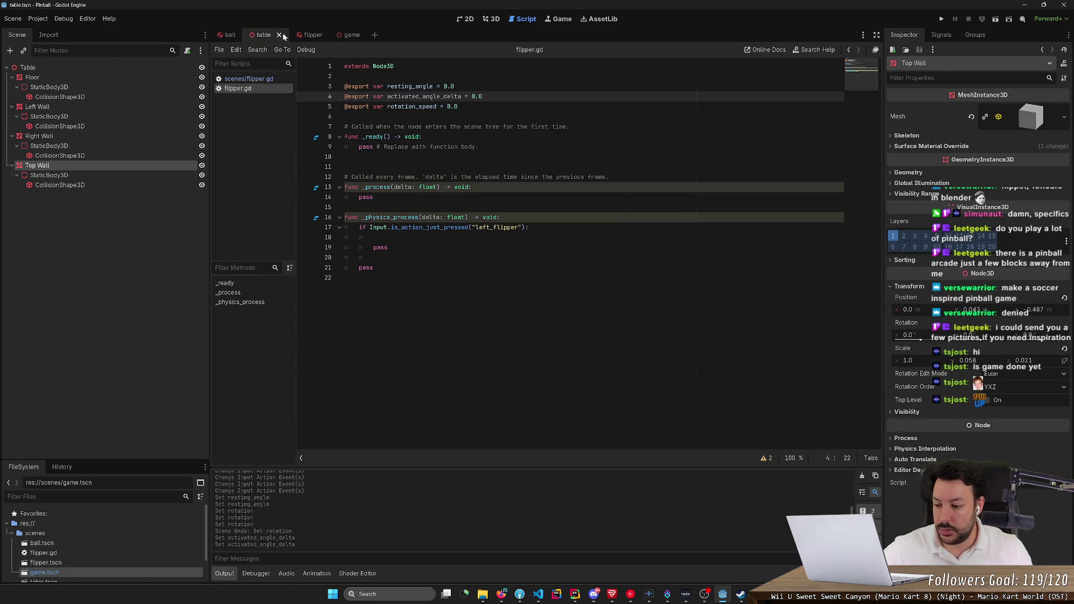
pyautogui.click(342, 35)
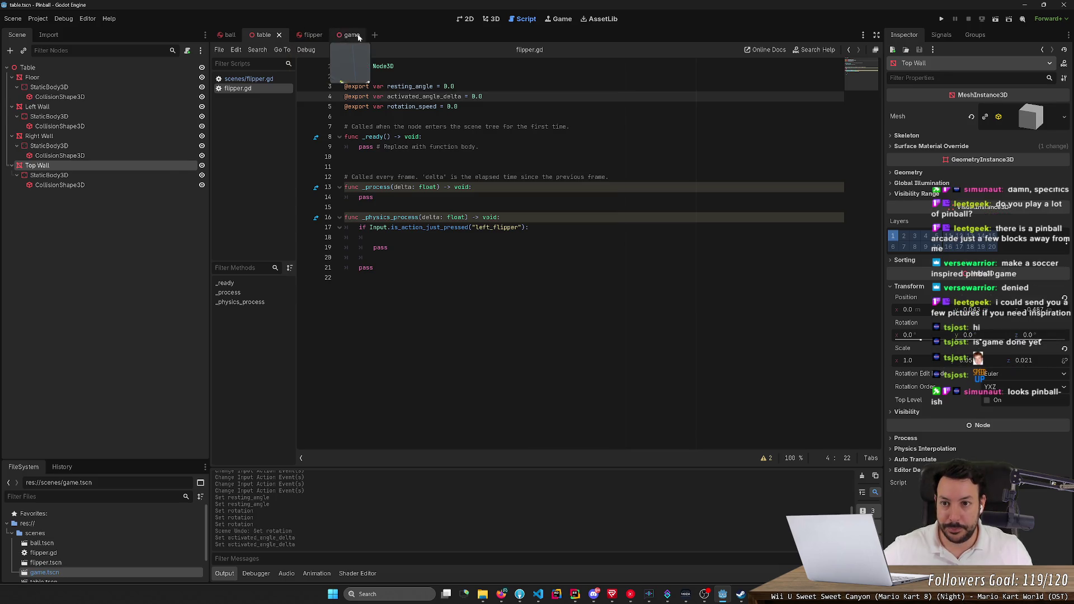
pyautogui.click(495, 18)
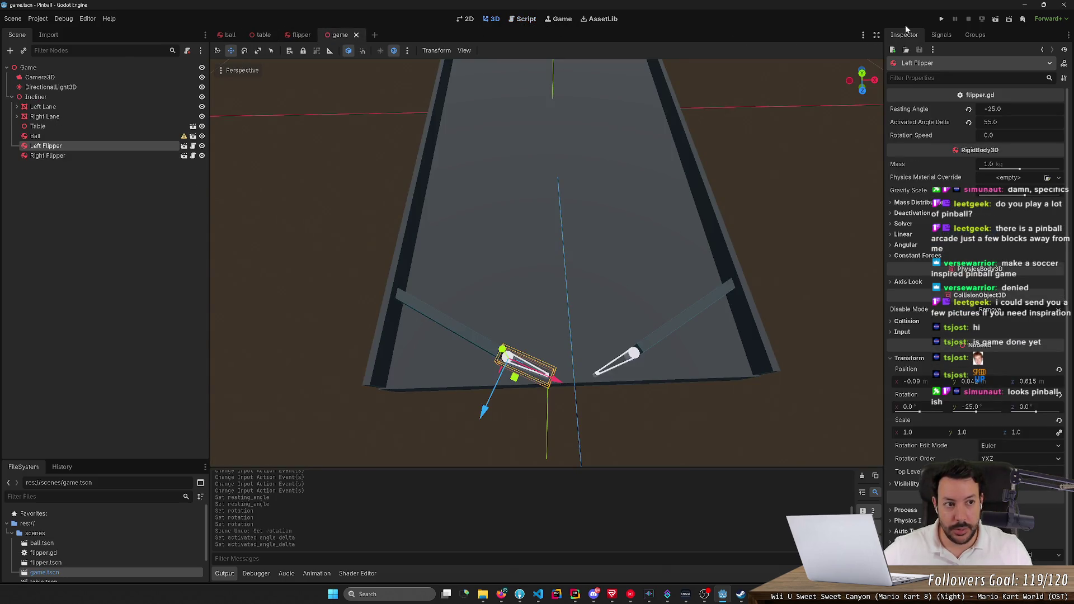
pyautogui.click(942, 19)
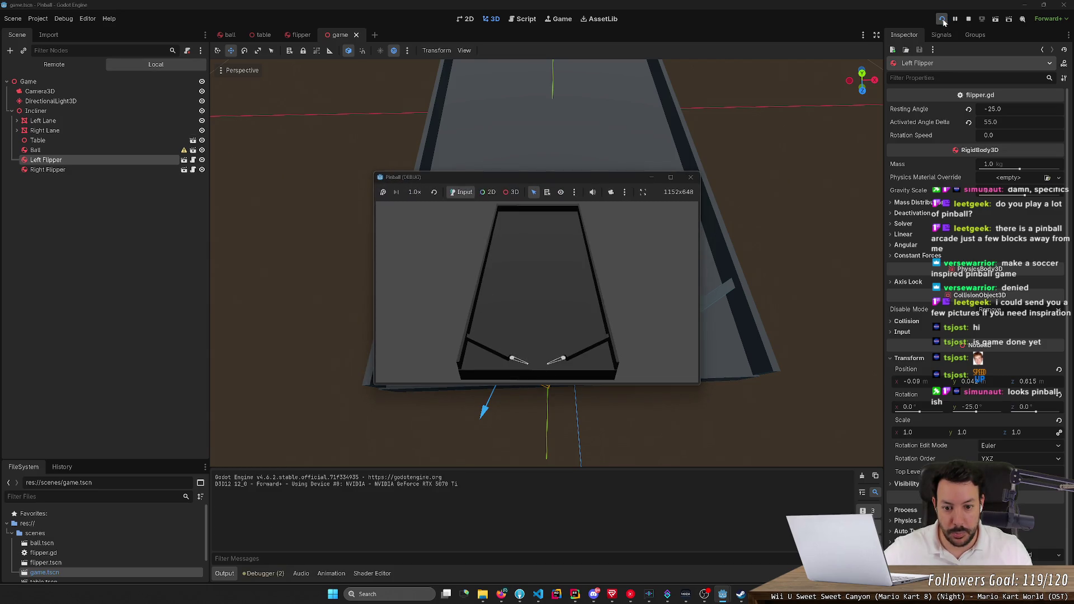
pyautogui.click(969, 20)
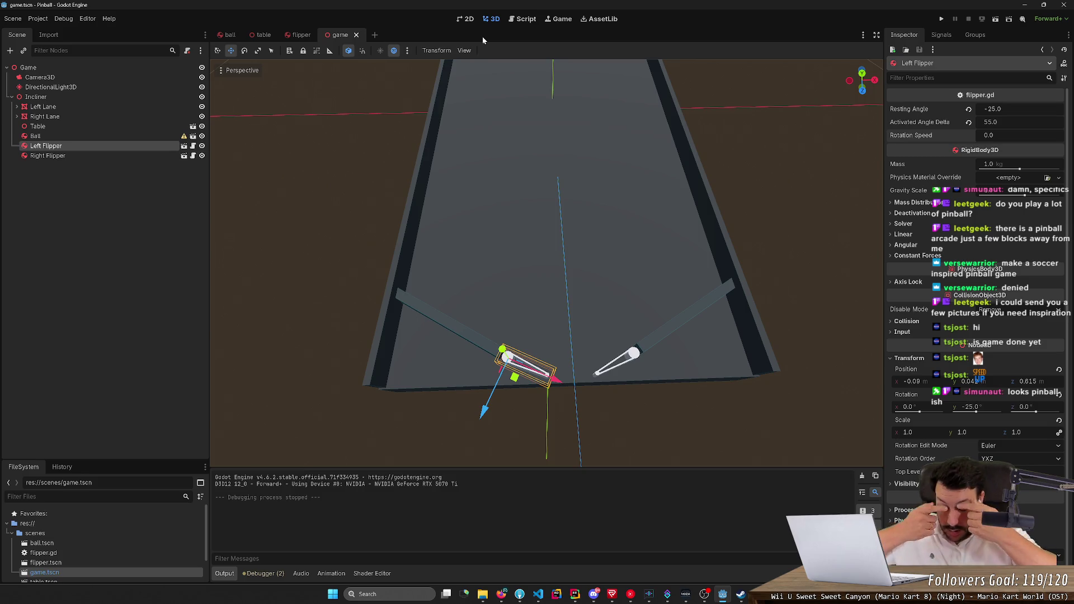
# Rename rotation_speed to rotation_duration in flipper.gd.
pyautogui.click(522, 19)
pyautogui.moveTo(437, 106); pyautogui.dragTo(419, 106)
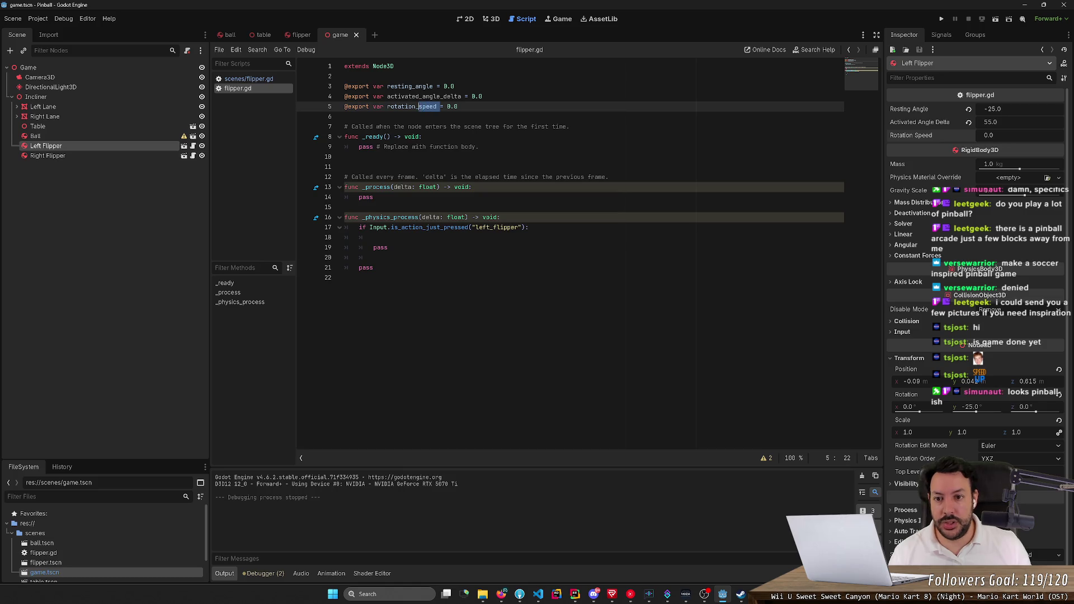
pyautogui.write('duration')
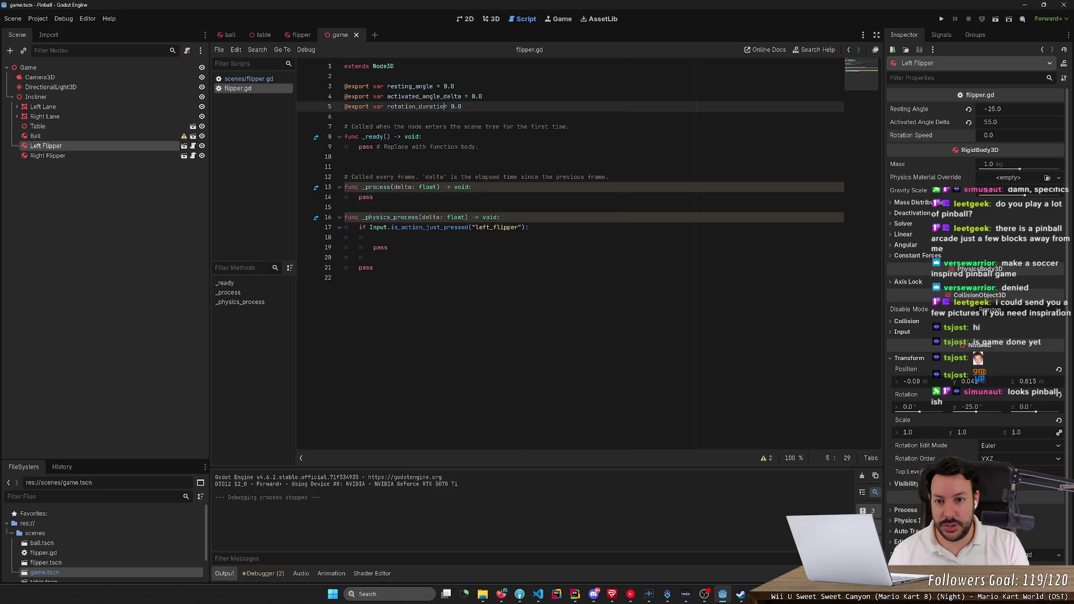
pyautogui.click(301, 34)
pyautogui.click(264, 36)
pyautogui.click(343, 36)
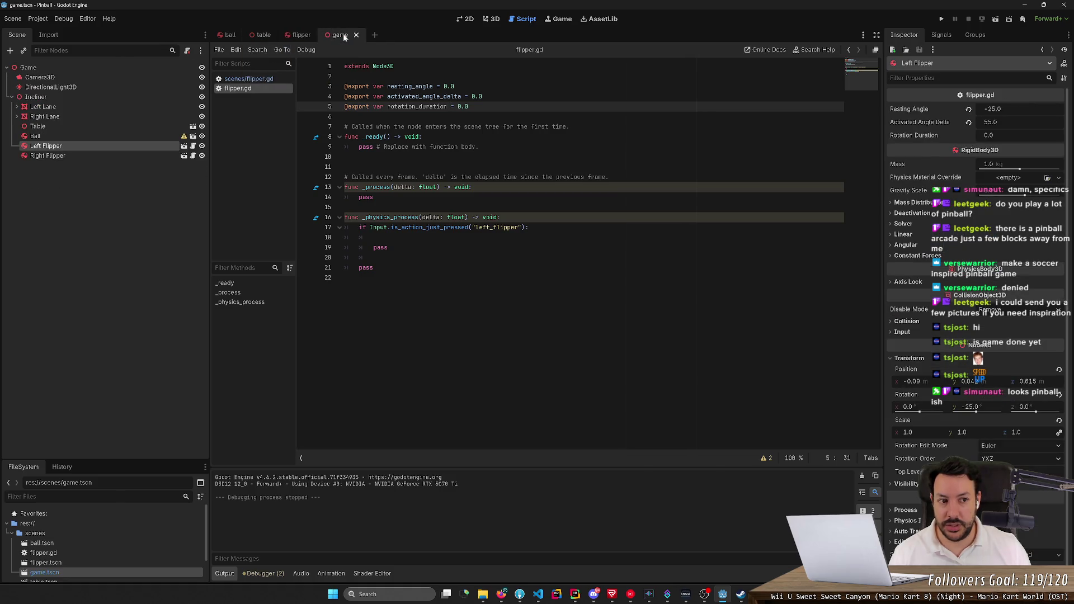
# Set Rotation Duration to 0.5 on Left Flipper and 0.25 on Right Flipper.
pyautogui.click(995, 135)
pyautogui.write('1')
pyautogui.press('Return')
pyautogui.write('0.5')
pyautogui.press('Return')
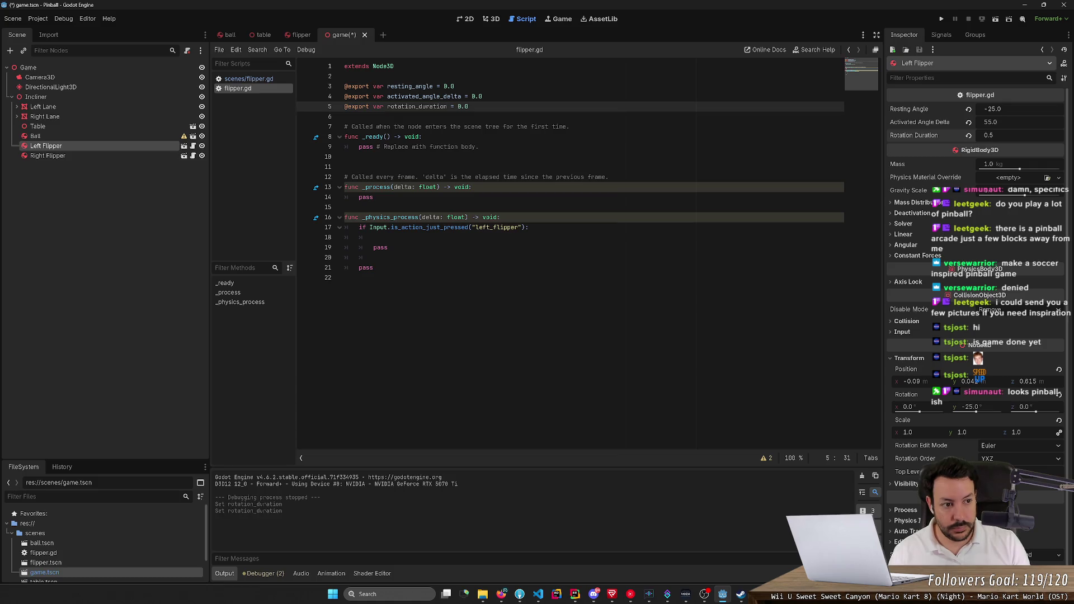
pyautogui.click(88, 157)
pyautogui.click(995, 135)
pyautogui.write('0.25')
pyautogui.press('Return')
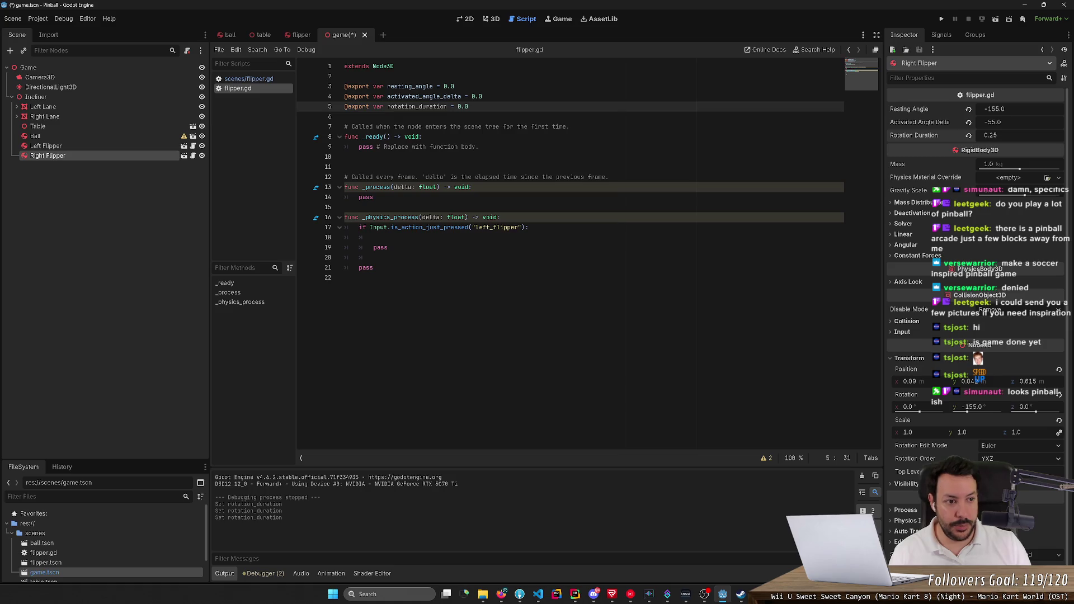
# Save the game scene and compare both flippers' settings.
pyautogui.click(110, 146)
pyautogui.click(107, 154)
pyautogui.hotkey('ctrl', 's')
pyautogui.click(103, 146)
pyautogui.click(98, 157)
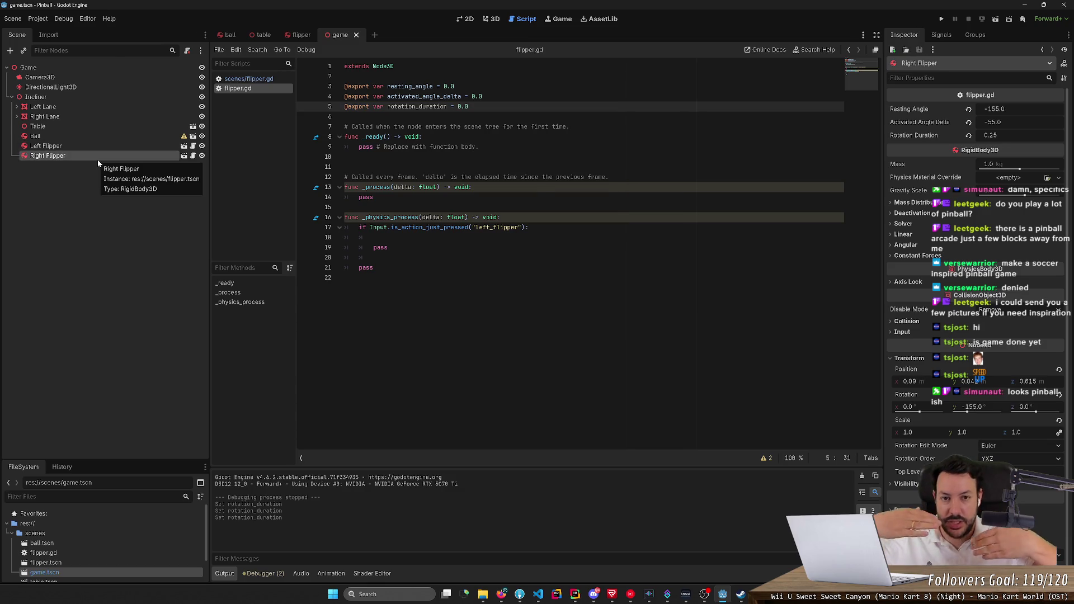
pyautogui.click(373, 237)
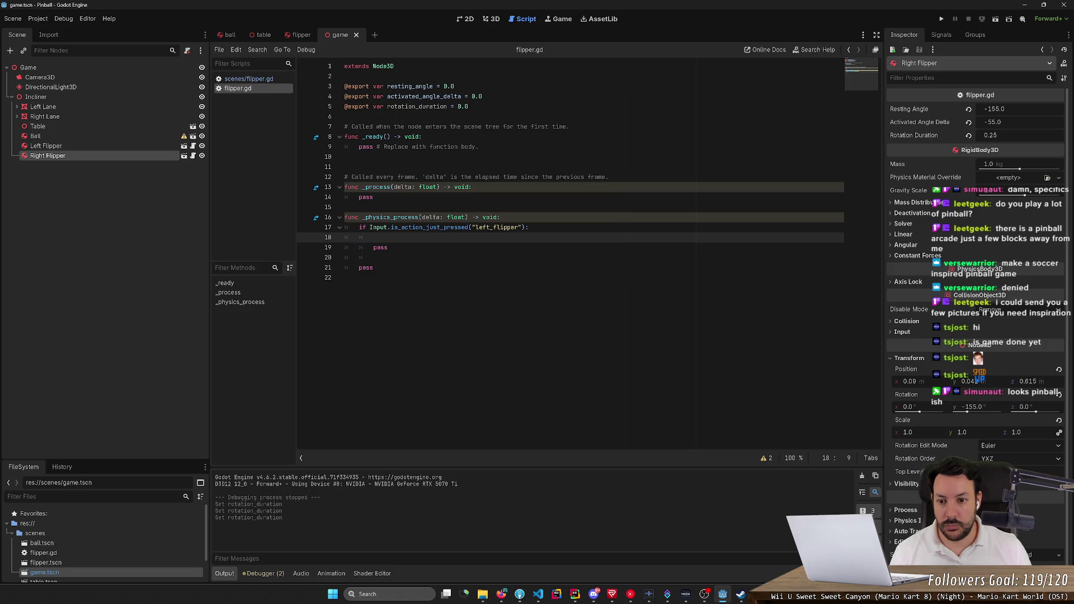
pyautogui.click(345, 76)
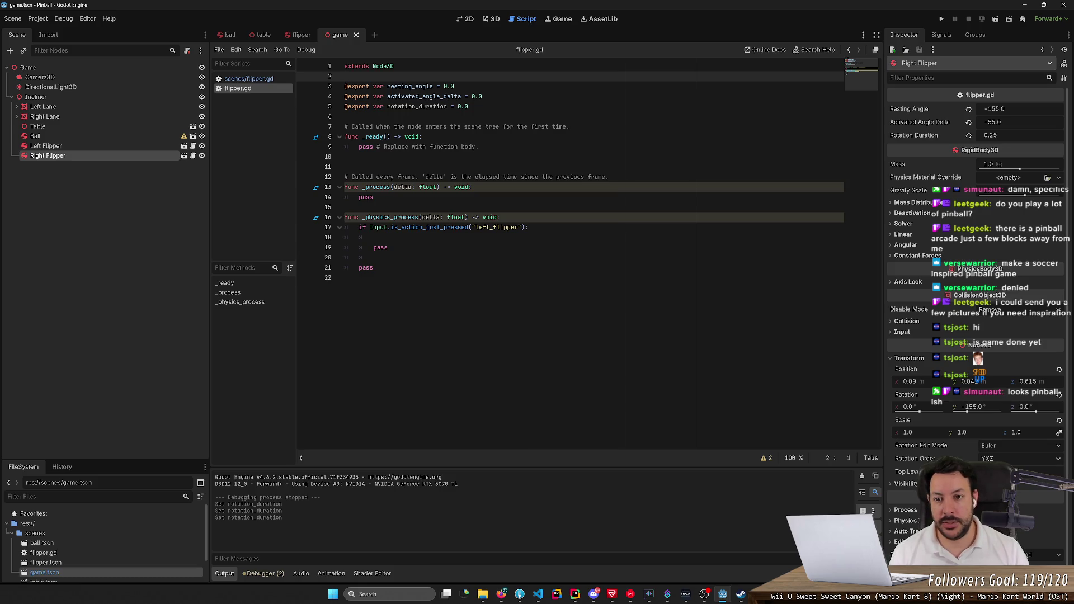
pyautogui.press('Return')
pyautogui.write('@exer')
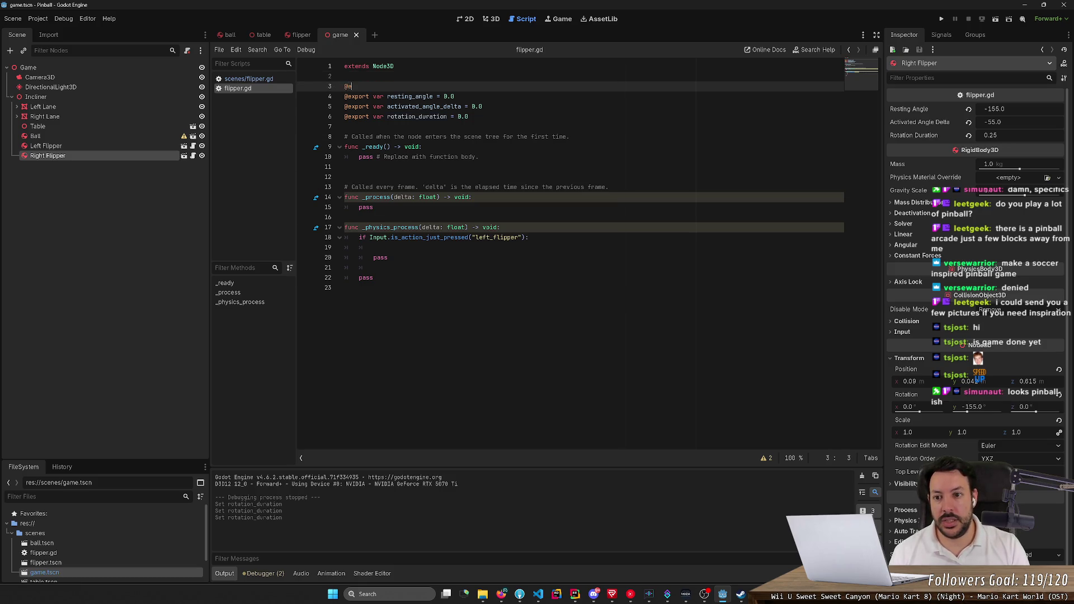
pyautogui.press('BackSpace')
pyautogui.press('BackSpace')
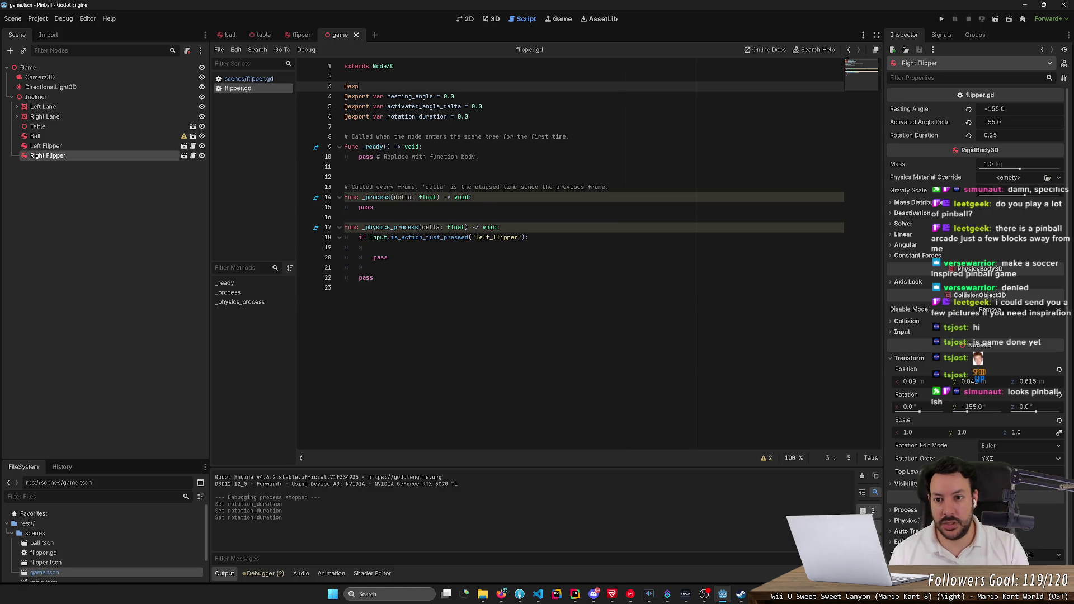
pyautogui.write('port ')
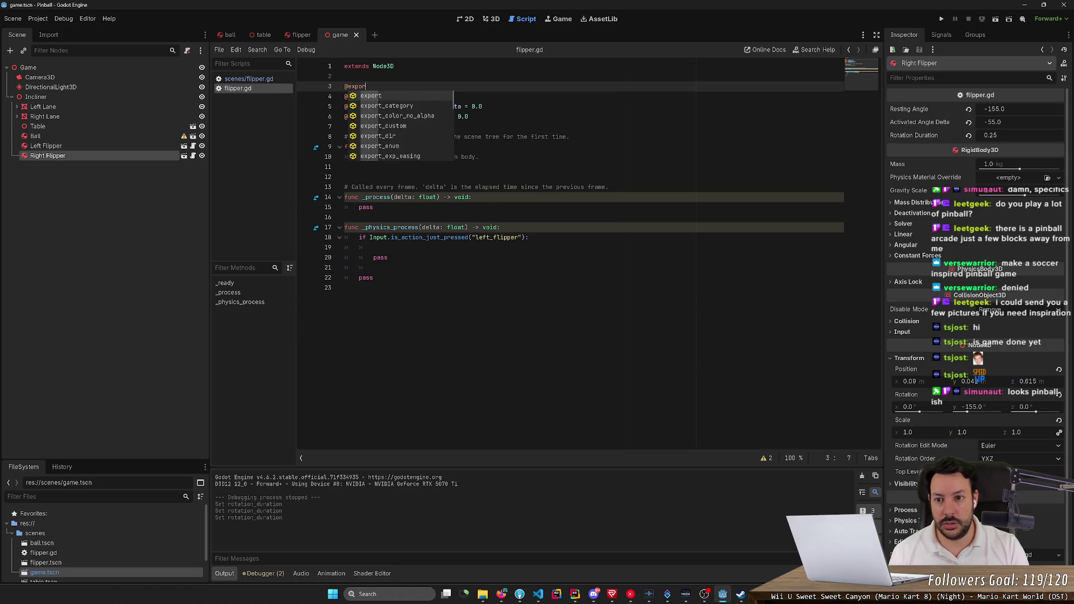
pyautogui.write('var')
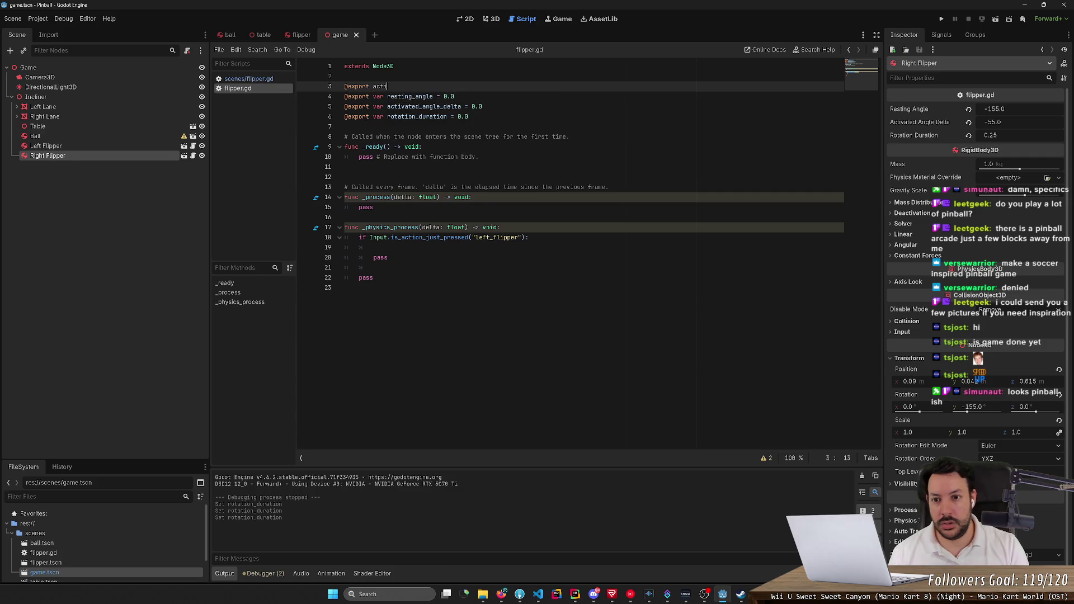
pyautogui.write(' action: AC')
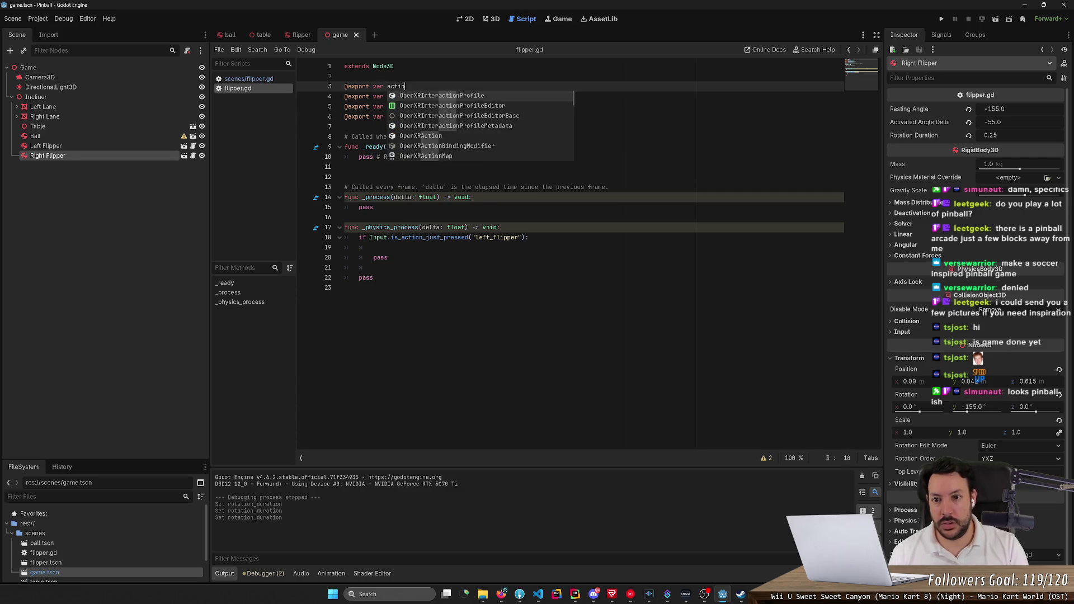
pyautogui.press('BackSpace')
pyautogui.write('ction: Acti')
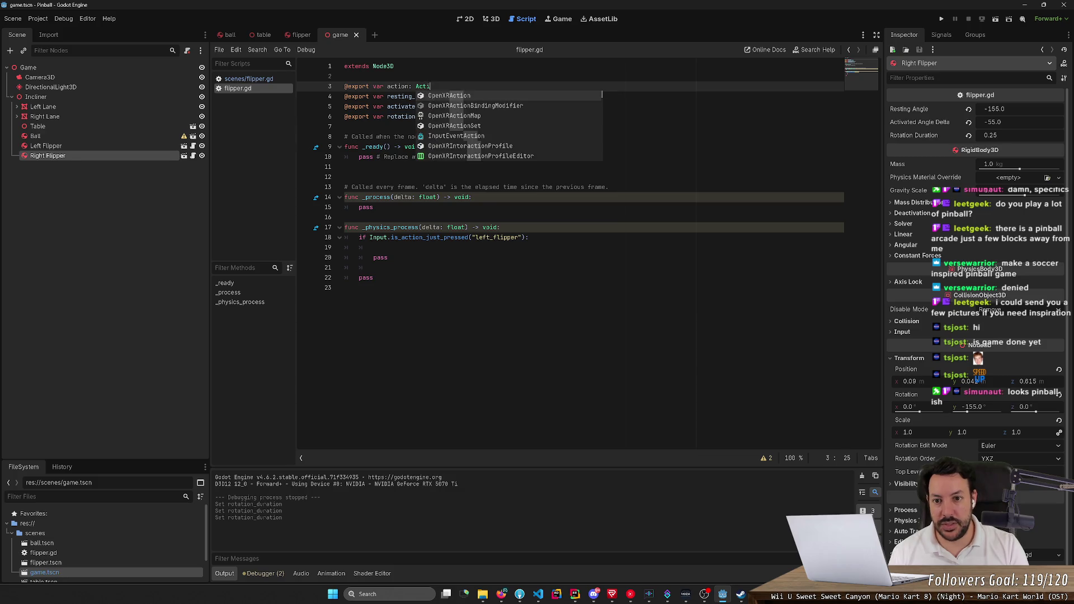
pyautogui.press('Down')
pyautogui.press('Down')
pyautogui.press('Down')
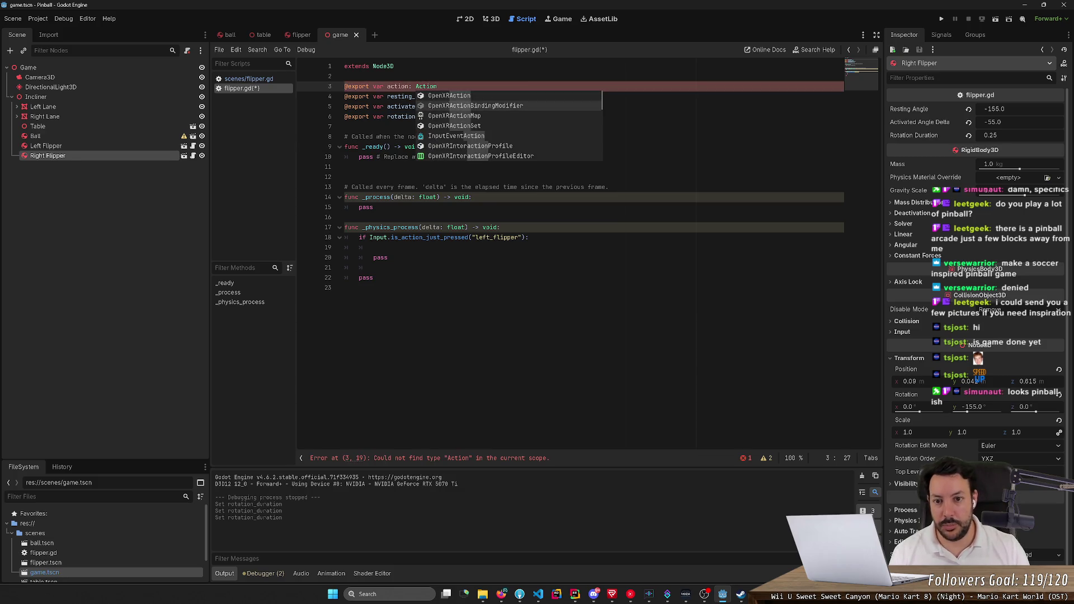
pyautogui.press('Return')
pyautogui.write(';')
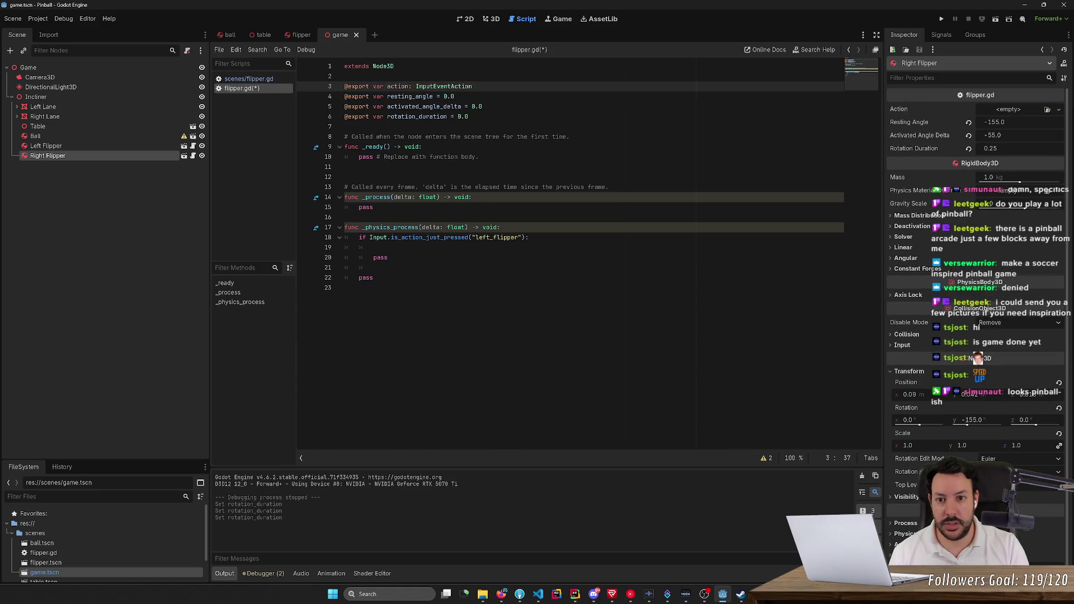
# Save flipper.gd and return from the browser to the Godot editor.
pyautogui.doubleClick(398, 86)
pyautogui.doubleClick(496, 237)
pyautogui.click(471, 197)
pyautogui.hotkey('ctrl', 's')
pyautogui.hotkey('alt', 'Tab')
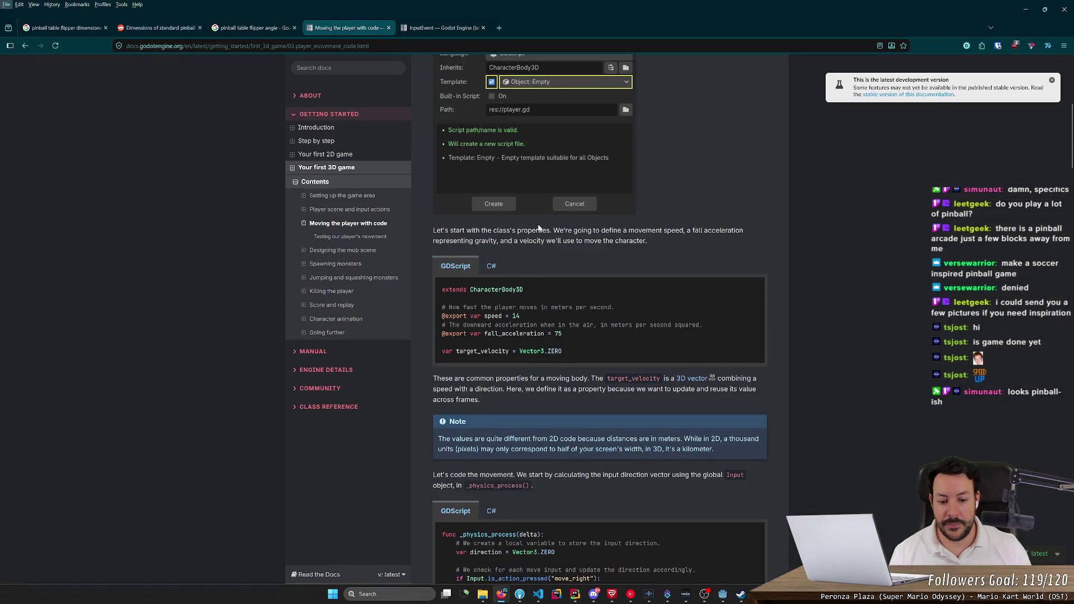
pyautogui.click(741, 594)
pyautogui.click(729, 599)
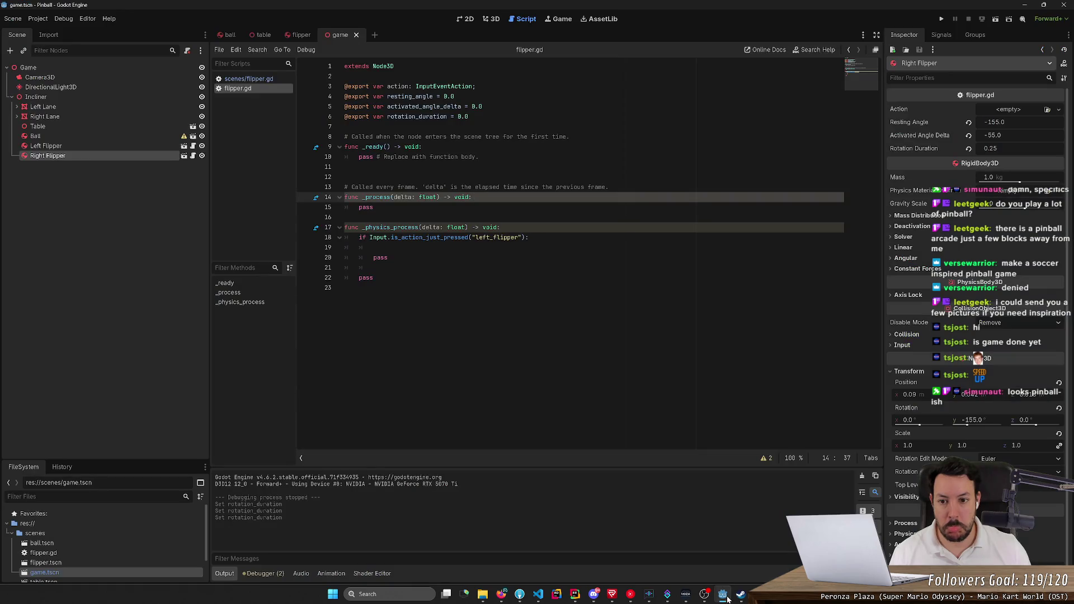
pyautogui.click(484, 22)
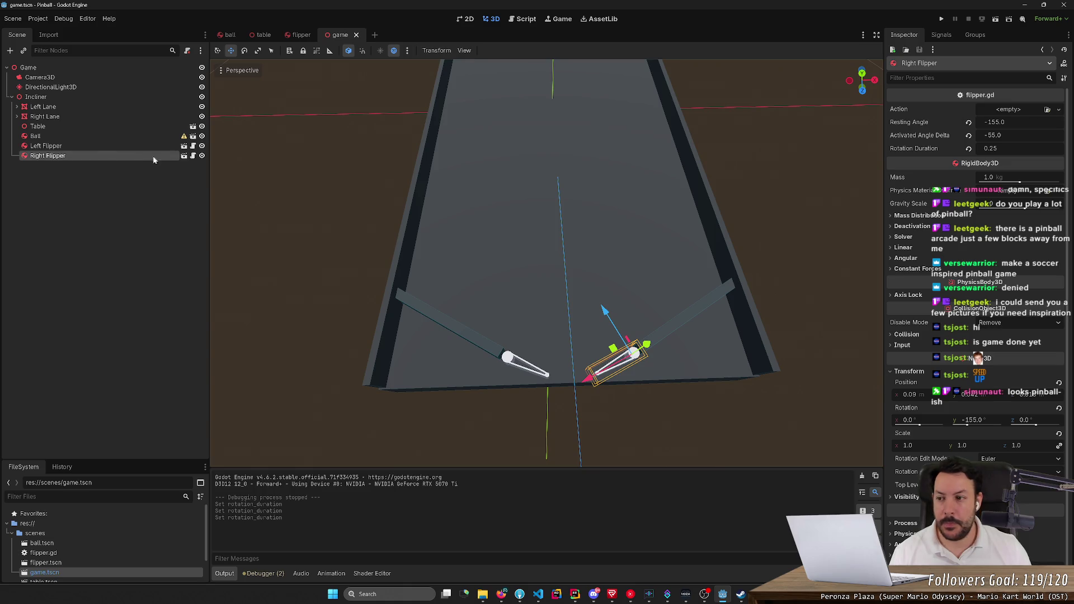
# Assign Left Flipper's Action a new InputEventAction using left_flipper.
pyautogui.press('Up')
pyautogui.click(1031, 111)
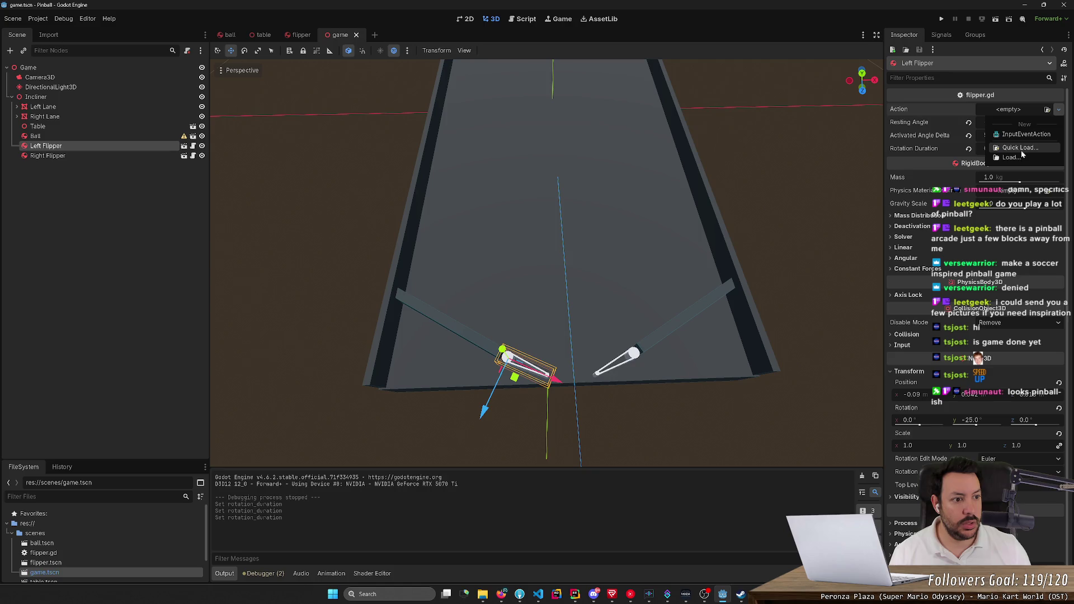
pyautogui.click(1022, 135)
pyautogui.click(1020, 110)
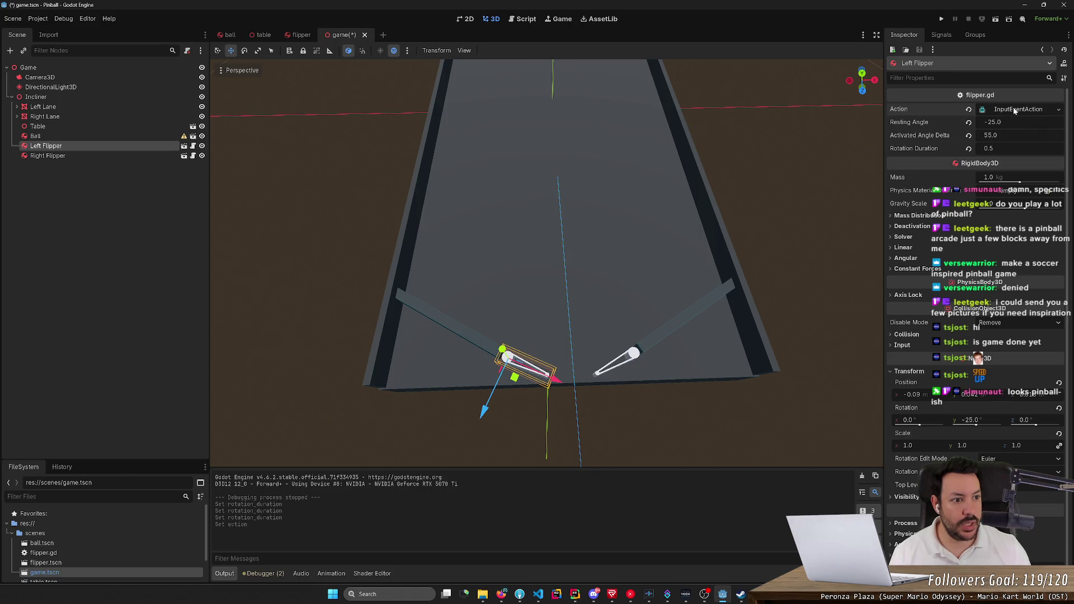
pyautogui.click(1027, 123)
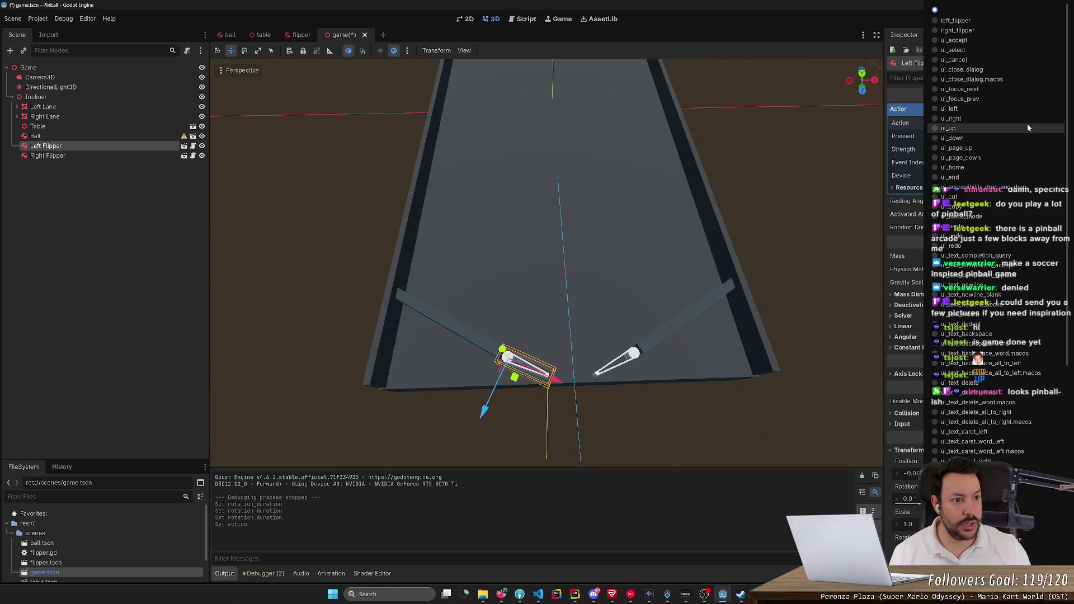
pyautogui.click(991, 22)
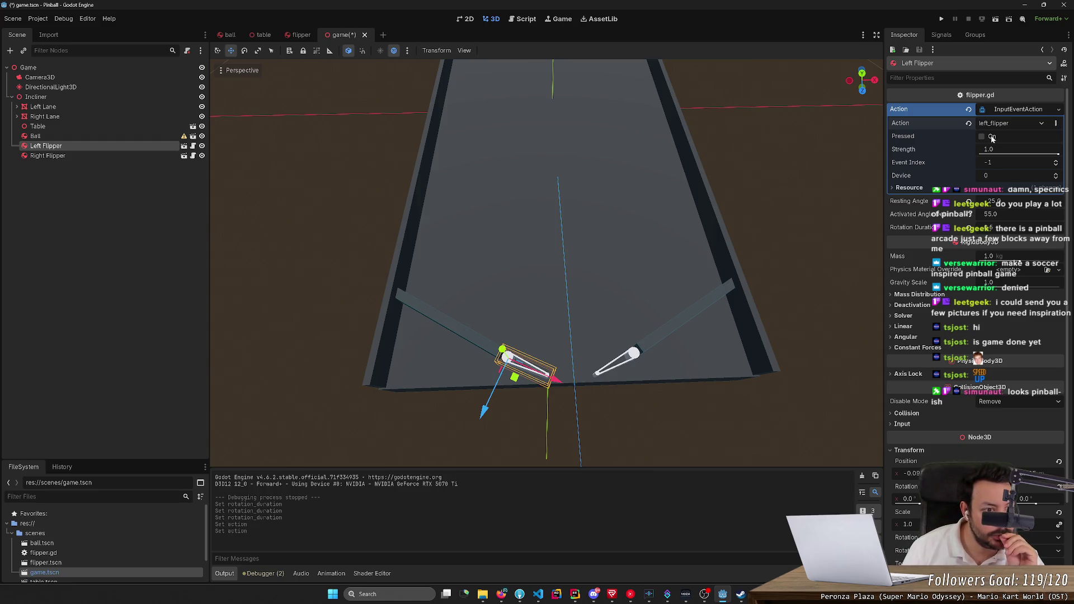
# Clear Left Flipper's Action property and switch to the docs browser.
pyautogui.click(1018, 114)
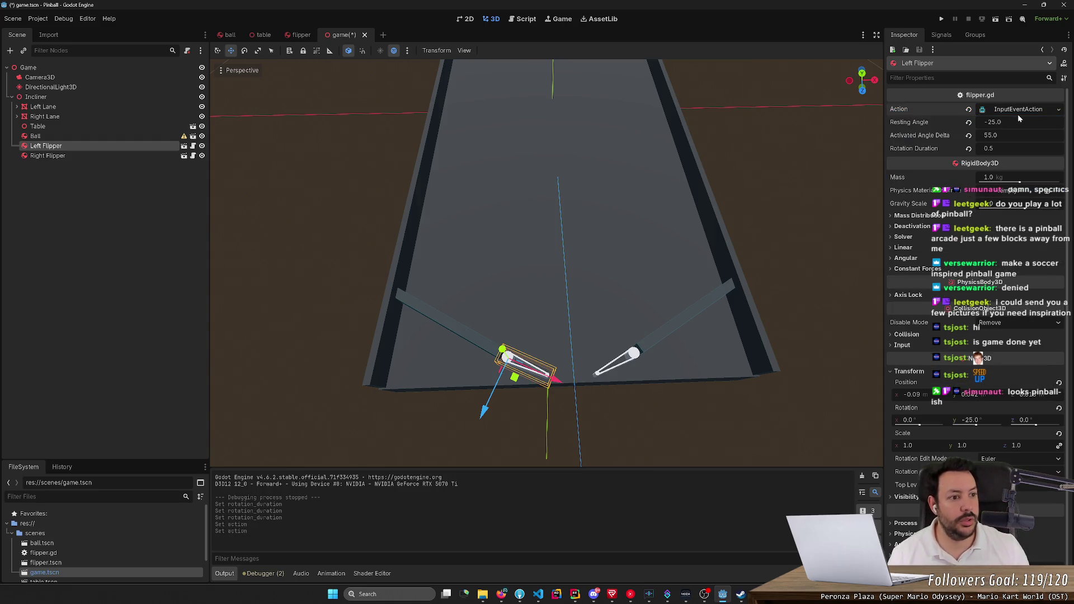
pyautogui.click(972, 108)
pyautogui.hotkey('alt', 'Tab')
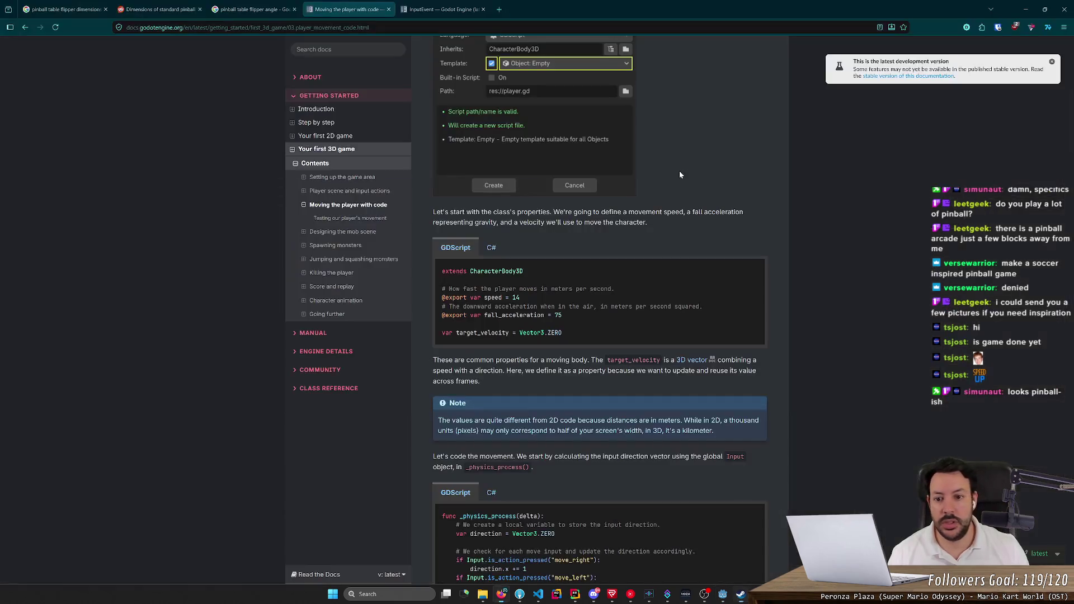
# Step back and forward through the visited Godot Docs pages.
pyautogui.hotkey('alt', 'Tab')
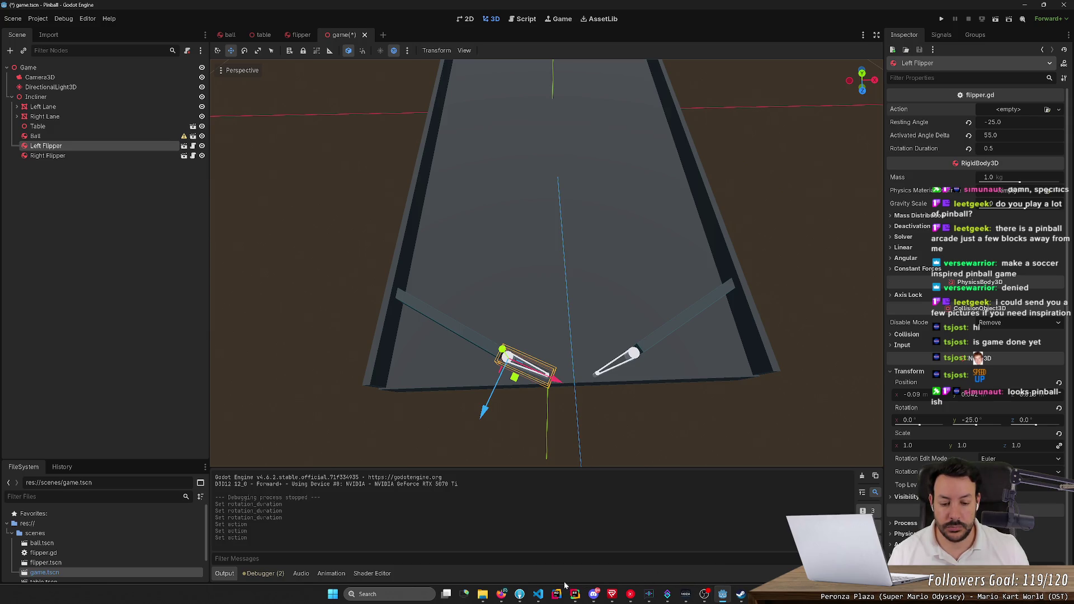
pyautogui.click(502, 594)
pyautogui.hotkey('alt', 'Left')
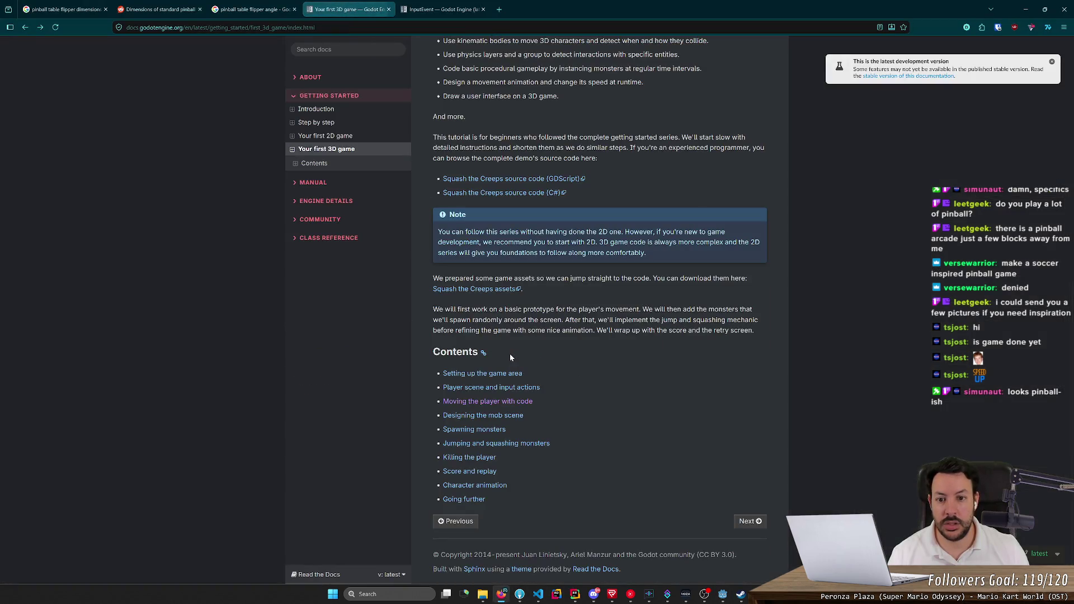
pyautogui.hotkey('alt', 'Left')
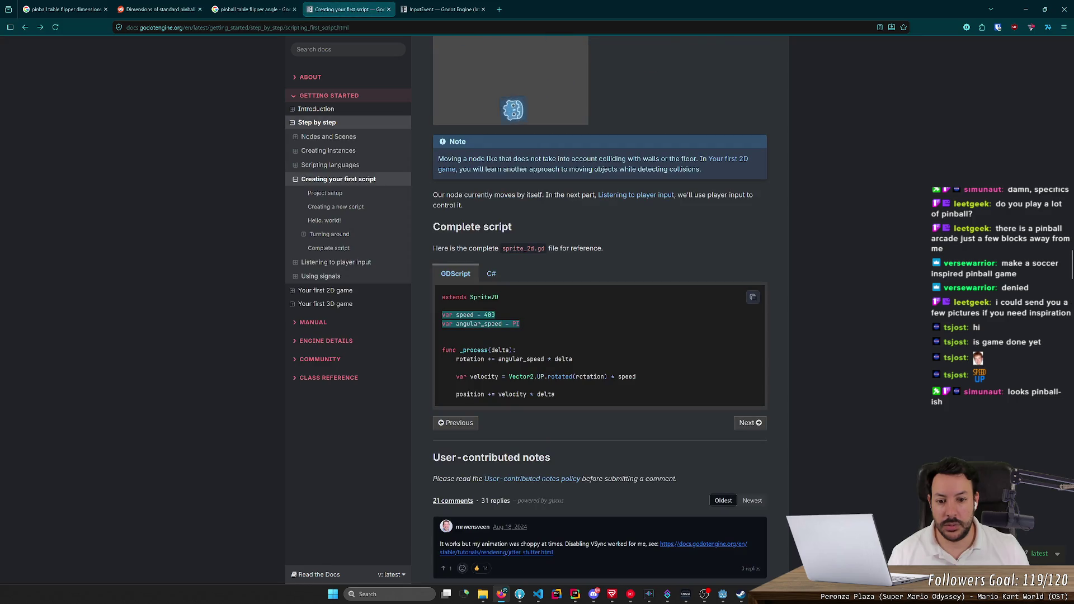
pyautogui.hotkey('alt', 'Left')
pyautogui.hotkey('alt', 'Left')
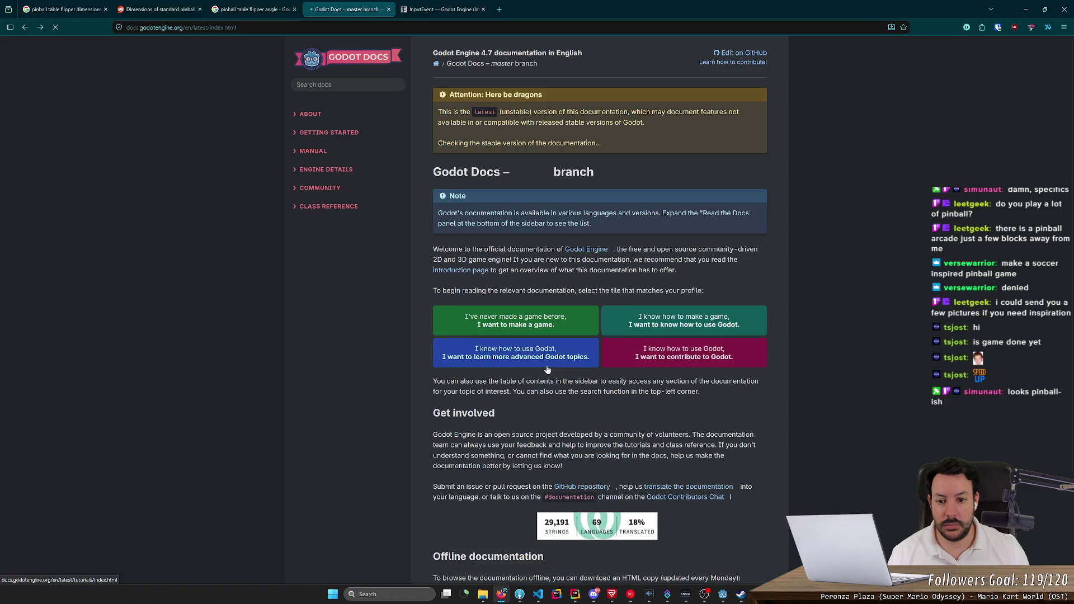
pyautogui.hotkey('alt', 'Right')
pyautogui.hotkey('alt', 'Right')
pyautogui.hotkey('alt', 'Right')
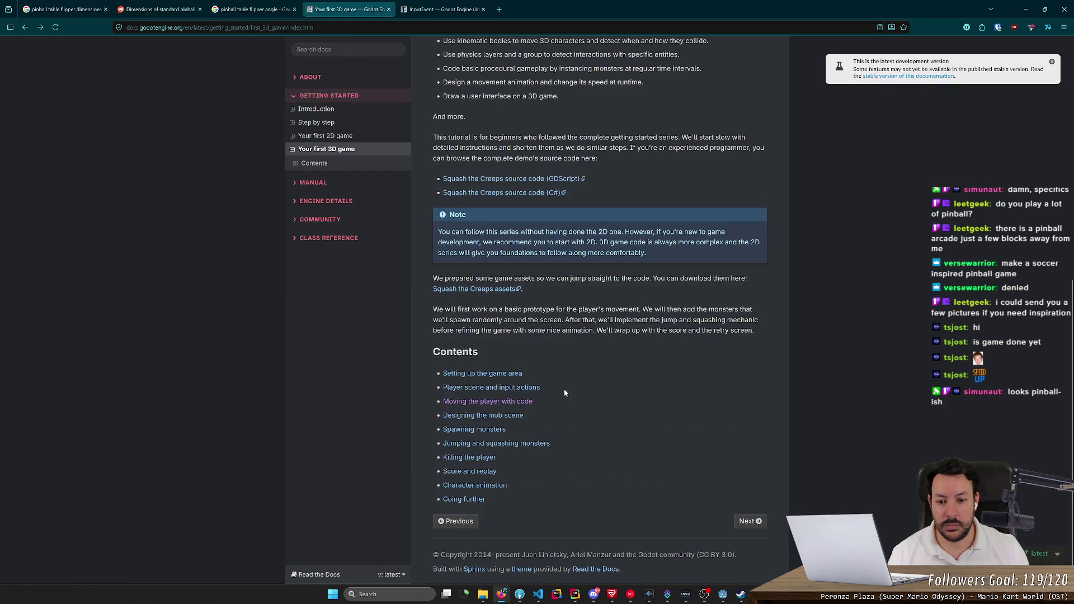
pyautogui.hotkey('alt', 'Right')
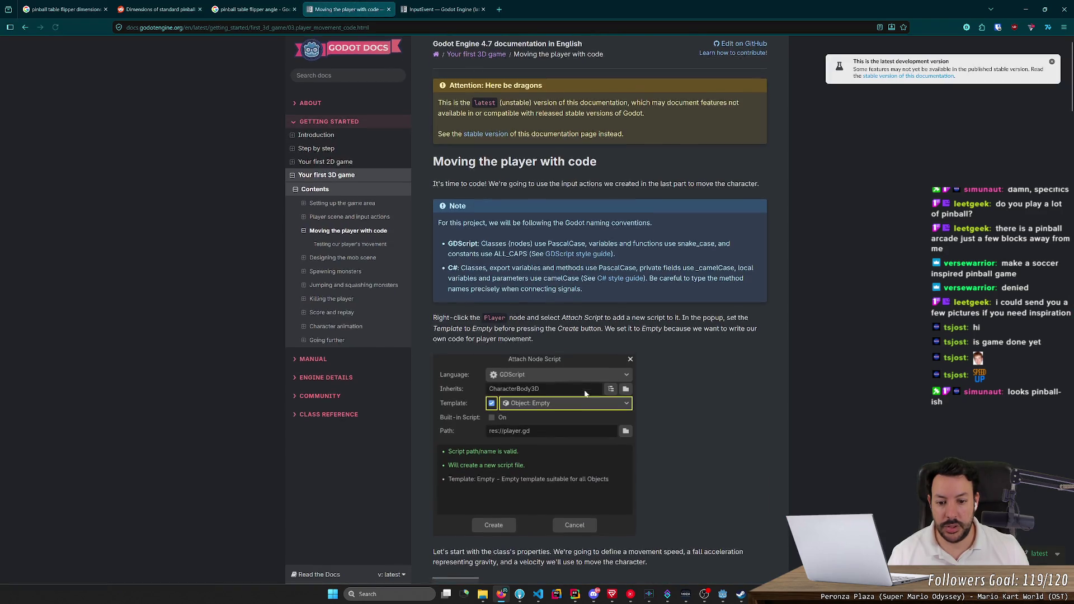
# Review the move_forward input check in the tutorial code, then return to flipper.gd.
pyautogui.scroll(-5, 591, 428)
pyautogui.scroll(-6, 590, 428)
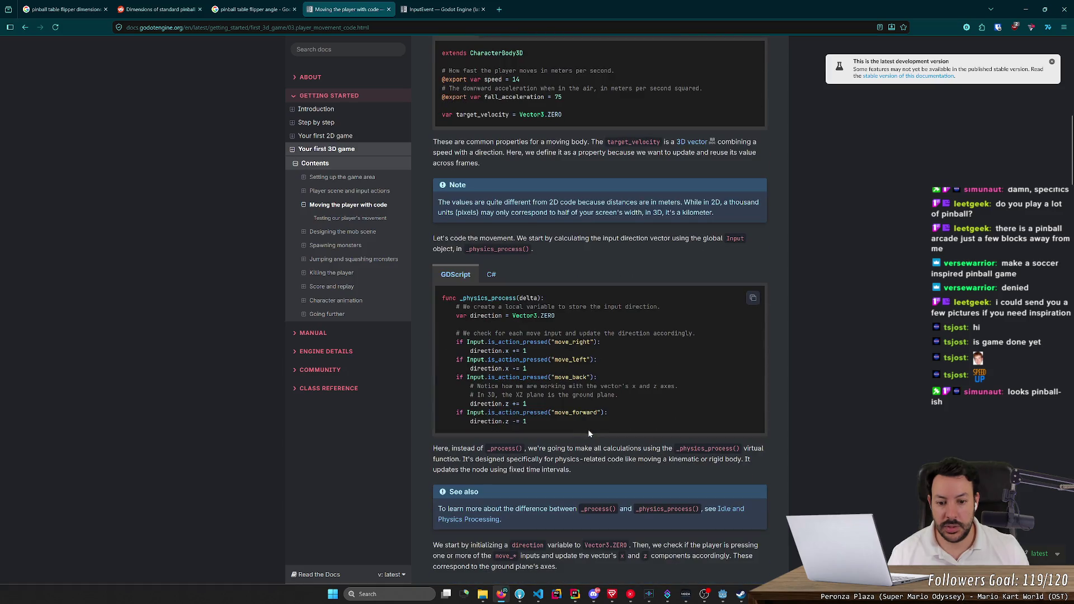
pyautogui.moveTo(550, 412); pyautogui.dragTo(602, 412)
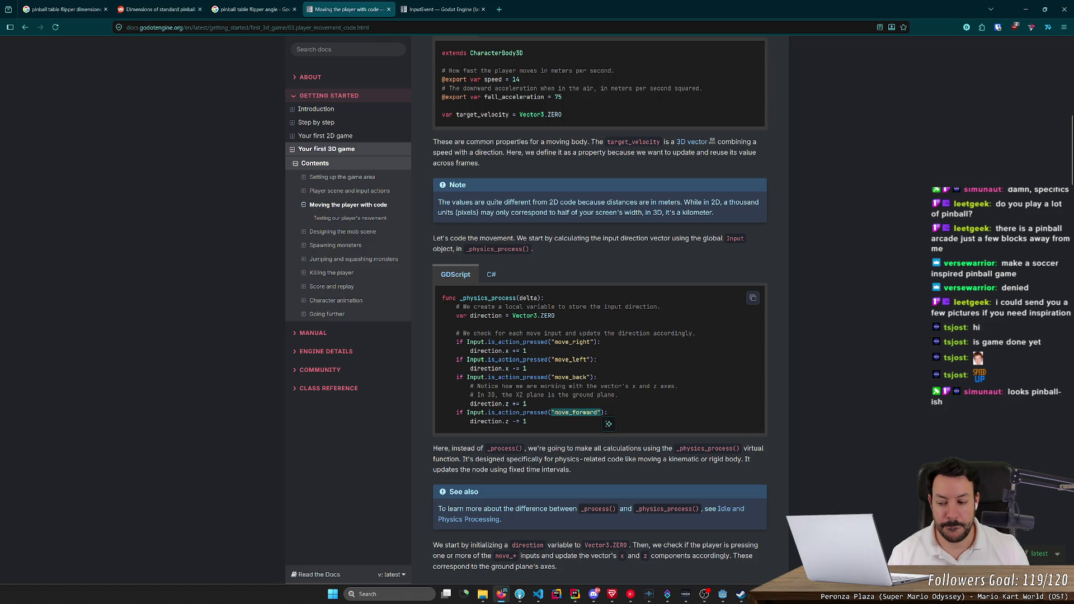
pyautogui.hotkey('alt', 'Tab')
pyautogui.moveTo(542, 596)
pyautogui.click(523, 19)
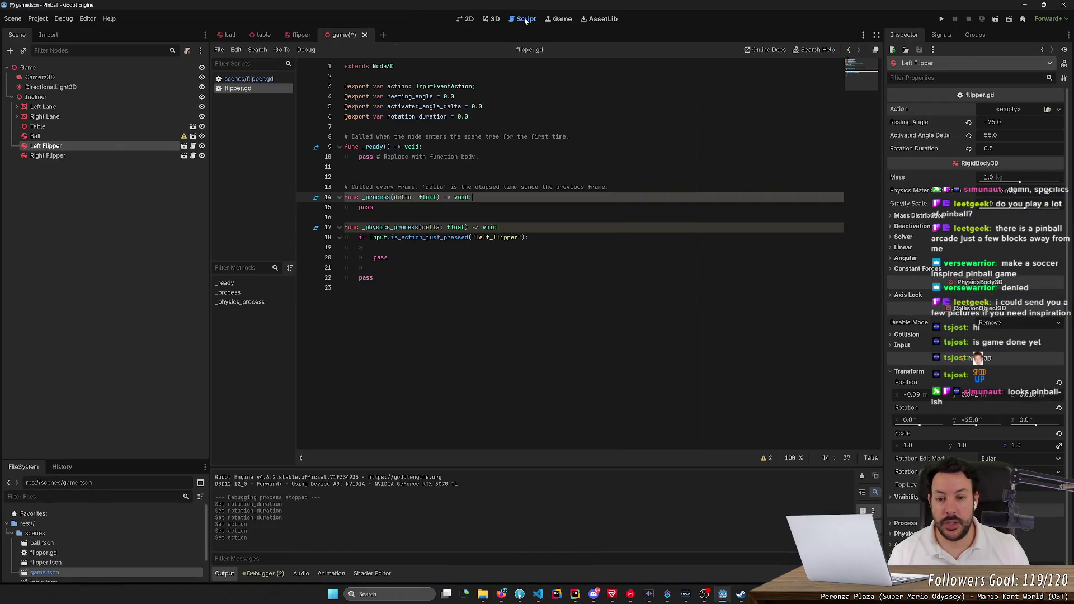
# Look up is_action_just_pressed in the Input reference and the linked StringName page.
pyautogui.keyDown('ctrl'); pyautogui.click(451, 237); pyautogui.keyUp('ctrl')
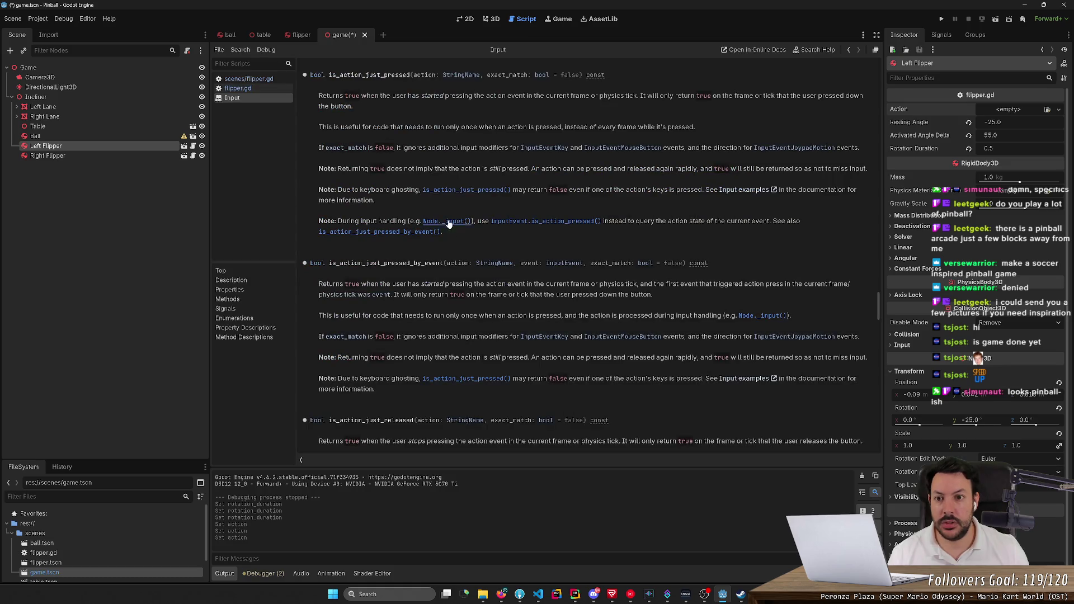
pyautogui.click(461, 75)
pyautogui.hotkey('alt', 'Left')
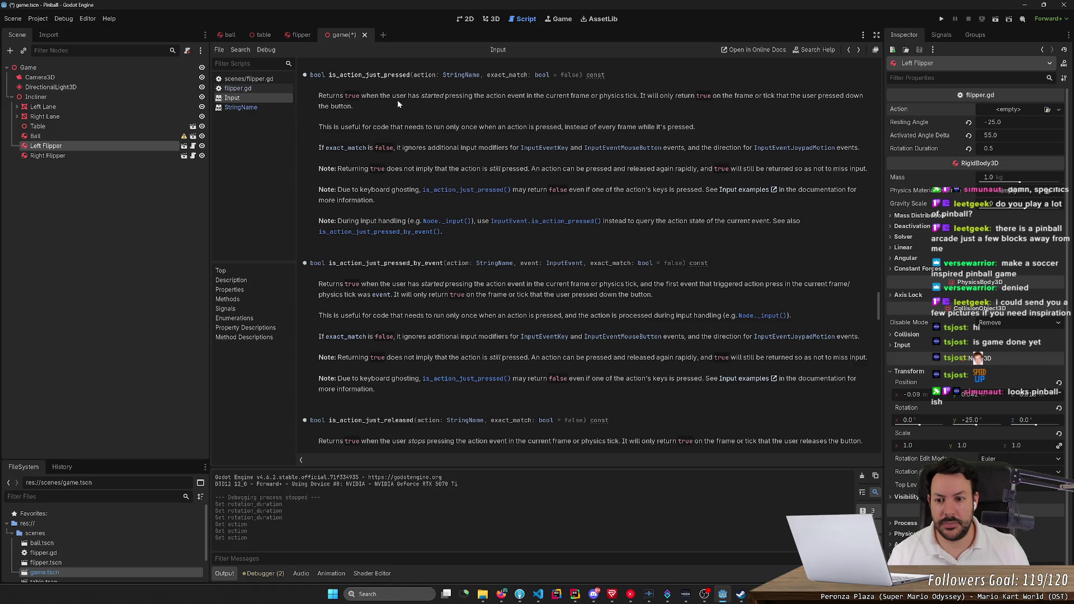
# Glance at the Project menu and return to editing flipper.gd.
pyautogui.click(43, 21)
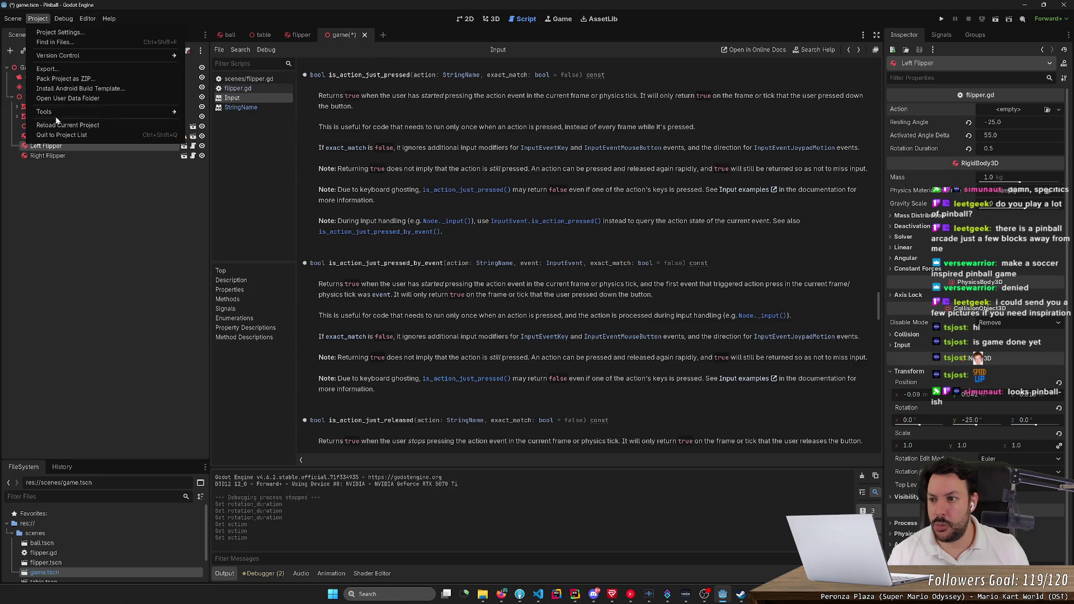
pyautogui.moveTo(16, 23)
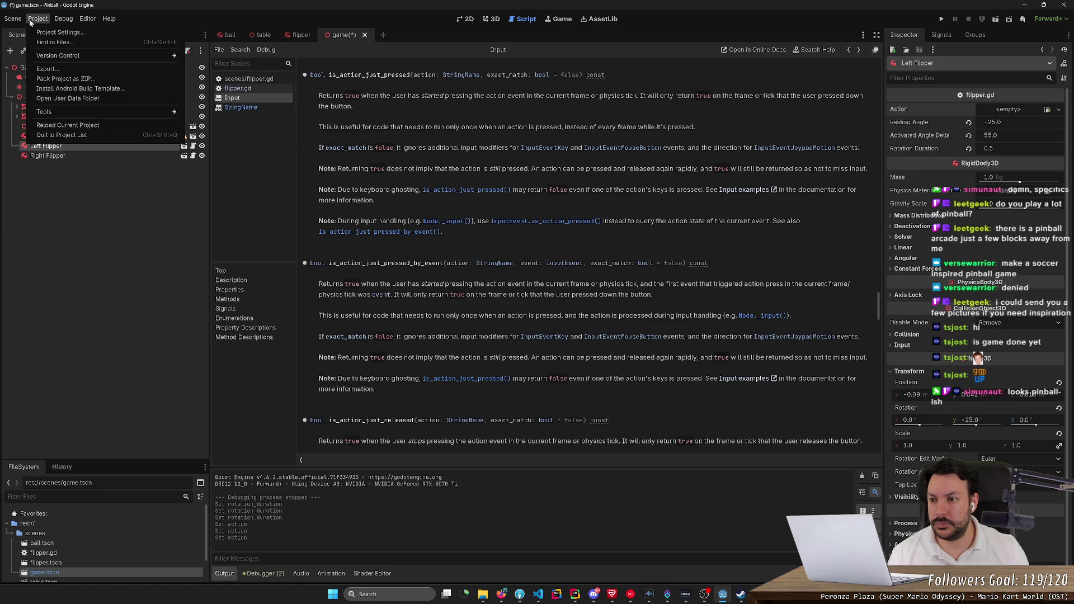
pyautogui.click(366, 71)
pyautogui.hotkey('alt', 'Left')
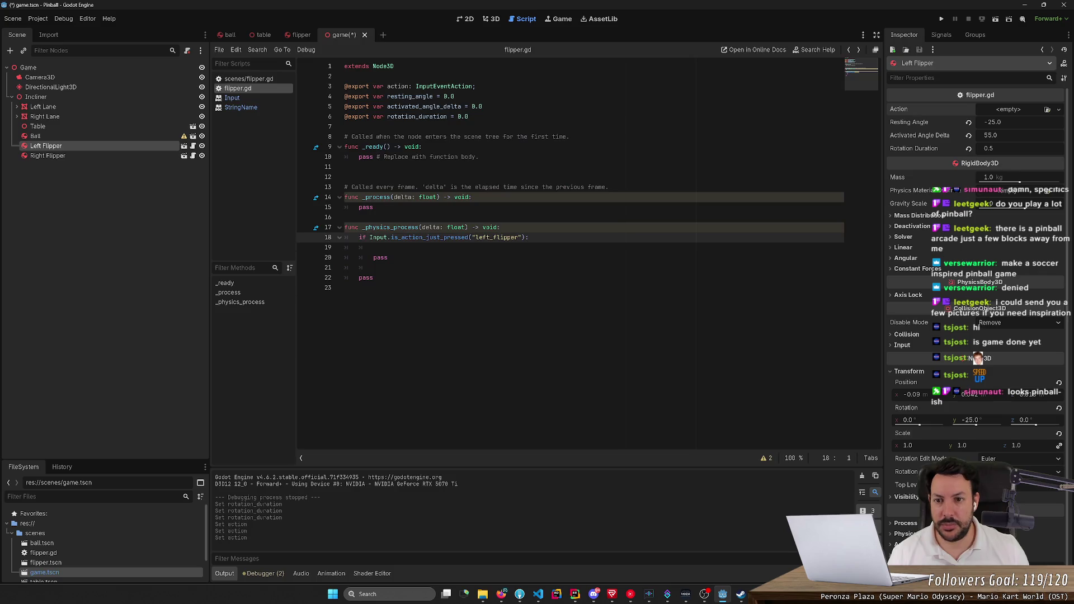
# Replace the action export with is_left_flipper = true, save, and turn it off on Right Flipper.
pyautogui.click(345, 77)
pyautogui.moveTo(387, 86); pyautogui.dragTo(476, 86)
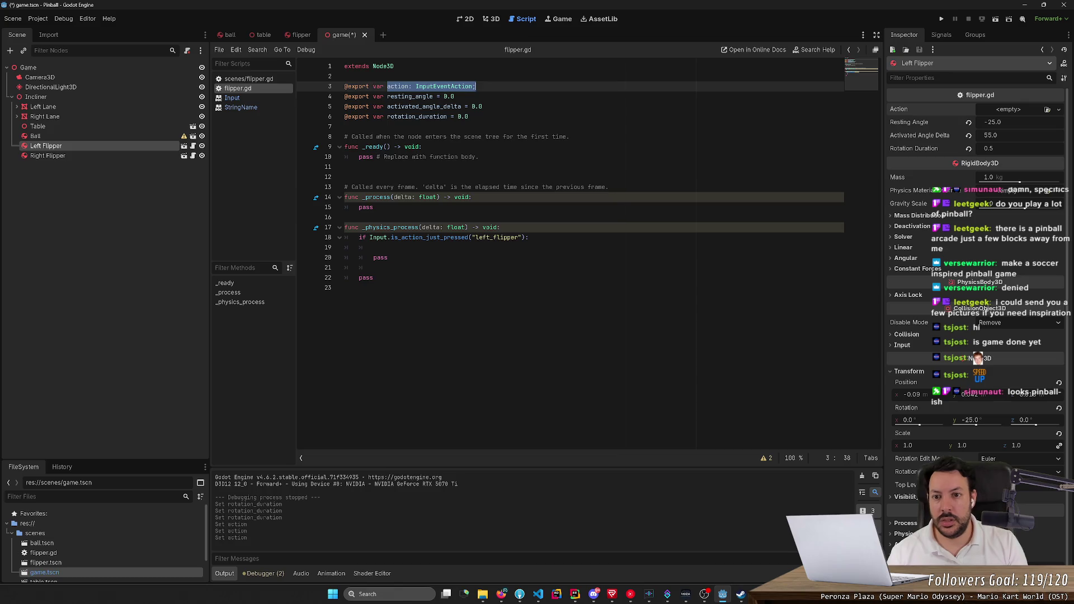
pyautogui.write('is_letft_flipper = ')
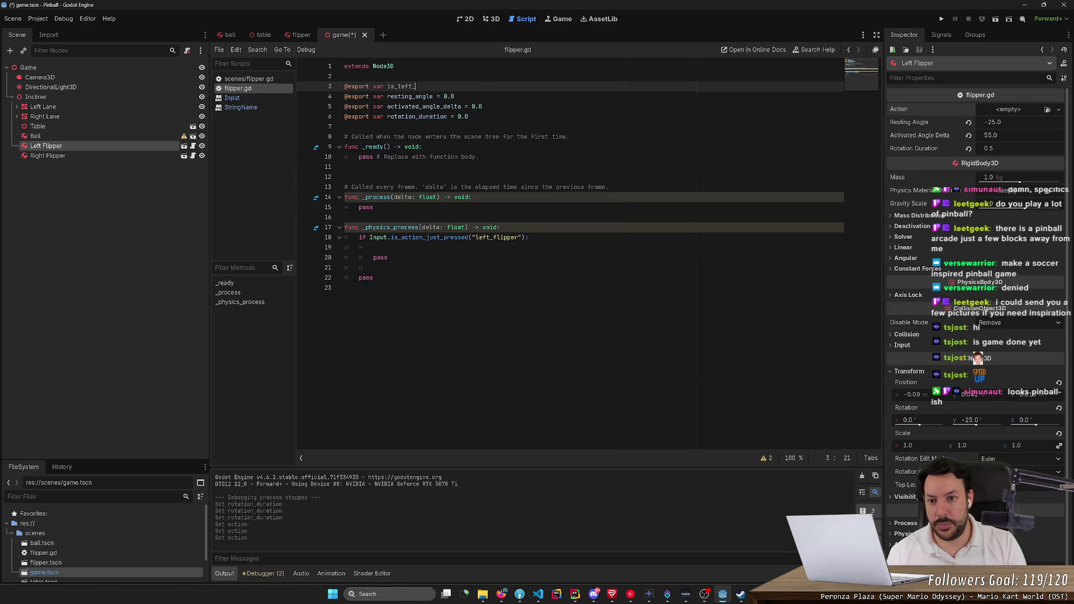
pyautogui.write('tru')
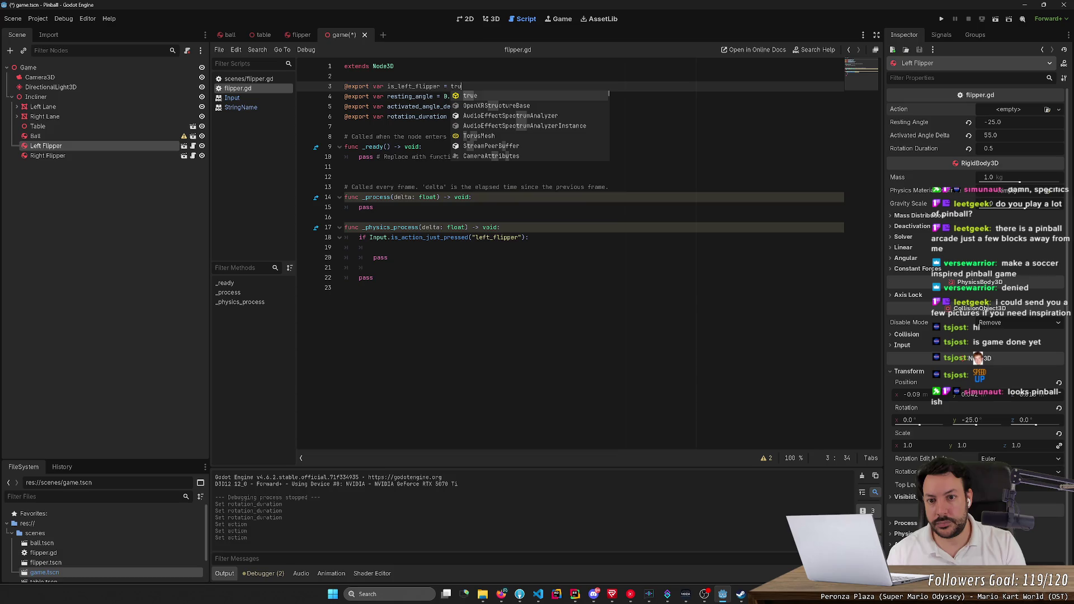
pyautogui.write('e')
pyautogui.hotkey('ctrl', 's')
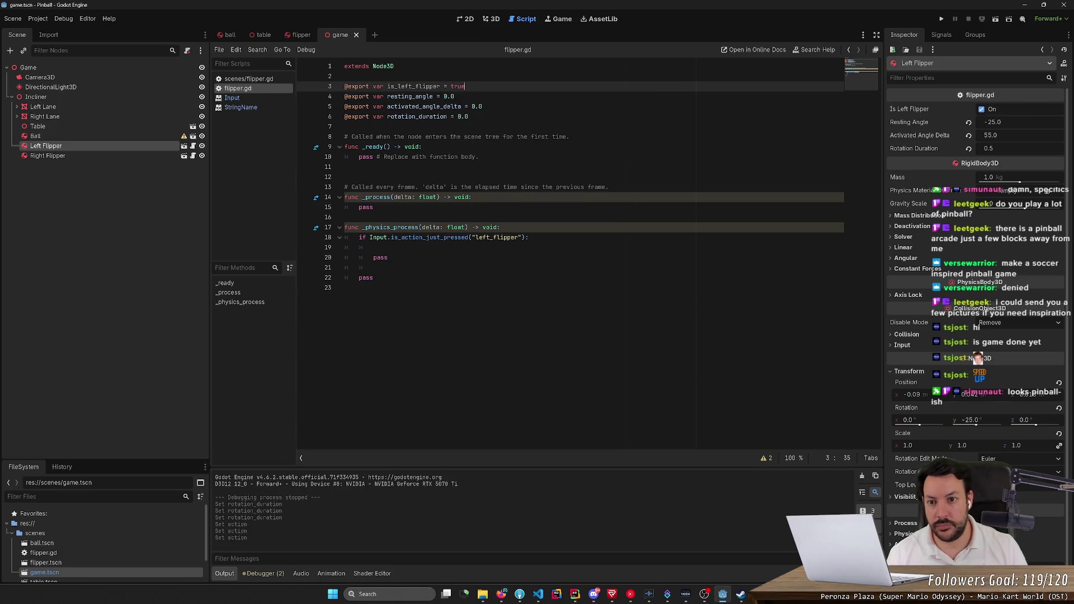
pyautogui.click(121, 156)
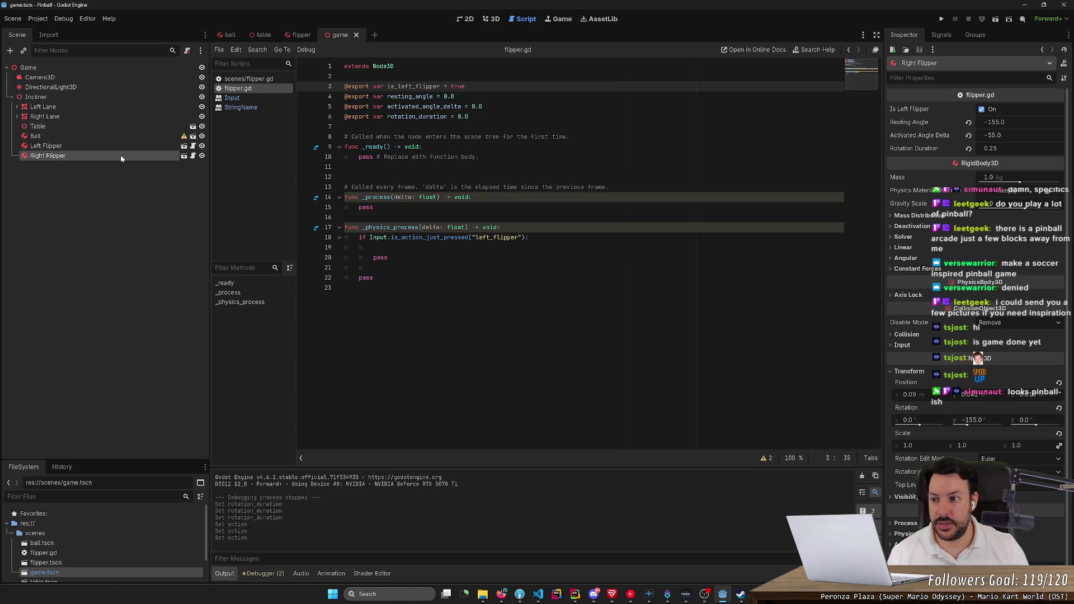
pyautogui.click(981, 109)
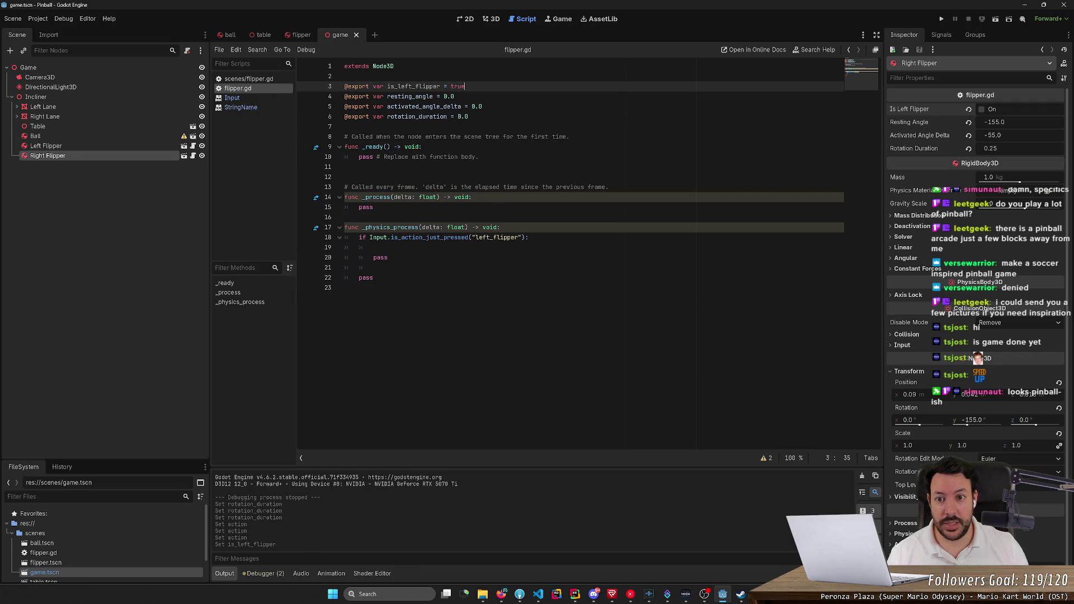
# Duplicate the flag line as is_right_flipper = true and save flipper.gd.
pyautogui.hotkey('ctrl', 'c')
pyautogui.hotkey('ctrl', 'v')
pyautogui.press('BackSpace')
pyautogui.press('BackSpace')
pyautogui.press('BackSpace')
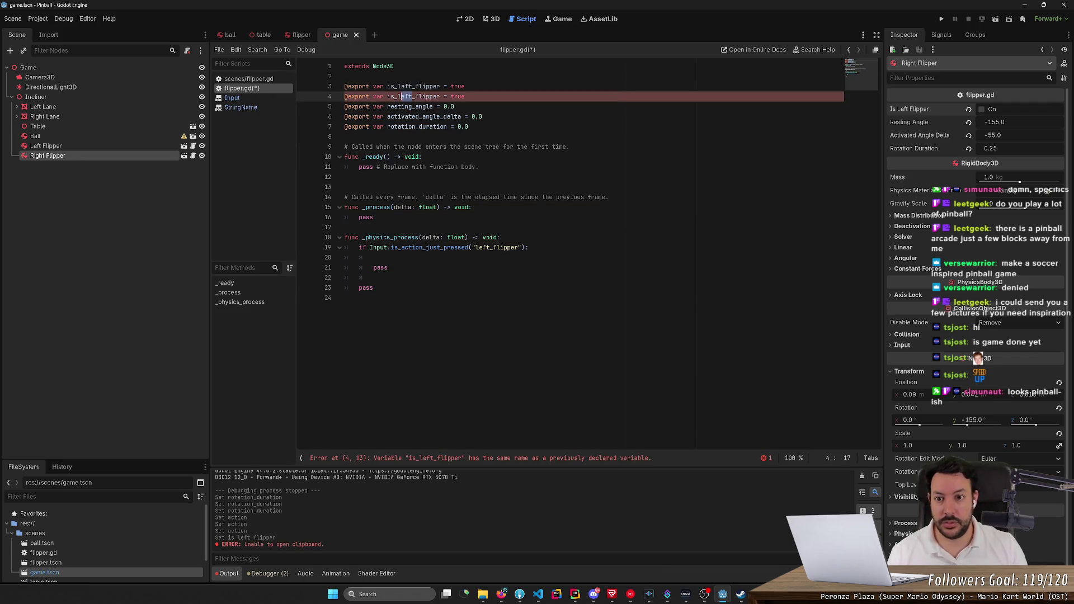
pyautogui.write('right')
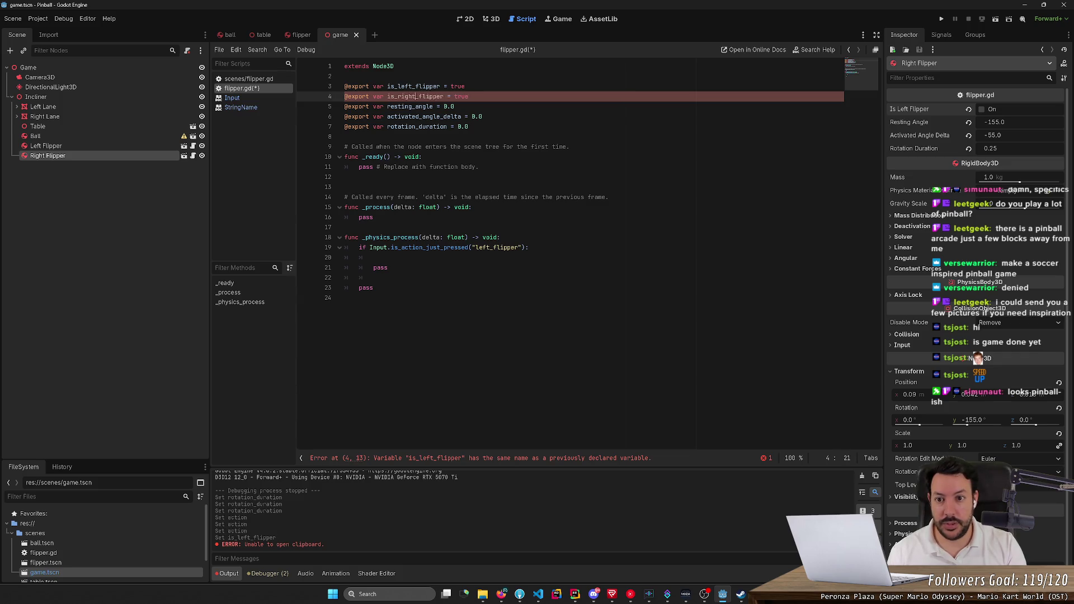
pyautogui.hotkey('ctrl', 's')
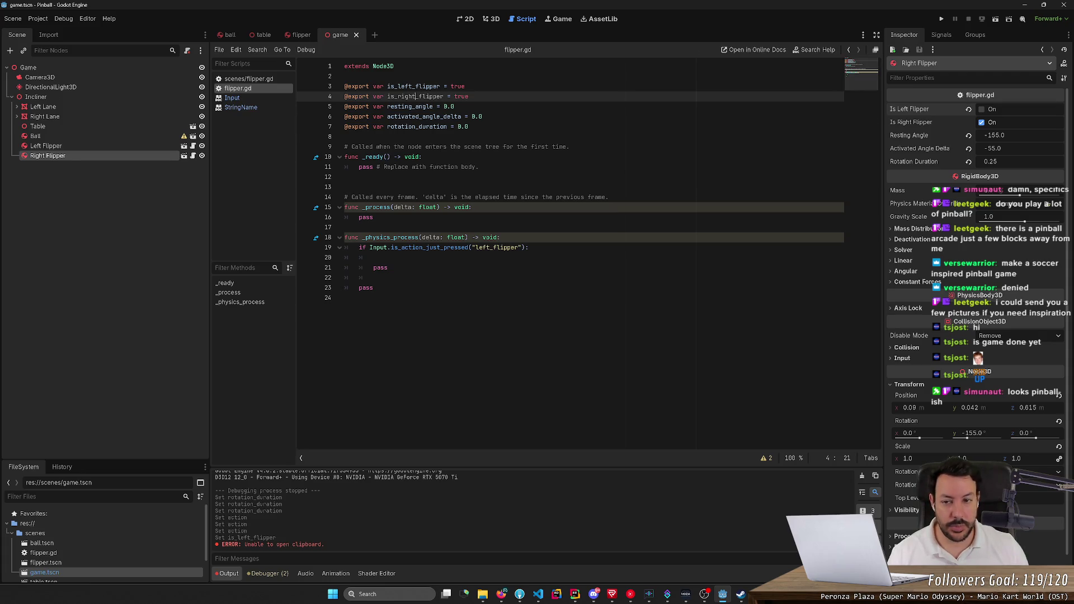
# Turn off Is Right Flipper on Left Flipper, save the scene, and compare both flippers.
pyautogui.click(77, 145)
pyautogui.click(981, 122)
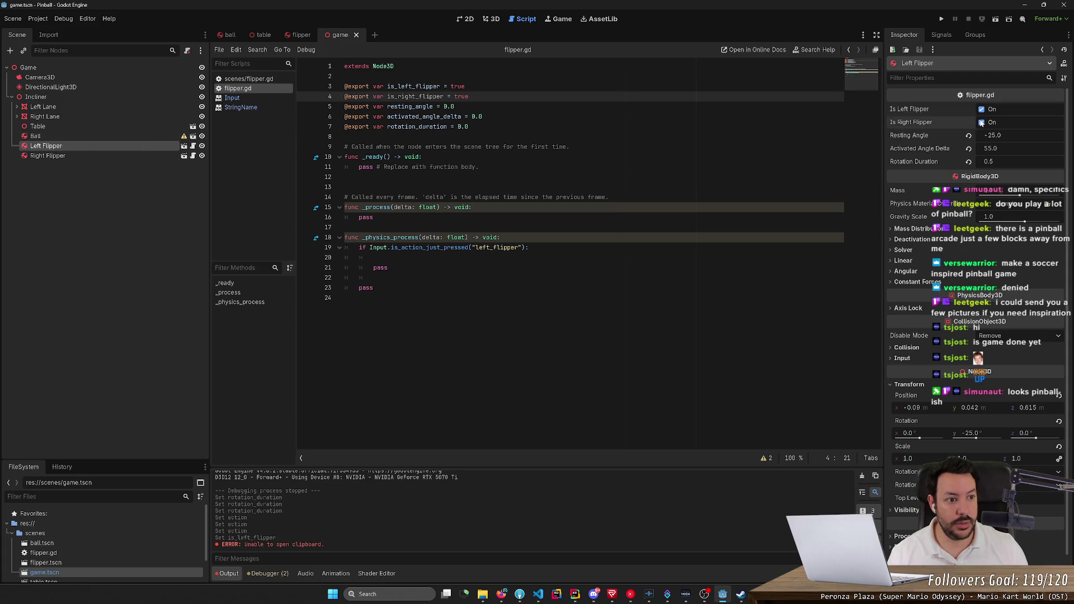
pyautogui.hotkey('ctrl', 's')
pyautogui.click(105, 155)
pyautogui.click(103, 146)
pyautogui.click(103, 156)
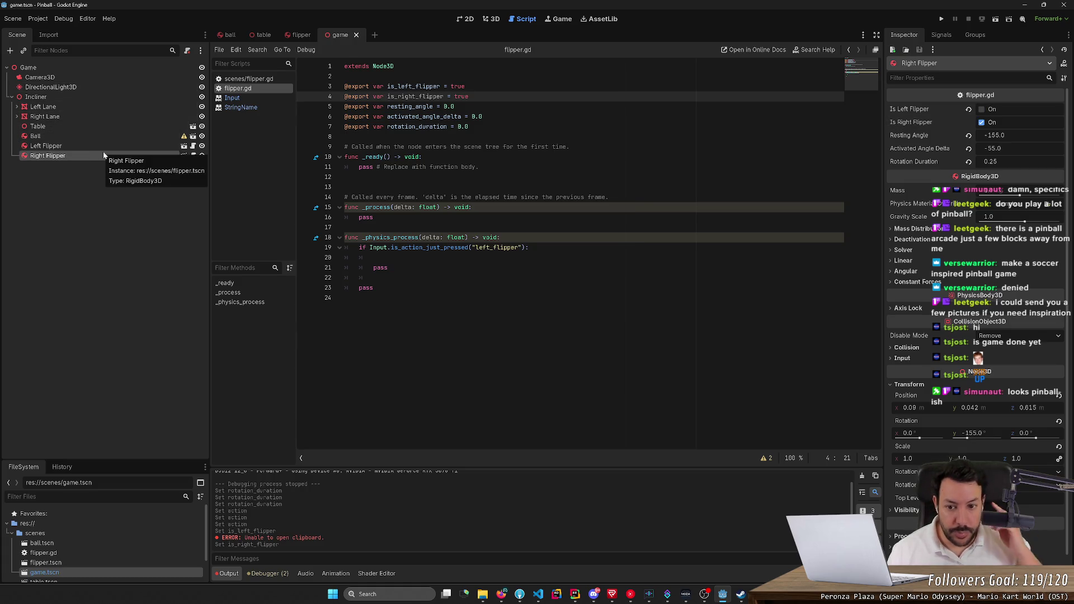
pyautogui.click(369, 248)
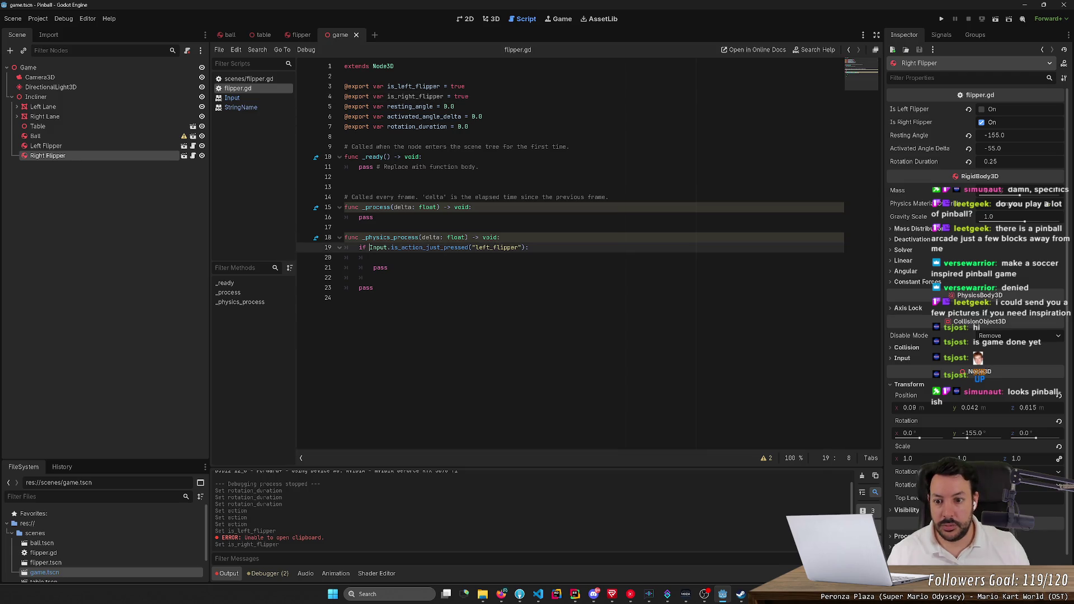
# Add 'is_left_flipper and' to the start of the if condition on line 19.
pyautogui.write('is_left')
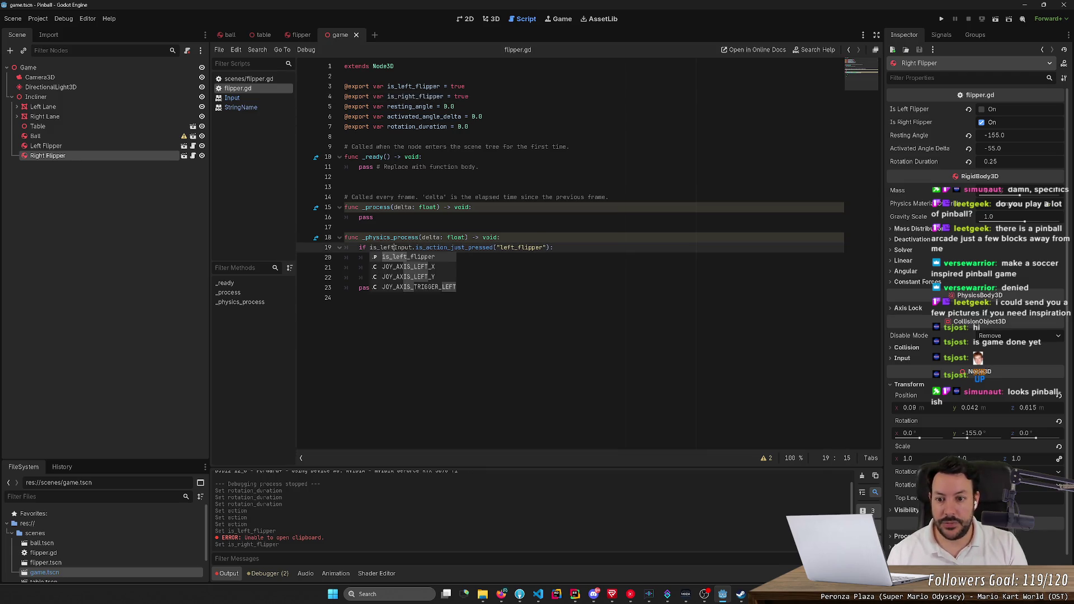
pyautogui.press('Return')
pyautogui.write('and')
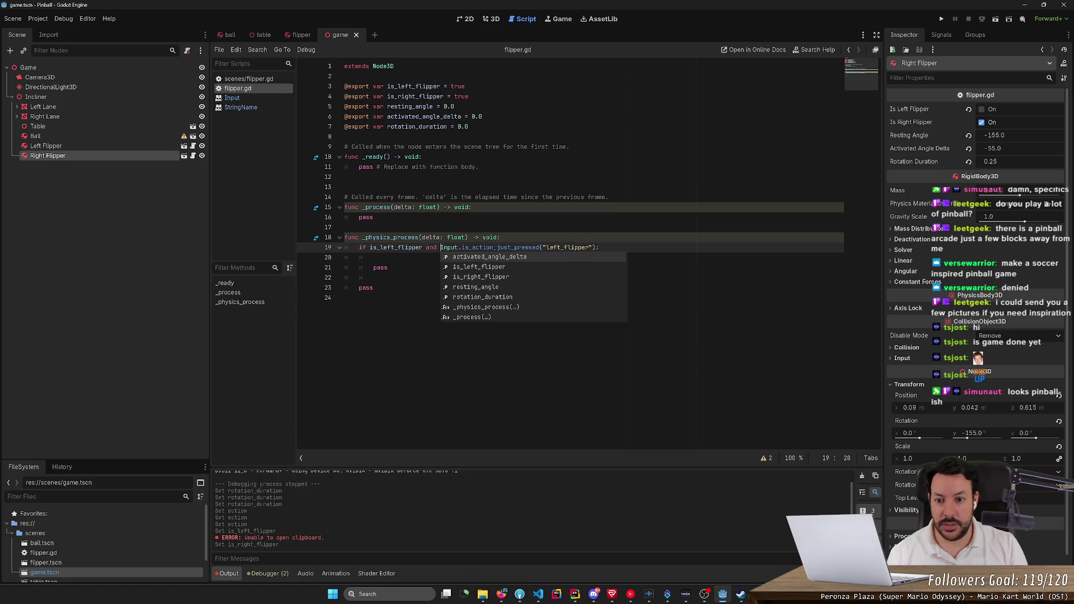
# Duplicate the left flipper if-block directly below the original, at the same indentation.
pyautogui.moveTo(388, 267); pyautogui.dragTo(345, 247)
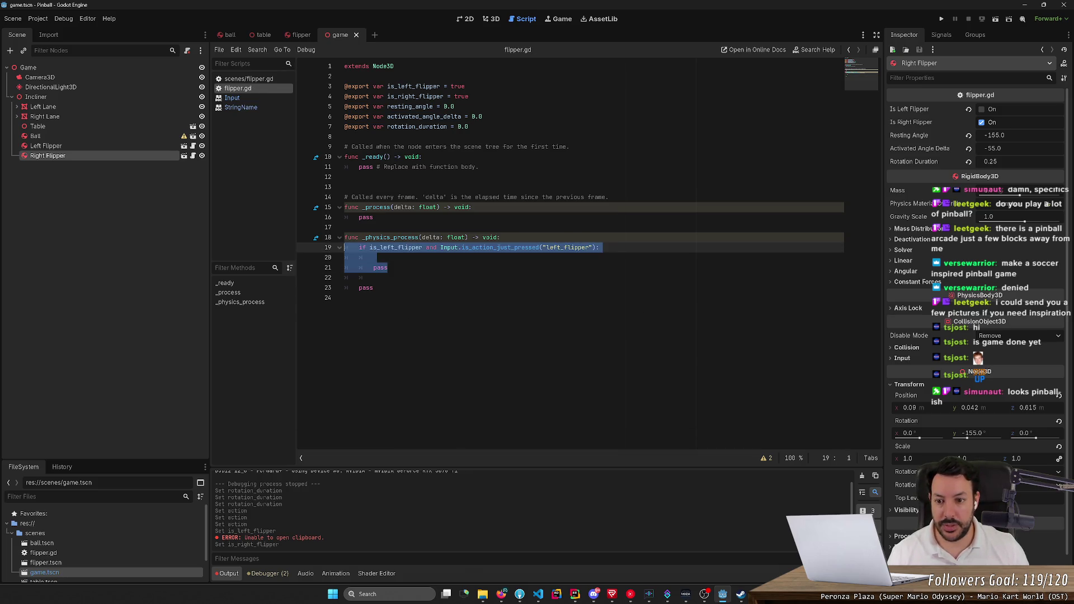
pyautogui.hotkey('ctrl', 'c')
pyautogui.press('Down')
pyautogui.press('Return')
pyautogui.hotkey('ctrl', 'v')
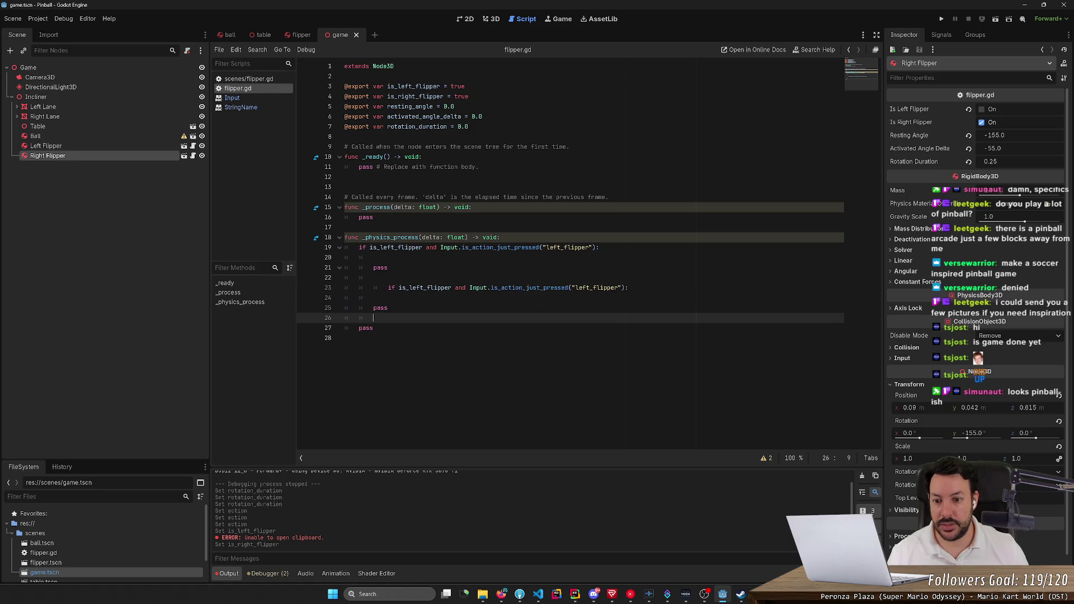
pyautogui.press('Up')
pyautogui.press('Up')
pyautogui.press('Up')
pyautogui.hotkey('shift', 'Tab')
pyautogui.hotkey('shift', 'Tab')
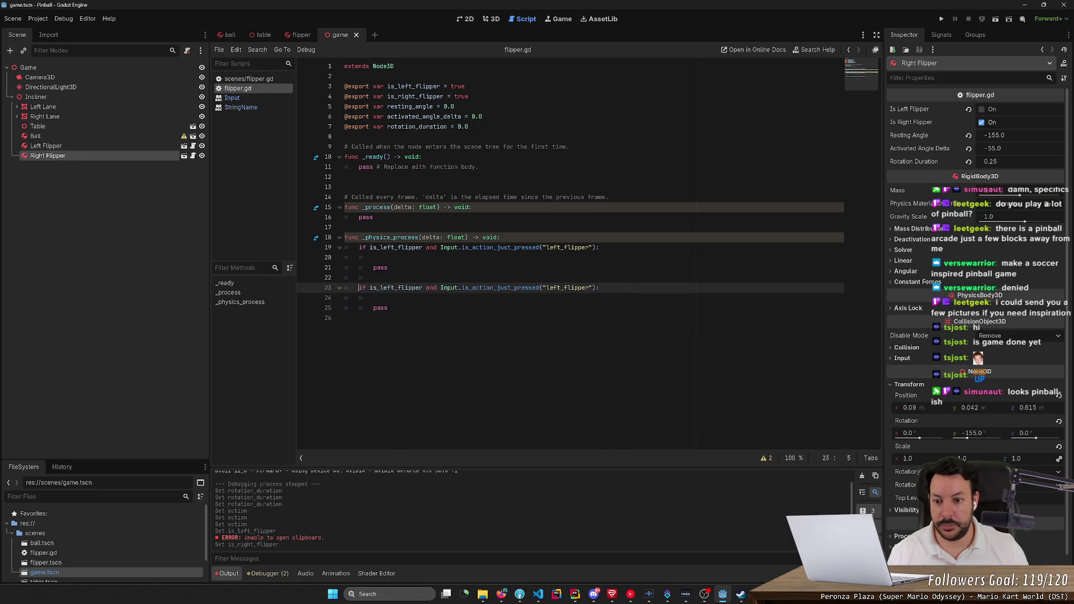
# Rename the copy's flag to is_right_flipper and its action to right_flipper, then save.
pyautogui.moveTo(381, 288); pyautogui.dragTo(395, 287)
pyautogui.write('rigjht')
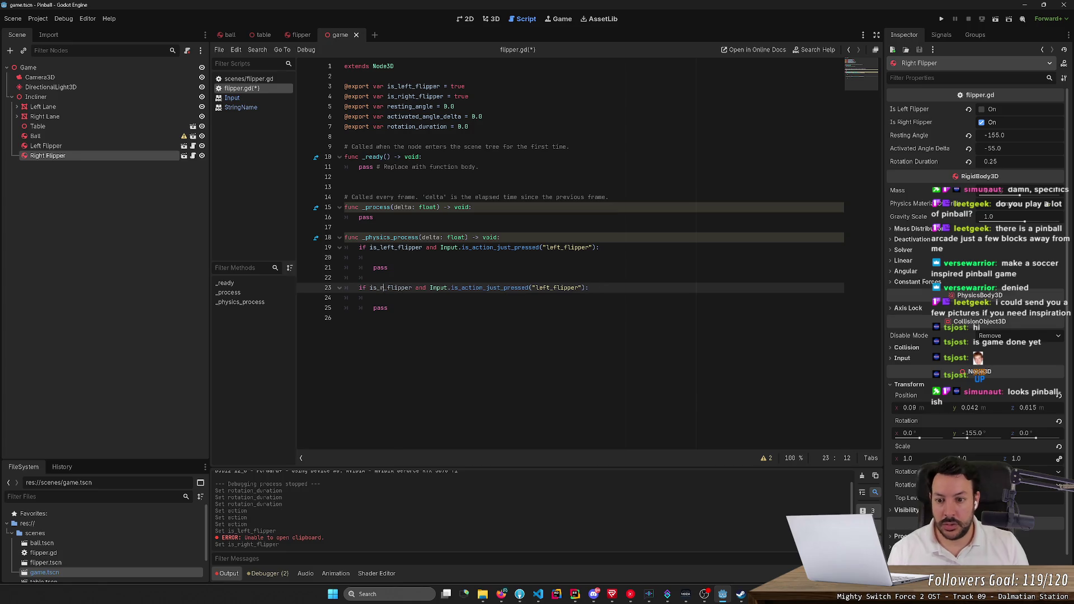
pyautogui.press('BackSpace')
pyautogui.press('BackSpace')
pyautogui.press('BackSpace')
pyautogui.write('ht')
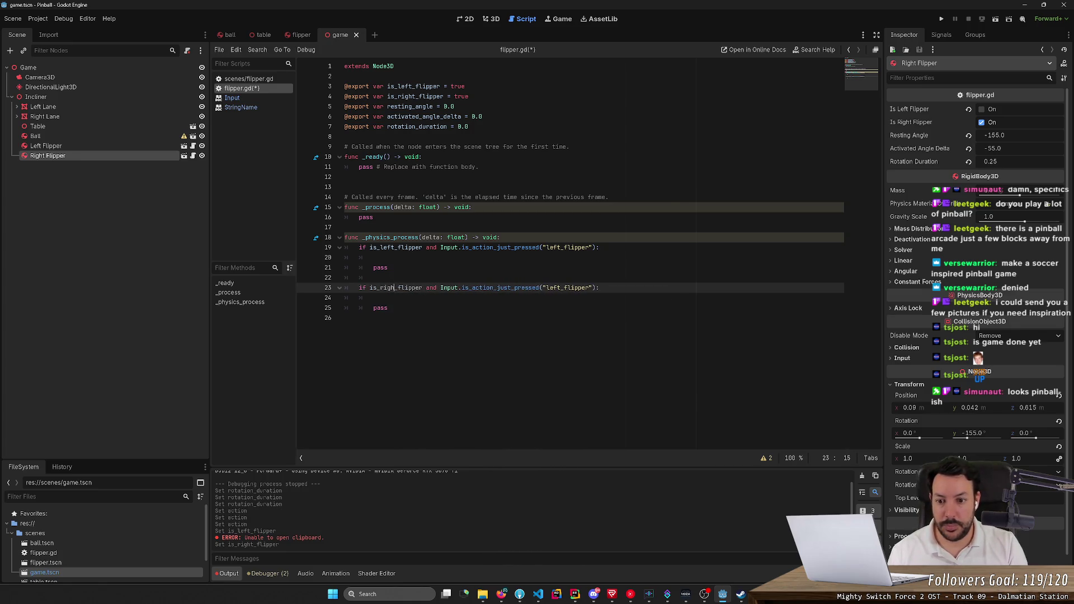
pyautogui.click(567, 287)
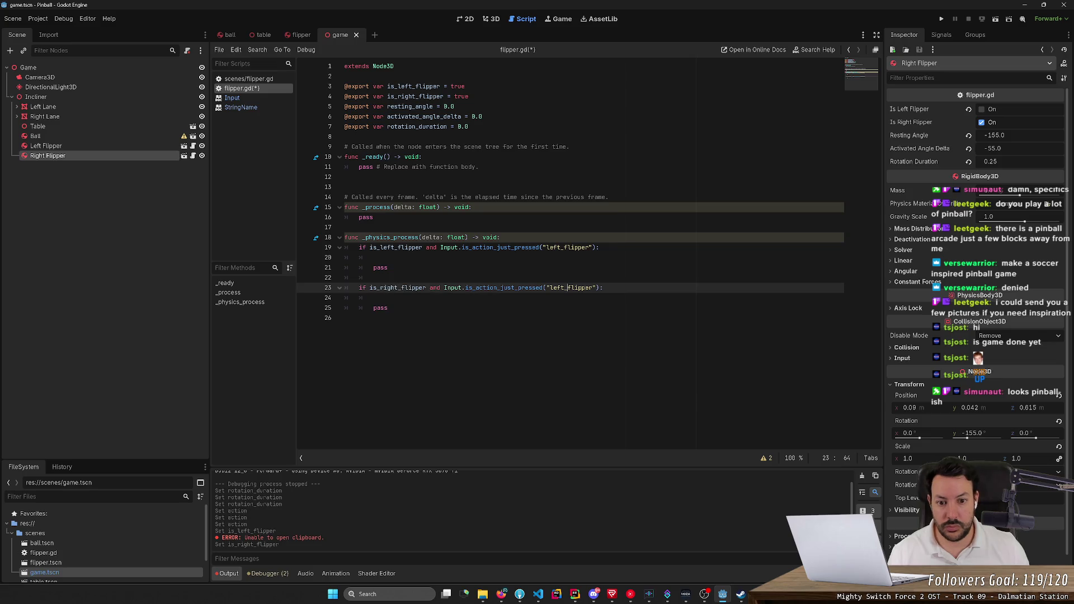
pyautogui.press('BackSpace')
pyautogui.press('BackSpace')
pyautogui.press('BackSpace')
pyautogui.write('right')
pyautogui.hotkey('ctrl', 's')
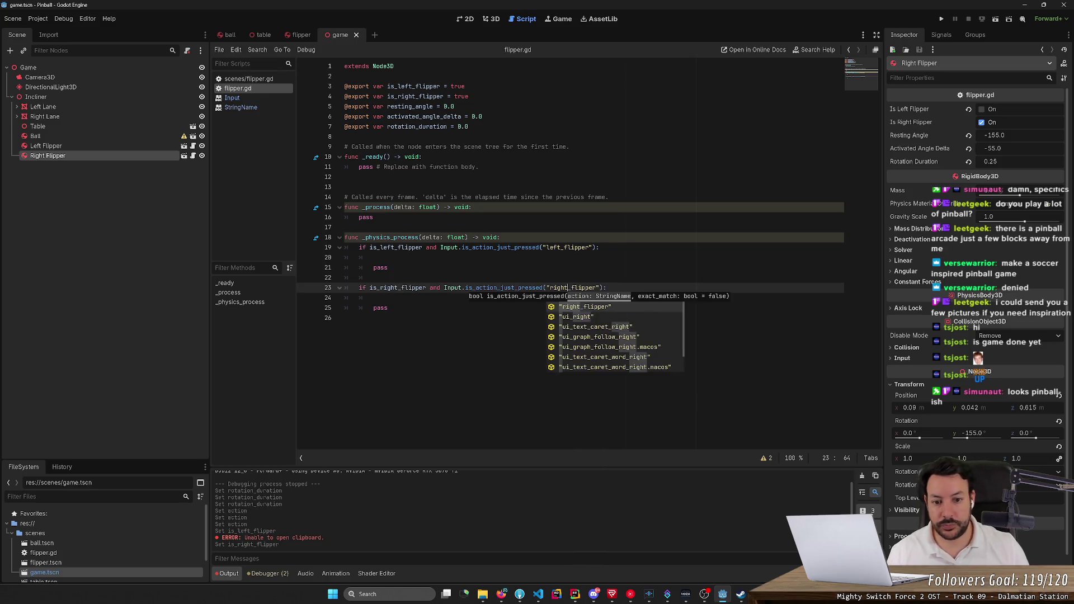
# Open a new line under the left flipper condition on line 19.
pyautogui.click(616, 247)
pyautogui.press('Return')
pyautogui.press('Delete')
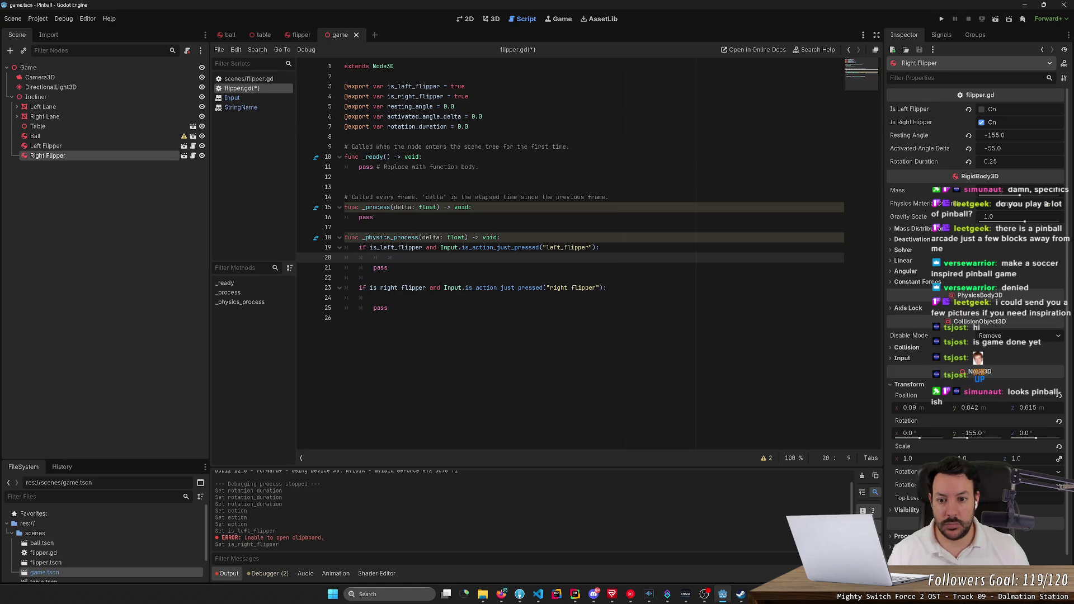
pyautogui.moveTo(450, 248)
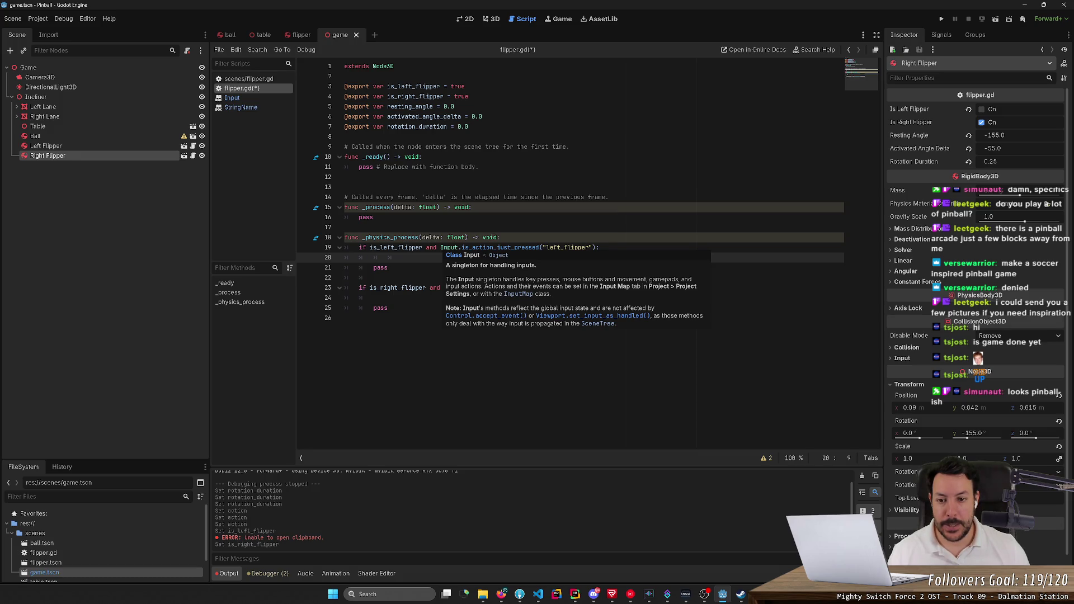
pyautogui.click(600, 248)
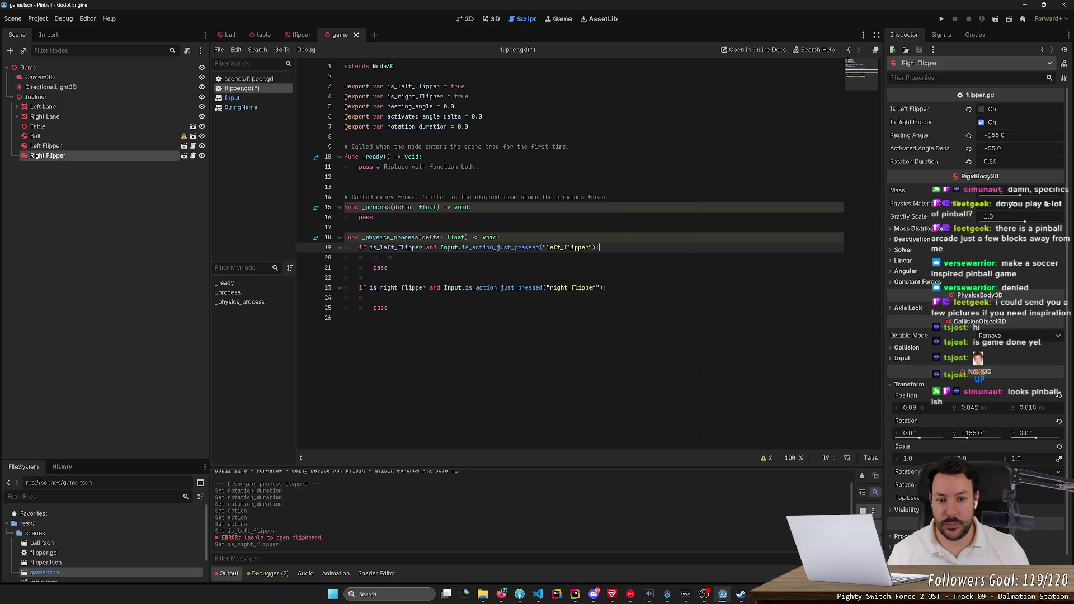
pyautogui.press('Return')
# Remove the 'and' so the Input check sits on its own line under 'if is_left_flipper:'.
pyautogui.write('Input.')
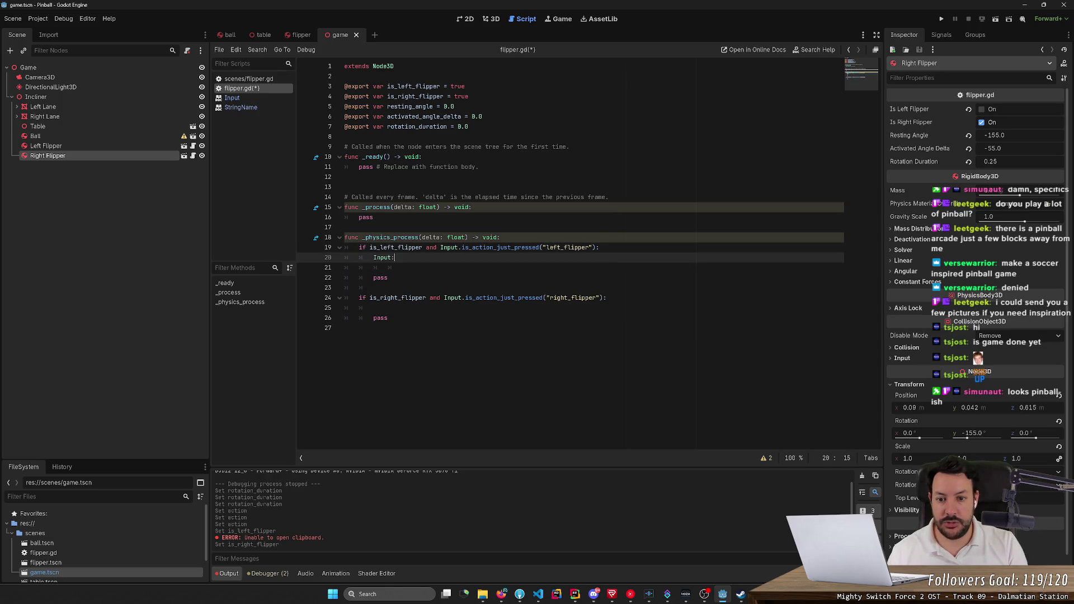
pyautogui.write('.is')
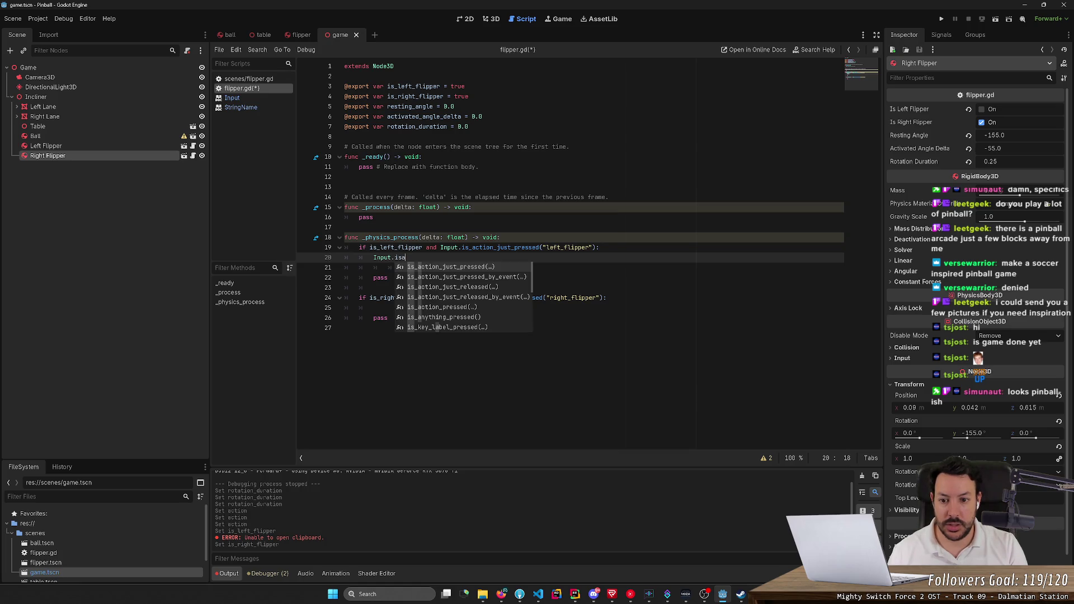
pyautogui.write('_just')
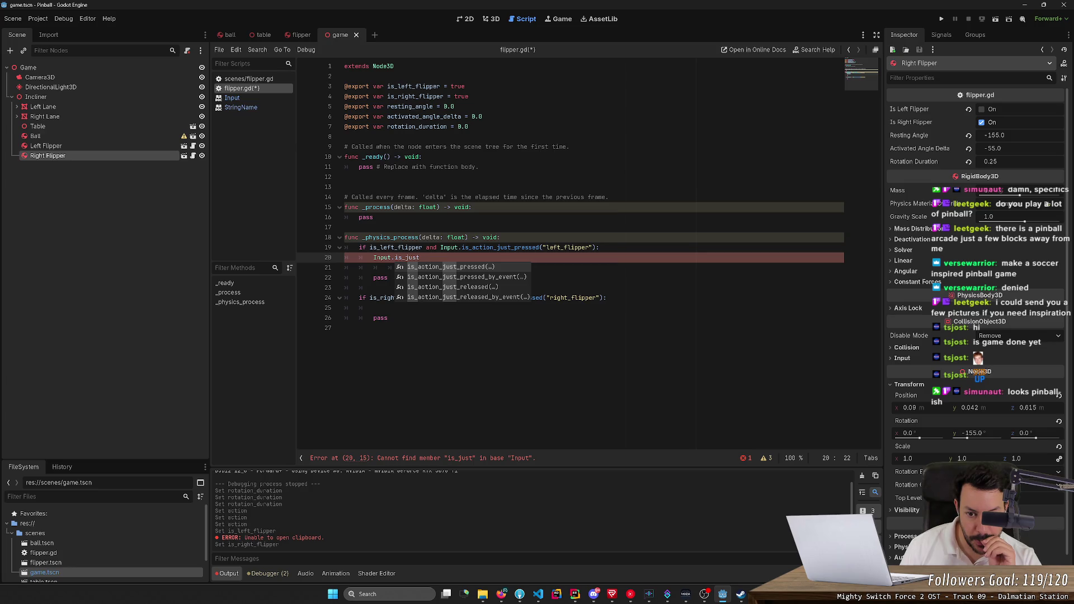
pyautogui.press('Escape')
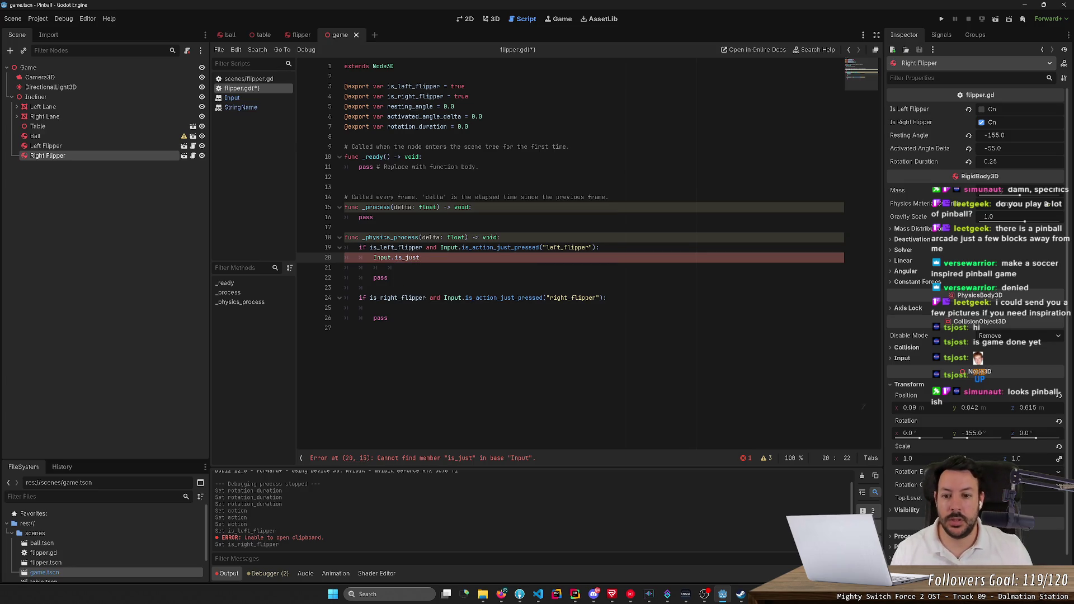
pyautogui.moveTo(441, 248)
pyautogui.mouseDown()
pyautogui.moveTo(373, 247)
pyautogui.moveTo(392, 247)
pyautogui.mouseUp()
pyautogui.doubleClick(432, 247)
pyautogui.press('Delete')
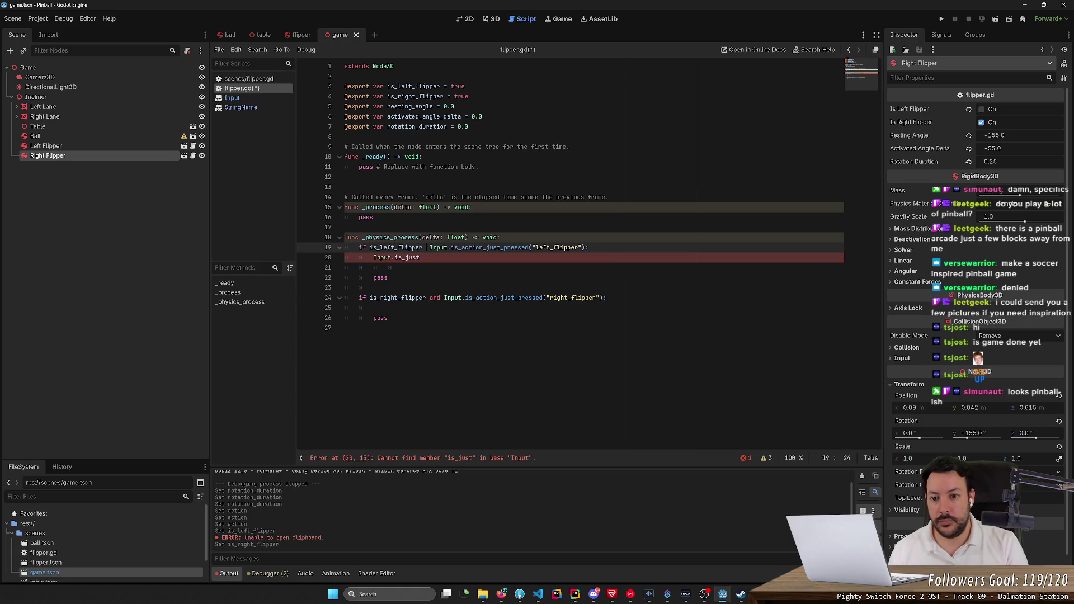
pyautogui.press('Return')
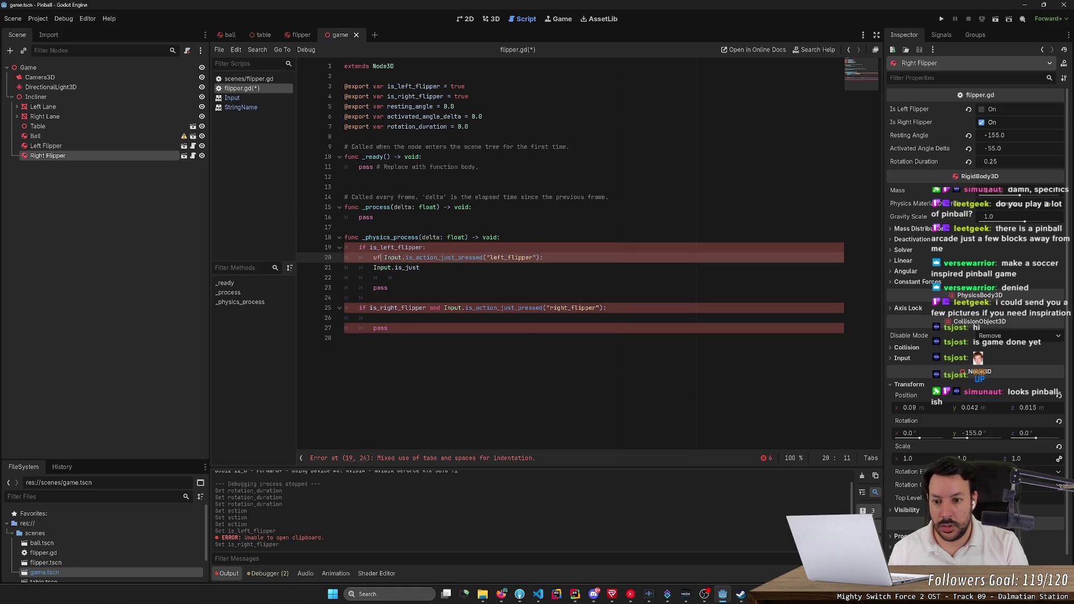
# Make that line a nested just-pressed left_flipper if with a pass body, clearing leftover lines.
pyautogui.write('if')
pyautogui.press('End')
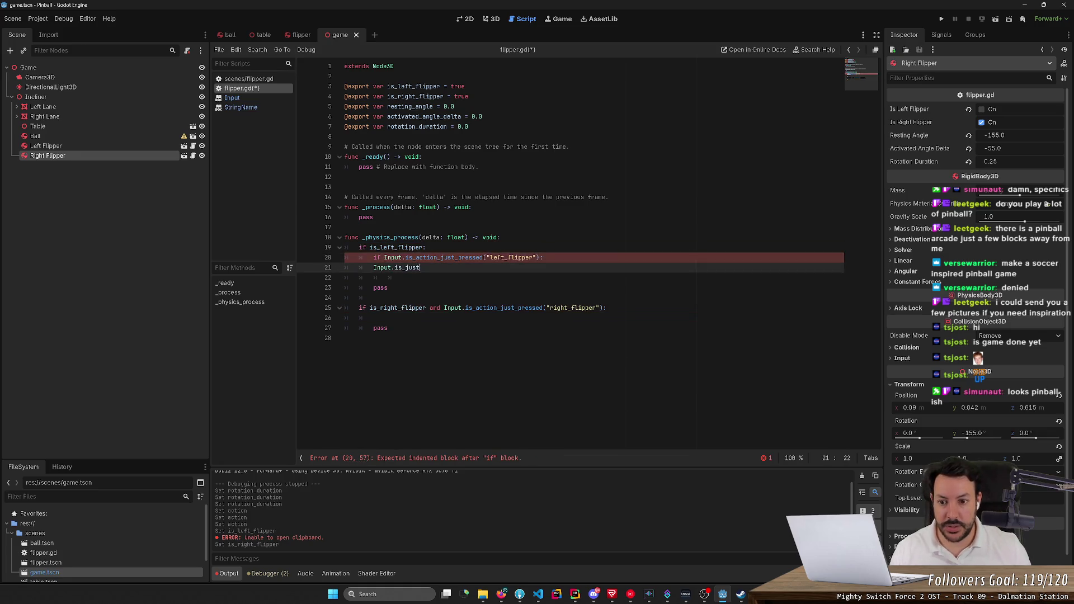
pyautogui.press('Return')
pyautogui.write('pass')
pyautogui.press('Down')
pyautogui.hotkey('ctrl', 'shift', 'k')
pyautogui.hotkey('ctrl', 'shift', 'k')
# Add a nested Input.is_action_just_released('left_flipper') check with pass, and save the script.
pyautogui.press('Return')
pyautogui.write('if Input')
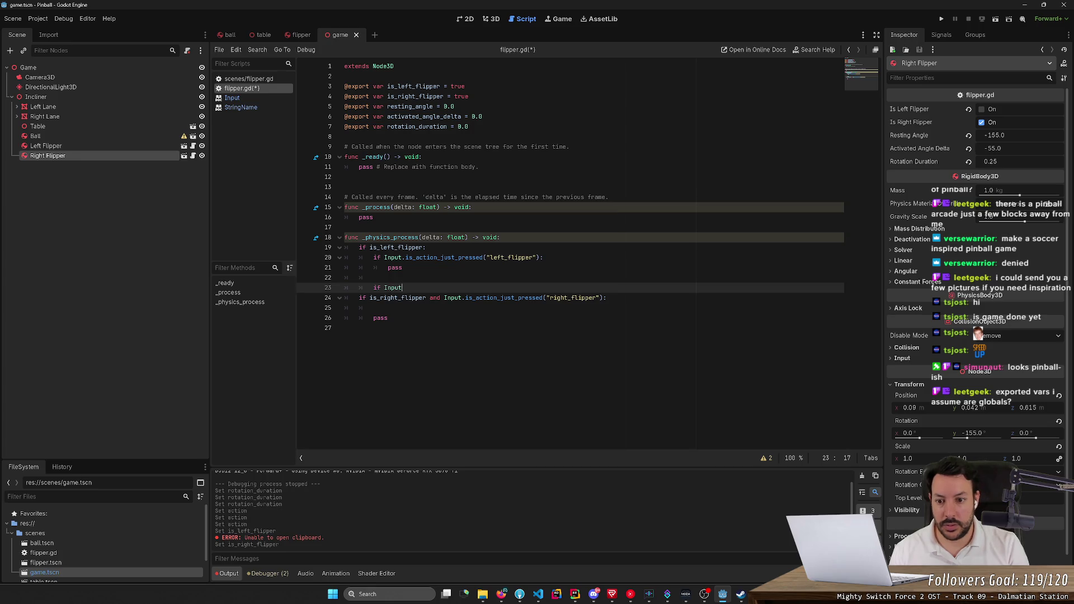
pyautogui.write('.is')
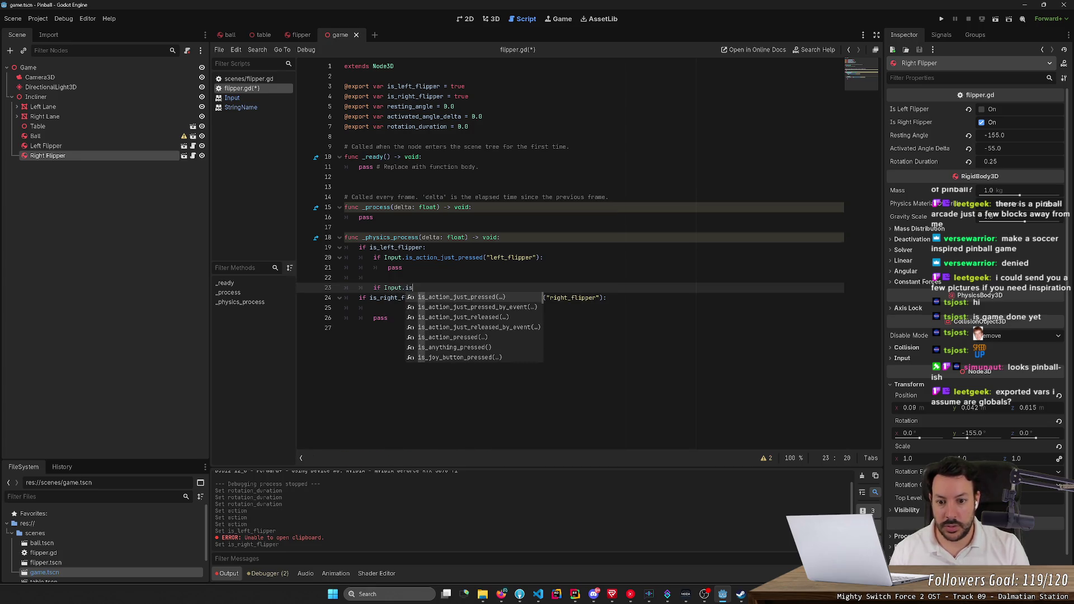
pyautogui.press('Down')
pyautogui.press('Down')
pyautogui.press('Return')
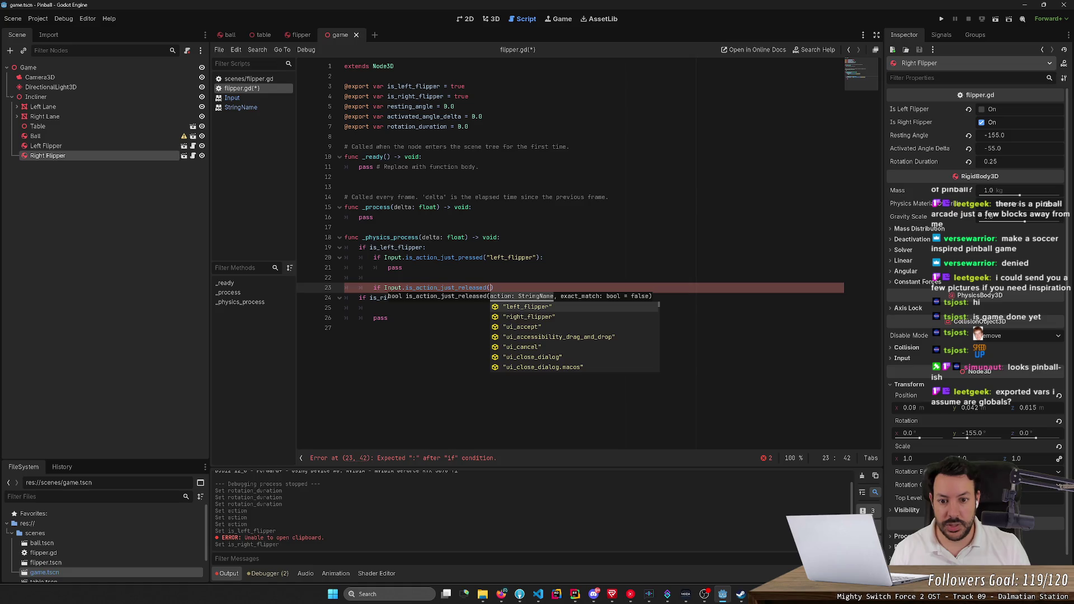
pyautogui.press('Return')
pyautogui.press('Return')
pyautogui.write('pass')
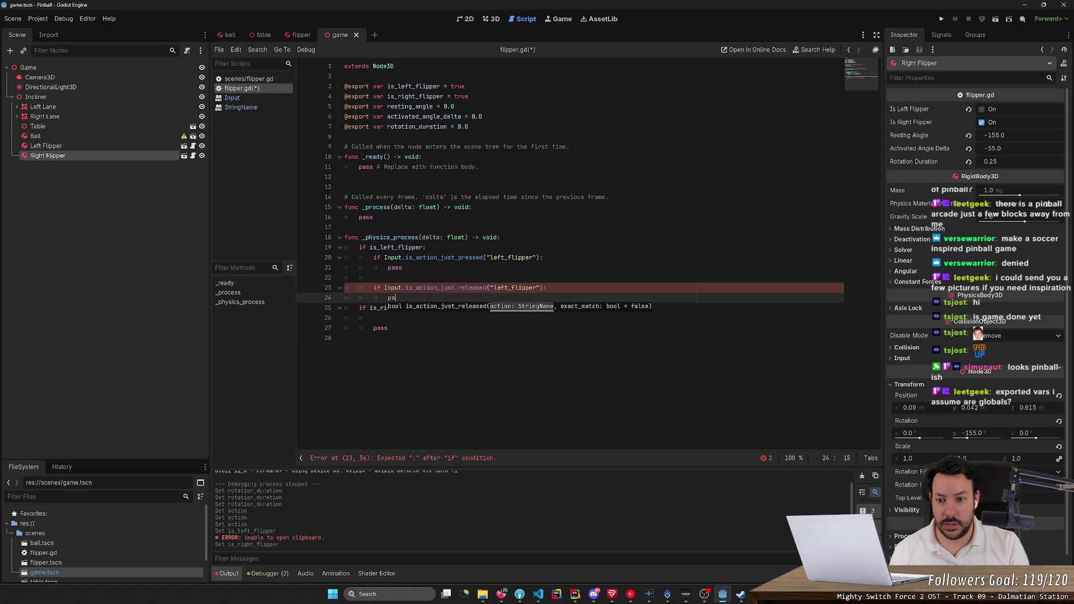
pyautogui.press('Return')
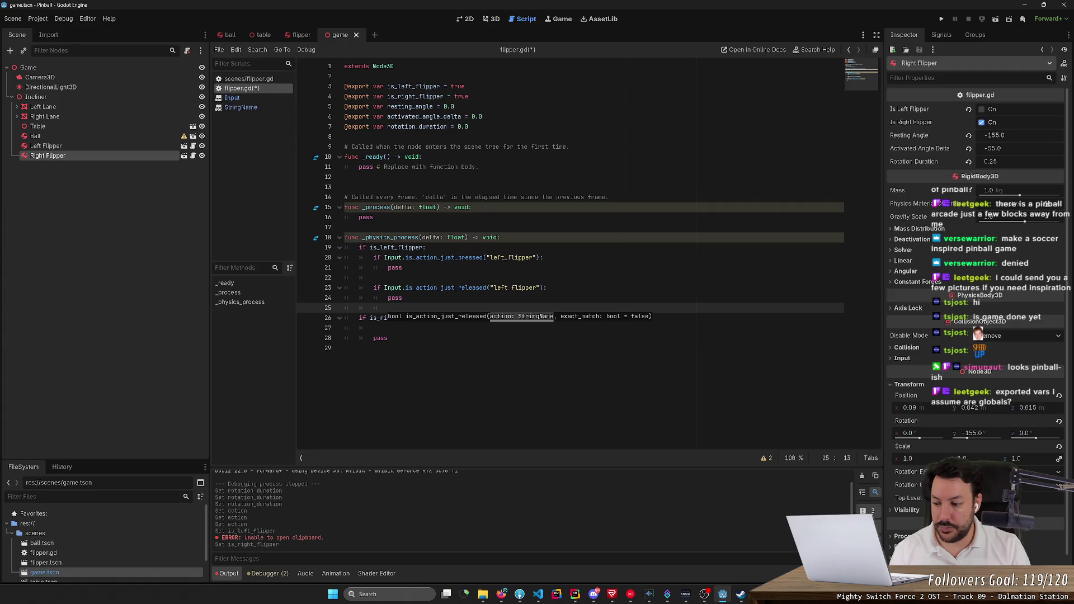
pyautogui.hotkey('ctrl', 's')
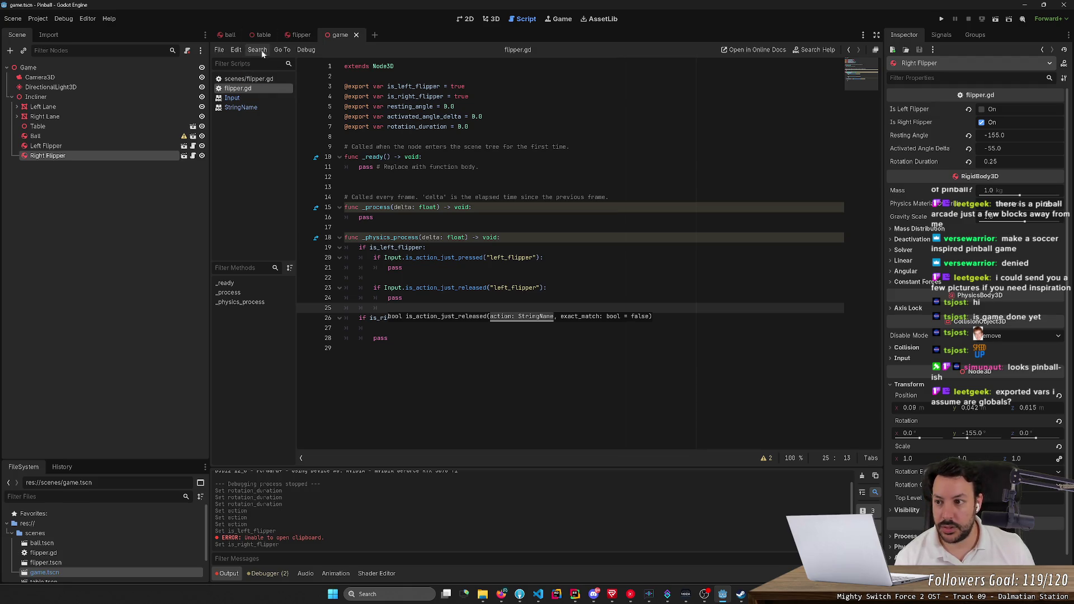
pyautogui.click(492, 18)
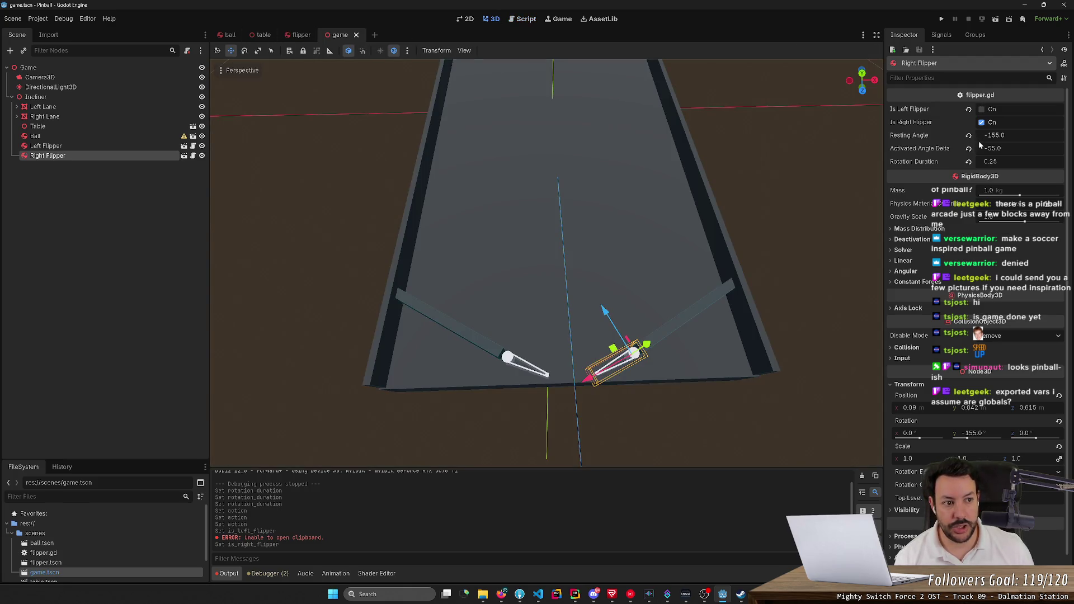
pyautogui.click(92, 146)
pyautogui.click(133, 157)
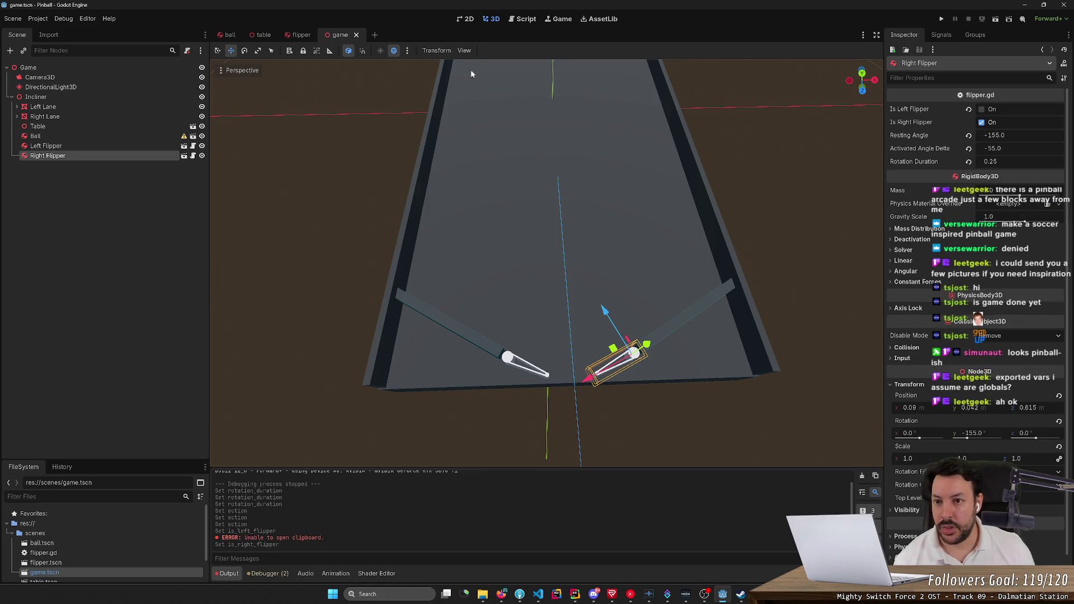
pyautogui.click(301, 35)
pyautogui.click(348, 34)
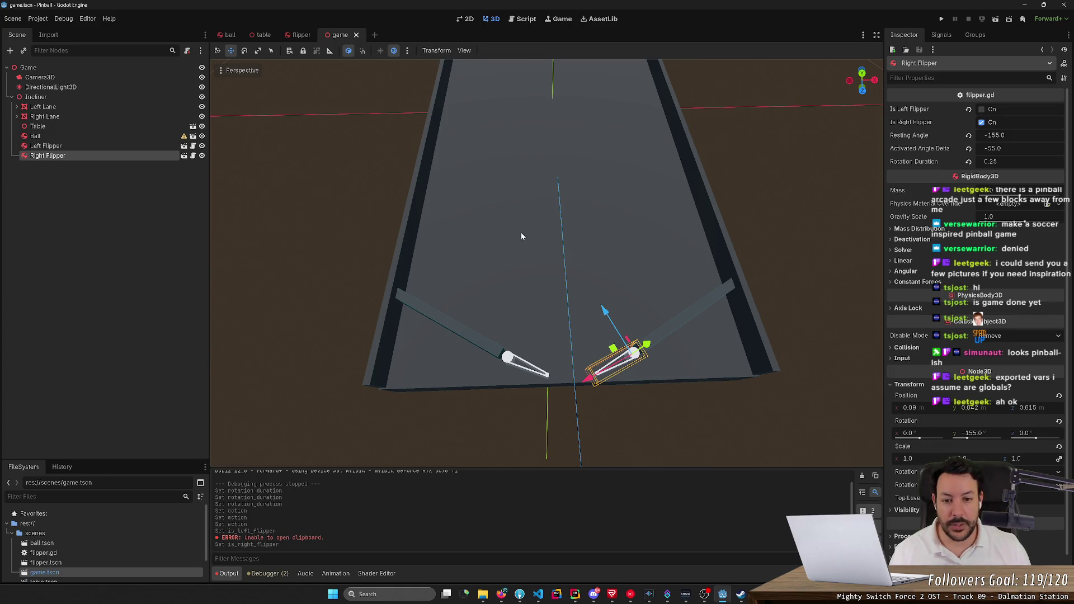
pyautogui.click(523, 19)
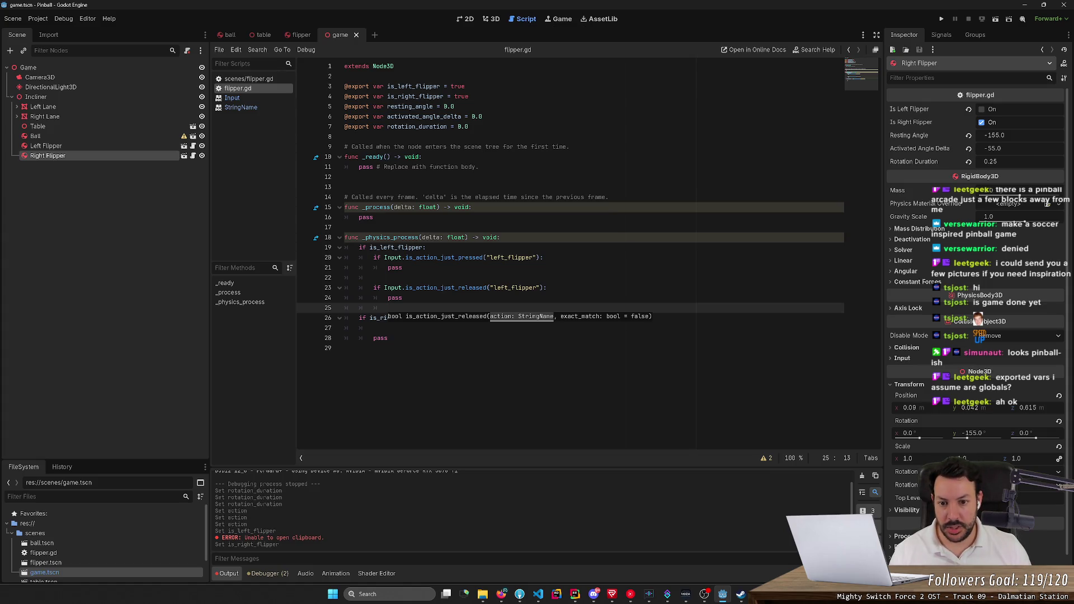
# Add an empty line in the left-press check and review Left Flipper's activated_angle_delta and rotation_duration.
pyautogui.click(544, 257)
pyautogui.press('Return')
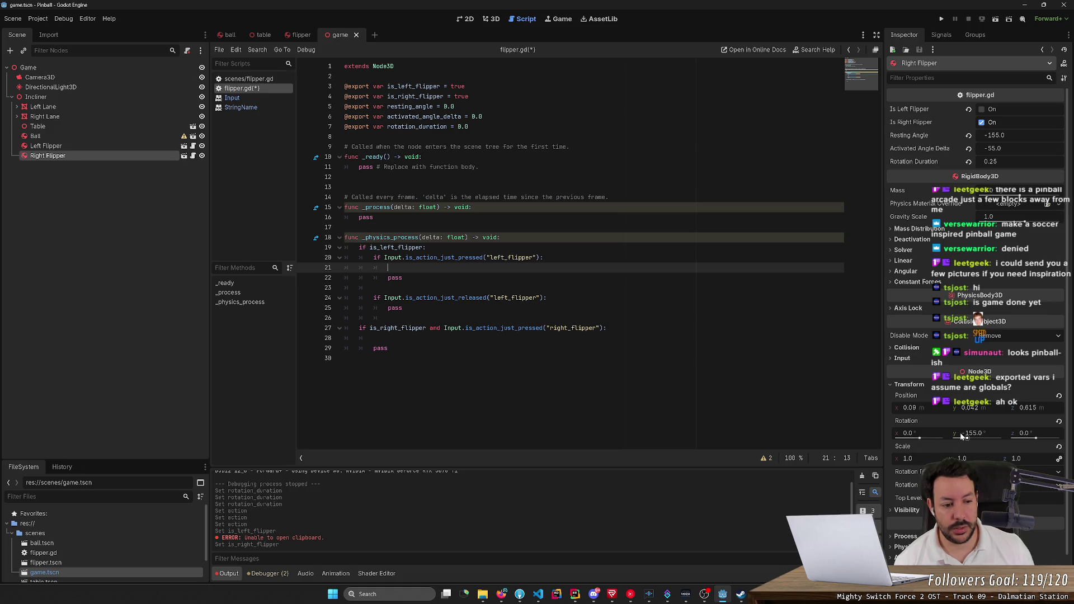
pyautogui.click(96, 146)
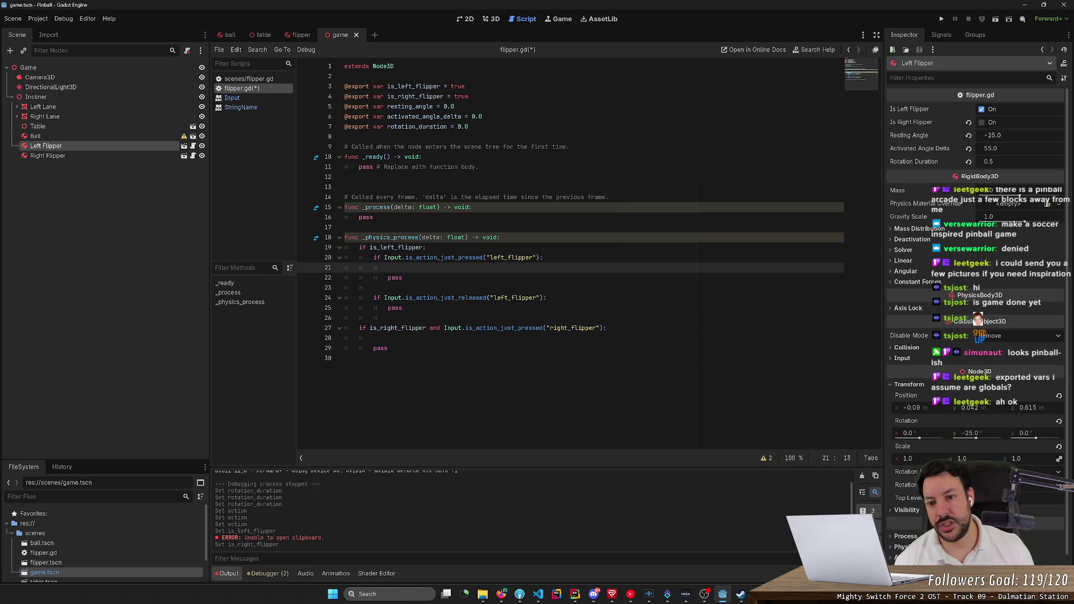
pyautogui.doubleClick(424, 116)
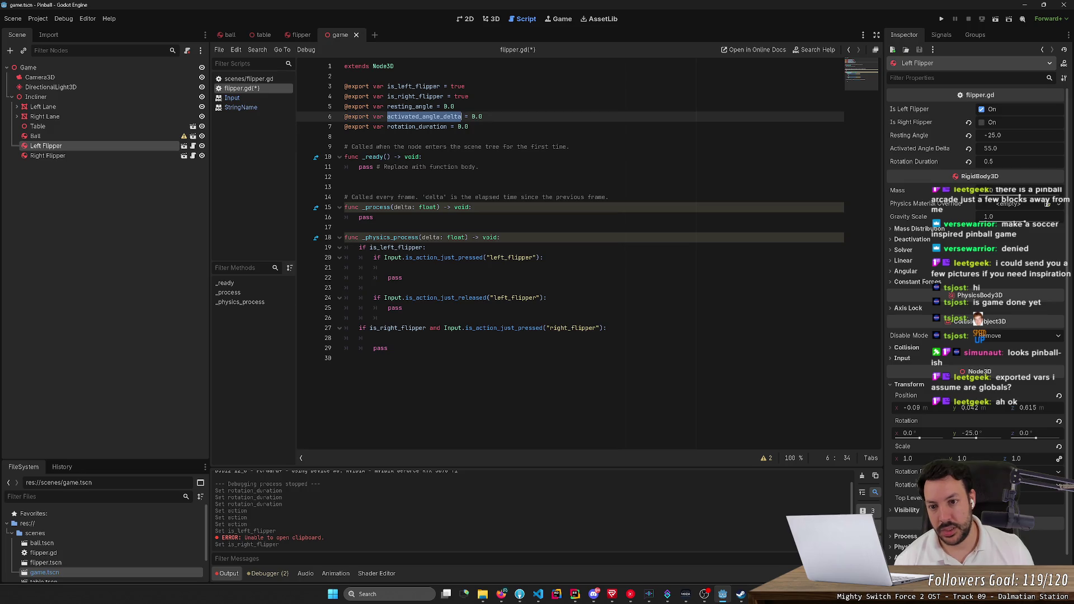
pyautogui.doubleClick(417, 127)
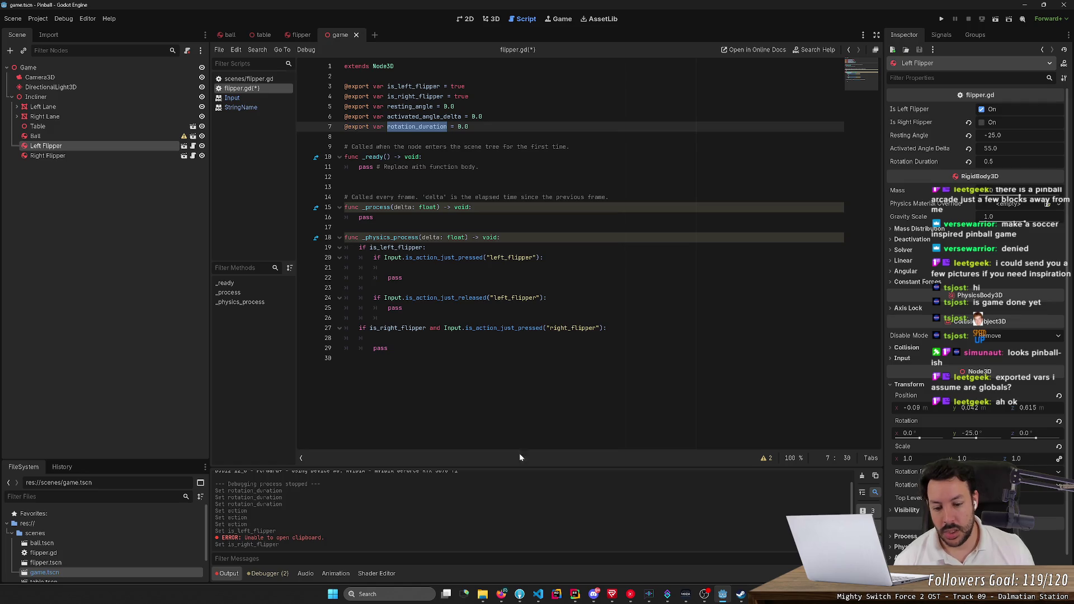
# Search the web for 'godot tween' and open the Godot Tween class documentation.
pyautogui.click(501, 594)
pyautogui.doubleClick(504, 11)
pyautogui.write('godot twee')
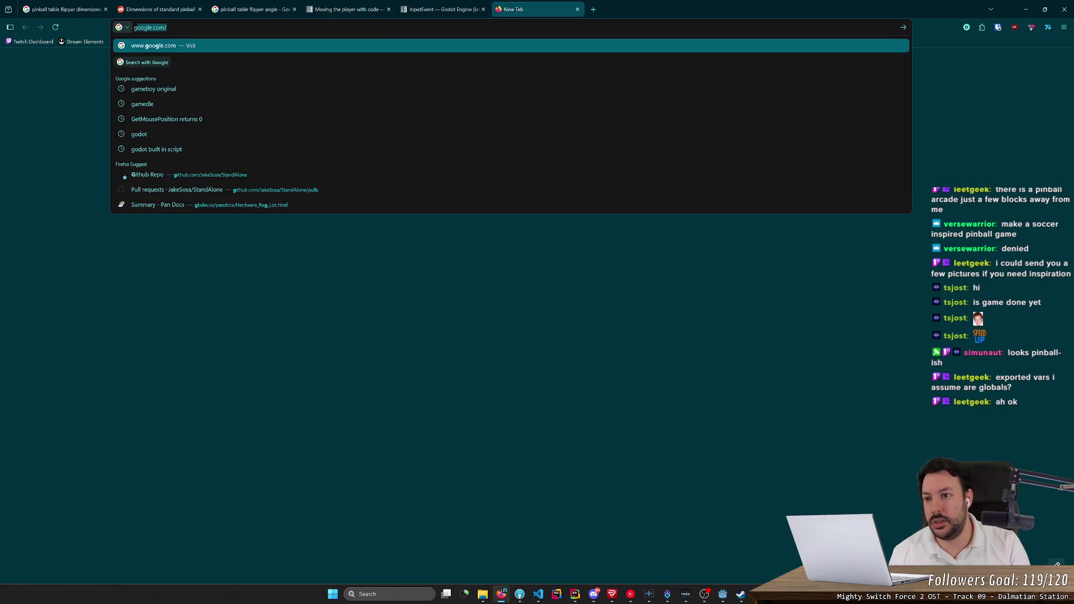
pyautogui.write('n')
pyautogui.press('Return')
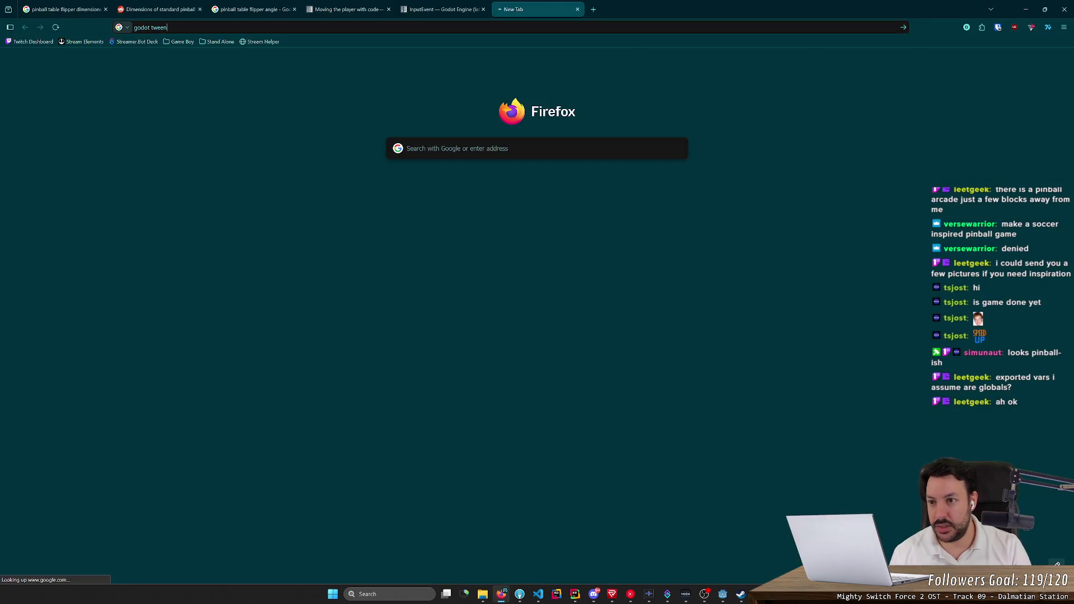
pyautogui.click(272, 129)
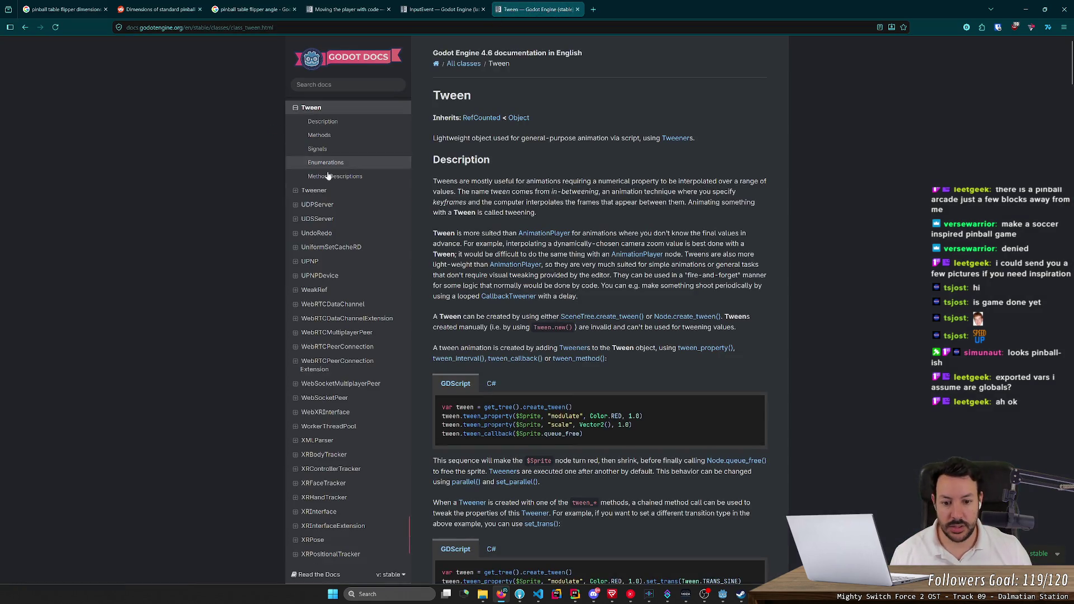
# Copy the opening lines of the tween_property example and return to the Godot editor.
pyautogui.scroll(-3, 467, 255)
pyautogui.scroll(-4, 468, 255)
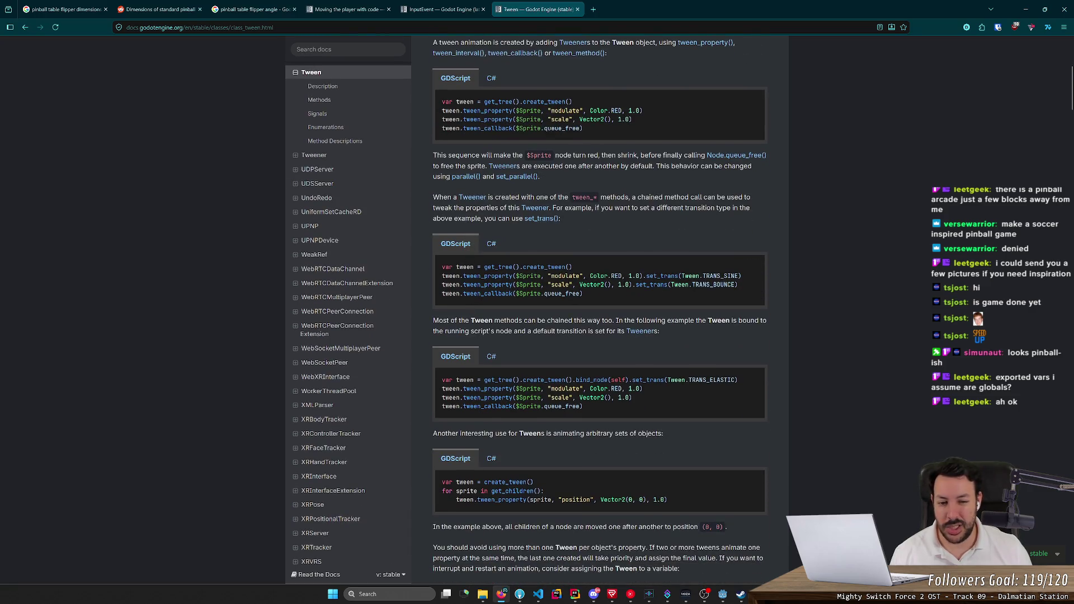
pyautogui.scroll(2, 484, 340)
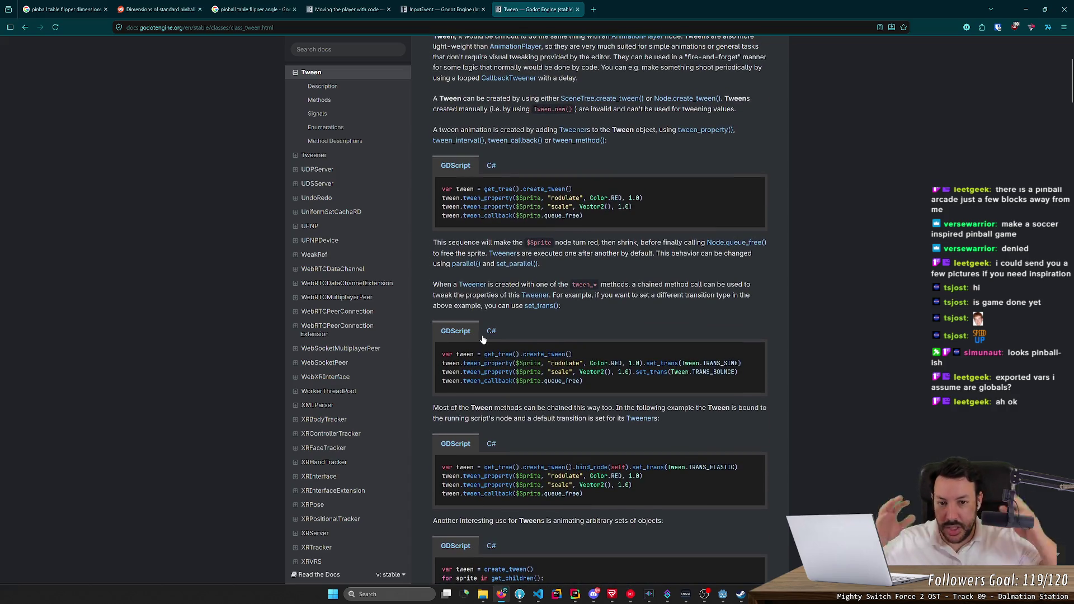
pyautogui.scroll(5, 483, 339)
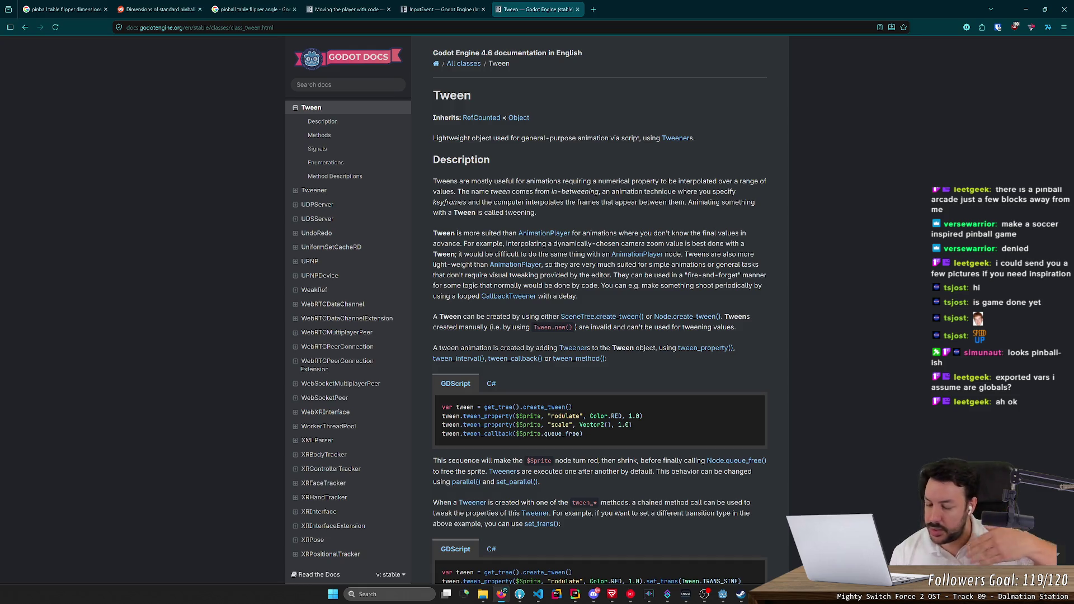
pyautogui.scroll(-2, 551, 319)
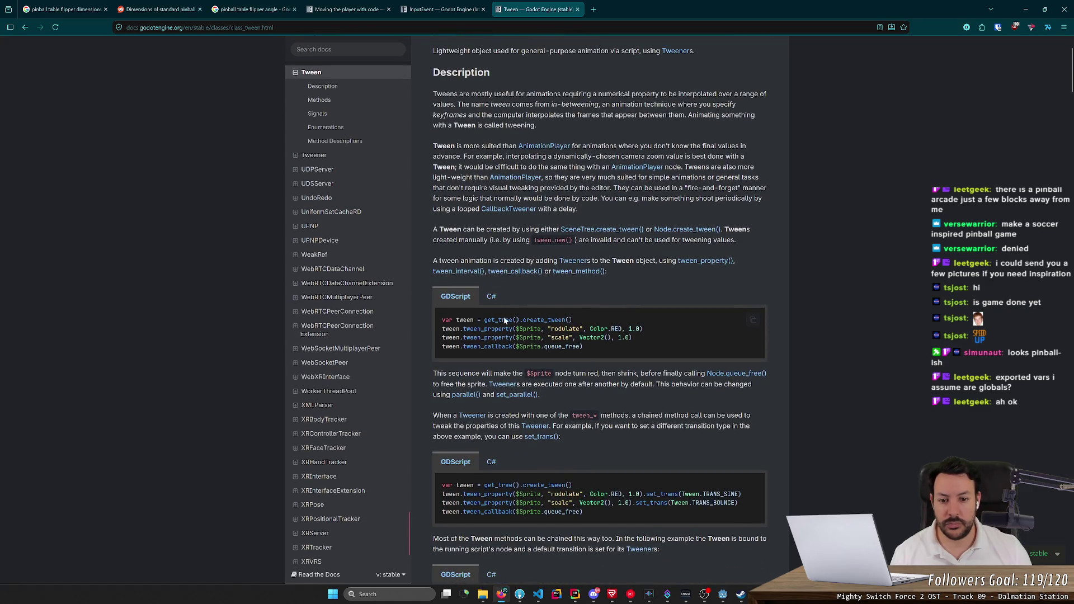
pyautogui.tripleClick(551, 320)
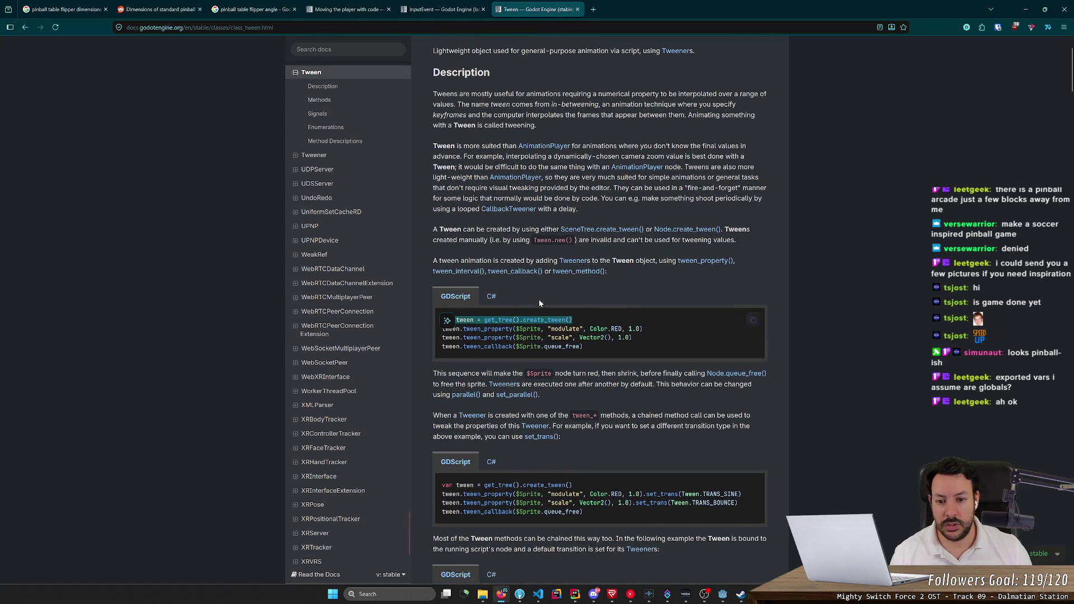
pyautogui.click(587, 348)
pyautogui.tripleClick(533, 319)
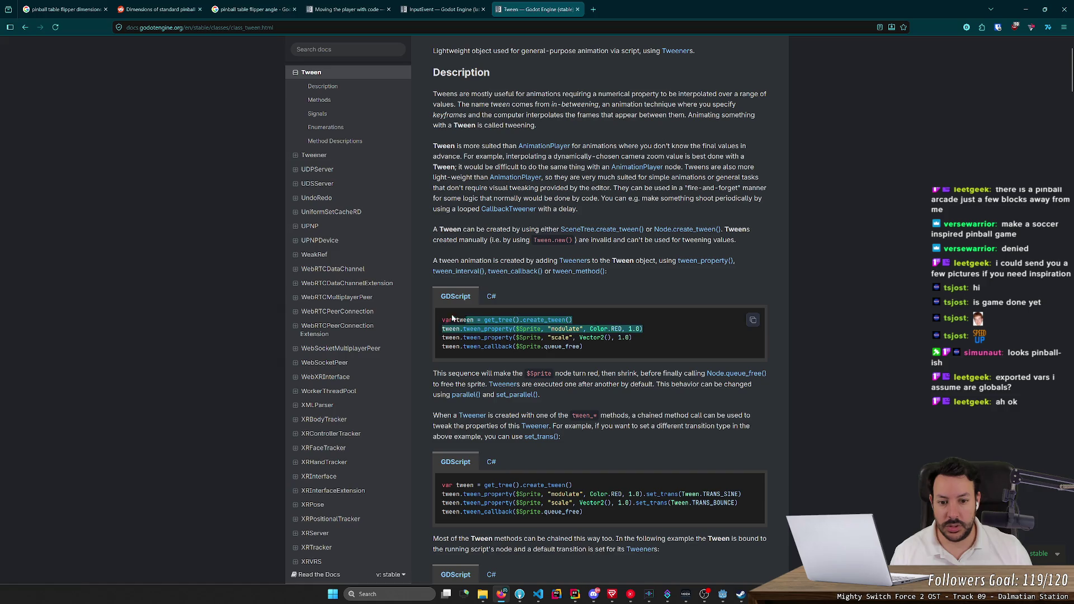
pyautogui.hotkey('alt', 'Tab')
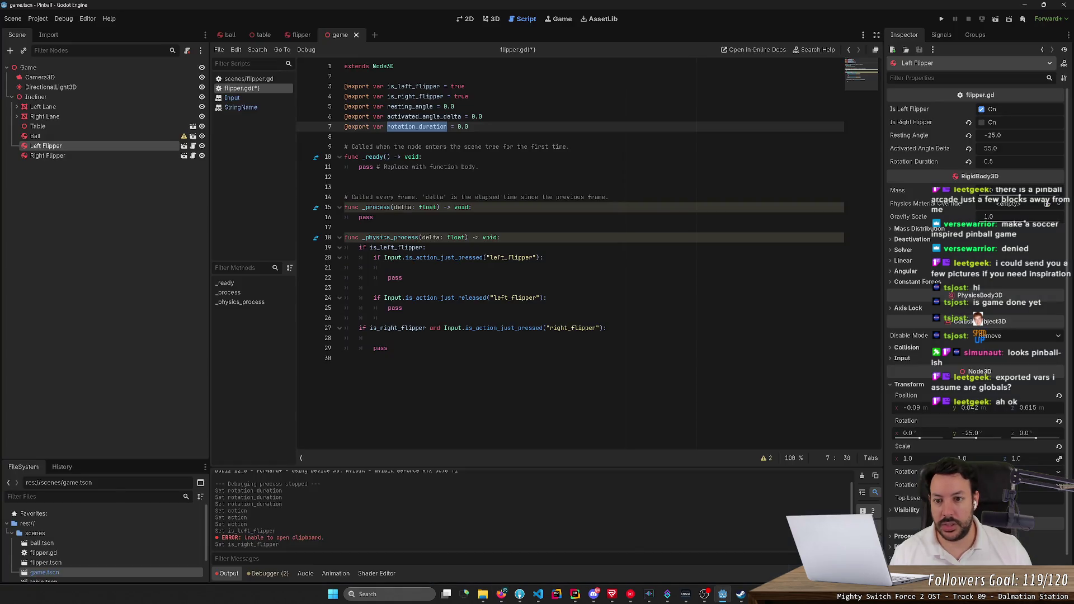
# Paste the create_tween and tween_property lines on line 21, indenting line 22 to match the block.
pyautogui.click(392, 267)
pyautogui.write('var tween = get_tree().create_tween() tween.tween_property($Sprite, "modulate", Color.RED, 1.0)')
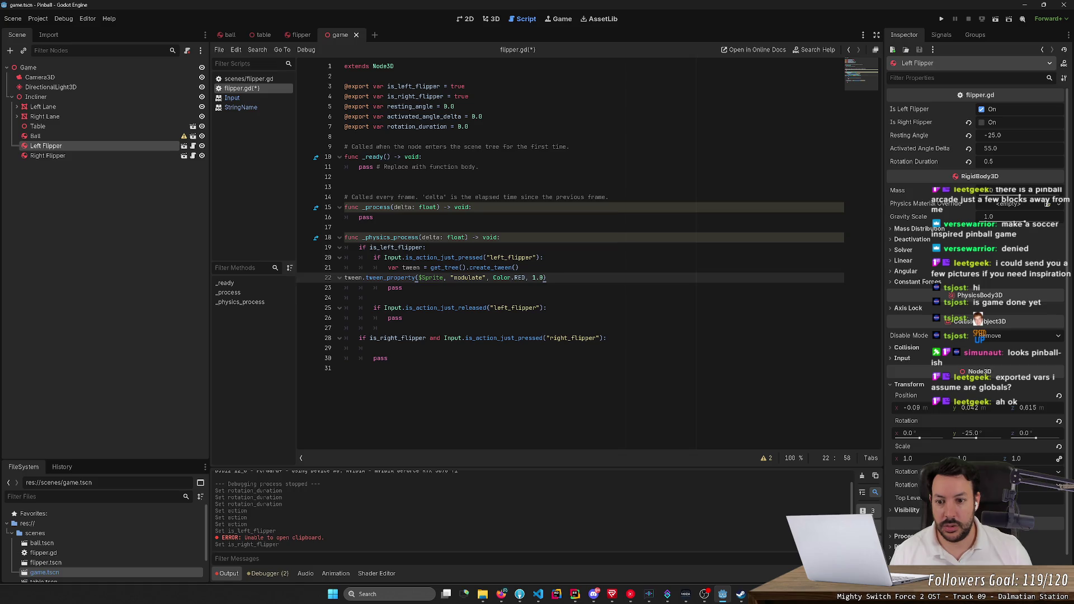
pyautogui.click(346, 277)
pyautogui.press('Left')
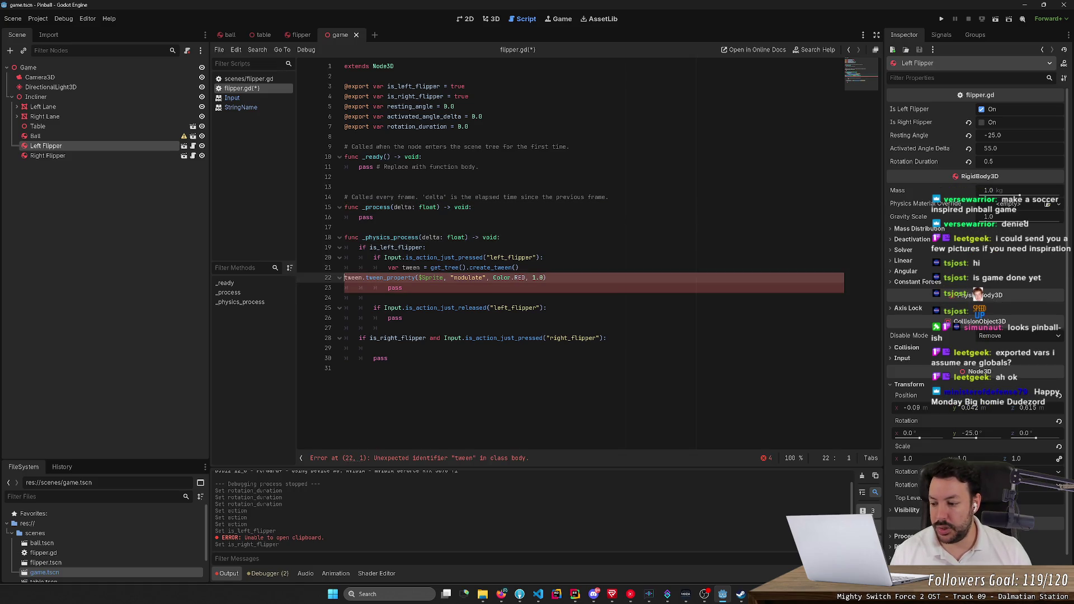
pyautogui.press('Tab')
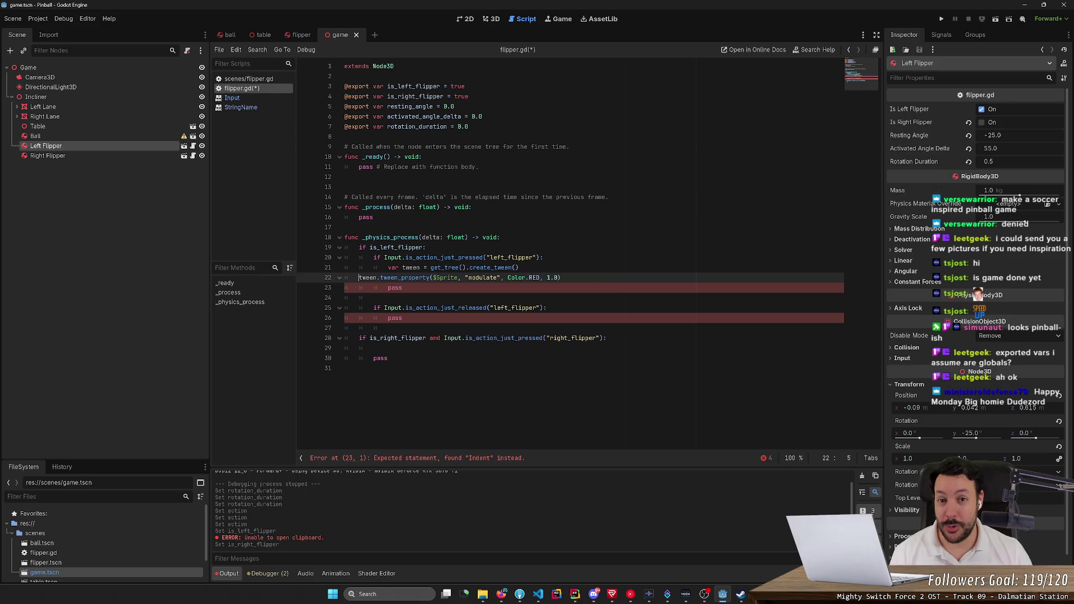
pyautogui.press('Tab')
pyautogui.press('Tab')
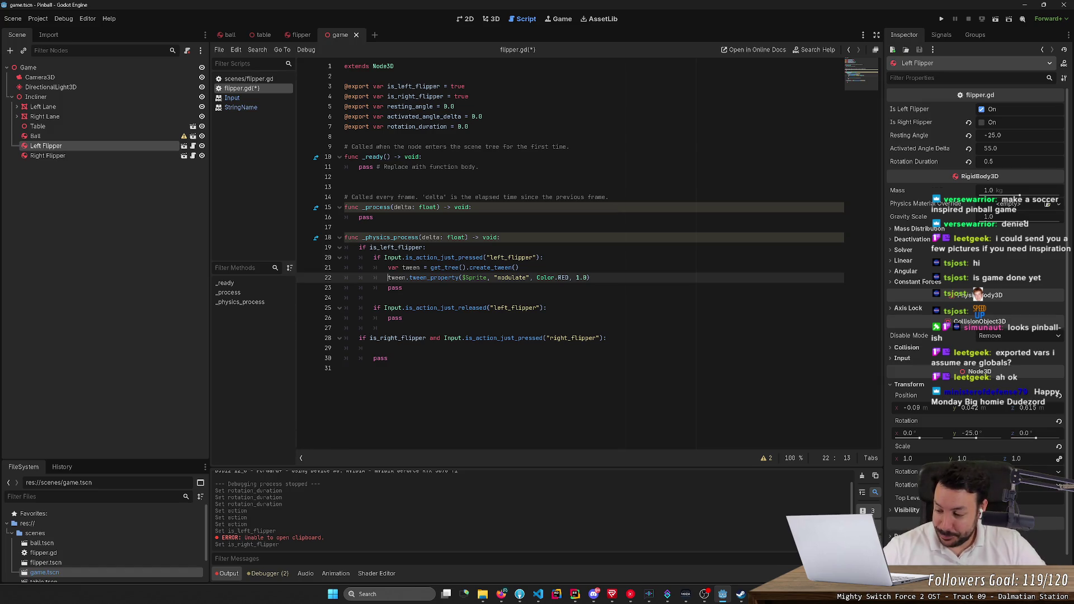
pyautogui.click(491, 20)
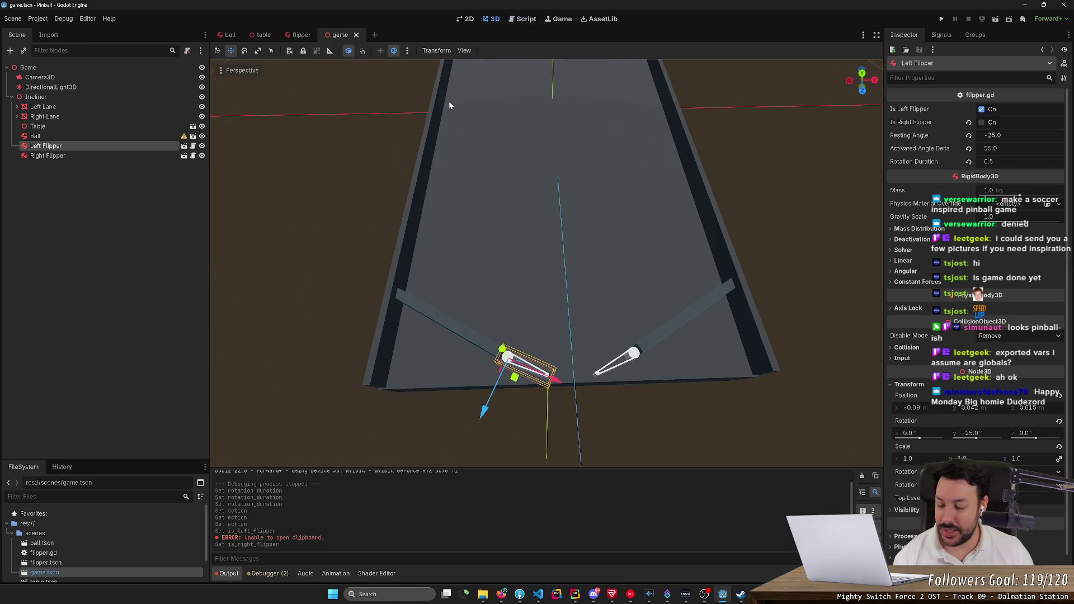
# Zoom the 3D viewport out to show the whole pinball table with both flippers.
pyautogui.scroll(-5, 449, 105)
pyautogui.scroll(3, 463, 186)
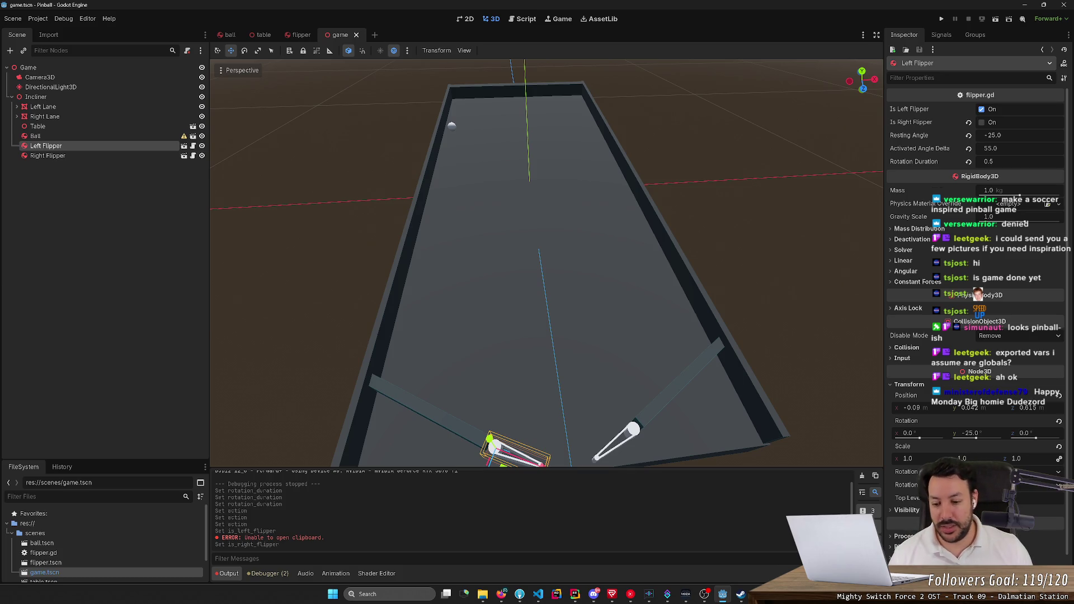
pyautogui.scroll(-2, 464, 186)
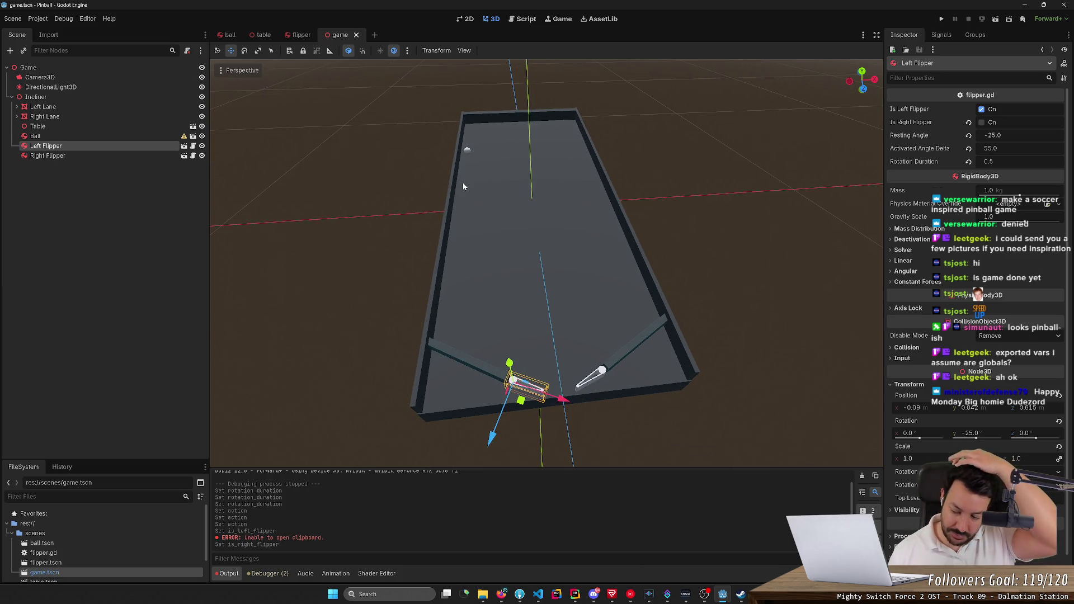
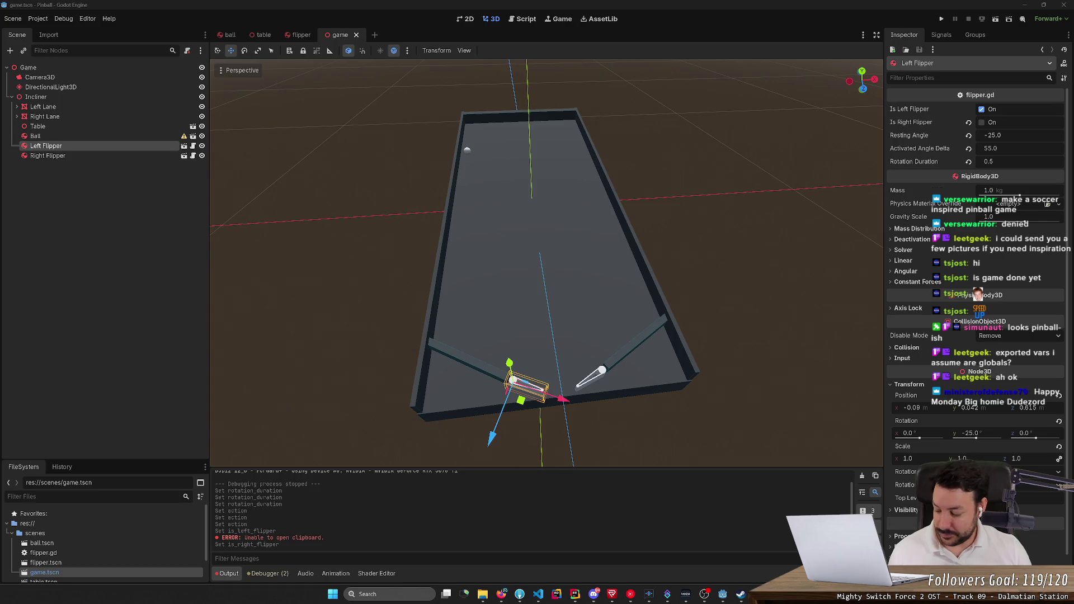
# Open flipper.gd in Godot's Script workspace, then bring up the Tween class docs in the browser.
pyautogui.click(9, 319)
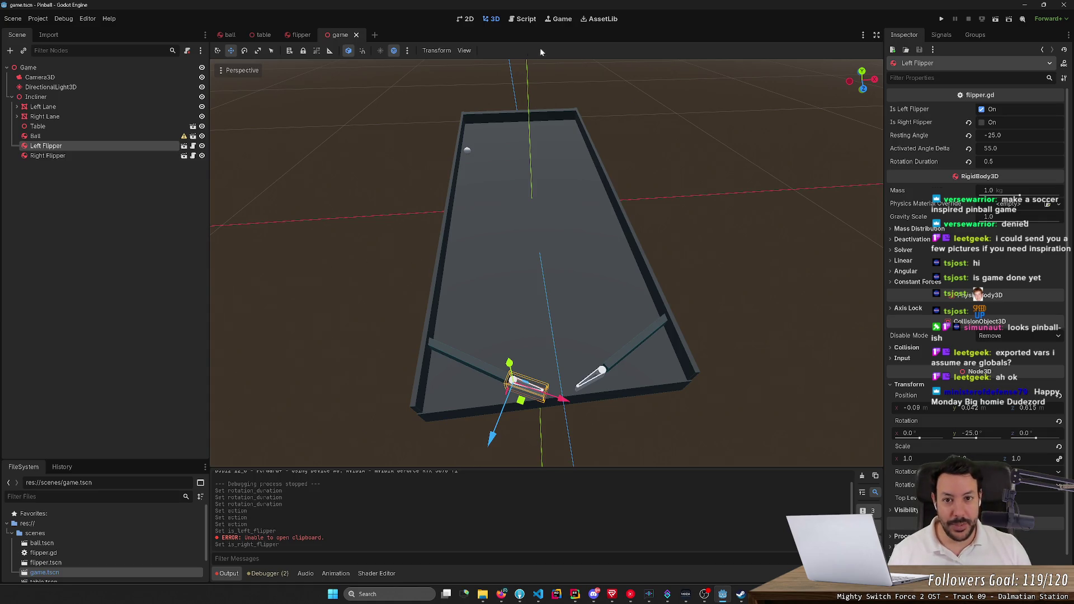
pyautogui.click(523, 18)
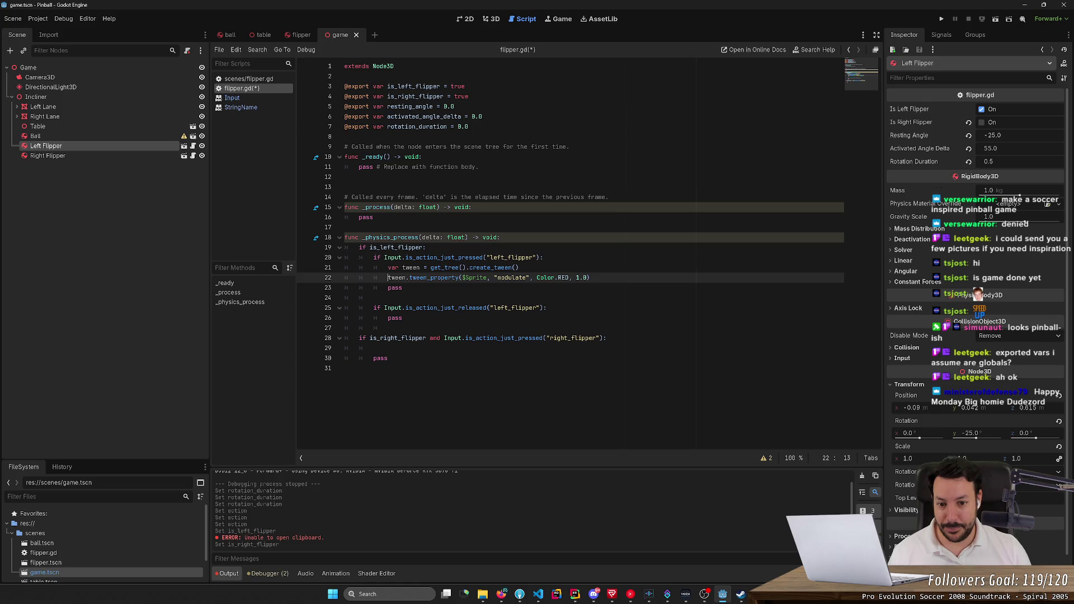
pyautogui.hotkey('alt', 'Tab')
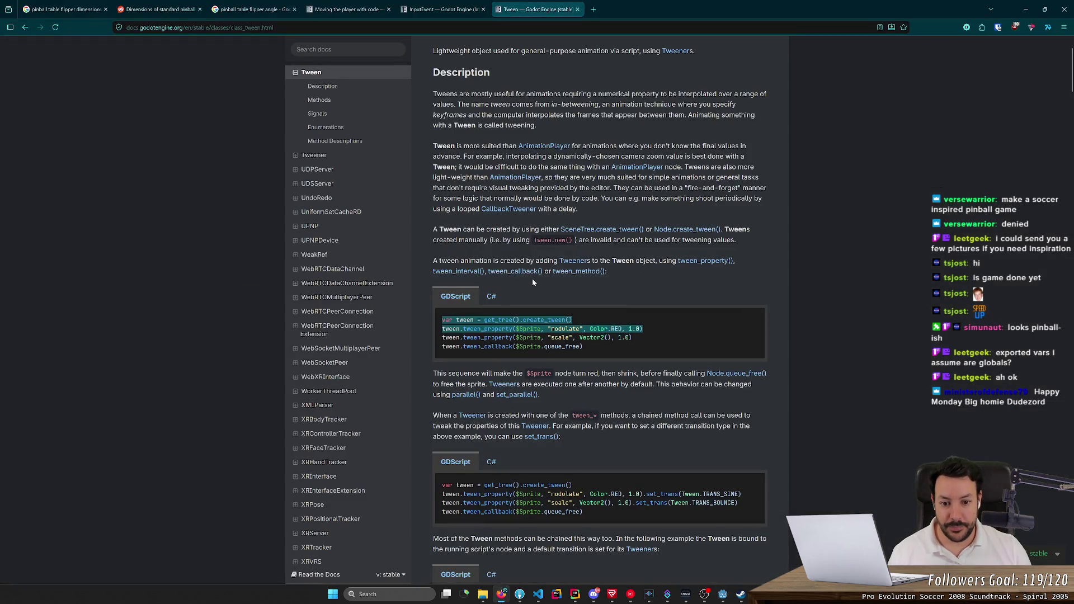
# Scroll the Tween docs back to the title and description, then return to the Godot editor.
pyautogui.click(643, 329)
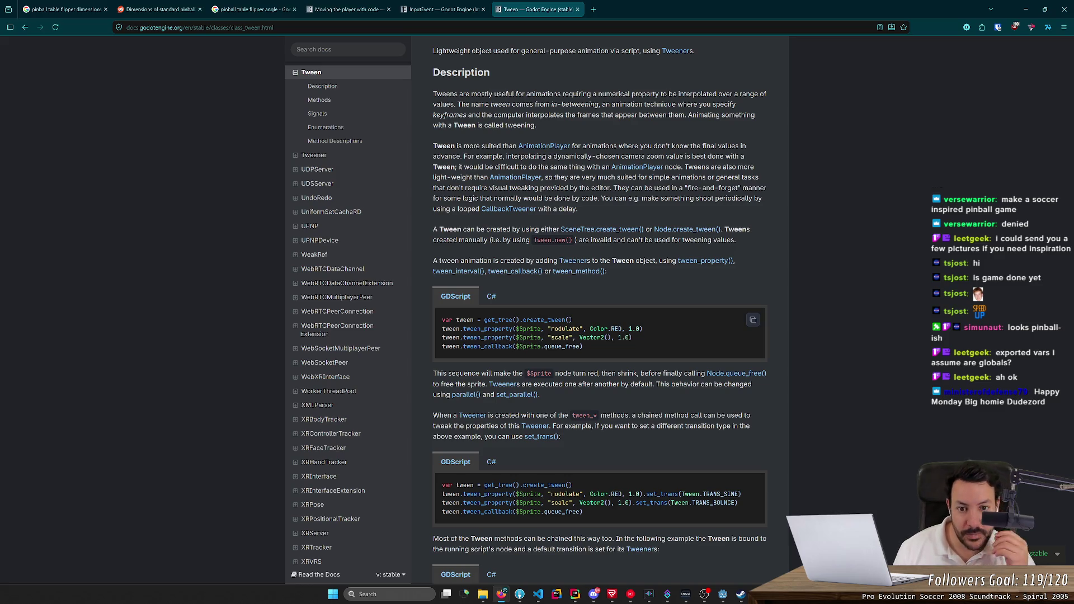
pyautogui.scroll(2, 567, 343)
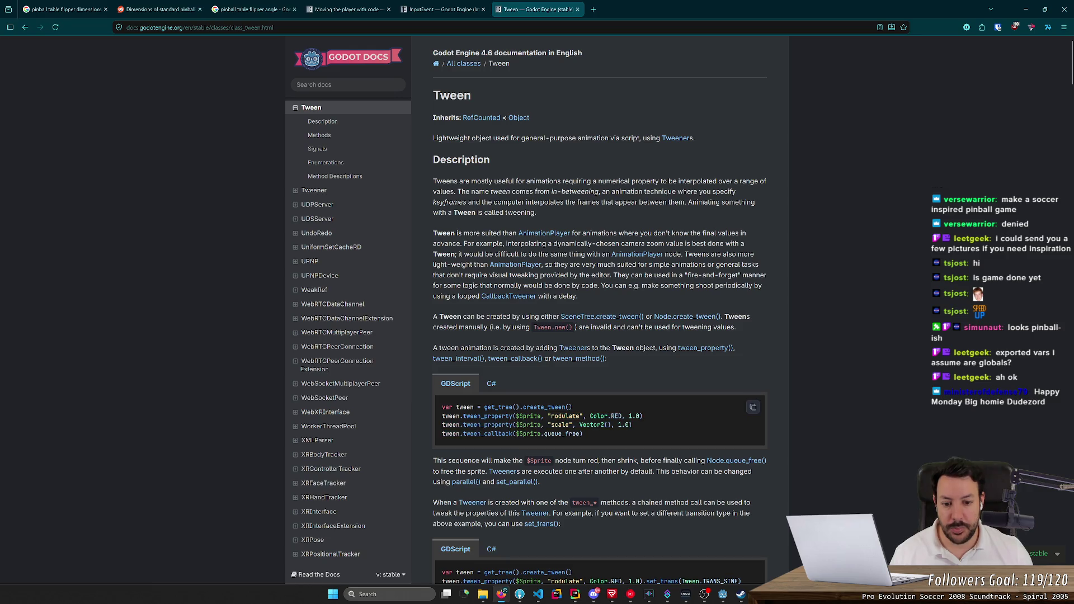
pyautogui.hotkey('alt', 'Tab')
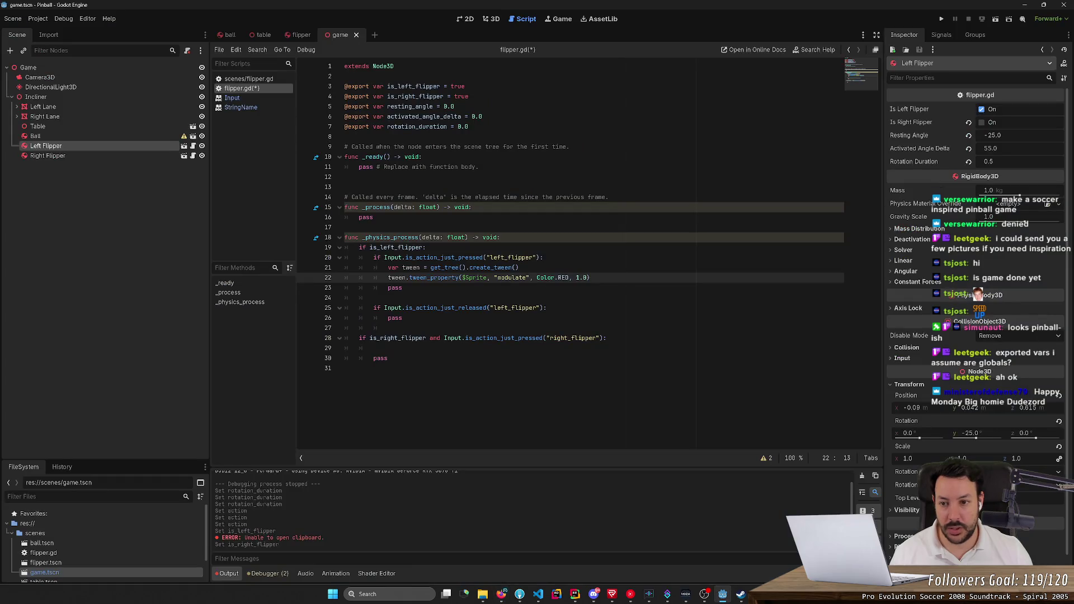
# Change the tween target on line 22 from $Sprite to $Flipper, then look up modulate in the Tween docs.
pyautogui.click(305, 35)
pyautogui.doubleClick(476, 278)
pyautogui.write('Flipp')
pyautogui.press('BackSpace')
pyautogui.write('per')
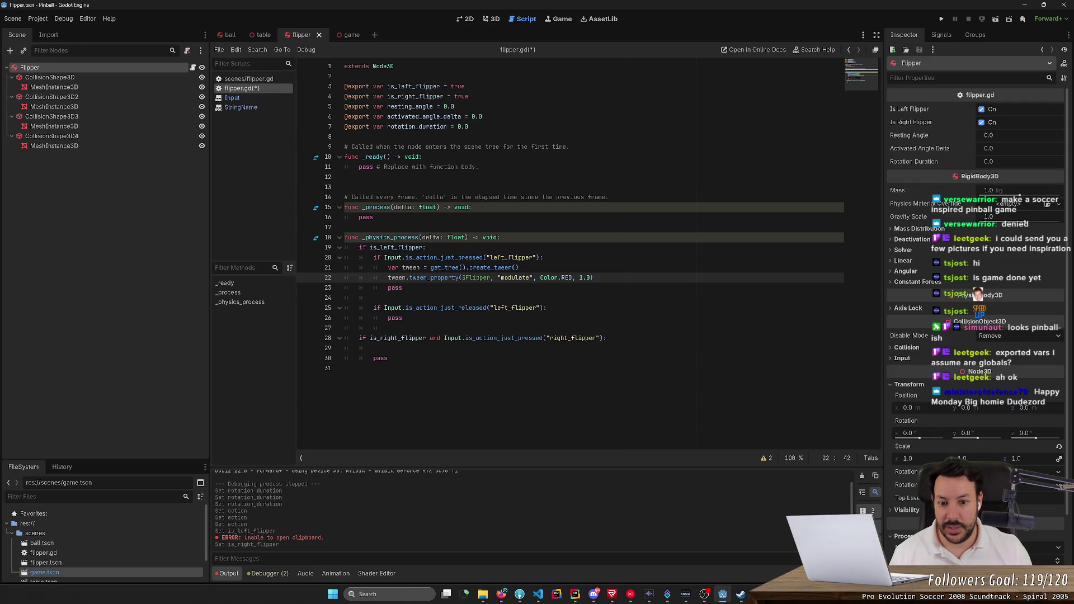
pyautogui.hotkey('alt', 'Tab')
pyautogui.doubleClick(567, 416)
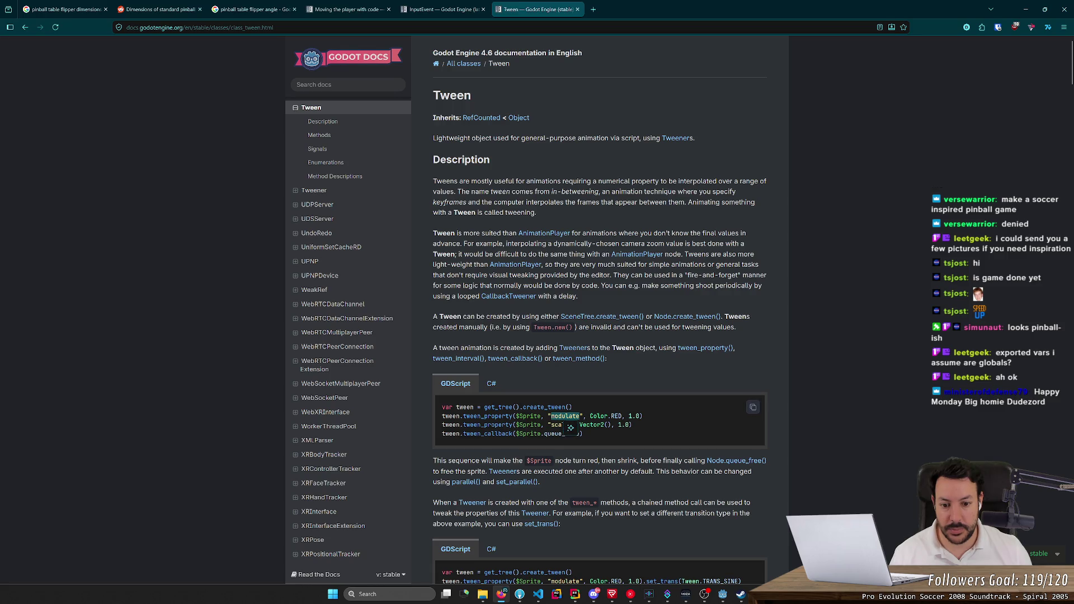
# Jump to the tween_property() entry and study its position:x and tween_subtween example lines.
pyautogui.click(704, 348)
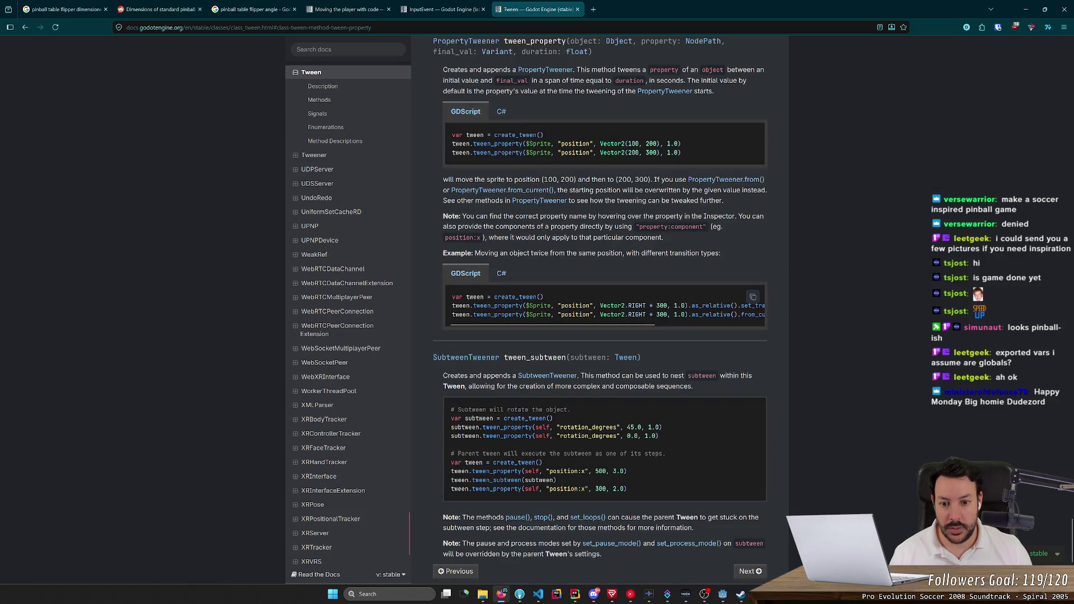
pyautogui.doubleClick(575, 305)
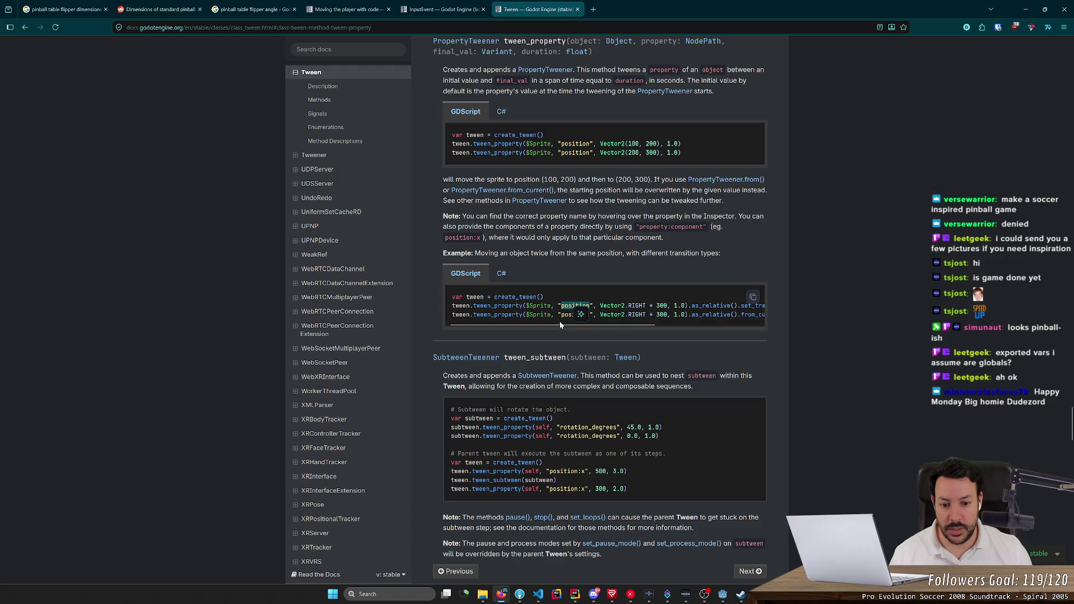
pyautogui.doubleClick(596, 427)
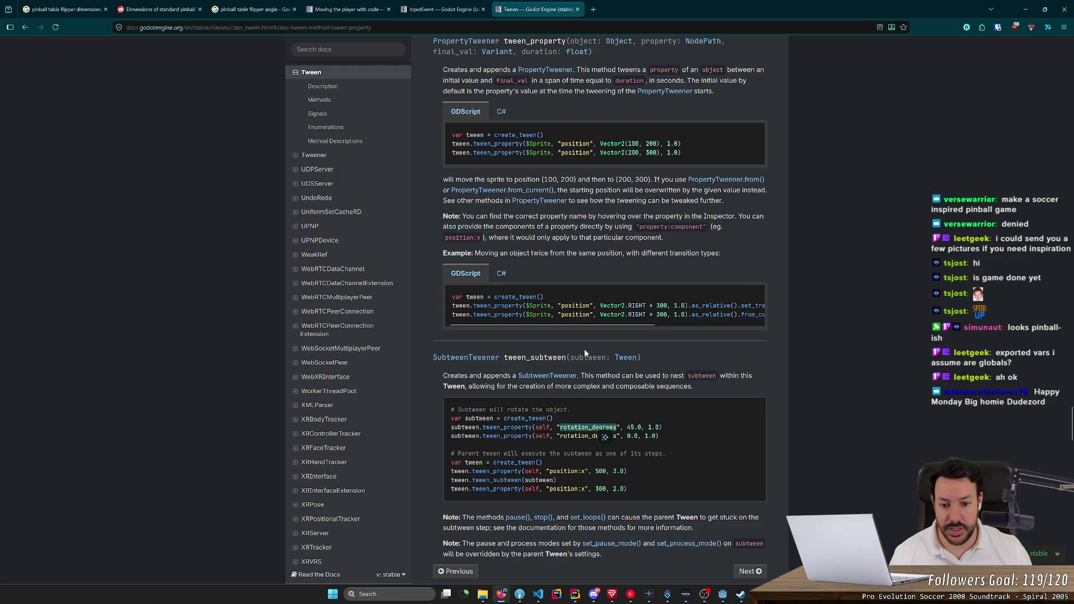
pyautogui.click(578, 444)
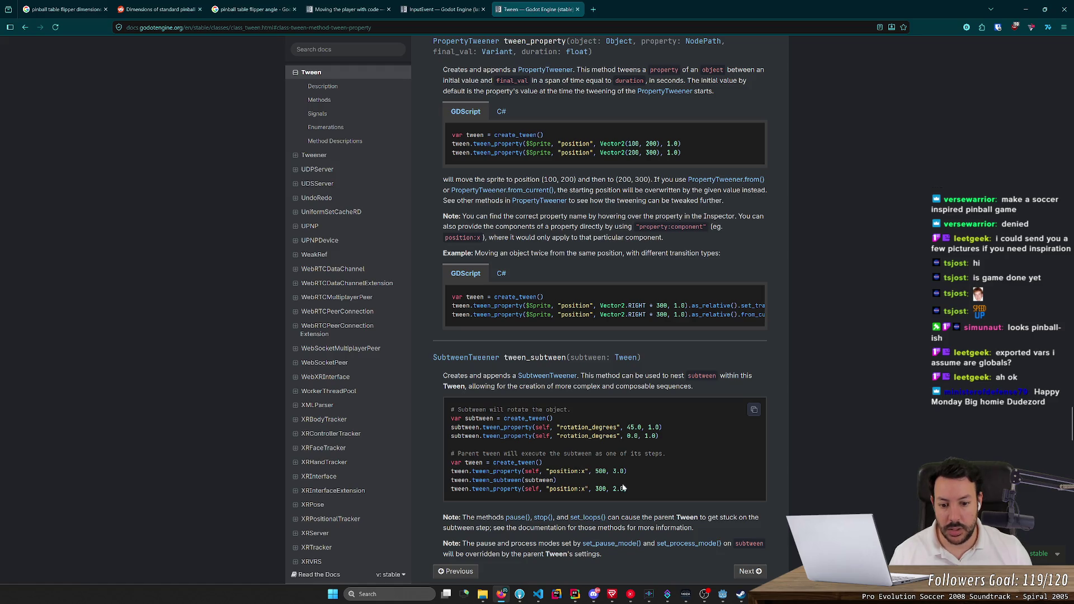
pyautogui.moveTo(619, 483); pyautogui.dragTo(422, 473)
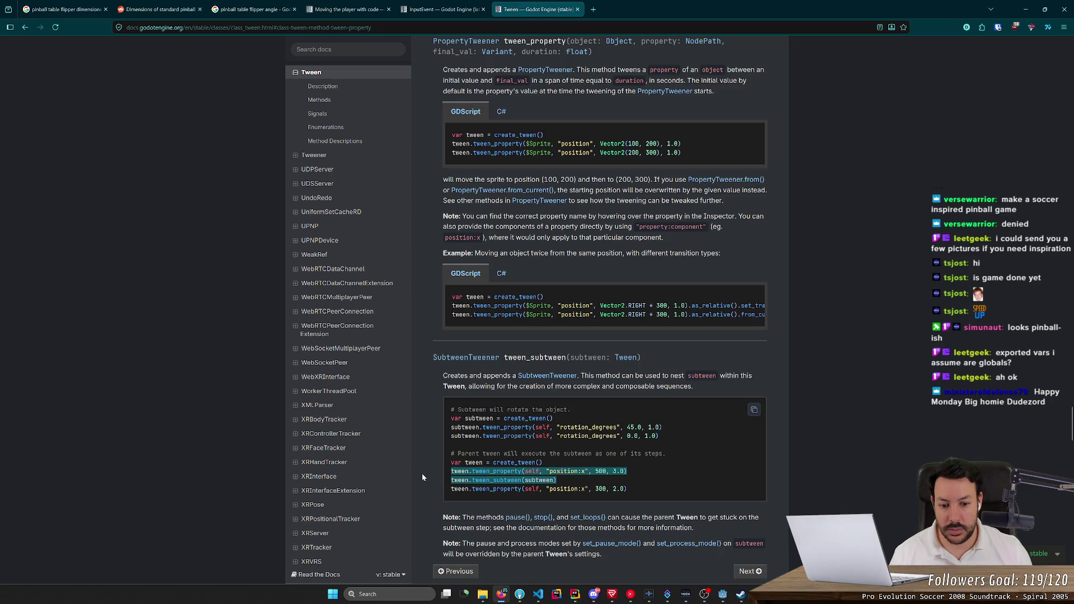
pyautogui.click(437, 473)
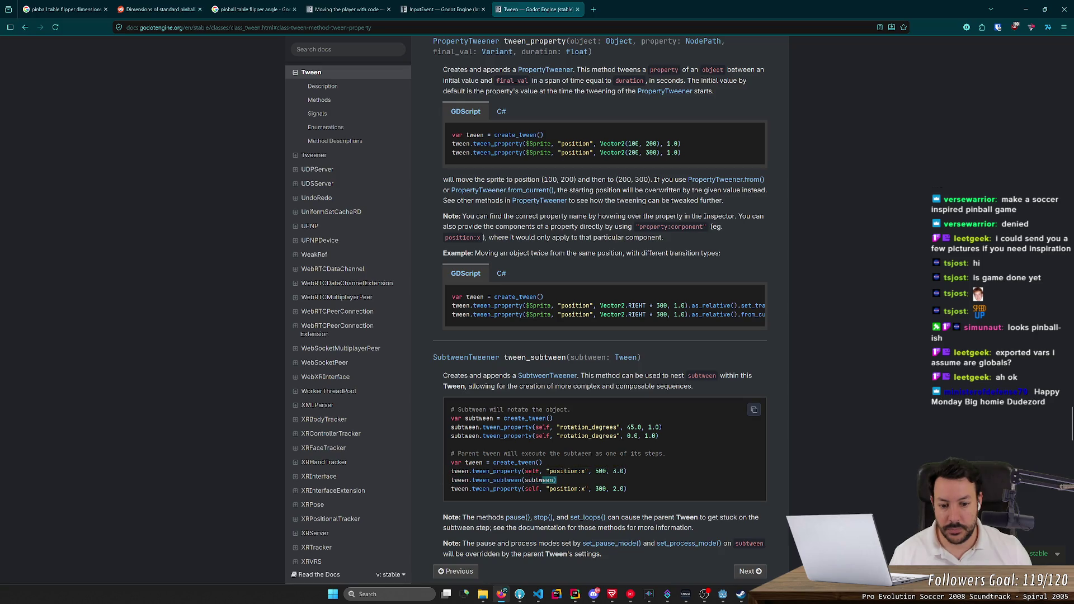
pyautogui.moveTo(557, 480); pyautogui.dragTo(450, 475)
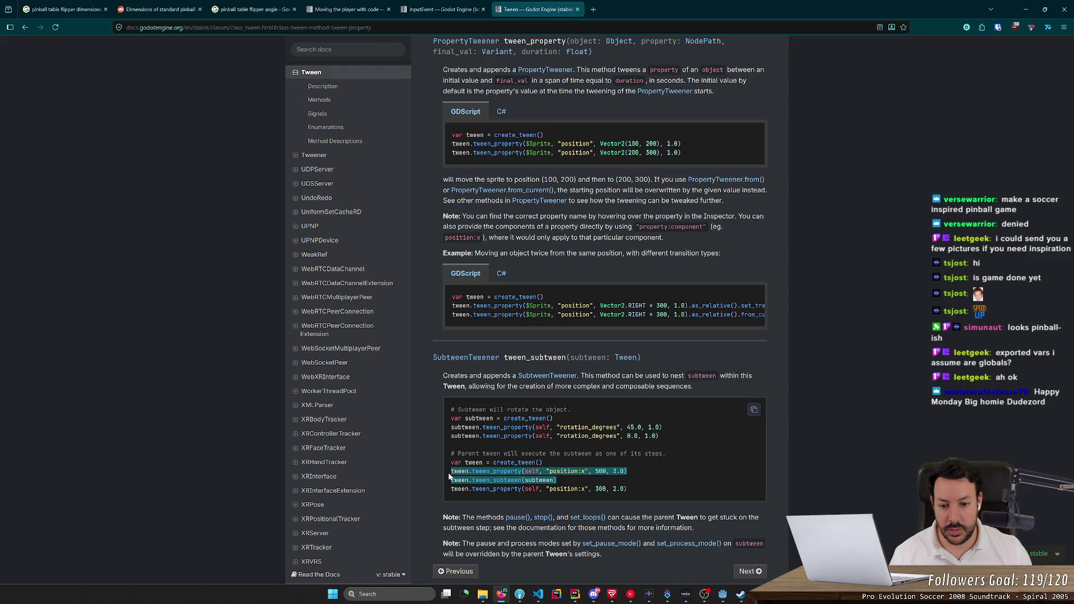
pyautogui.click(613, 444)
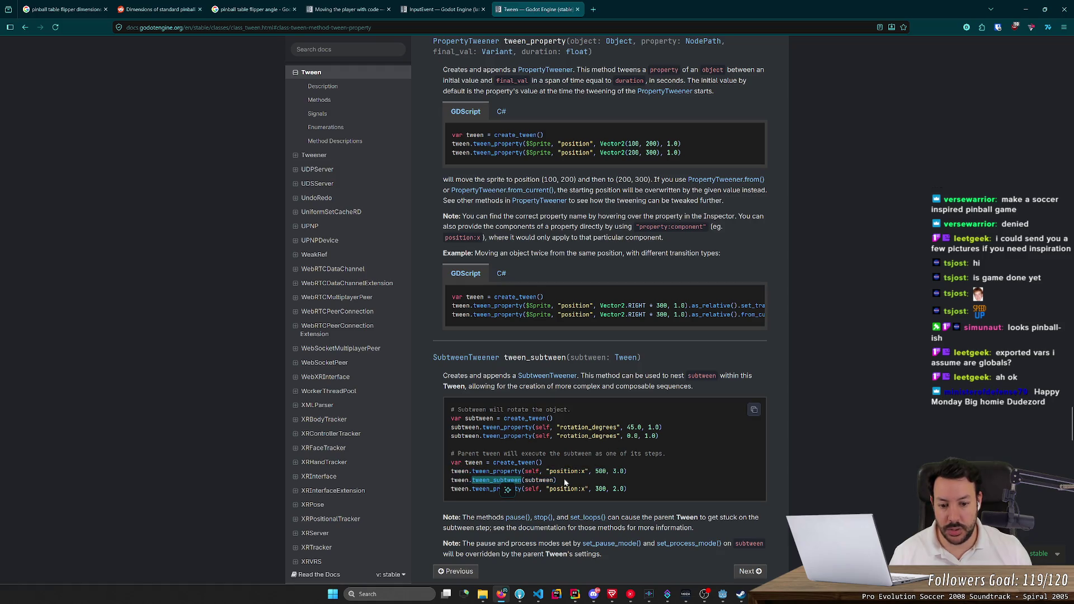
pyautogui.moveTo(451, 471); pyautogui.dragTo(583, 472)
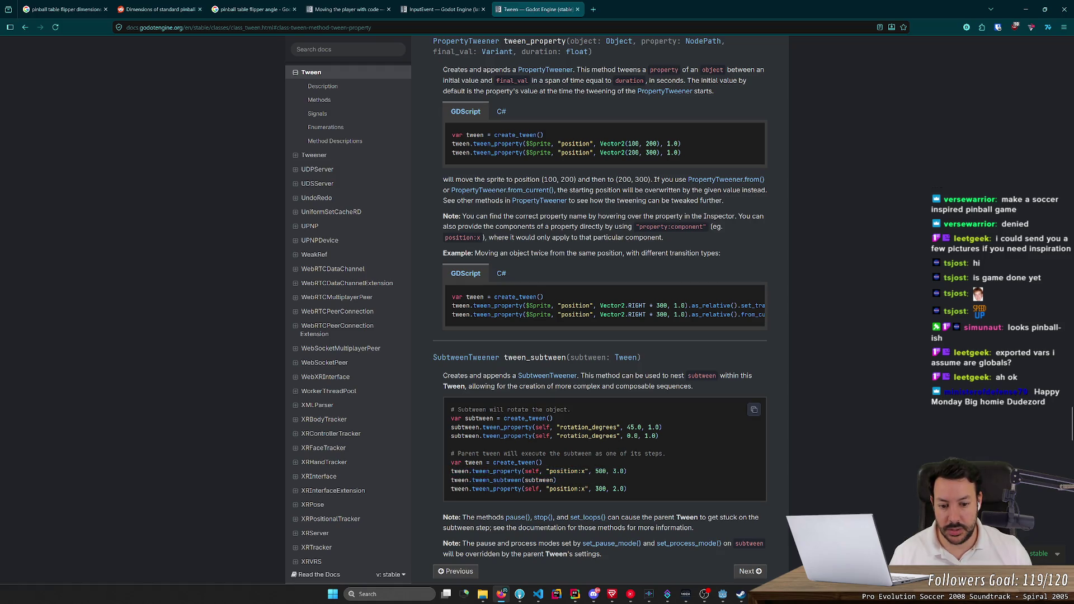
# Revisit the tween_subtween example and highlight rotation_degrees before returning to Godot.
pyautogui.hotkey('alt', 'Tab')
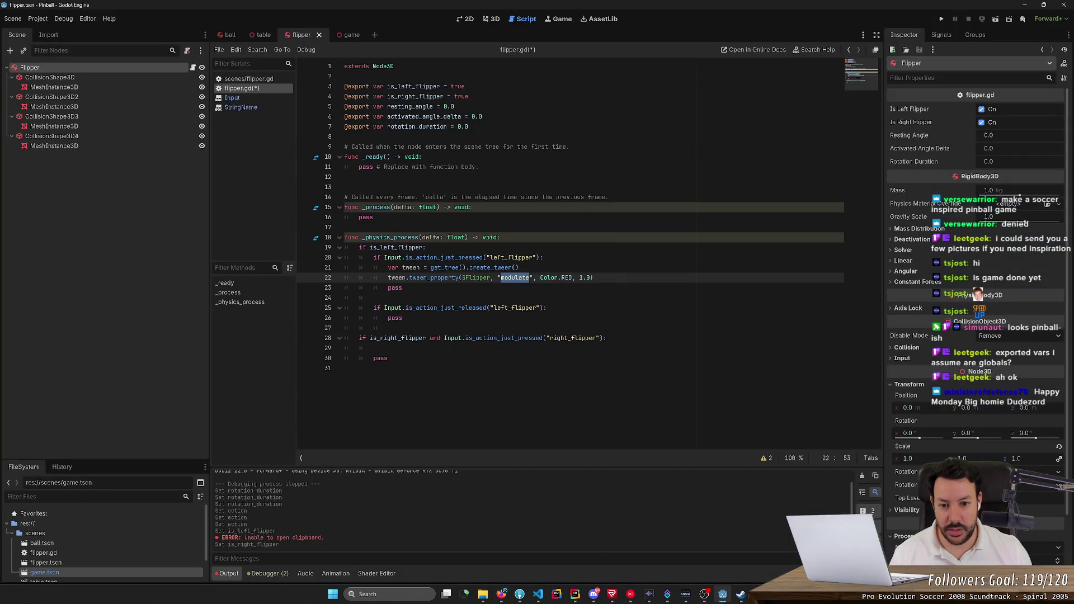
pyautogui.hotkey('alt', 'Tab')
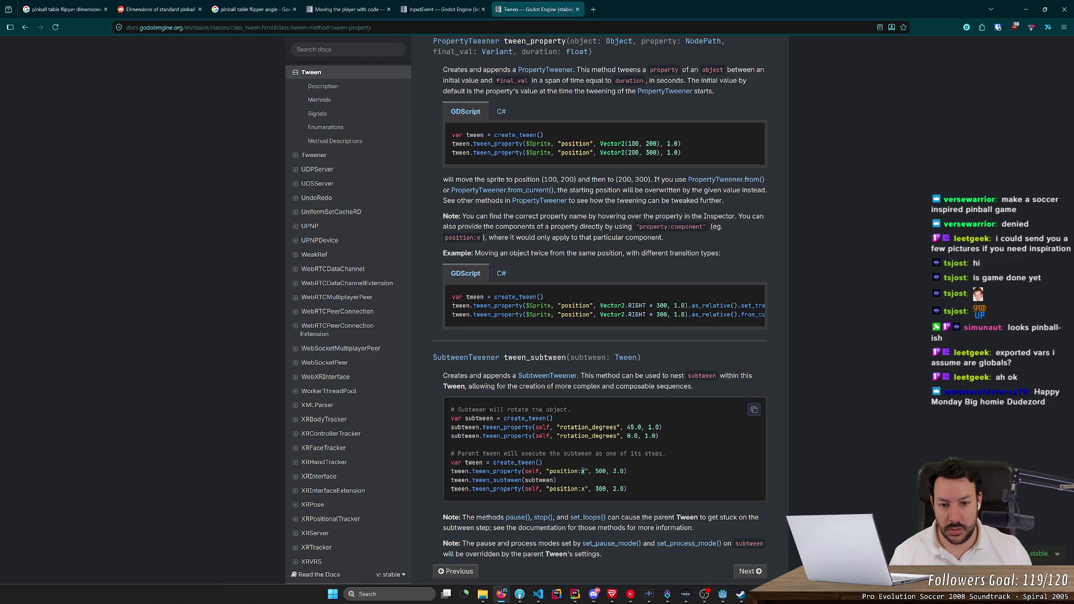
pyautogui.hotkey('alt', 'Left')
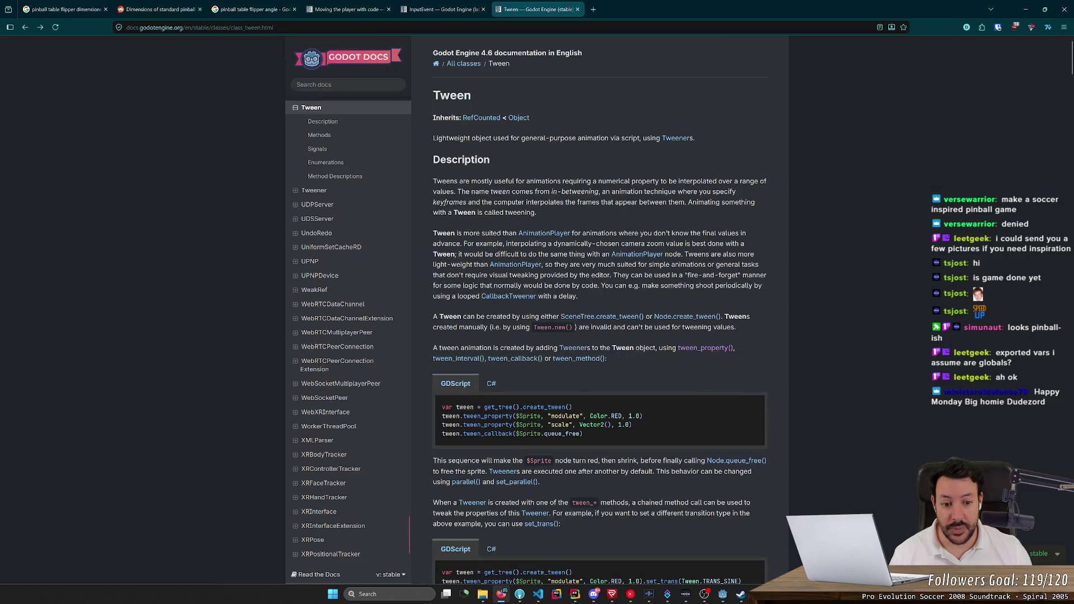
pyautogui.hotkey('alt', 'Right')
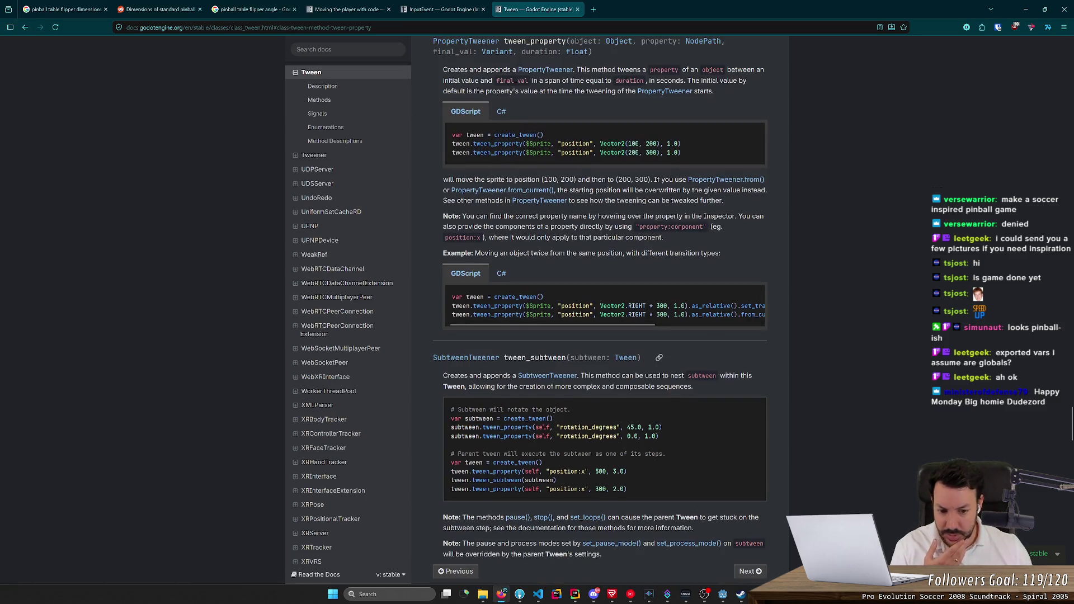
pyautogui.scroll(-2, 565, 354)
pyautogui.doubleClick(587, 296)
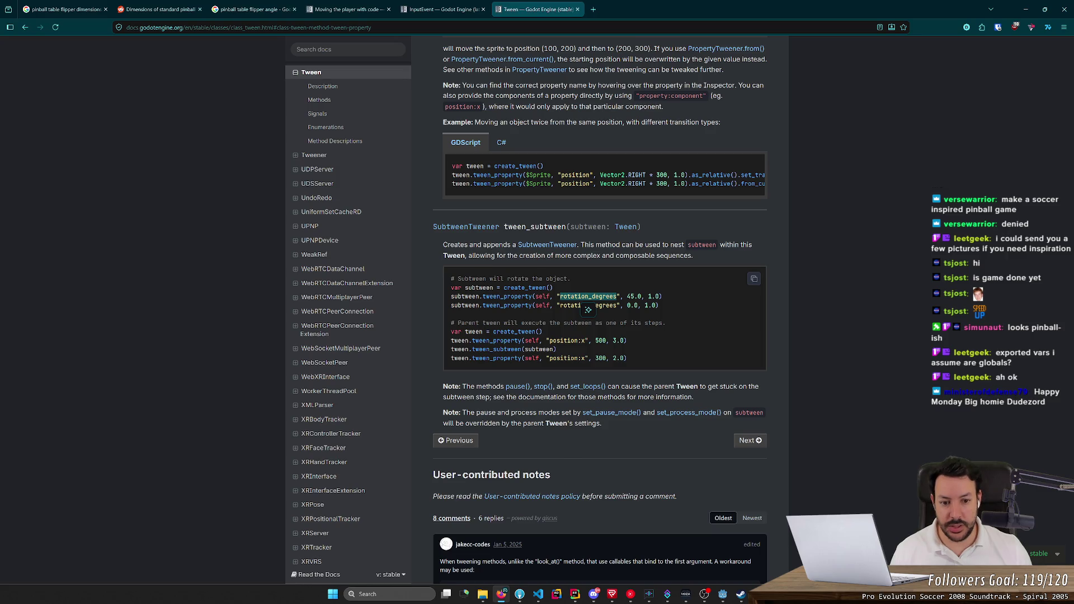
pyautogui.hotkey('alt', 'Tab')
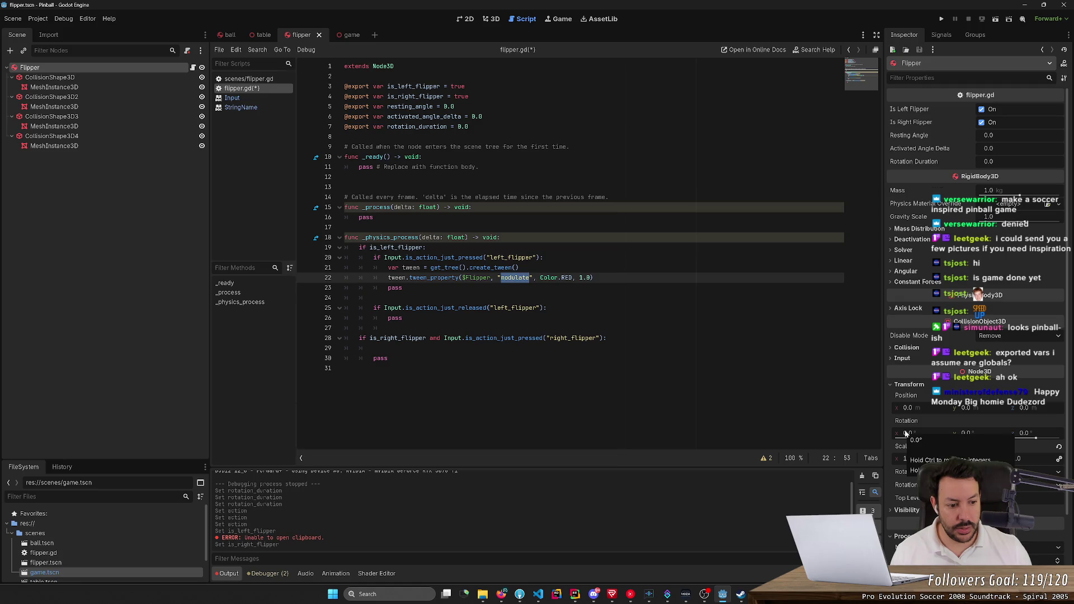
# Read the Flipper node's Rotation tooltip in the Inspector, then go back to the Tween docs.
pyautogui.moveTo(904, 420)
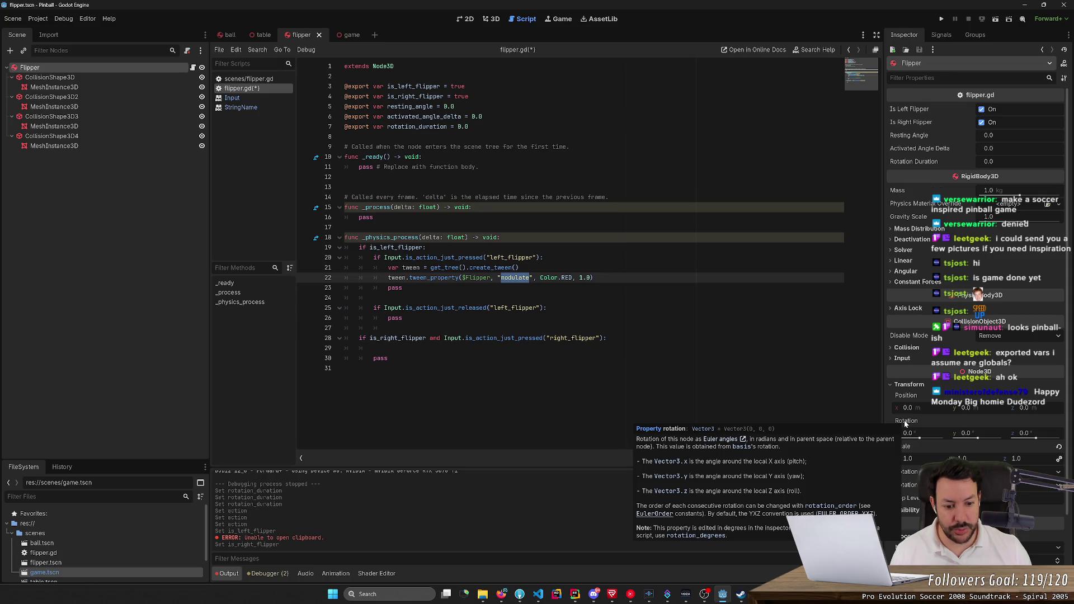
pyautogui.hotkey('alt', 'Tab')
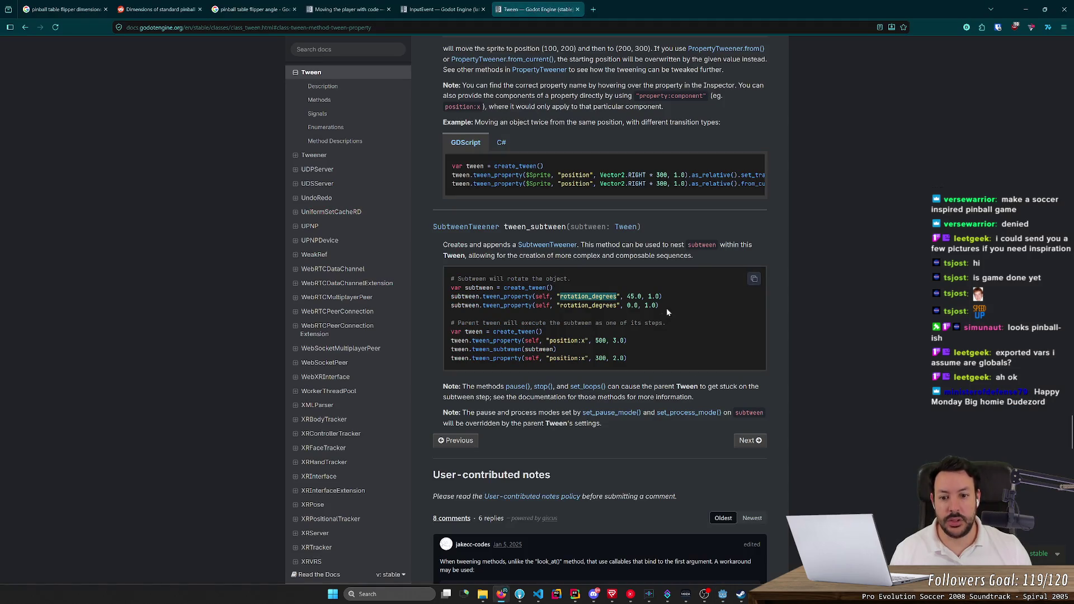
# Review the subtween line and 1.0 duration example, then jump to the tween_interval() method section.
pyautogui.moveTo(627, 341)
pyautogui.mouseDown()
pyautogui.moveTo(511, 326)
pyautogui.moveTo(636, 331)
pyautogui.mouseUp()
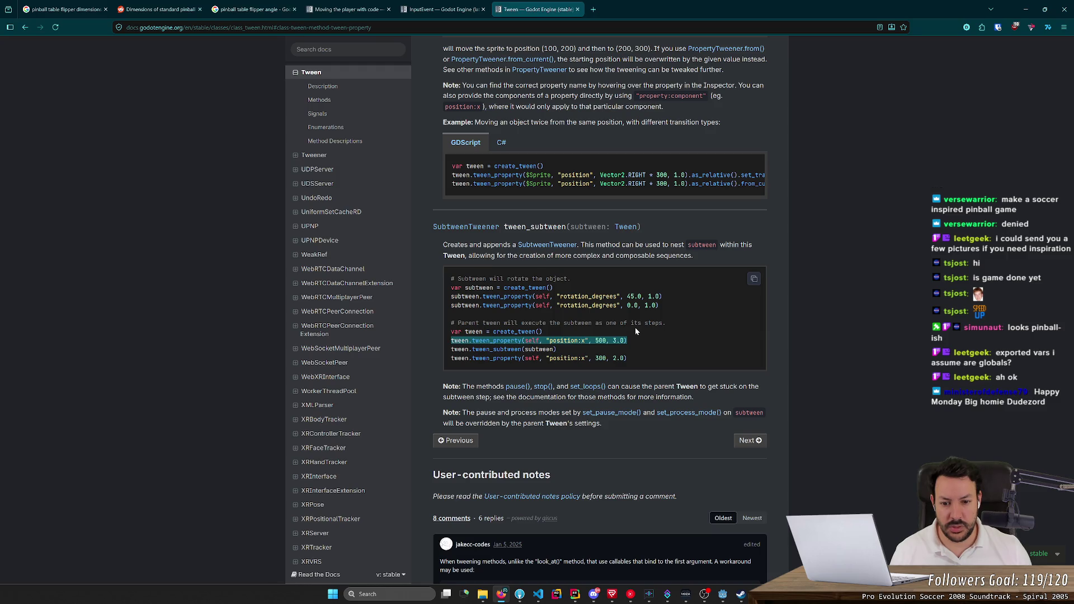
pyautogui.click(635, 328)
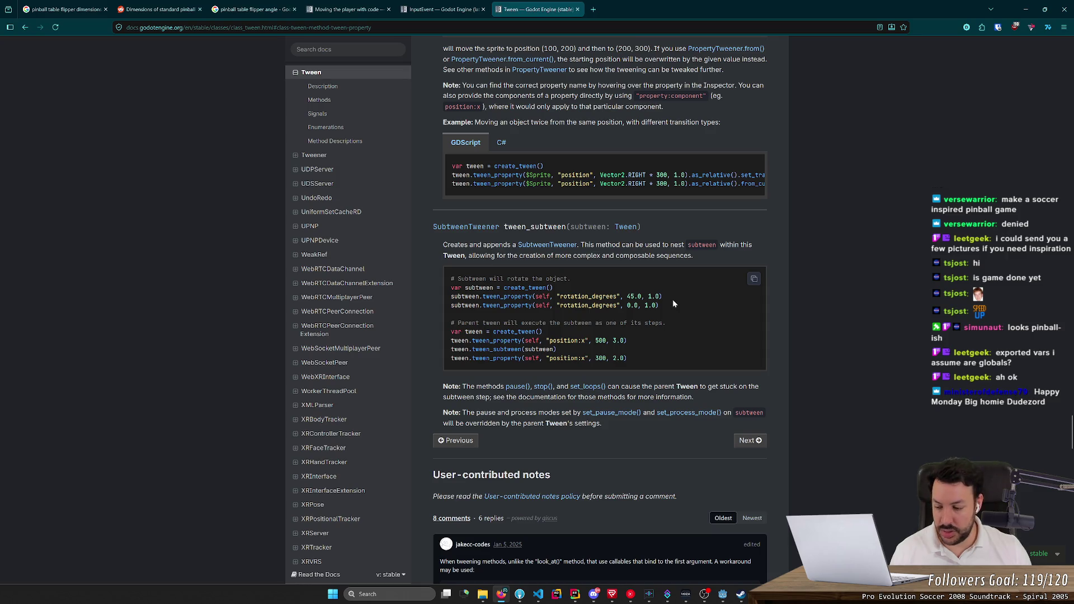
pyautogui.hotkey('alt', 'Left')
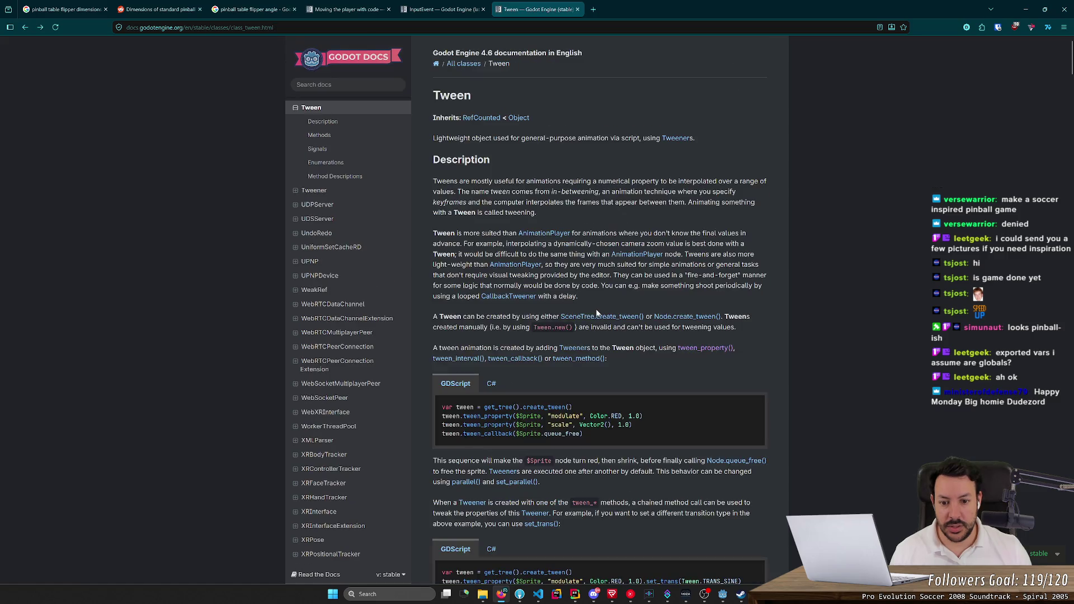
pyautogui.moveTo(619, 416)
pyautogui.mouseDown()
pyautogui.moveTo(593, 416)
pyautogui.moveTo(650, 414)
pyautogui.mouseUp()
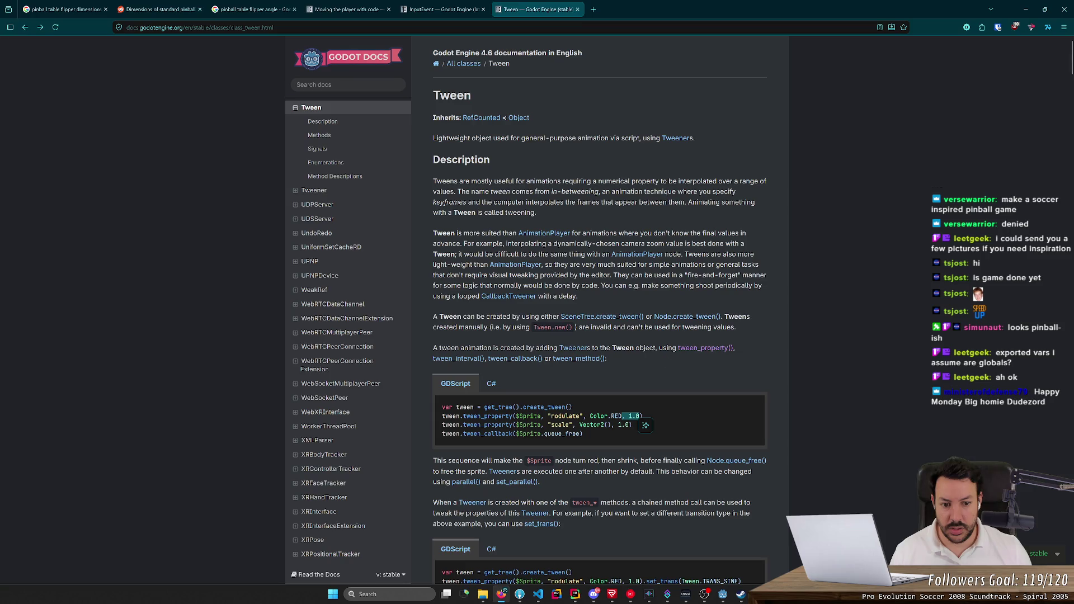
pyautogui.click(475, 363)
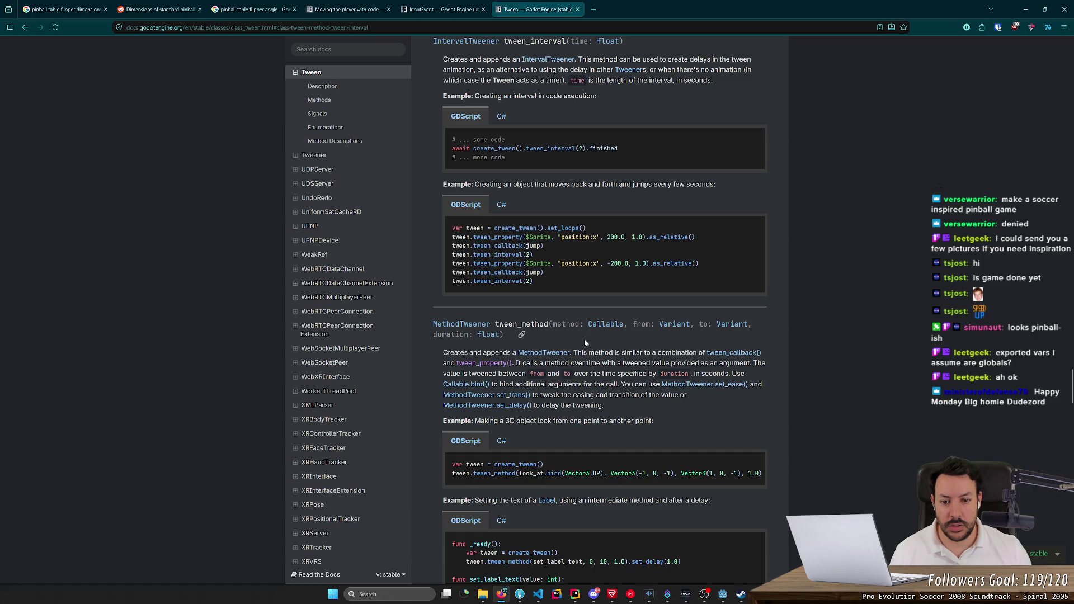
# Step back through the Tween page history to its Description section, briefly passing the Google results.
pyautogui.hotkey('alt', 'Left')
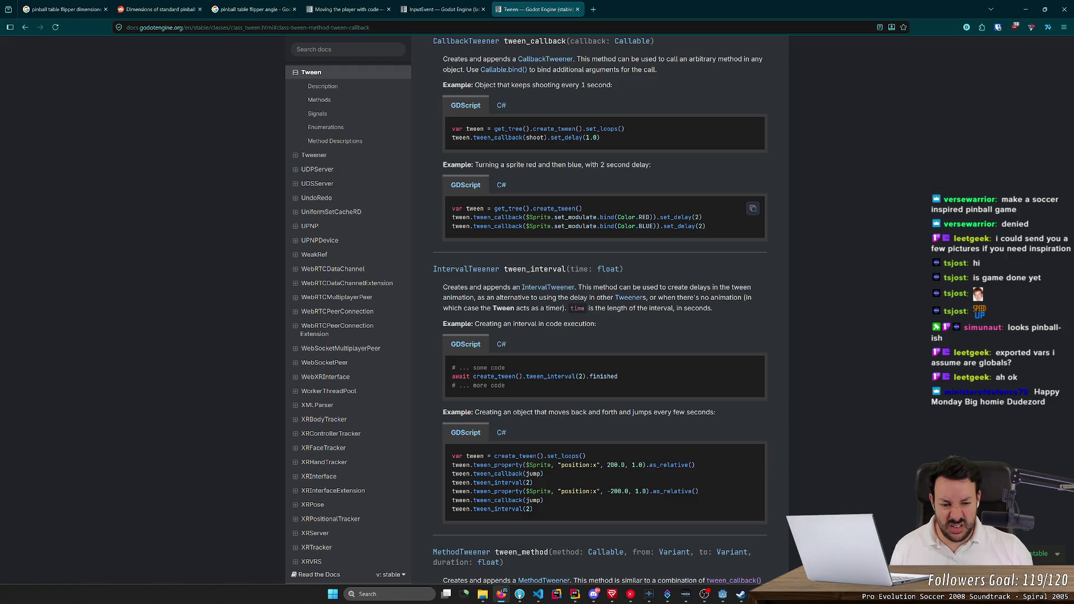
pyautogui.hotkey('alt', 'Left')
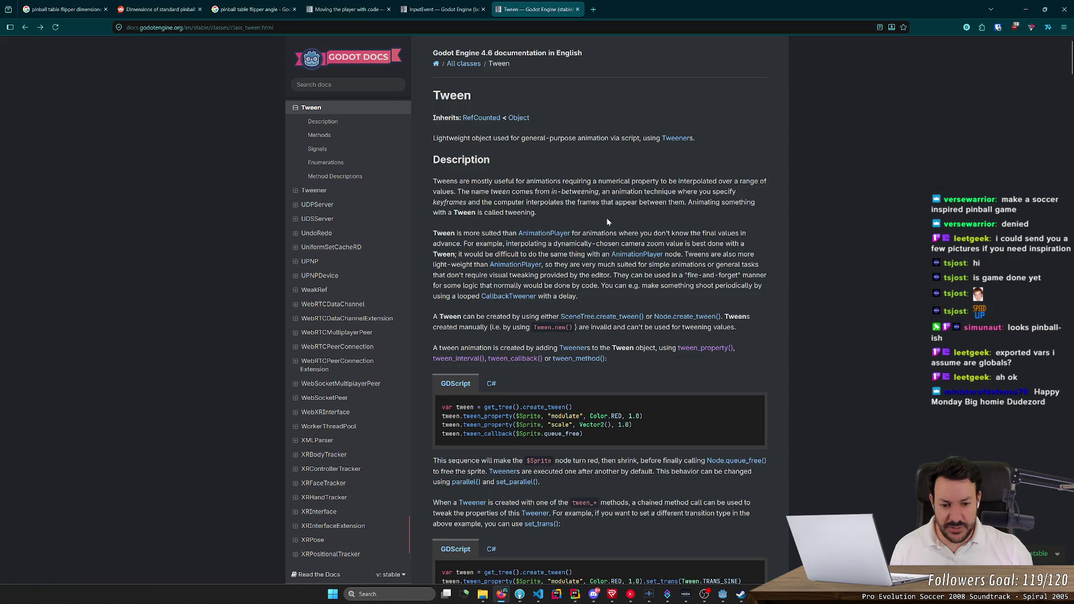
pyautogui.scroll(-3, 608, 222)
pyautogui.hotkey('alt', 'Left')
pyautogui.hotkey('alt', 'Right')
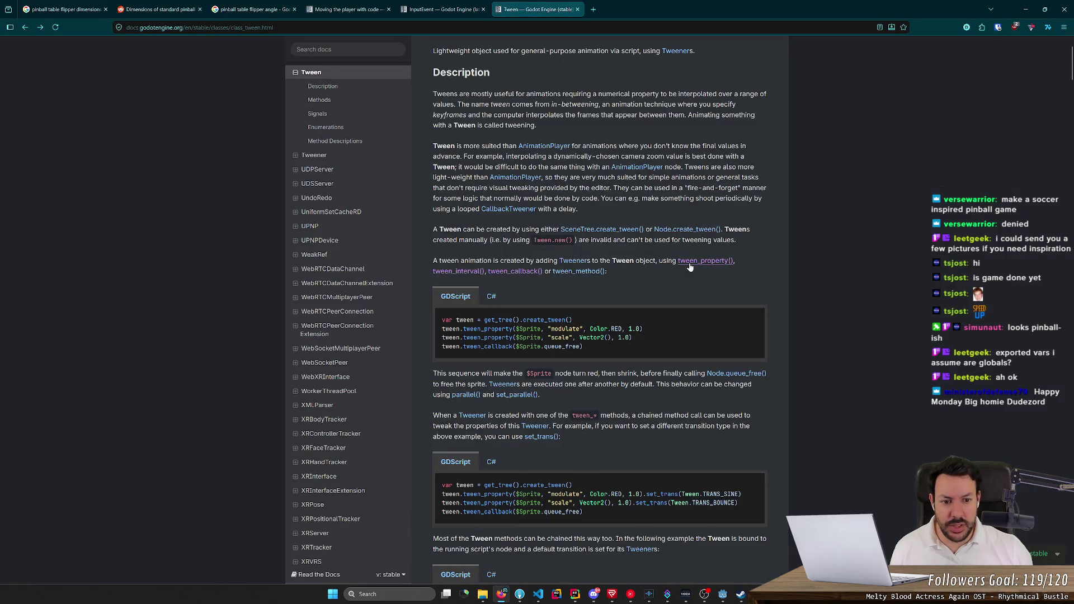
# Copy the subtween rotation_degrees example lines from the tween_property() docs entry.
pyautogui.click(689, 262)
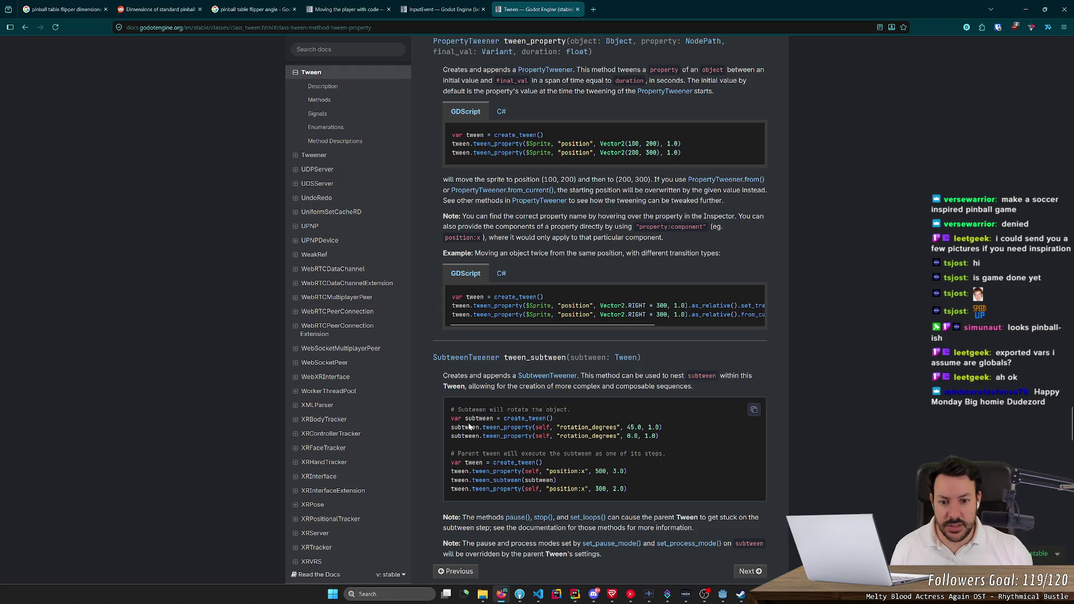
pyautogui.moveTo(483, 427); pyautogui.dragTo(684, 443)
pyautogui.click(686, 443)
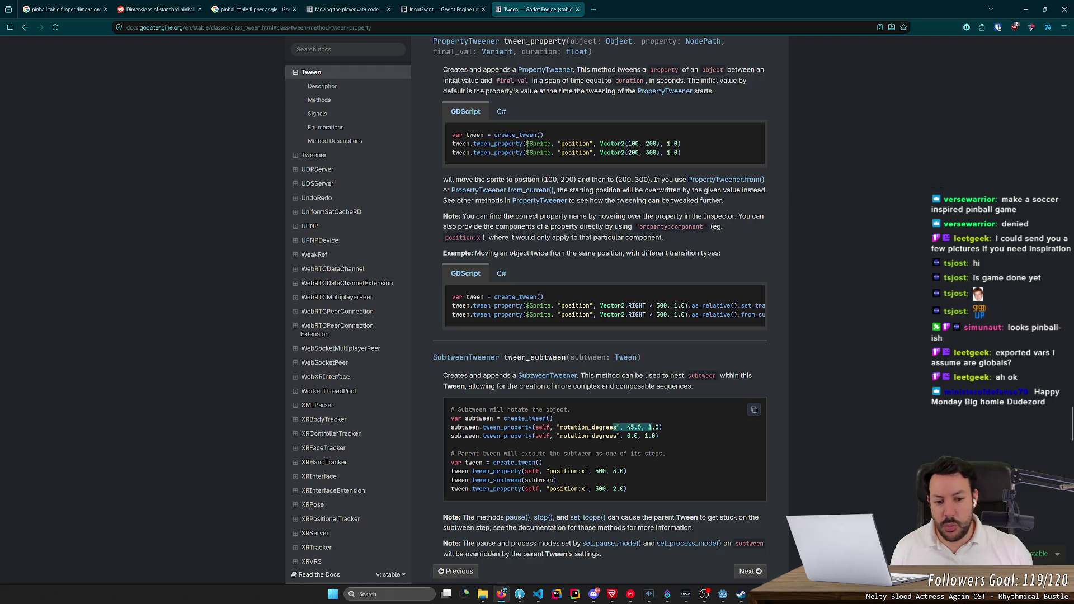
pyautogui.moveTo(615, 436)
pyautogui.mouseDown()
pyautogui.moveTo(669, 435)
pyautogui.moveTo(432, 421)
pyautogui.mouseUp()
pyautogui.hotkey('ctrl', 'c')
pyautogui.click(669, 435)
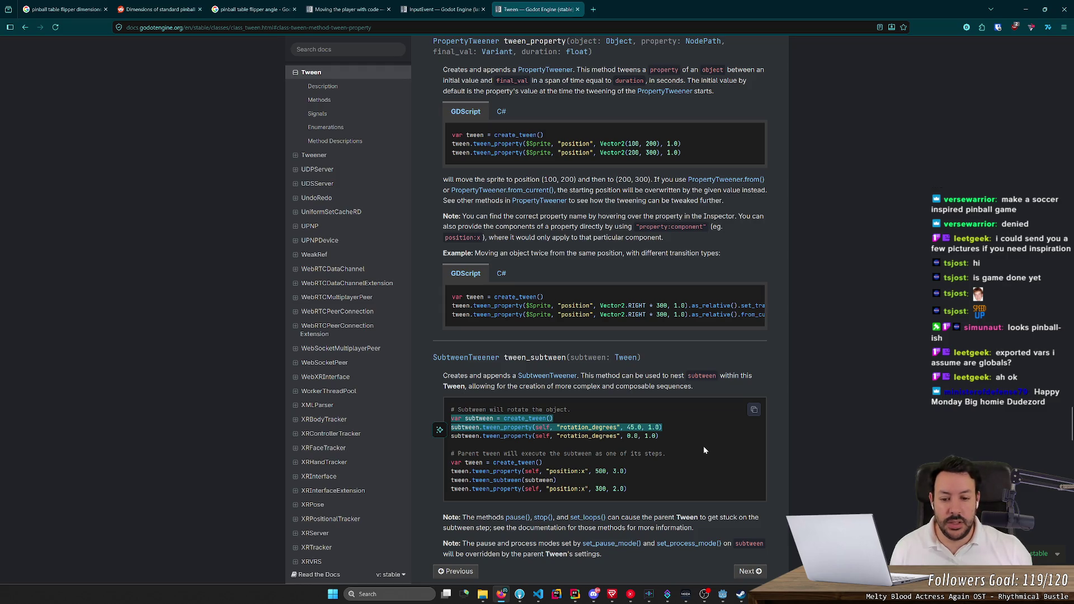
pyautogui.hotkey('alt', 'Tab')
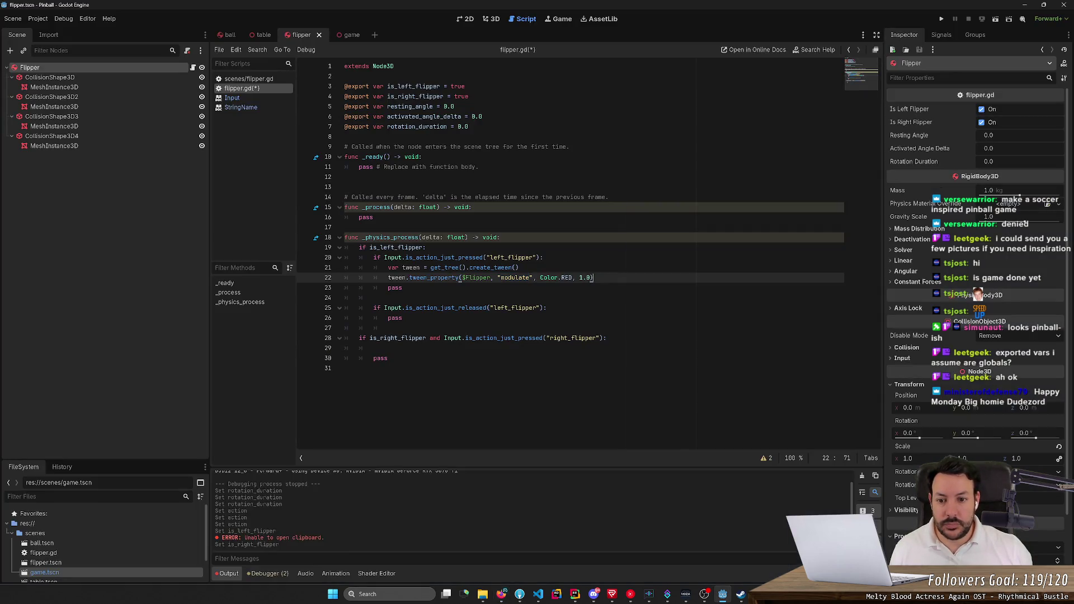
# Replace the old tween_property line in flipper.gd with the pasted subtween code and fix its indentation.
pyautogui.hotkey('shift', 'Up')
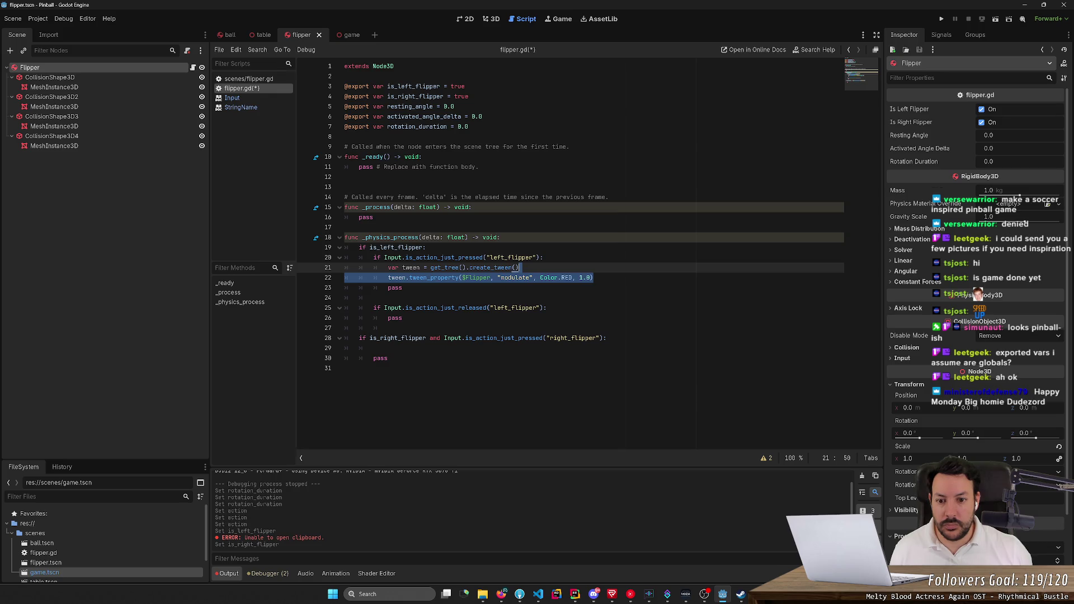
pyautogui.press('Return')
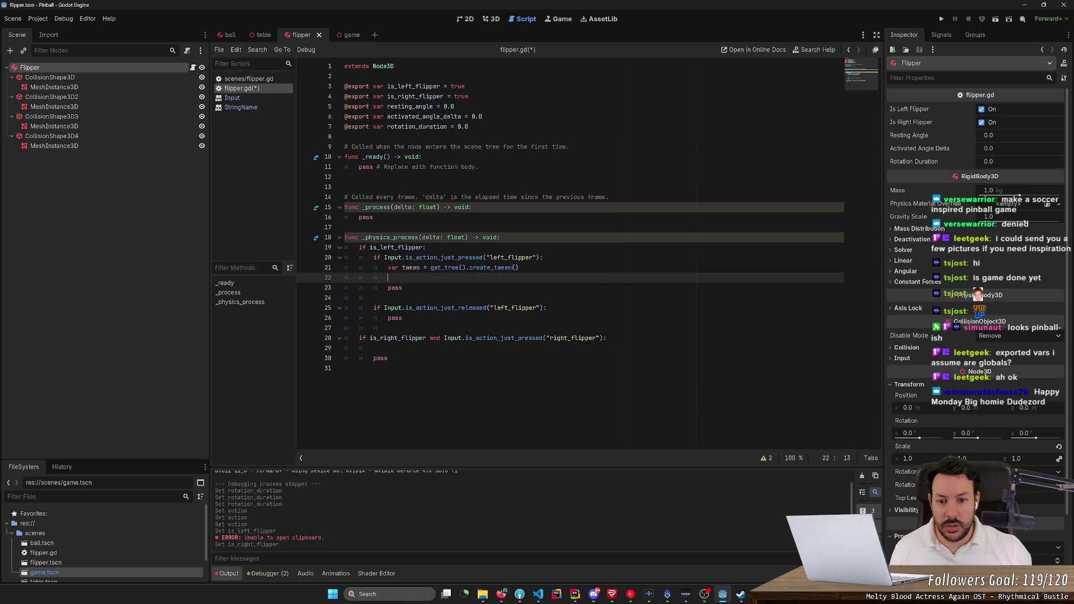
pyautogui.hotkey('shift', 'Up')
pyautogui.hotkey('ctrl', 'v')
pyautogui.press('Up')
pyautogui.press('Up')
pyautogui.press('Down')
pyautogui.write('0')
pyautogui.press('BackSpace')
pyautogui.press('Down')
pyautogui.press('Home')
pyautogui.press('Tab')
pyautogui.press('Tab')
pyautogui.press('Tab')
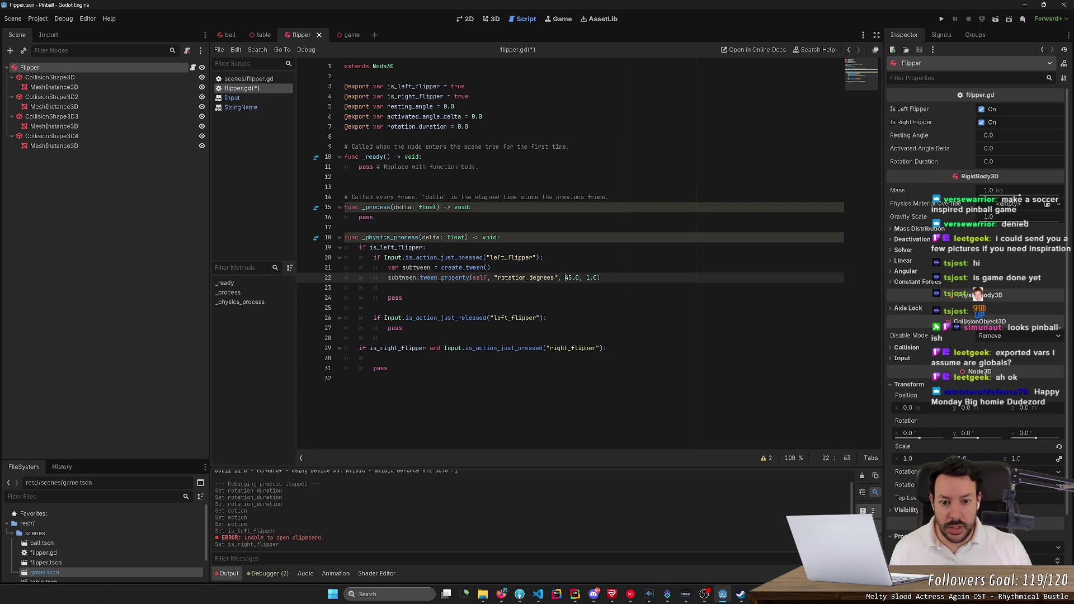
pyautogui.hotkey('shift', 'Right')
pyautogui.hotkey('shift', 'Right')
pyautogui.hotkey('shift', 'Right')
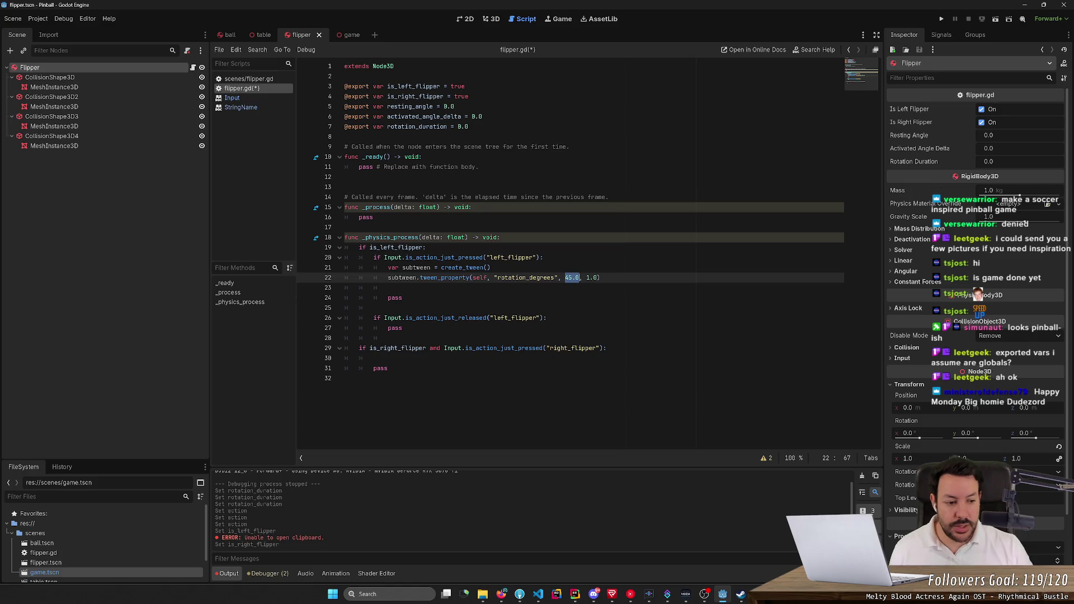
# Try rotation and transform expressions as the rotation_degrees tween's target value.
pyautogui.write('rotati')
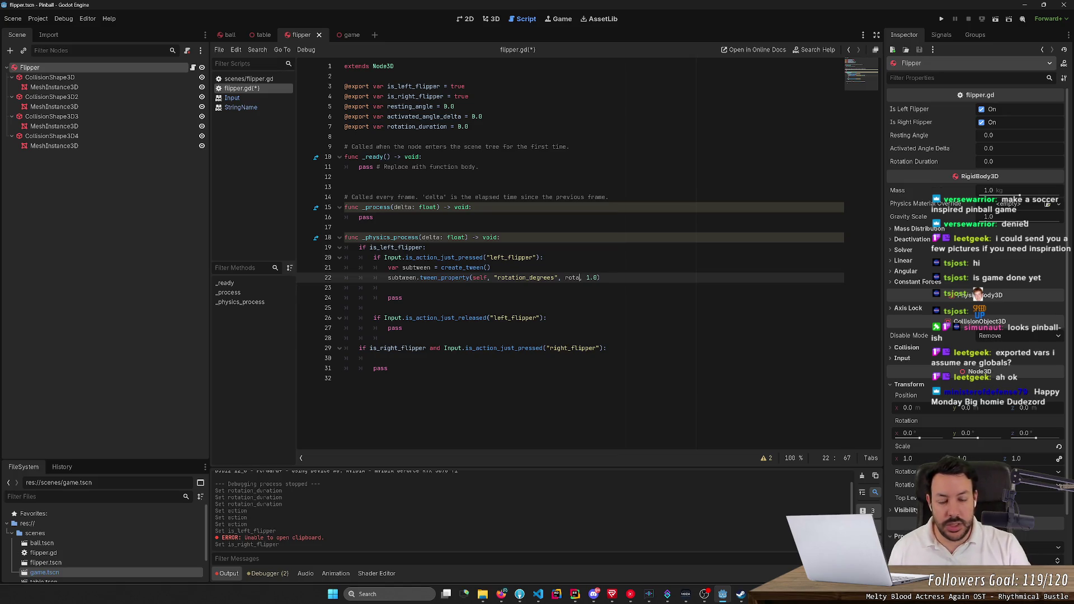
pyautogui.press('Down')
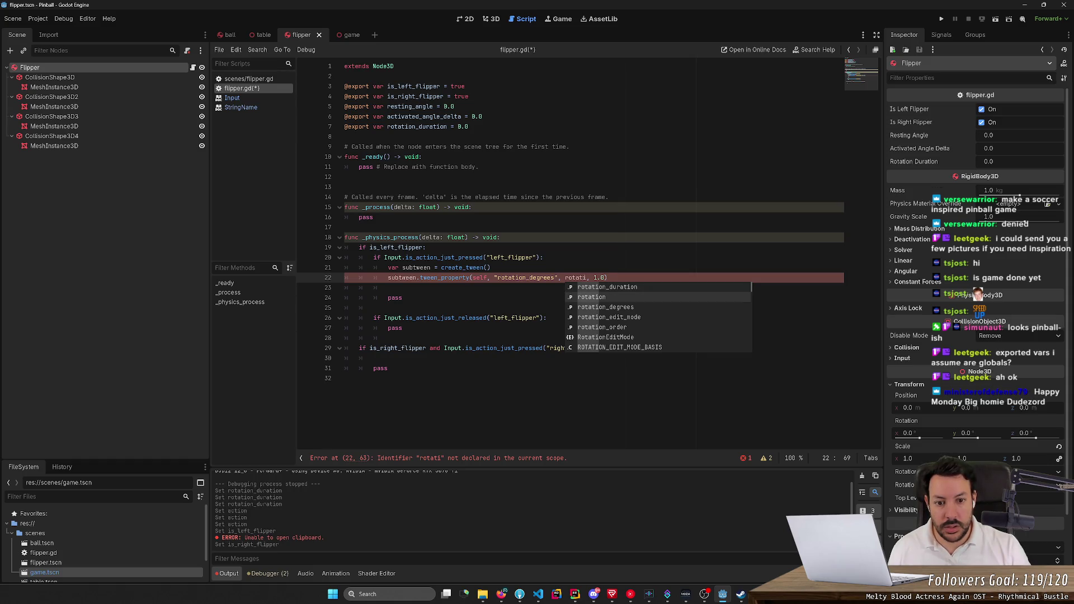
pyautogui.hotkey('alt', 'Tab')
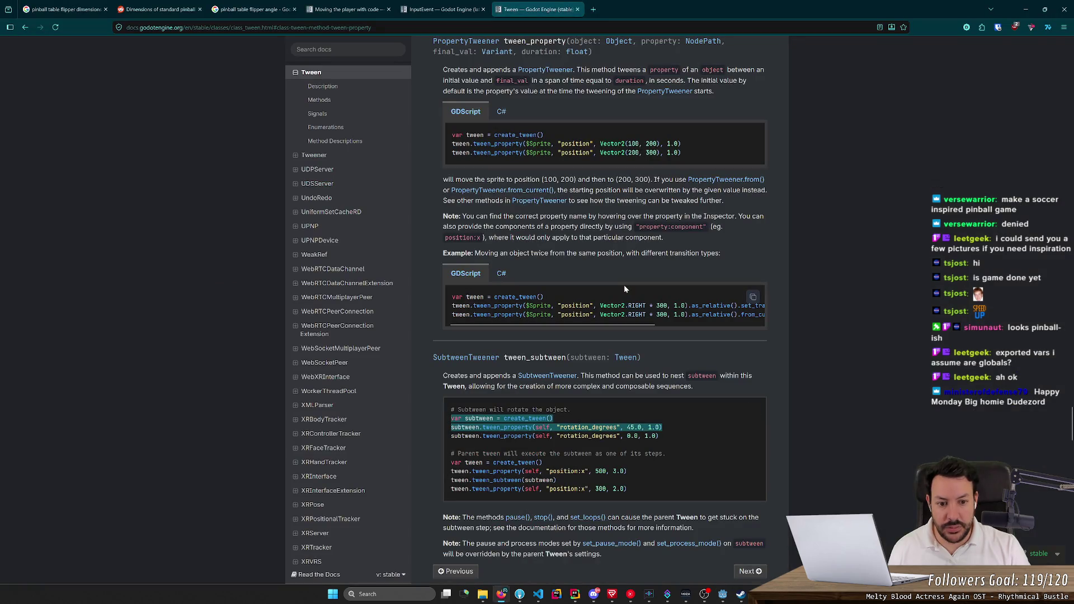
pyautogui.hotkey('alt', 'Tab')
pyautogui.press('BackSpace')
pyautogui.press('BackSpace')
pyautogui.press('BackSpace')
pyautogui.write('self')
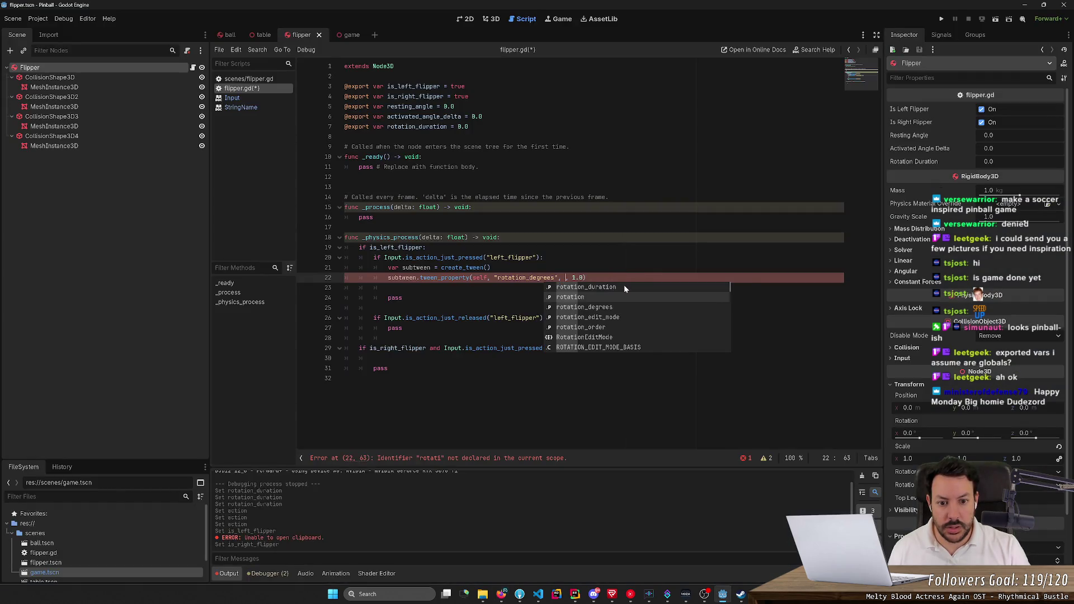
pyautogui.write('.rota')
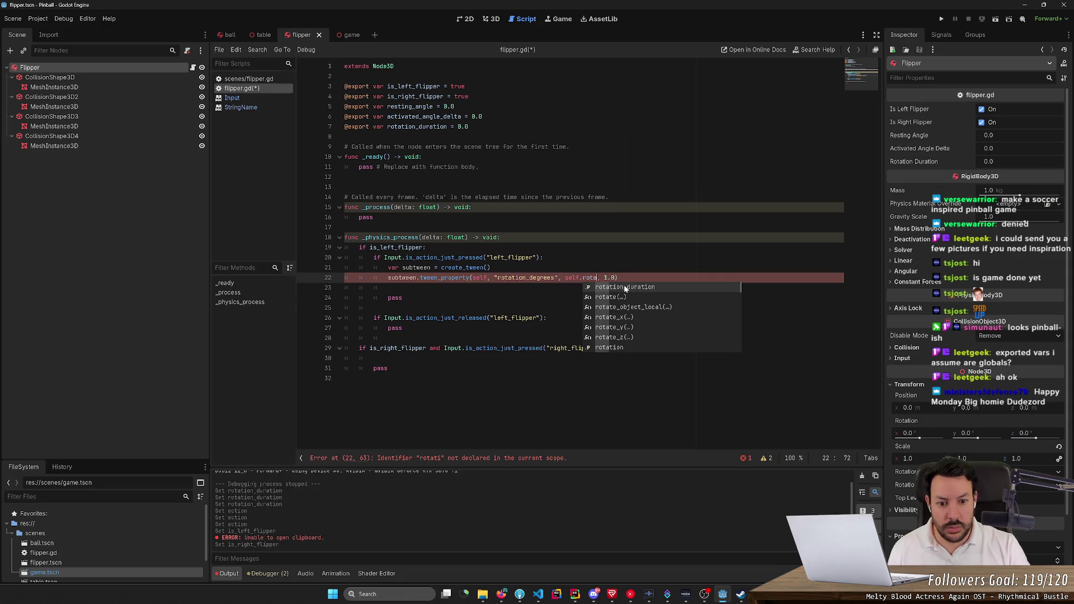
pyautogui.press('BackSpace')
pyautogui.press('BackSpace')
pyautogui.write('trans')
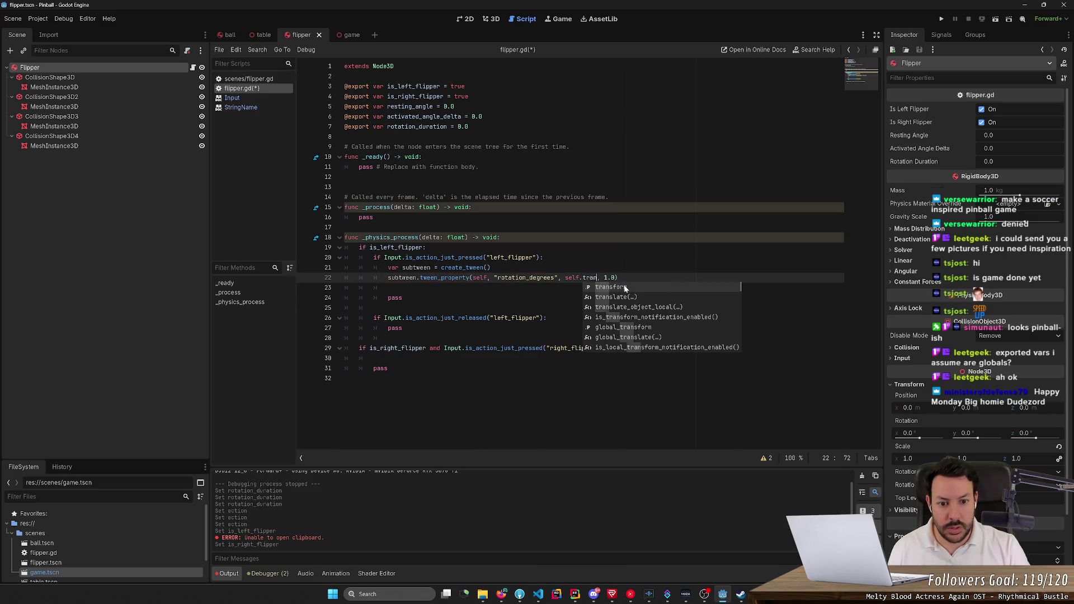
pyautogui.press('Return')
pyautogui.write('.ro')
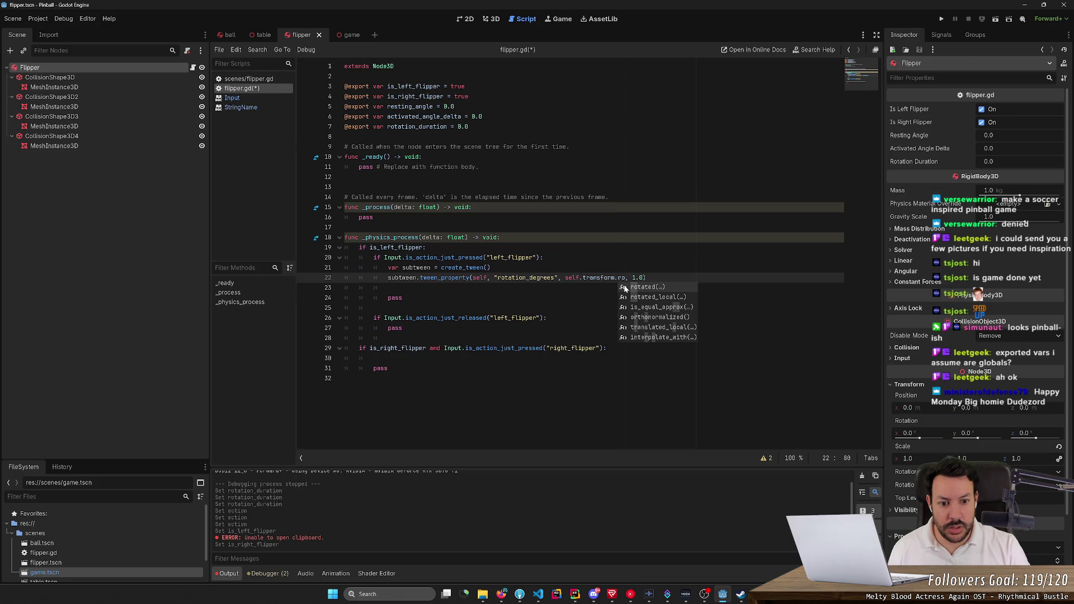
pyautogui.write('tat')
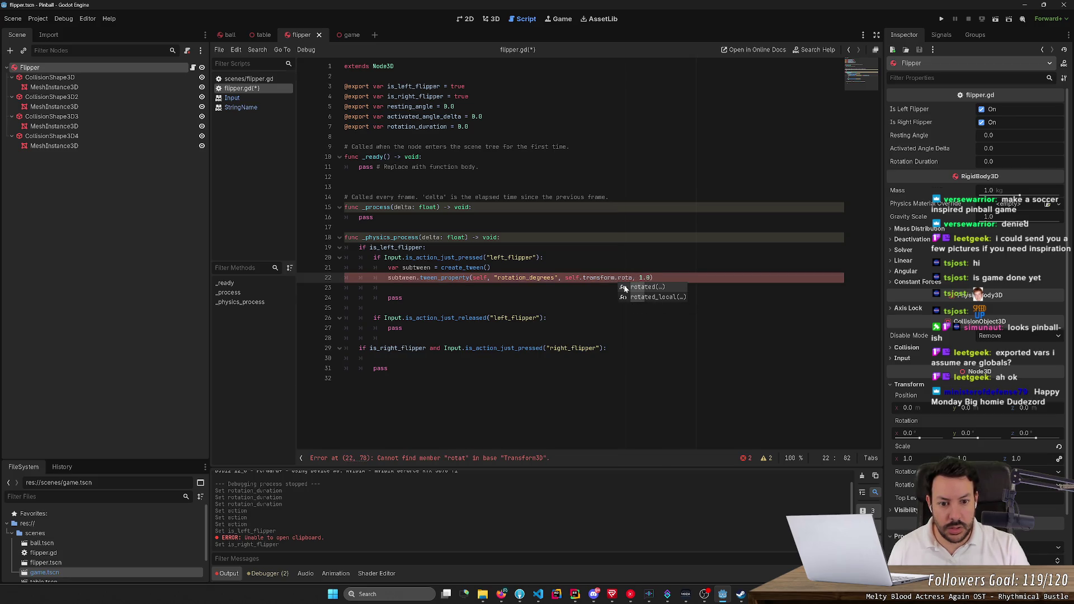
pyautogui.press('BackSpace')
pyautogui.press('BackSpace')
pyautogui.press('BackSpace')
pyautogui.press('BackSpace')
pyautogui.press('BackSpace')
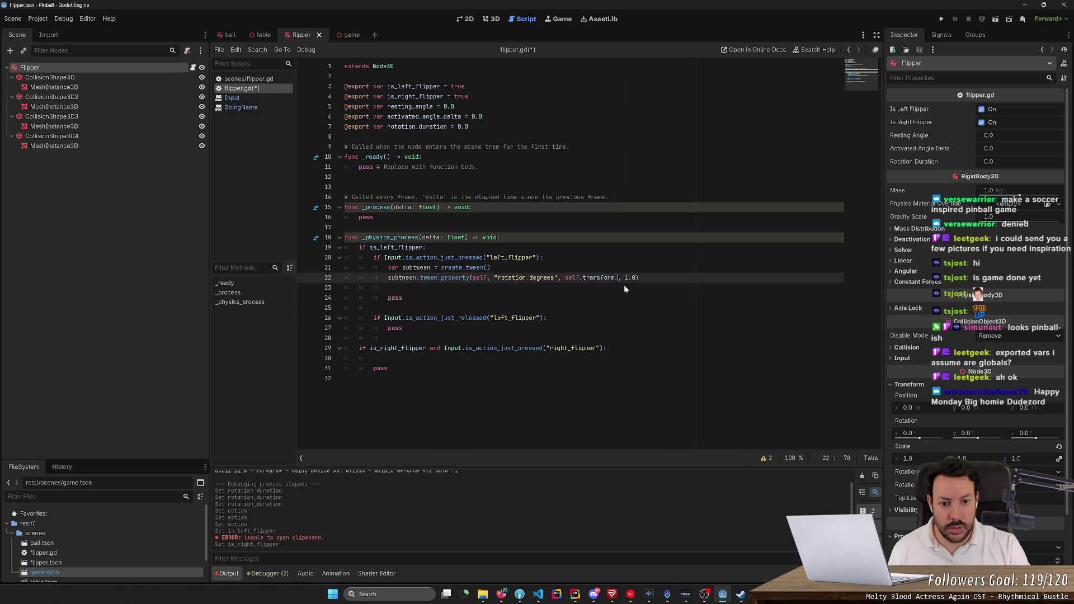
pyautogui.press('BackSpace')
pyautogui.press('BackSpace')
pyautogui.press('BackSpace')
pyautogui.press('BackSpace')
pyautogui.press('BackSpace')
pyautogui.press('BackSpace')
pyautogui.write('transform.')
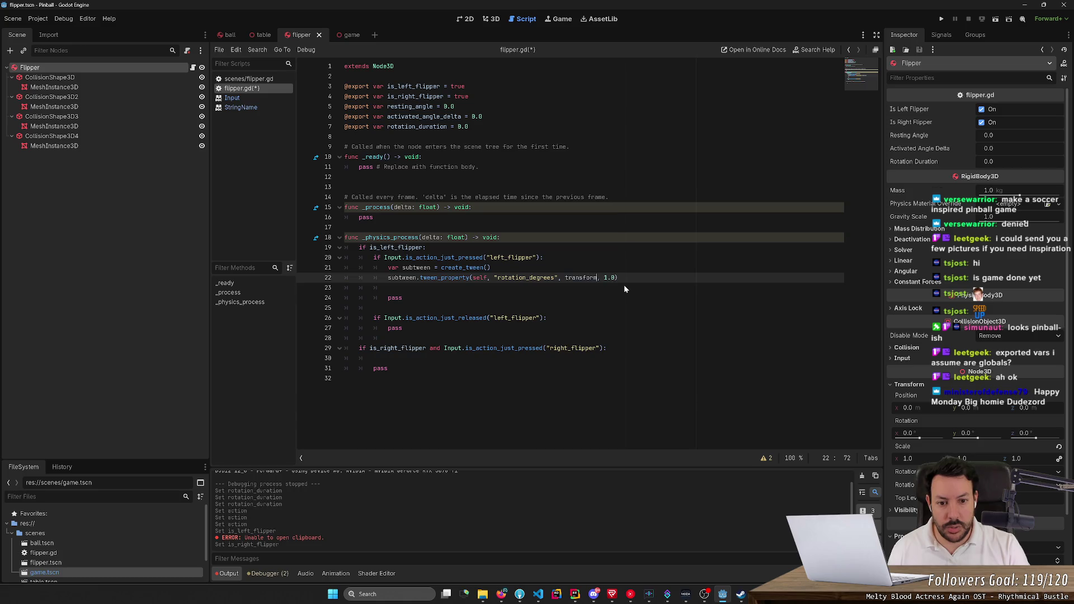
pyautogui.press('BackSpace')
pyautogui.press('BackSpace')
pyautogui.press('BackSpace')
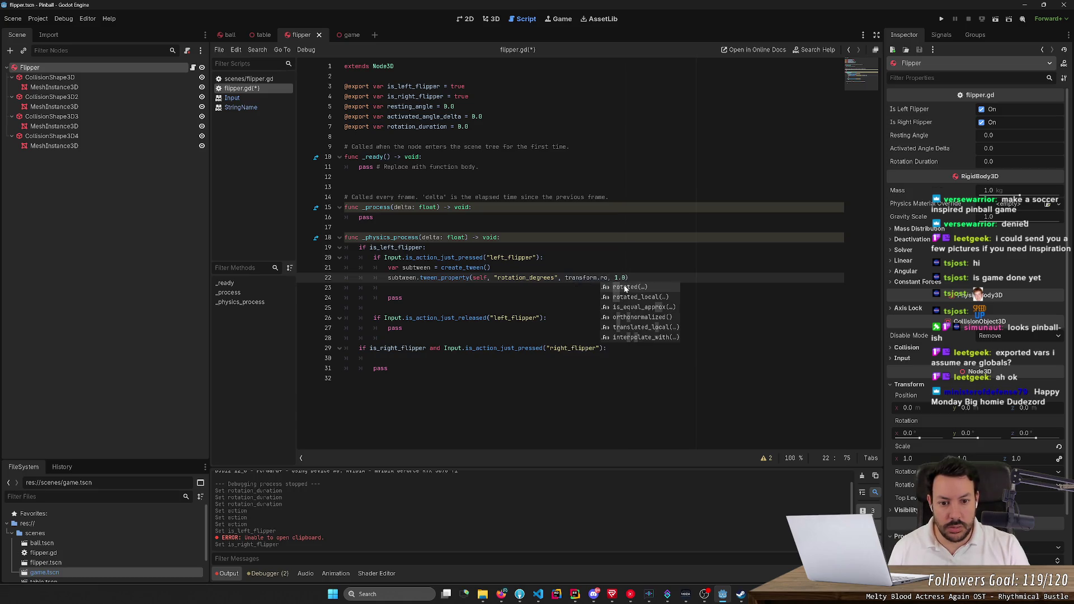
# Set the tween target to self.rotation.x, comparing it with the docs' 45.0 example.
pyautogui.hotkey('alt', 'Tab')
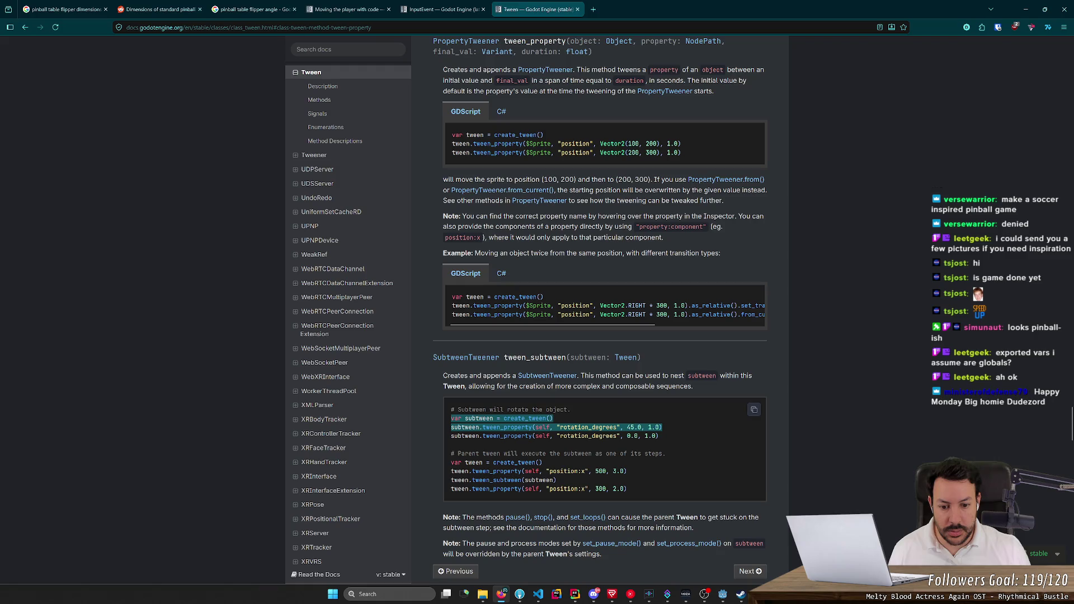
pyautogui.hotkey('alt', 'Tab')
pyautogui.write('self.rot, 1.0')
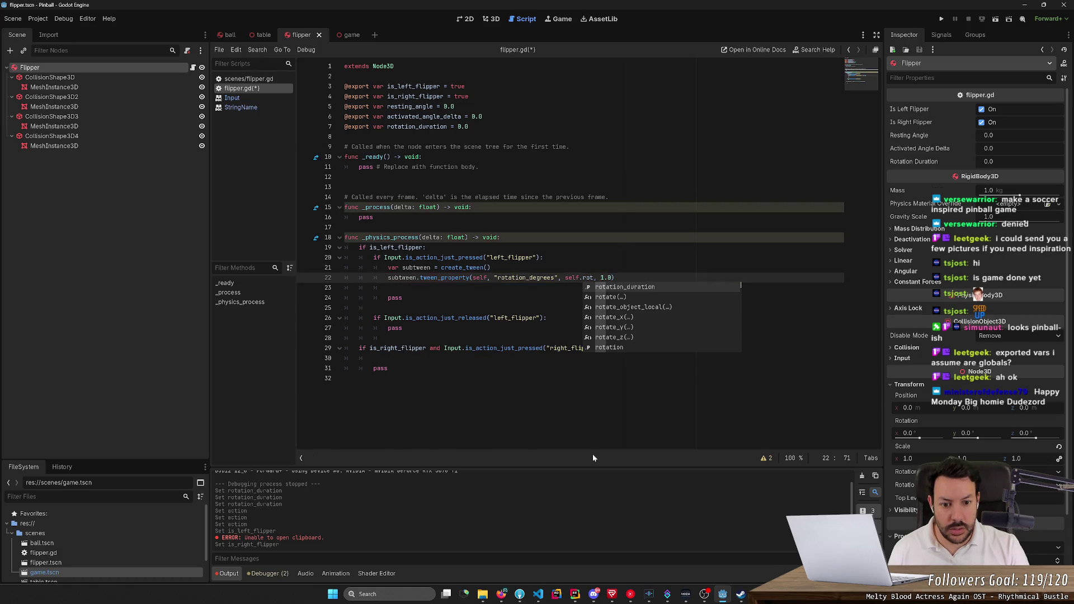
pyautogui.write('ation.')
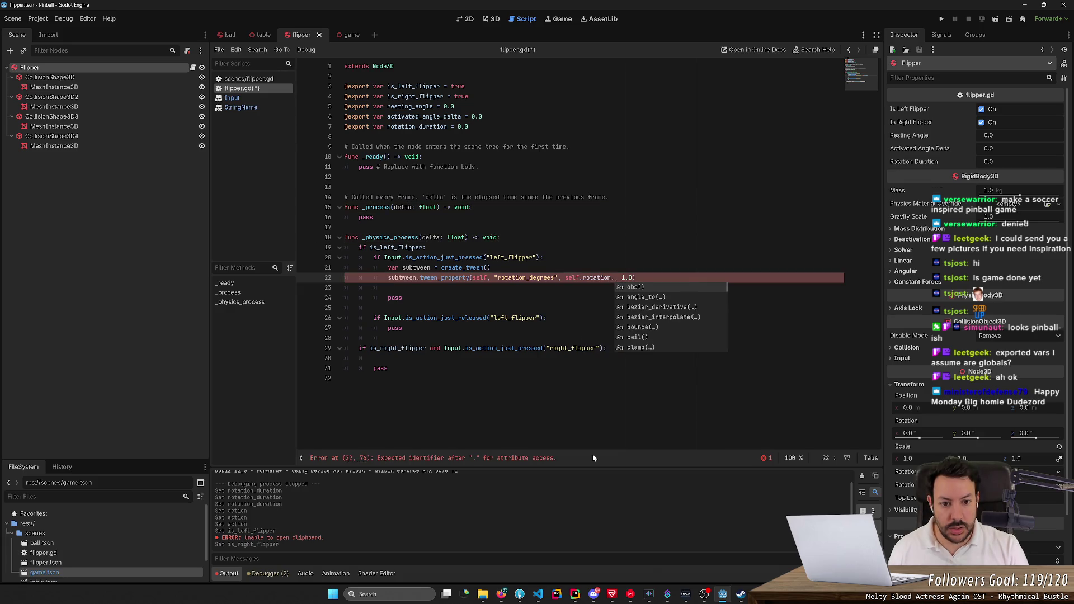
pyautogui.write('x')
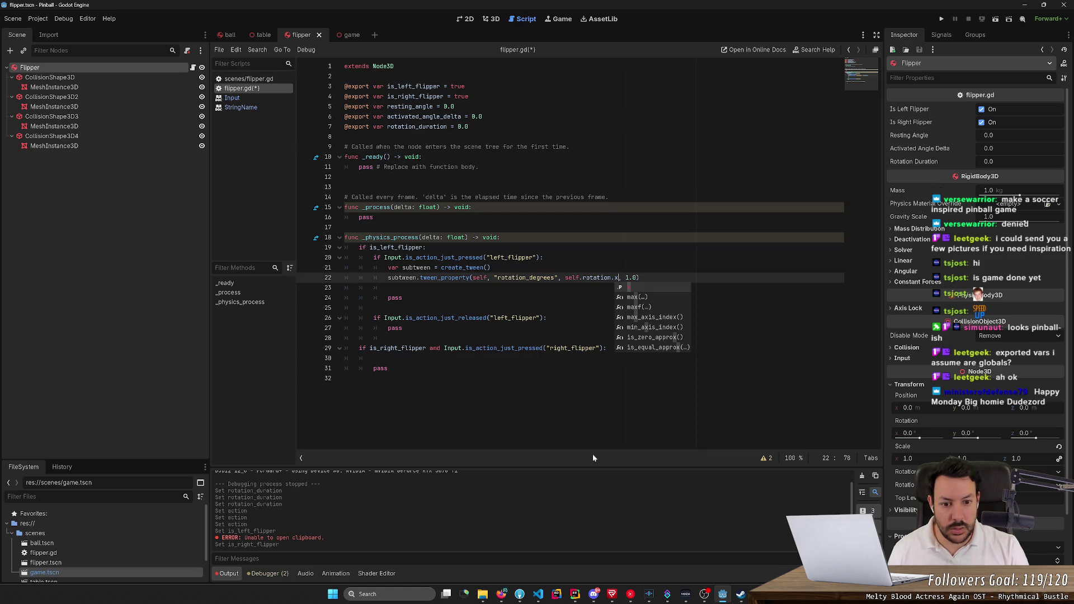
pyautogui.hotkey('shift', 'Left')
pyautogui.hotkey('shift', 'Left')
pyautogui.hotkey('shift', 'Left')
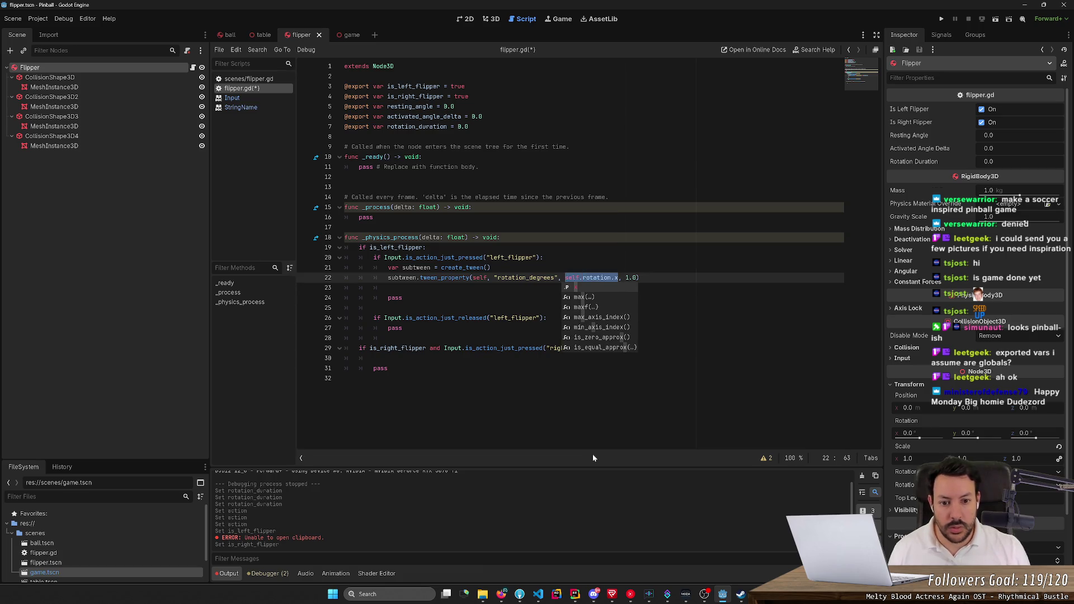
pyautogui.hotkey('alt', 'Tab')
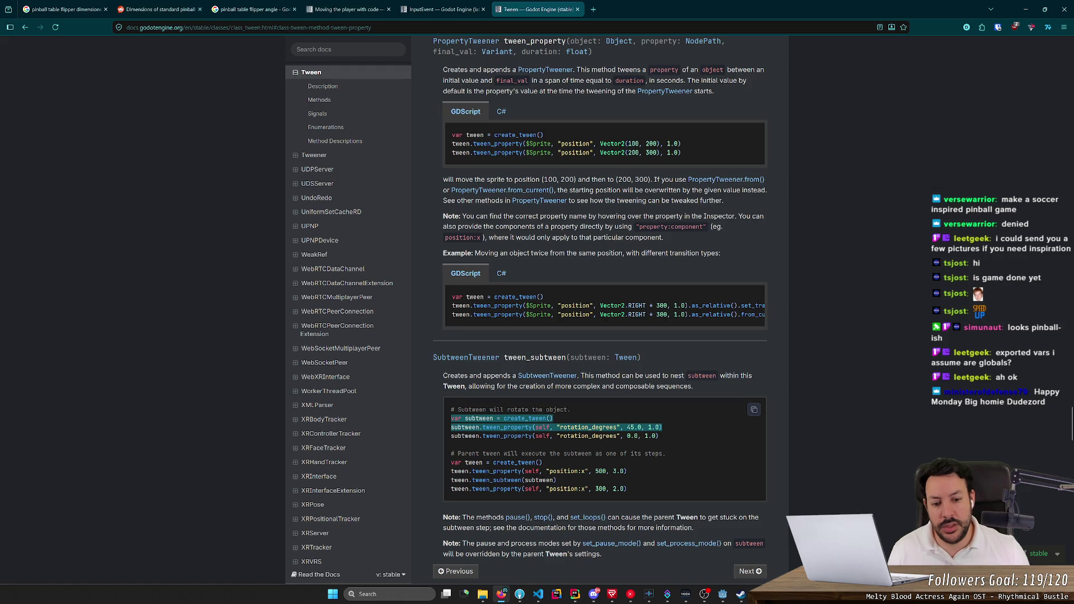
pyautogui.doubleClick(633, 427)
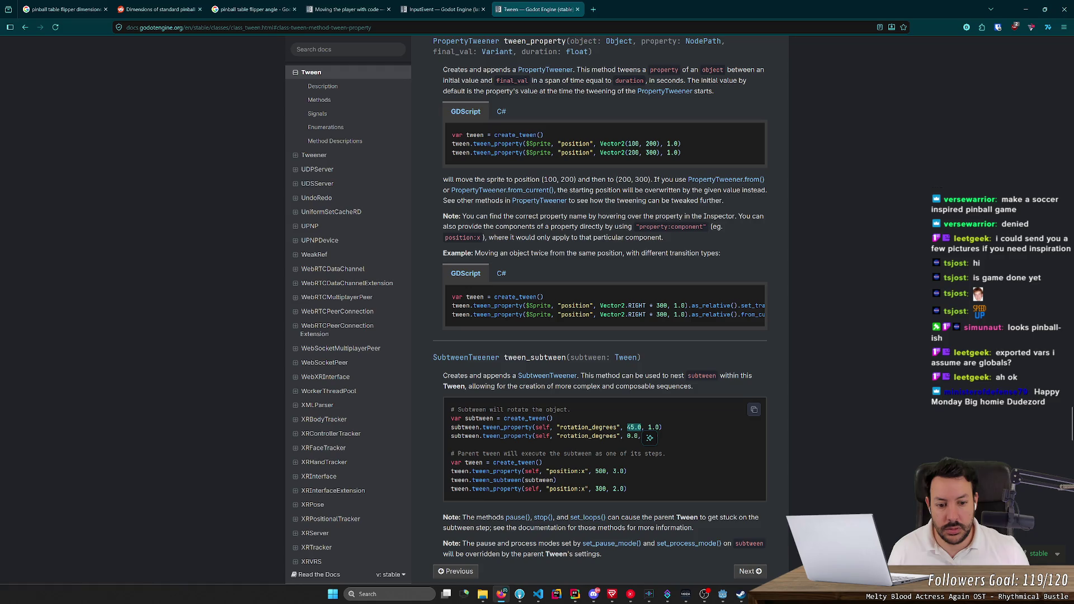
pyautogui.hotkey('alt', 'Tab')
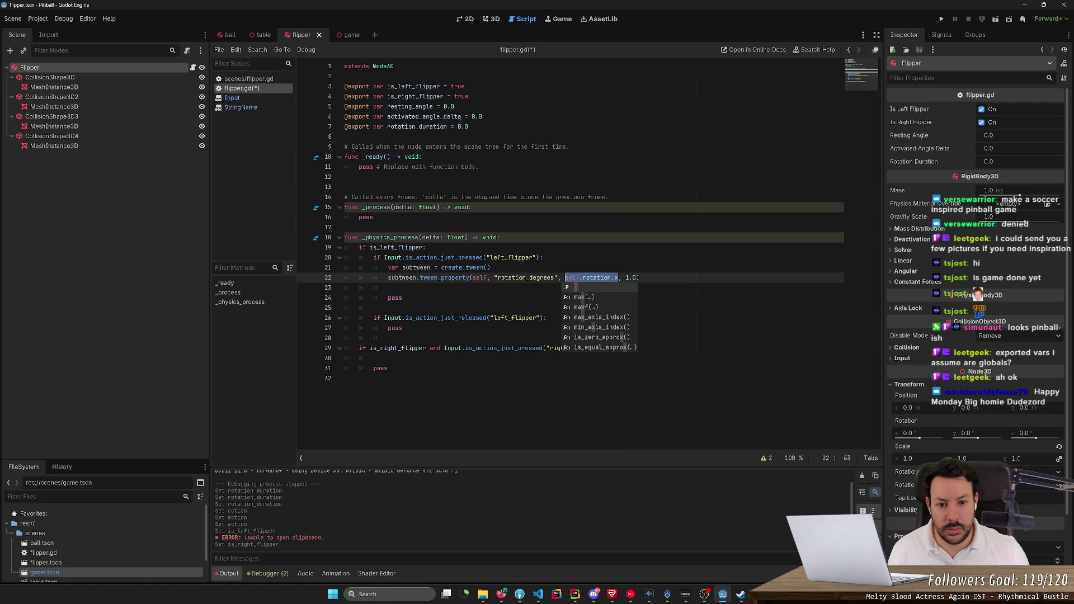
# On line 22, replace self.rotation.x with resting_angle + activated_angle_delta and 1.0 with rotation_duration.
pyautogui.doubleClick(571, 277)
pyautogui.hotkey('shift', 'ctrl', 'Right')
pyautogui.hotkey('shift', 'ctrl', 'Right')
pyautogui.hotkey('shift', 'ctrl', 'Right')
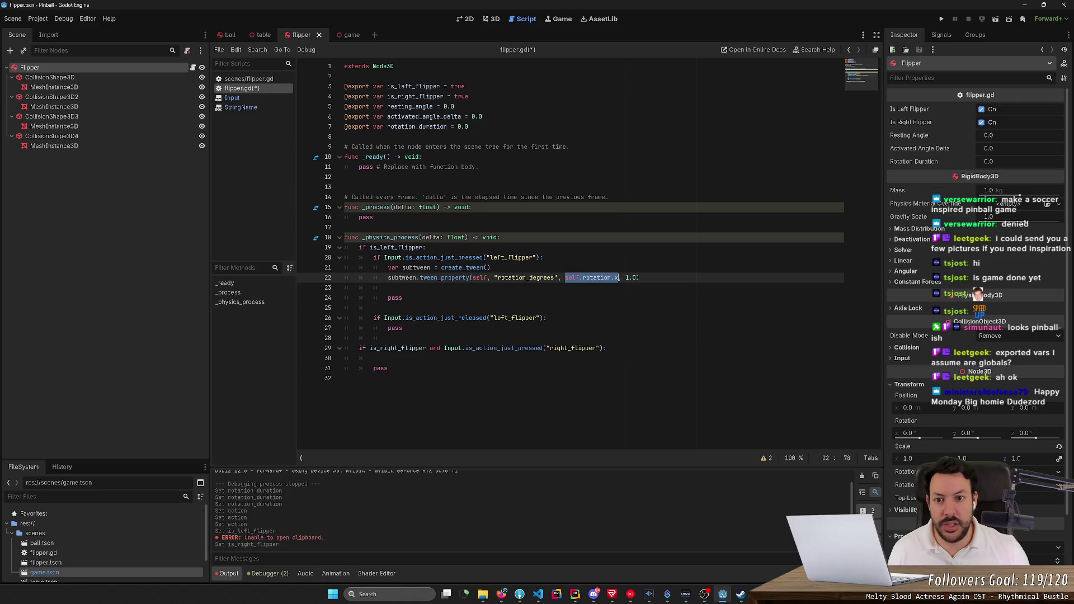
pyautogui.write('ac')
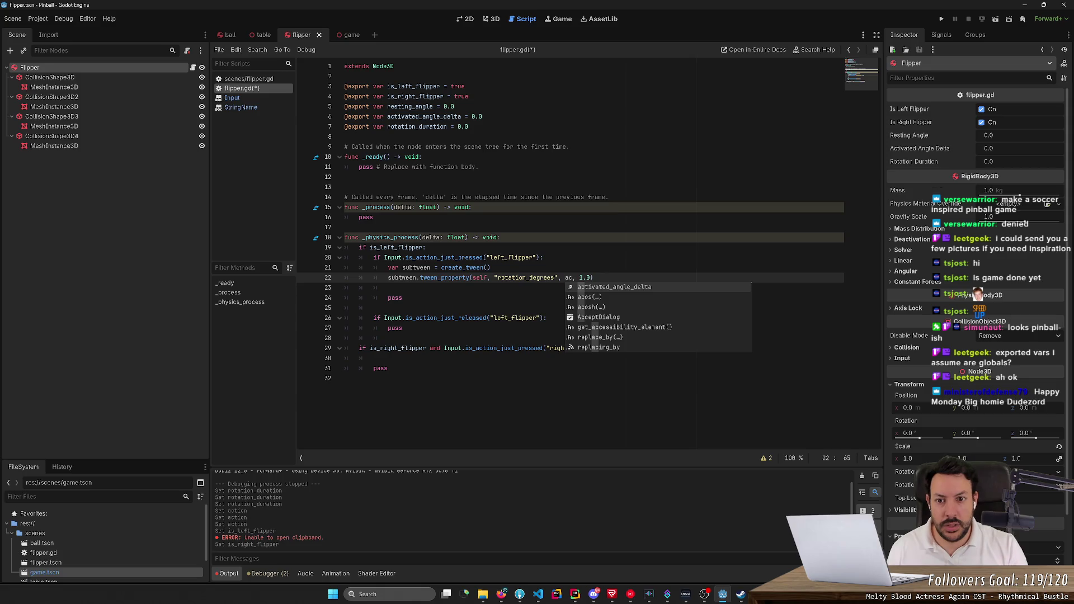
pyautogui.press('BackSpace')
pyautogui.press('BackSpace')
pyautogui.write('res')
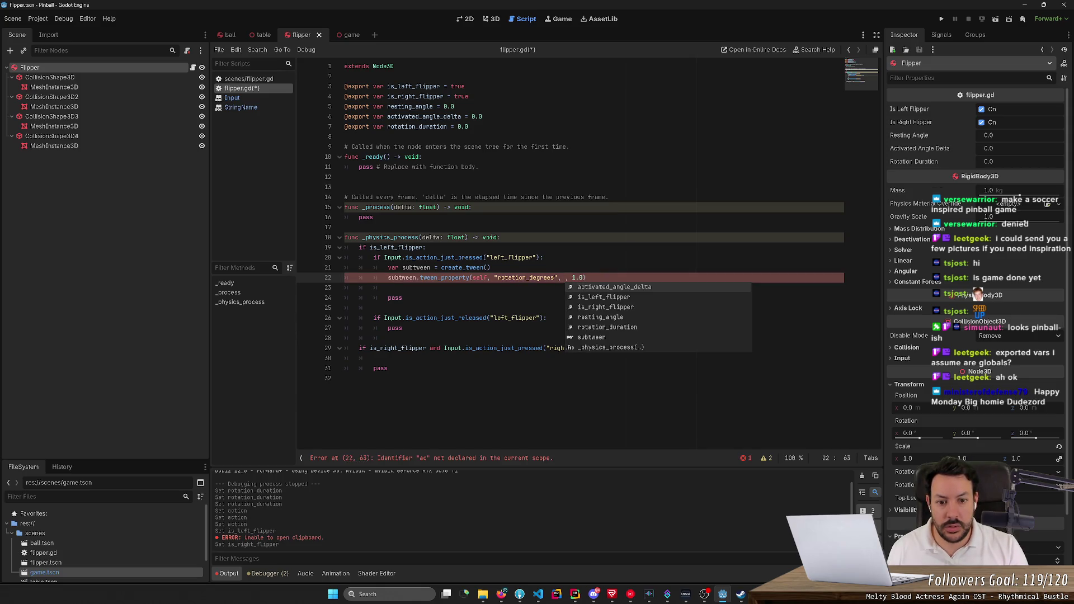
pyautogui.press('Return')
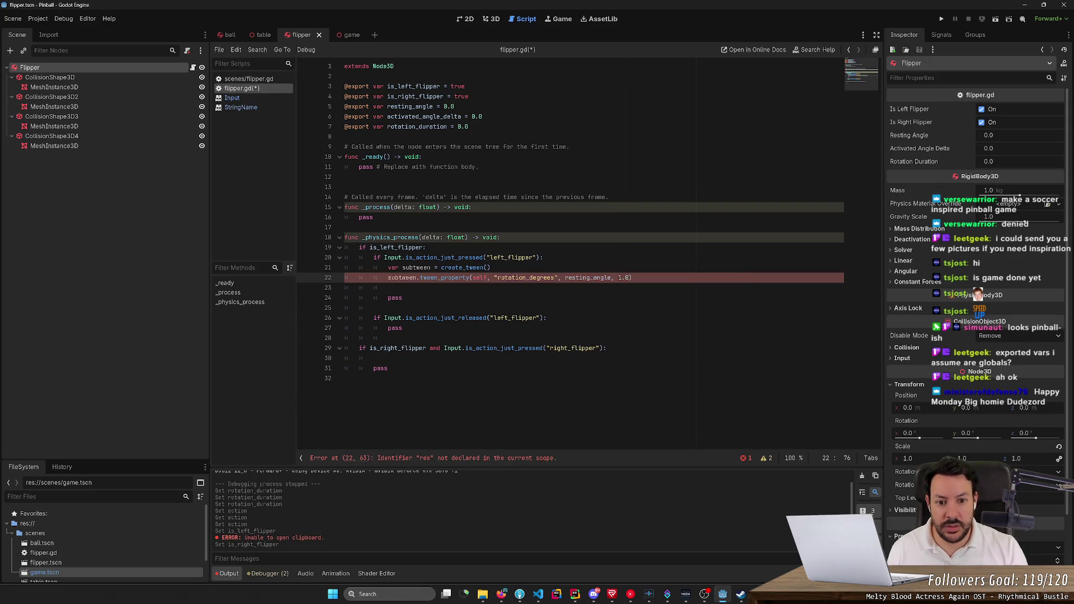
pyautogui.write('+ activeated_')
pyautogui.press('Return')
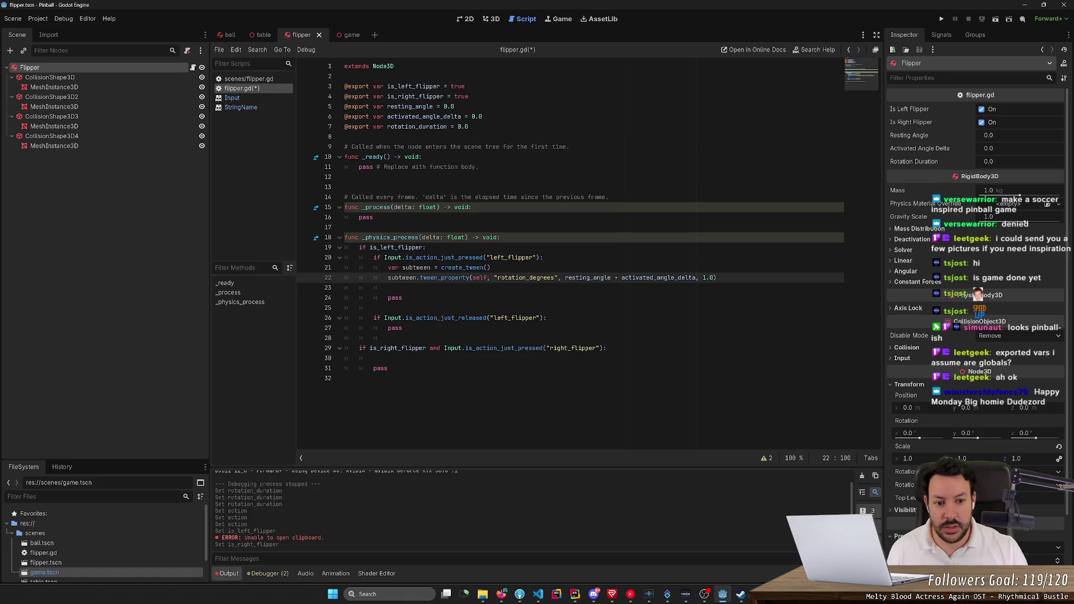
pyautogui.hotkey('shift', 'Right')
pyautogui.hotkey('shift', 'Right')
pyautogui.hotkey('shift', 'Right')
pyautogui.write('ro')
pyautogui.press('Return')
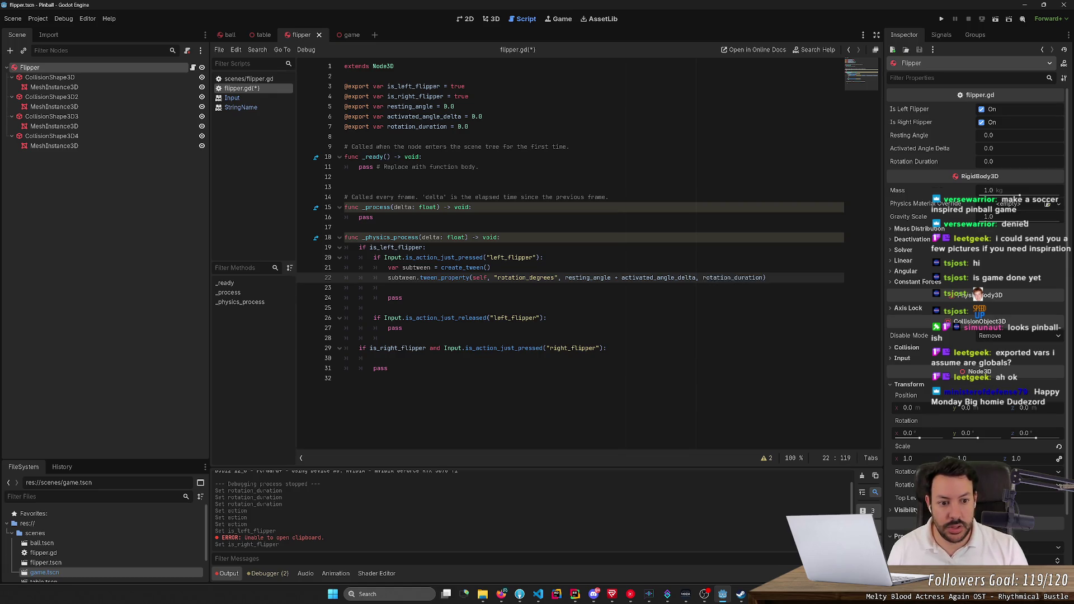
pyautogui.hotkey('alt', 'Tab')
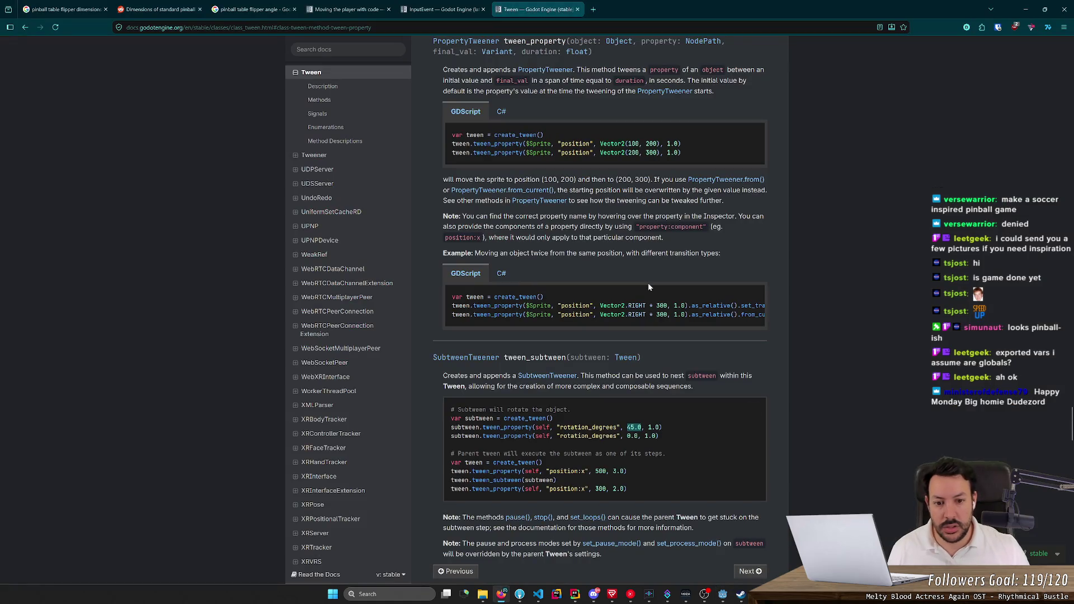
# Copy the parent tween lines from the Tween docs example and paste them, indented, under the subtween.
pyautogui.moveTo(629, 471); pyautogui.dragTo(434, 465)
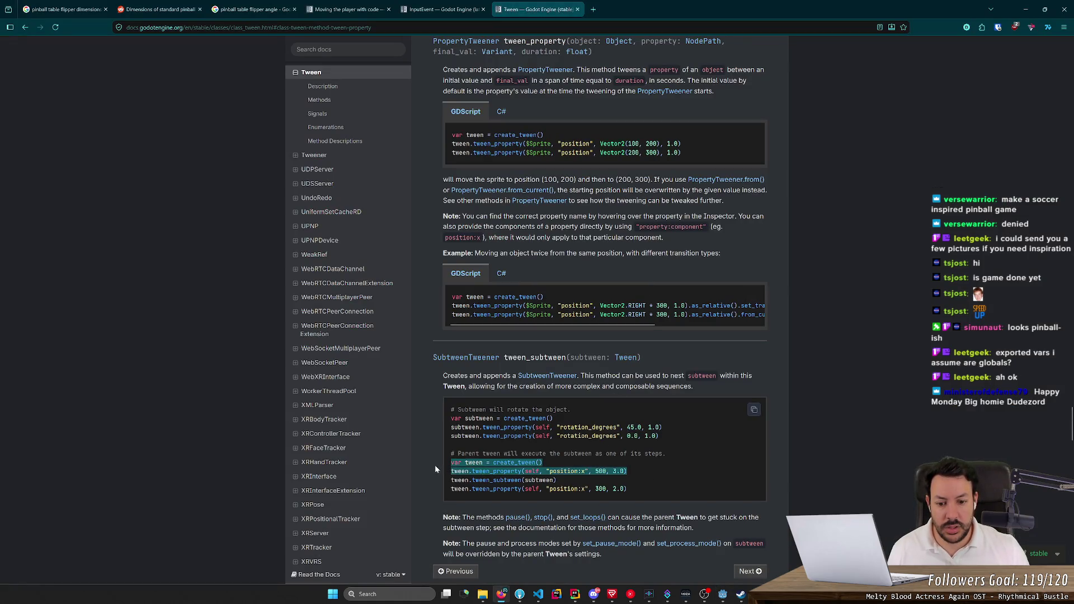
pyautogui.click(579, 486)
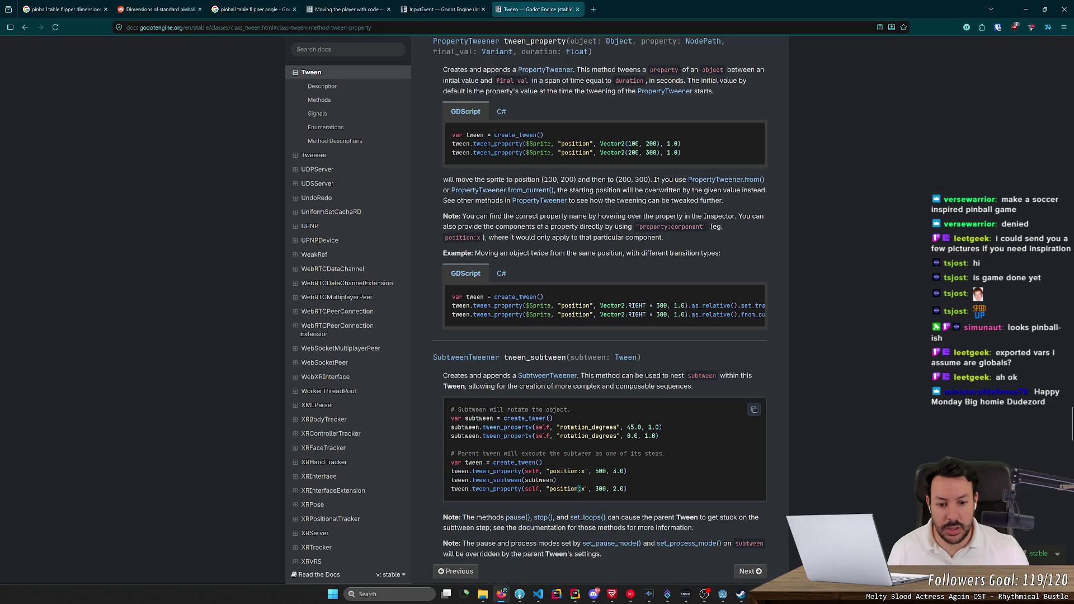
pyautogui.moveTo(561, 480); pyautogui.dragTo(431, 466)
pyautogui.hotkey('ctrl', 'c')
pyautogui.hotkey('alt', 'Tab')
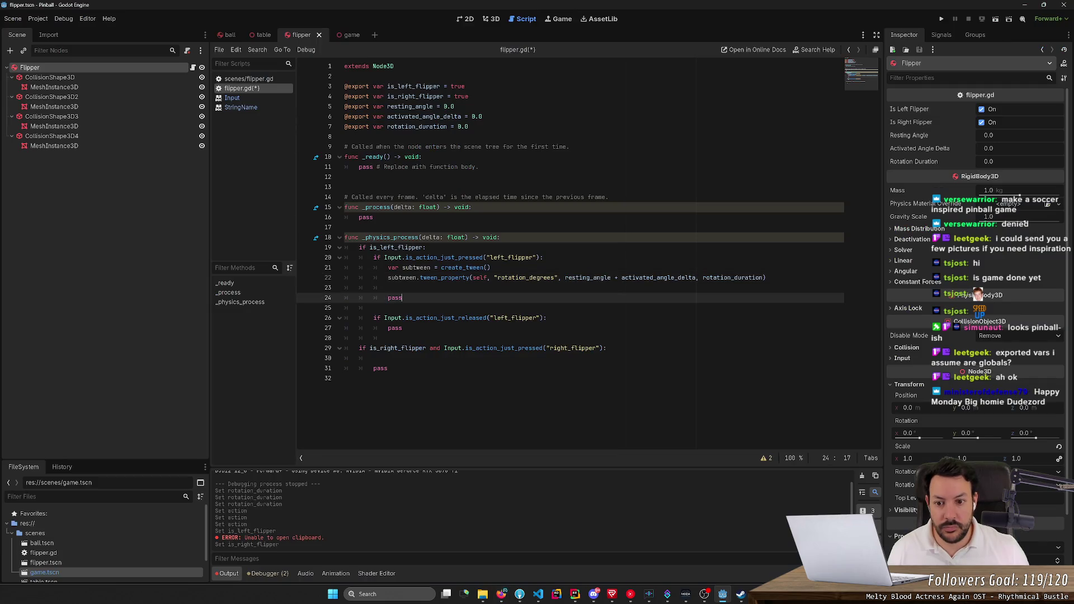
pyautogui.press('Return')
pyautogui.hotkey('ctrl', 'v')
pyautogui.hotkey('shift', 'Up')
pyautogui.hotkey('shift', 'Up')
pyautogui.press('Tab')
pyautogui.press('Tab')
pyautogui.press('Tab')
# Change the pasted tween_property target from "position" to "rotation".
pyautogui.click(477, 308)
pyautogui.doubleClick(502, 308)
pyautogui.write('rotation')
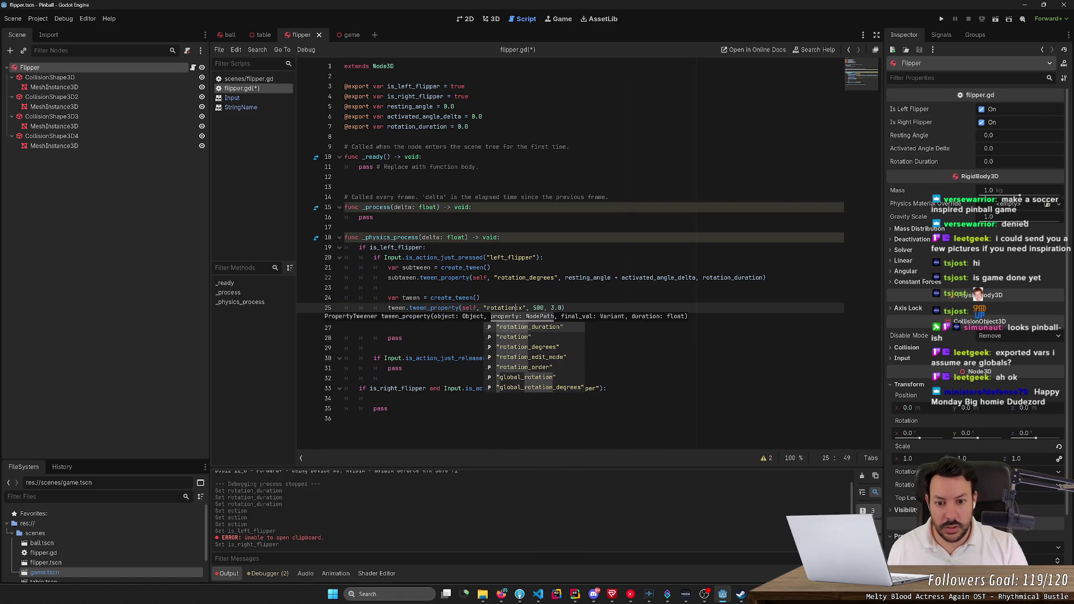
pyautogui.press('Escape')
pyautogui.press('Up')
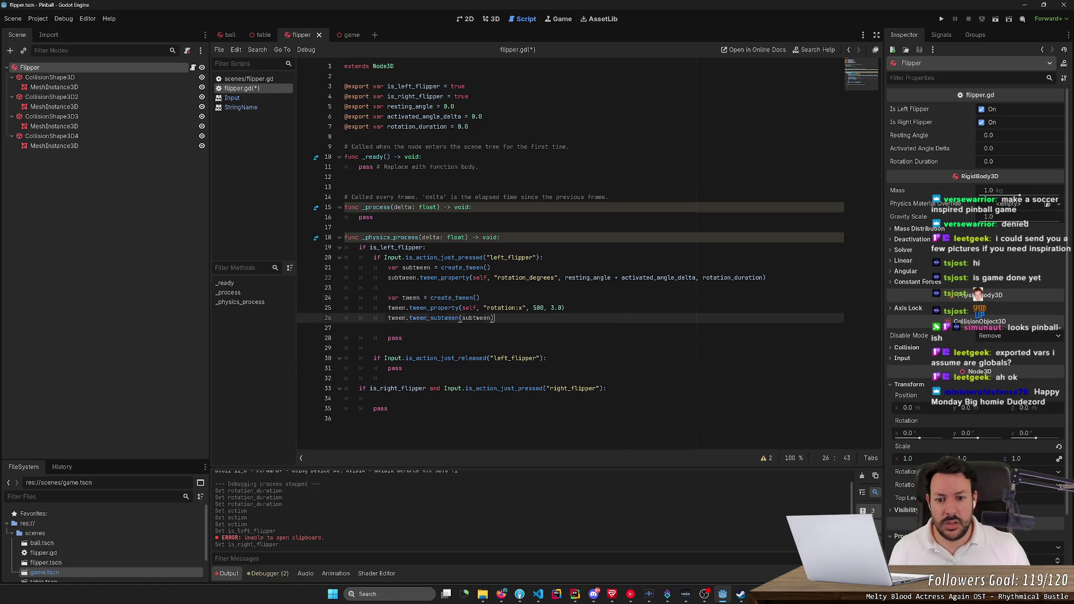
pyautogui.click(494, 318)
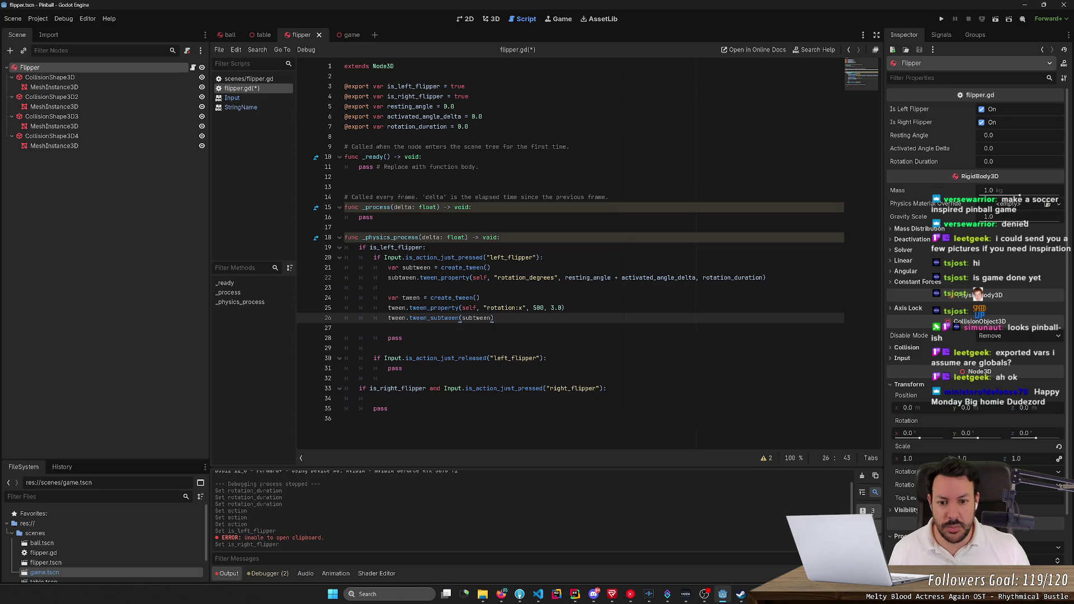
pyautogui.doubleClick(459, 307)
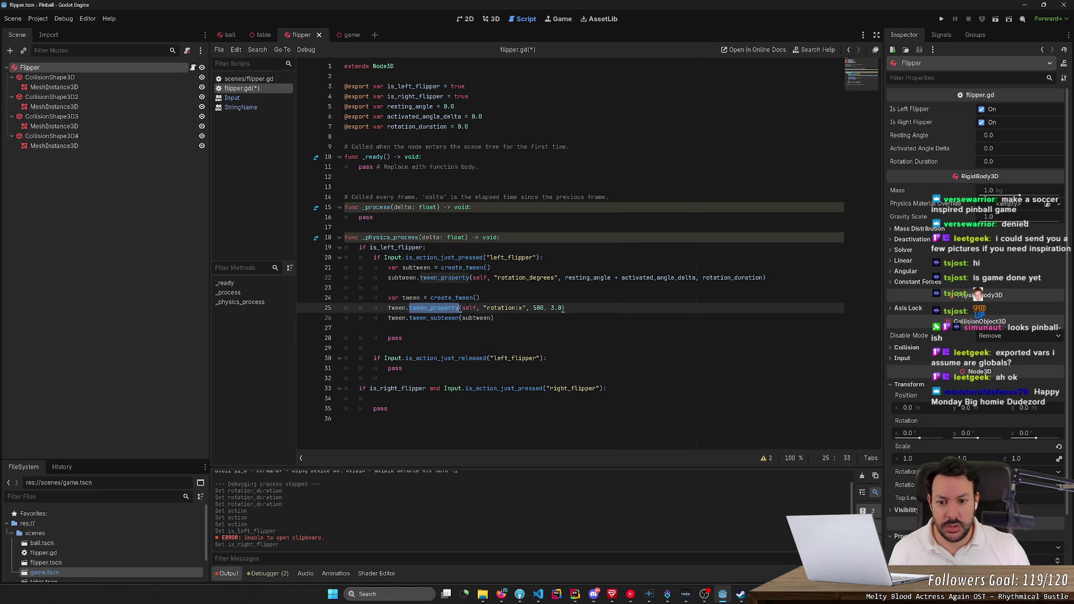
# Check the 500 target value on line 25 against the Tween documentation example.
pyautogui.hotkey('alt', 'Tab')
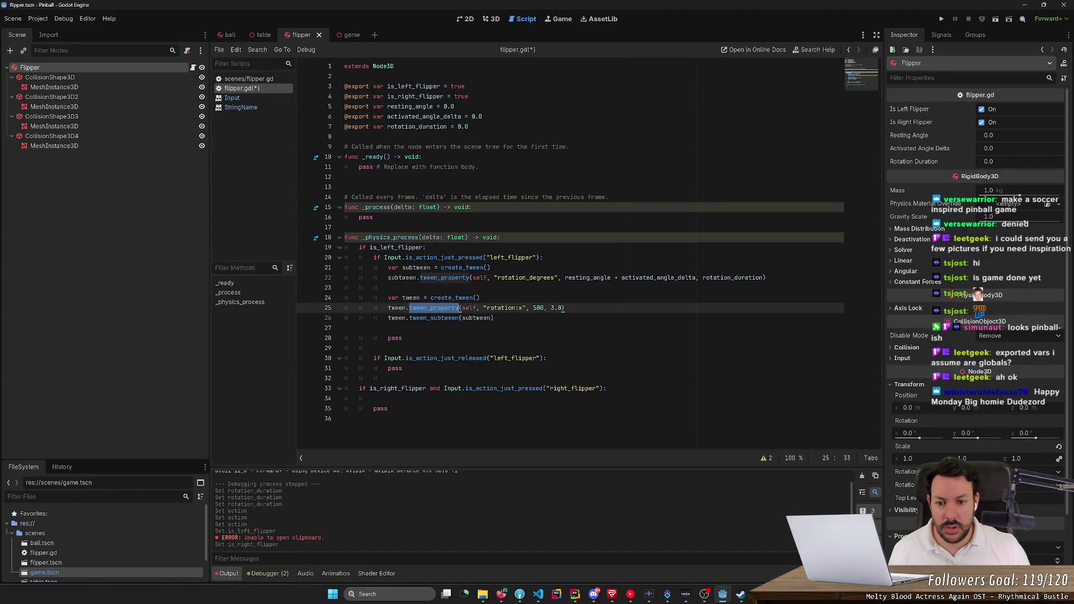
pyautogui.moveTo(460, 309)
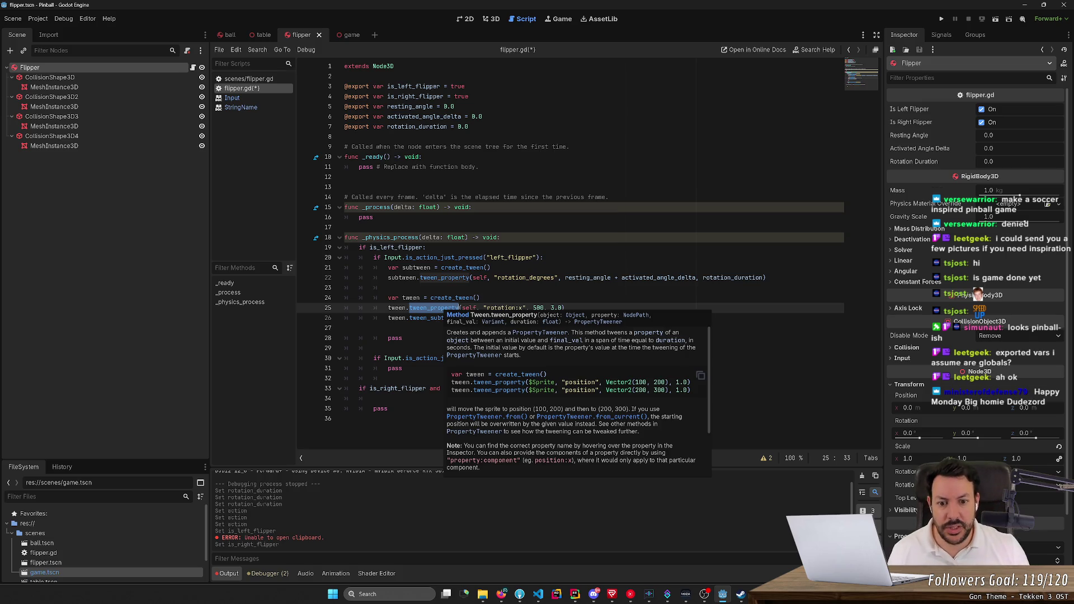
pyautogui.doubleClick(538, 308)
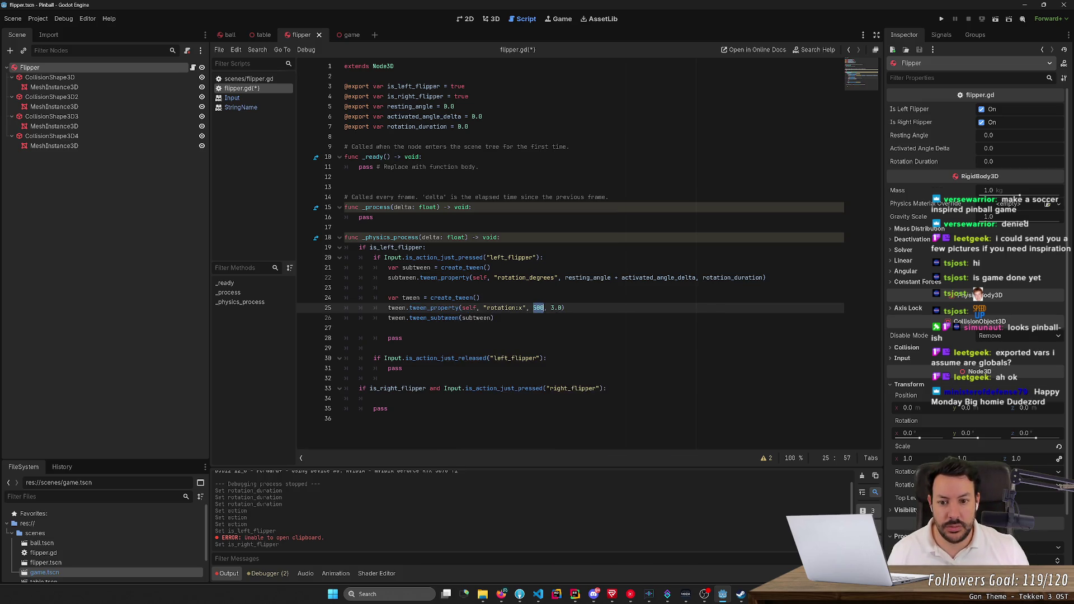
pyautogui.moveTo(458, 278)
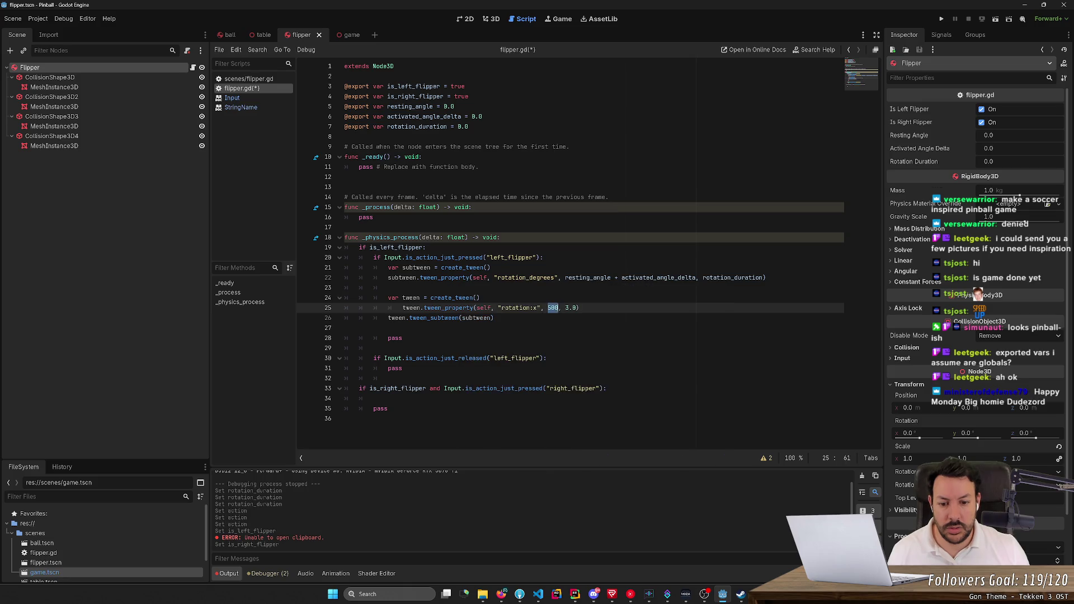
pyautogui.hotkey('alt', 'Tab')
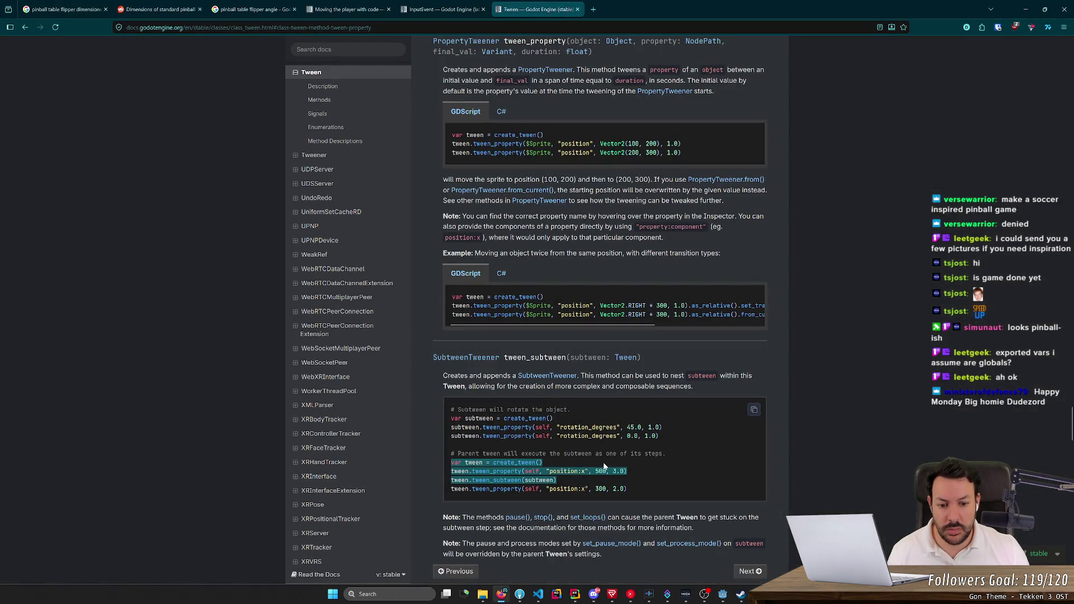
pyautogui.click(604, 466)
pyautogui.doubleClick(599, 471)
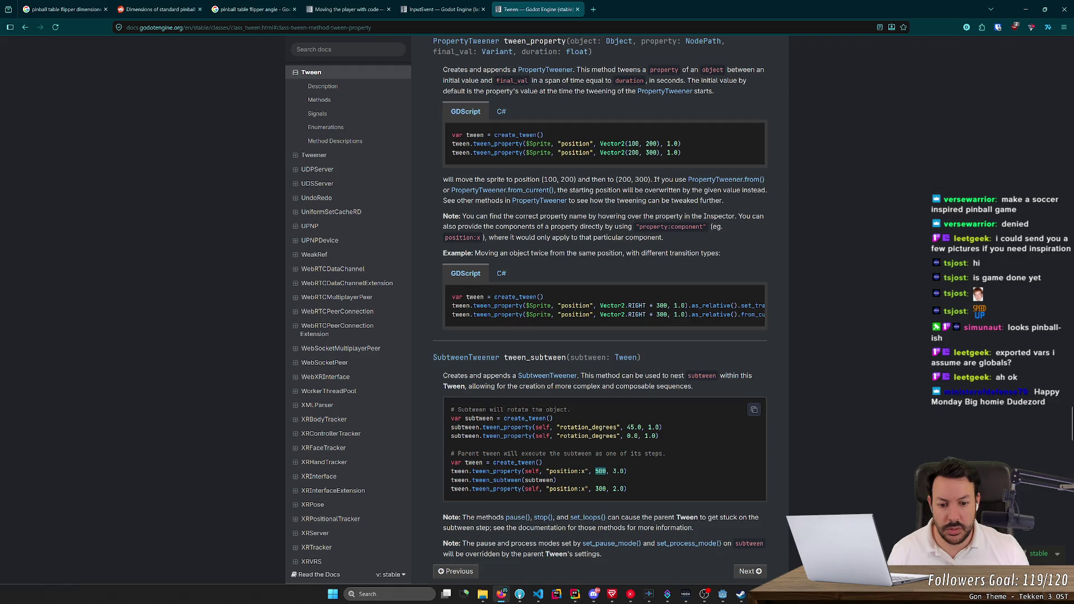
pyautogui.click(599, 472)
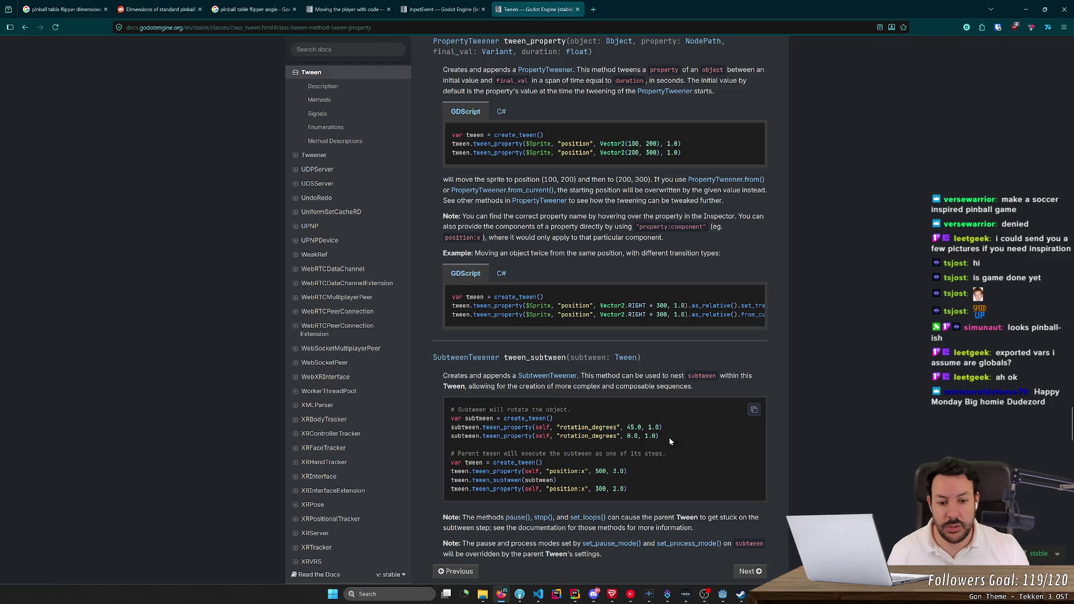
pyautogui.moveTo(670, 438); pyautogui.dragTo(518, 427)
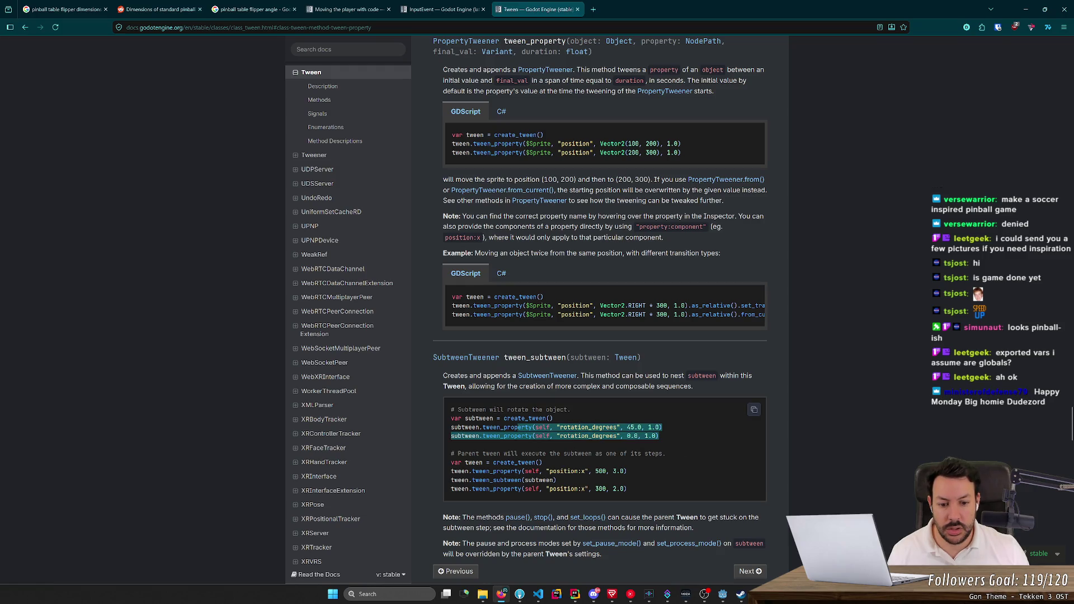
pyautogui.click(518, 428)
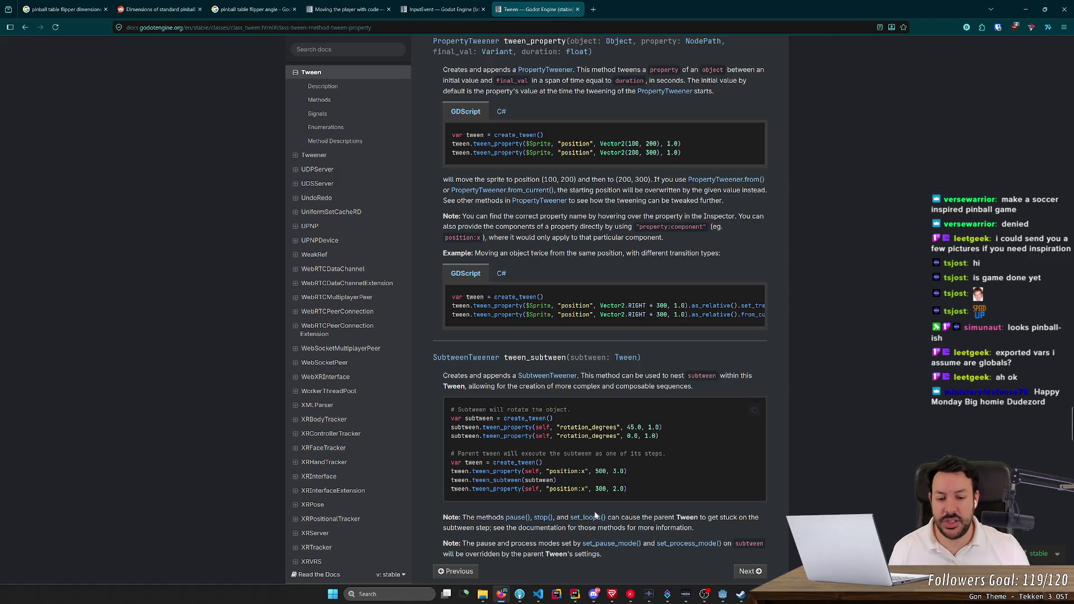
pyautogui.moveTo(570, 472); pyautogui.dragTo(588, 471)
pyautogui.click(588, 472)
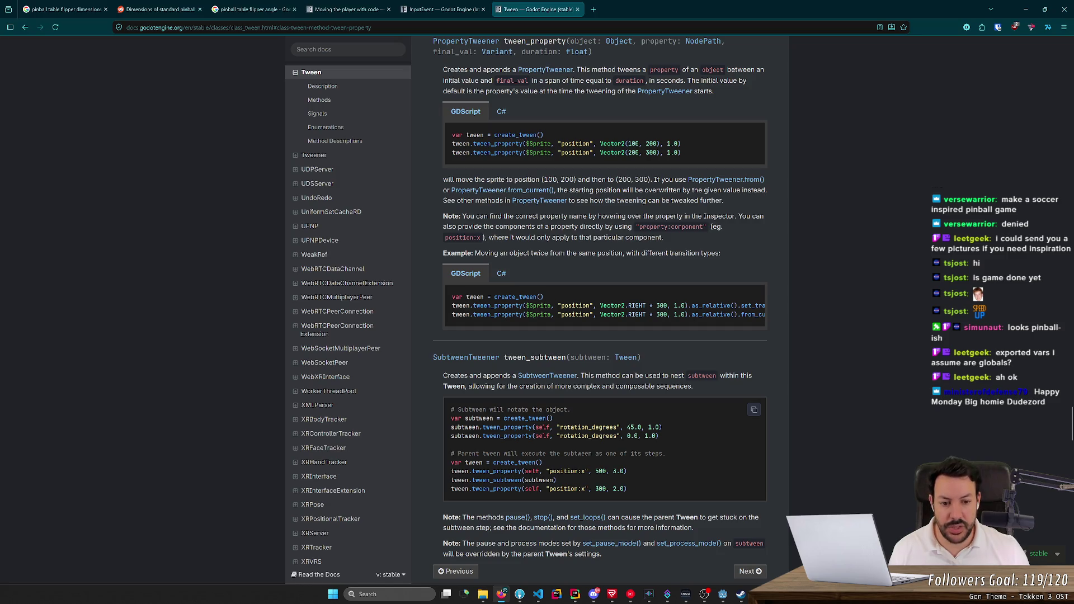
pyautogui.scroll(-2, 604, 448)
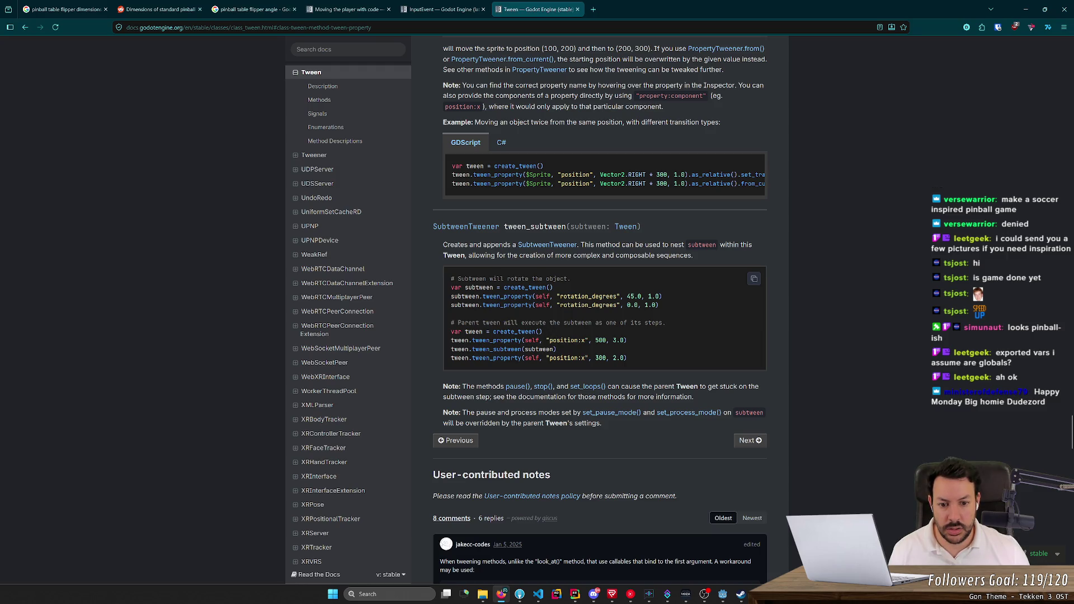
pyautogui.moveTo(549, 340); pyautogui.dragTo(585, 340)
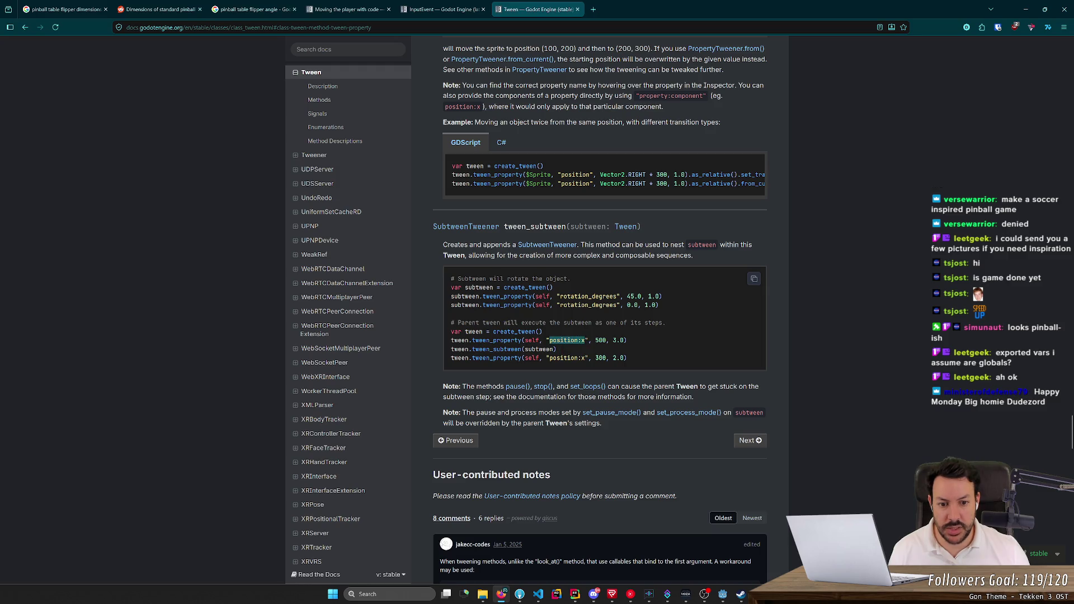
pyautogui.click(558, 351)
pyautogui.hotkey('alt', 'Tab')
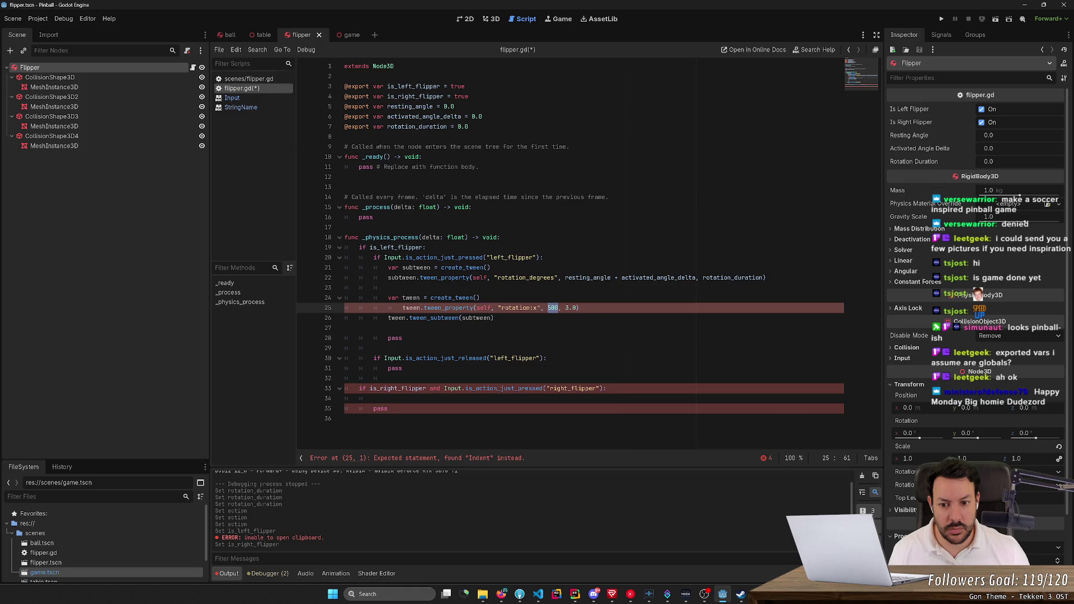
# Remove the tween_subtween line and tween to resting_angle + activated_angle_delta over rotation_duration.
pyautogui.press('Down')
pyautogui.hotkey('ctrl', 'x')
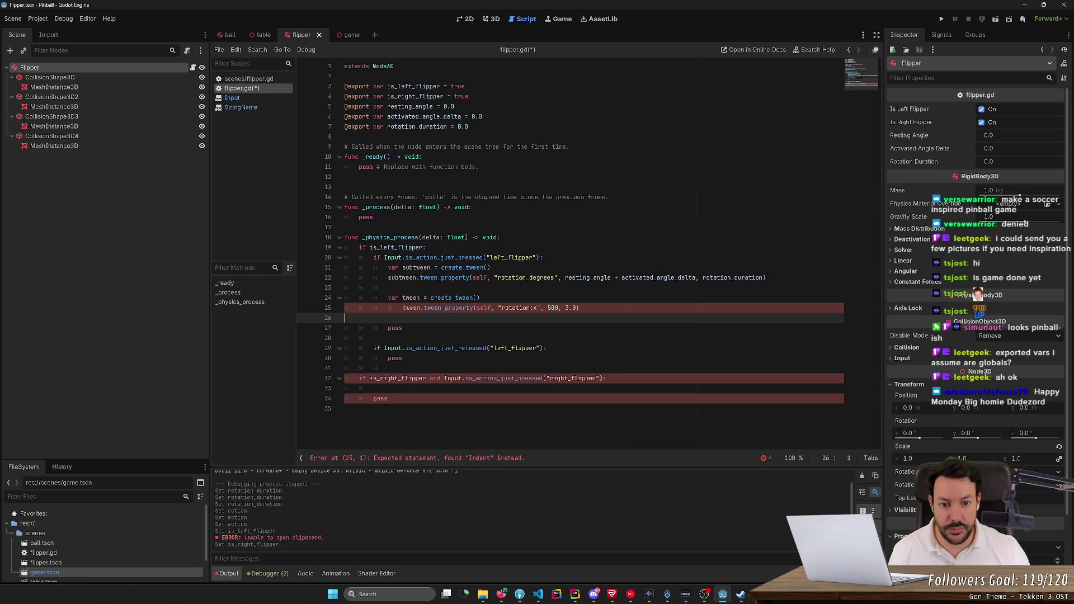
pyautogui.doubleClick(588, 278)
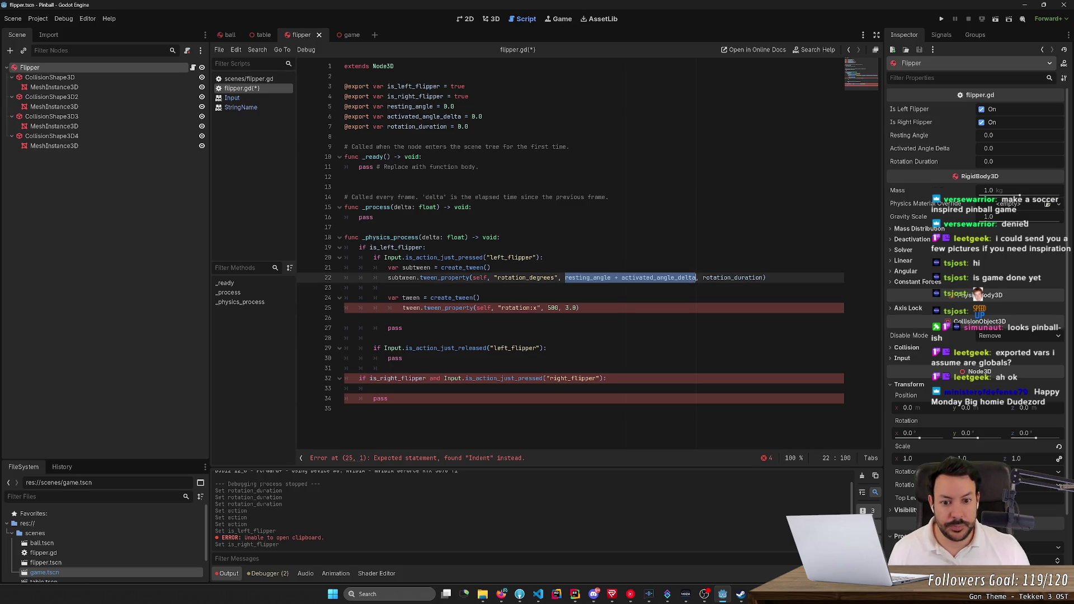
pyautogui.doubleClick(553, 307)
pyautogui.hotkey('ctrl', 'v')
pyautogui.hotkey('shift', 'Right')
pyautogui.hotkey('shift', 'Right')
pyautogui.hotkey('shift', 'Right')
pyautogui.write('rotation_duration')
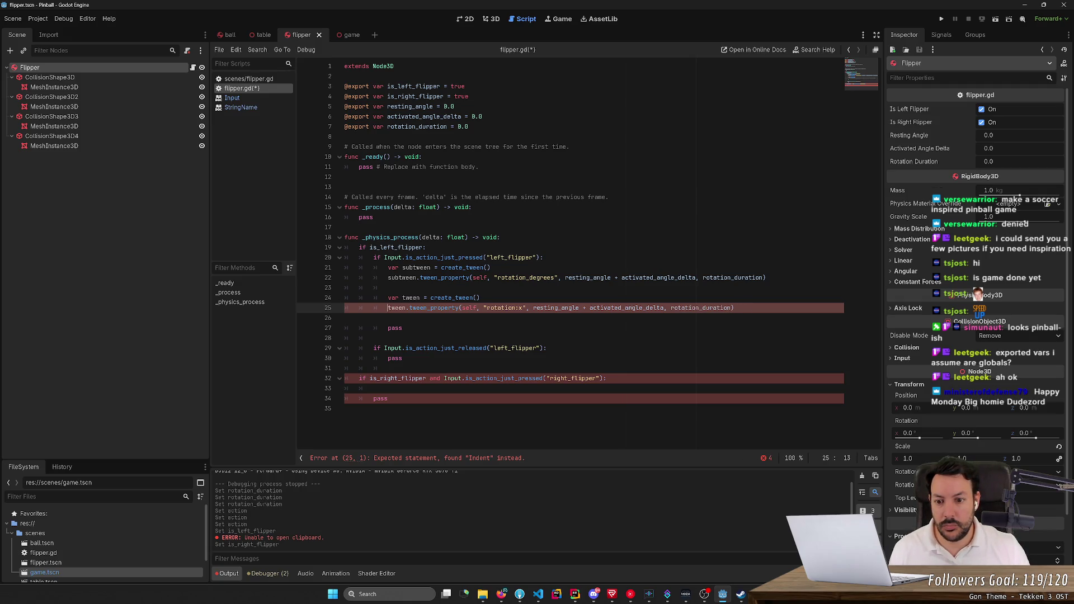
# Outdent the tween, delete the old subtween code and leftover pass line, and save.
pyautogui.hotkey('shift', 'Tab')
pyautogui.press('Up')
pyautogui.press('Home')
pyautogui.press('Home')
pyautogui.hotkey('shift', 'Up')
pyautogui.hotkey('shift', 'Up')
pyautogui.hotkey('shift', 'Up')
pyautogui.press('Delete')
pyautogui.hotkey('ctrl', 's')
pyautogui.press('Down')
pyautogui.press('Down')
pyautogui.hotkey('ctrl', 'shift', 'k')
pyautogui.hotkey('ctrl', 'shift', 'k')
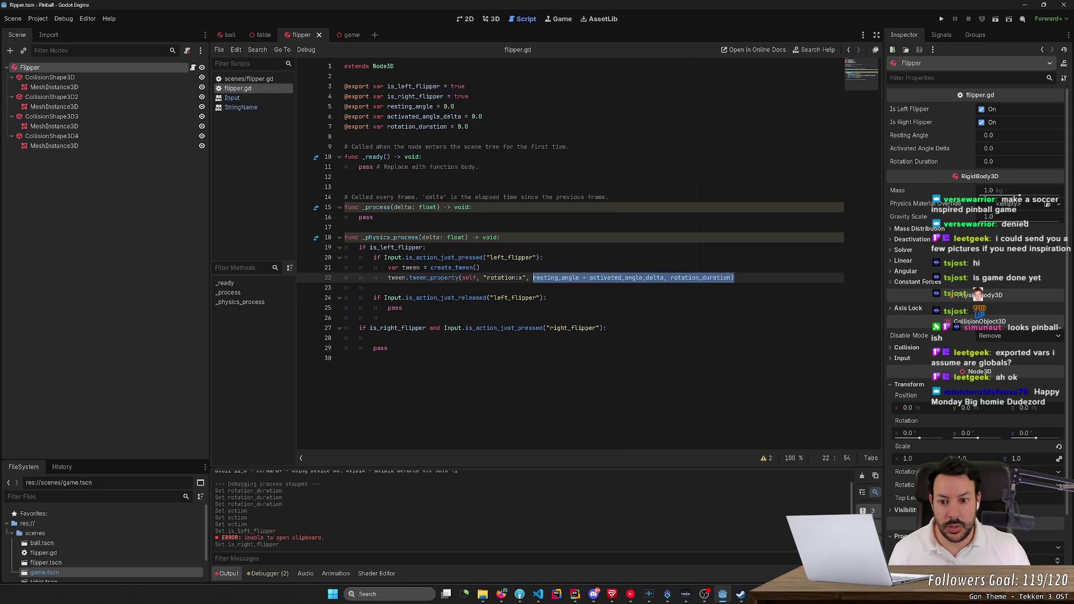
# Paste the tween lines in place of pass in the release branch with correct indentation.
pyautogui.hotkey('alt', 'Tab')
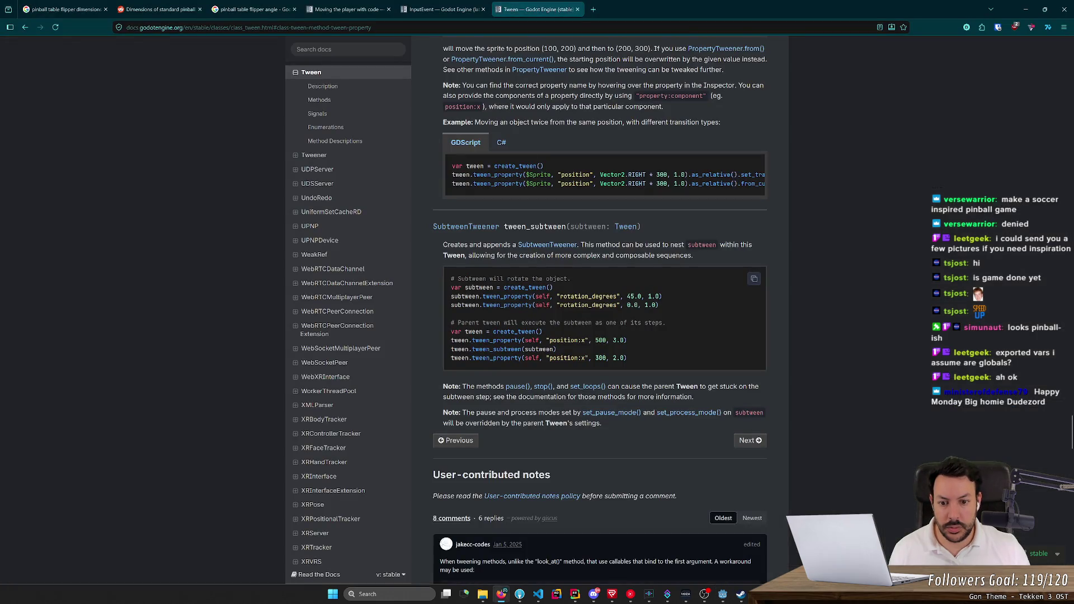
pyautogui.hotkey('alt', 'Tab')
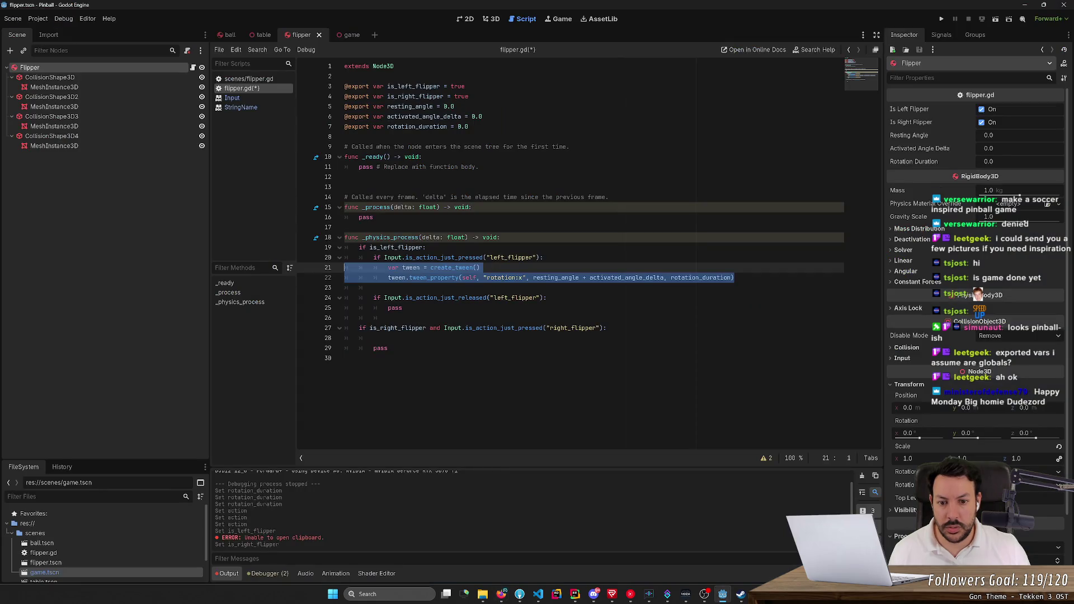
pyautogui.press('Down')
pyautogui.press('Down')
pyautogui.press('Down')
pyautogui.press('Home')
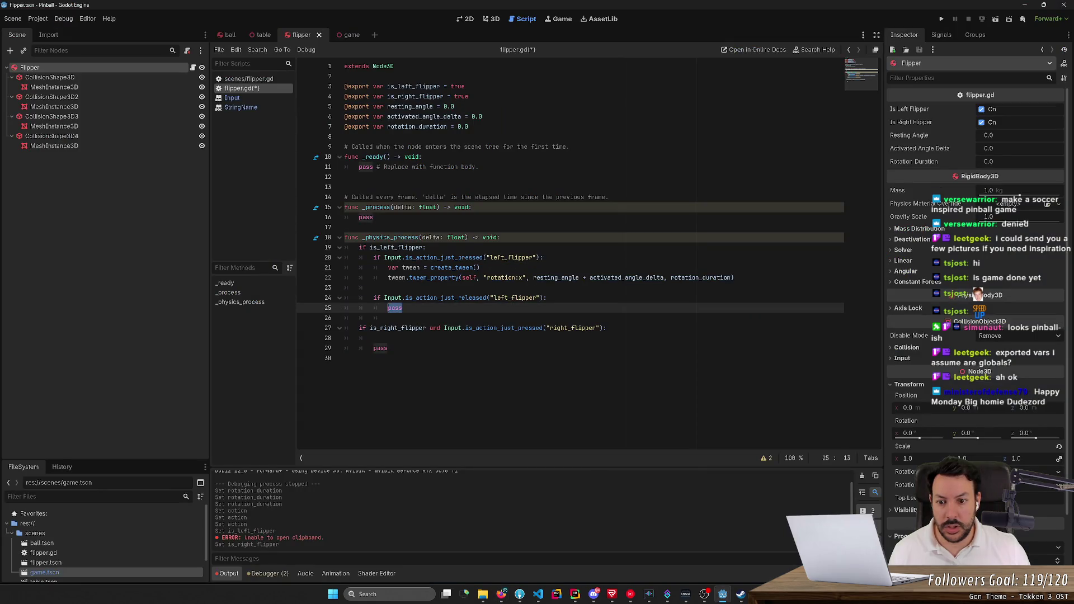
pyautogui.hotkey('ctrl', 'v')
pyautogui.press('Up')
pyautogui.press('Home')
pyautogui.press('BackSpace')
pyautogui.press('BackSpace')
pyautogui.press('BackSpace')
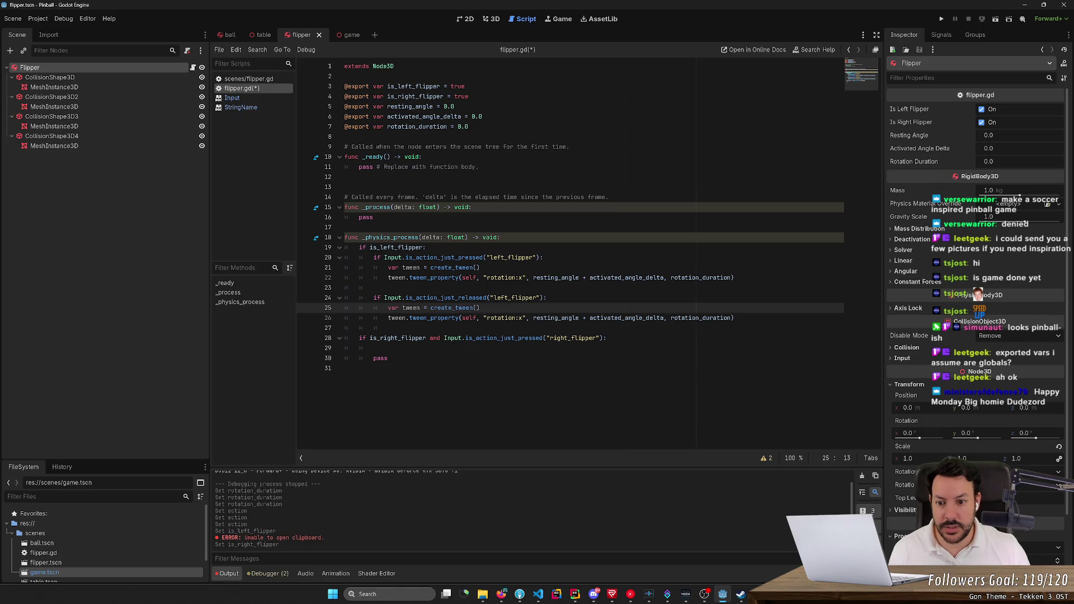
# Make the release tween return to just resting_angle and save the script.
pyautogui.click(564, 318)
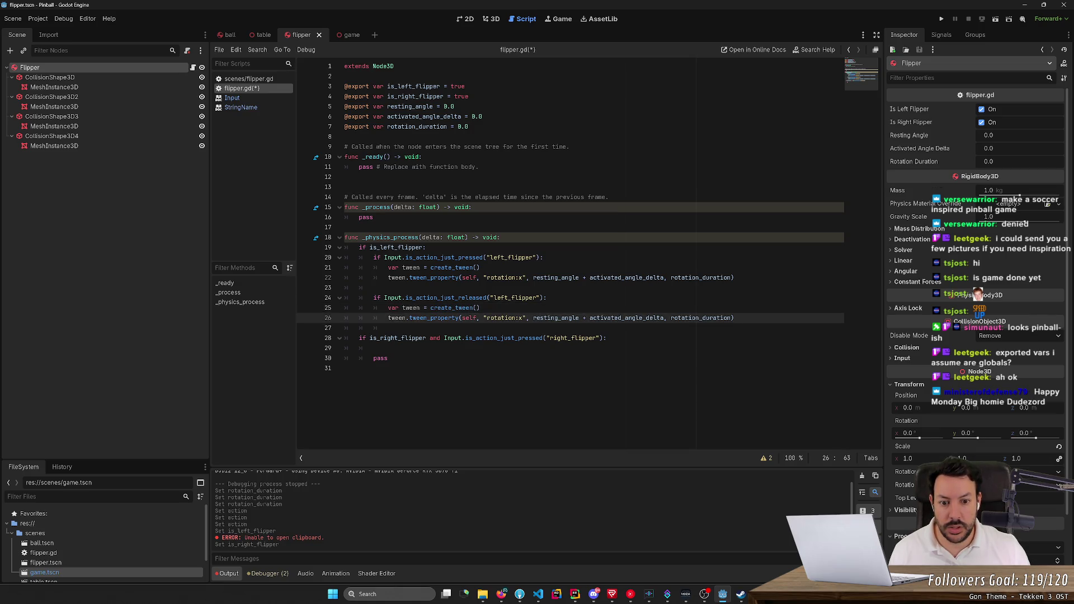
pyautogui.moveTo(581, 318); pyautogui.dragTo(664, 318)
pyautogui.press('BackSpace')
pyautogui.click(547, 297)
pyautogui.hotkey('ctrl', 's')
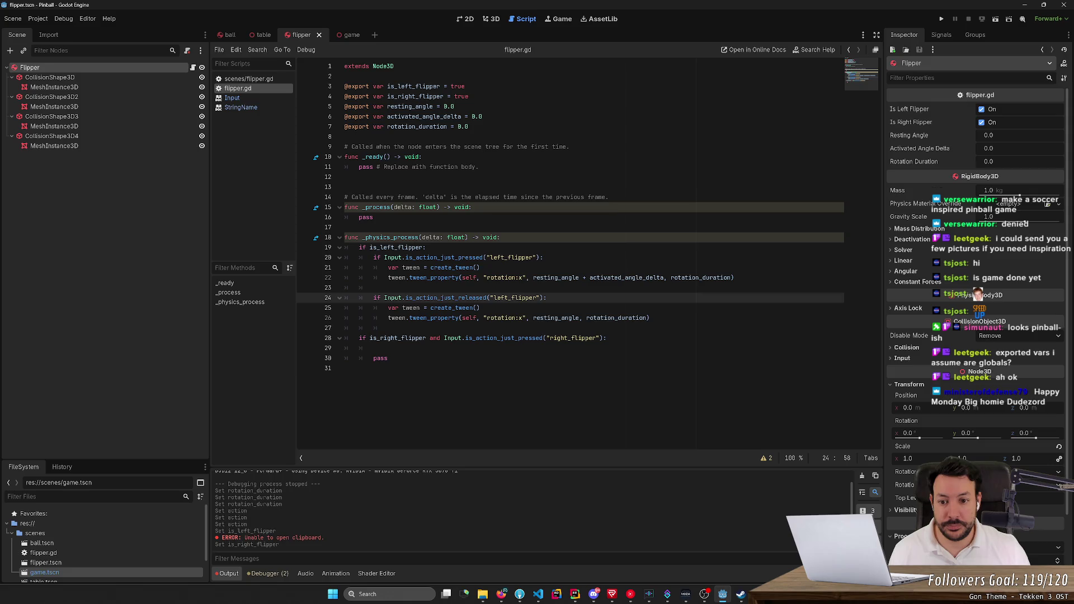
pyautogui.click(422, 157)
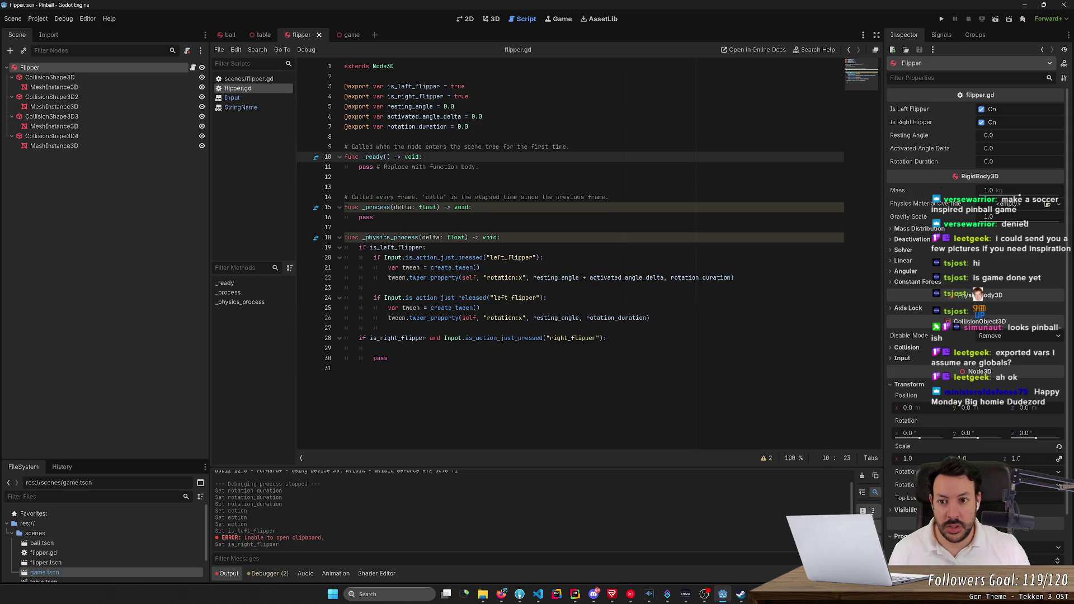
# Replace pass in _ready with rotation.x = resting_angle and save flipper.gd.
pyautogui.press('Return')
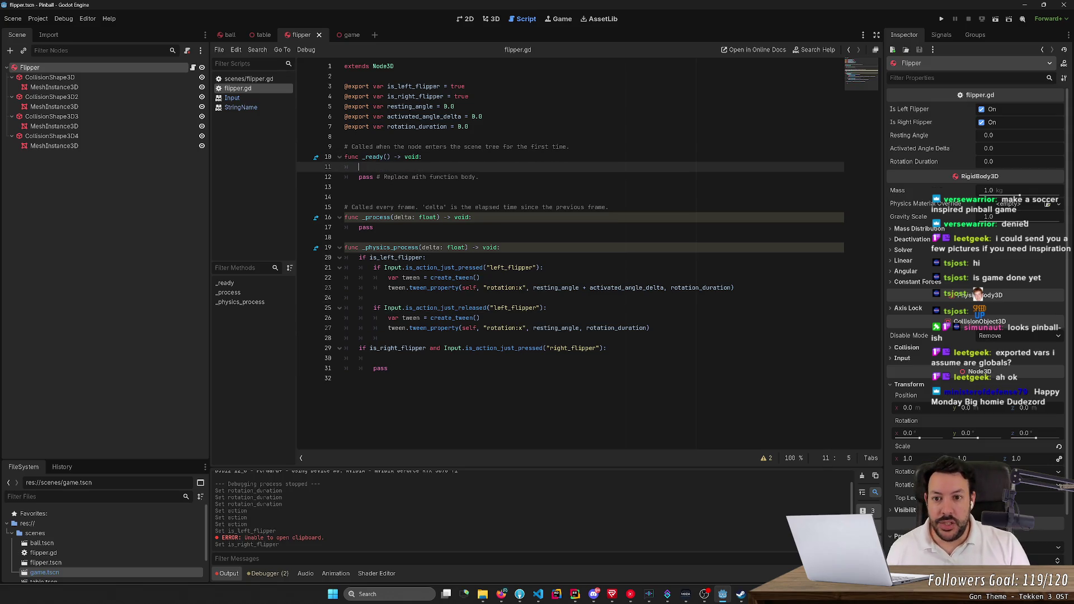
pyautogui.write('rotation.x = ')
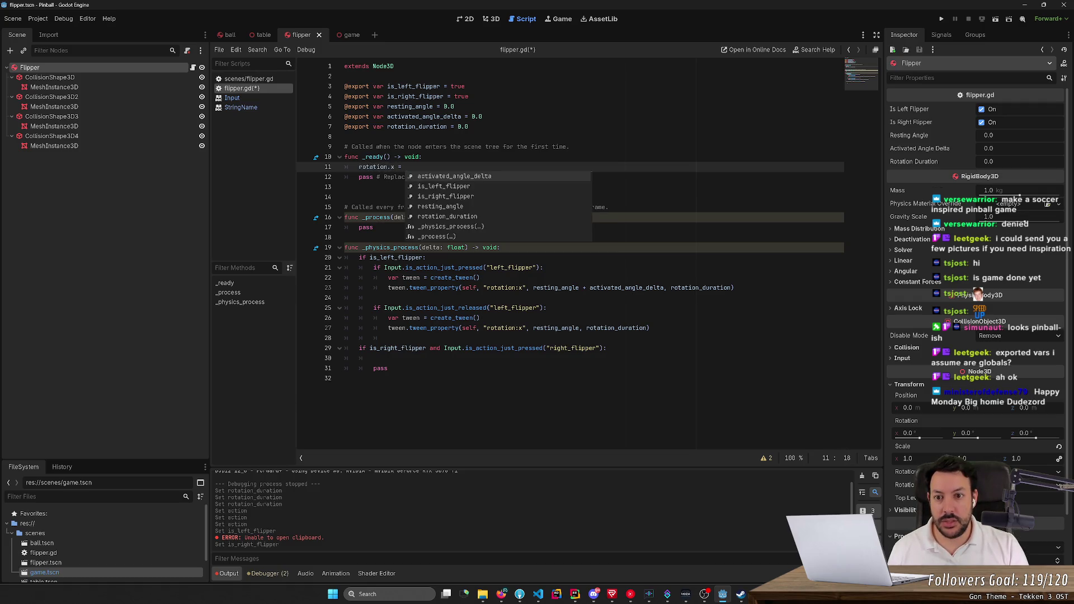
pyautogui.write('rest')
pyautogui.press('Return')
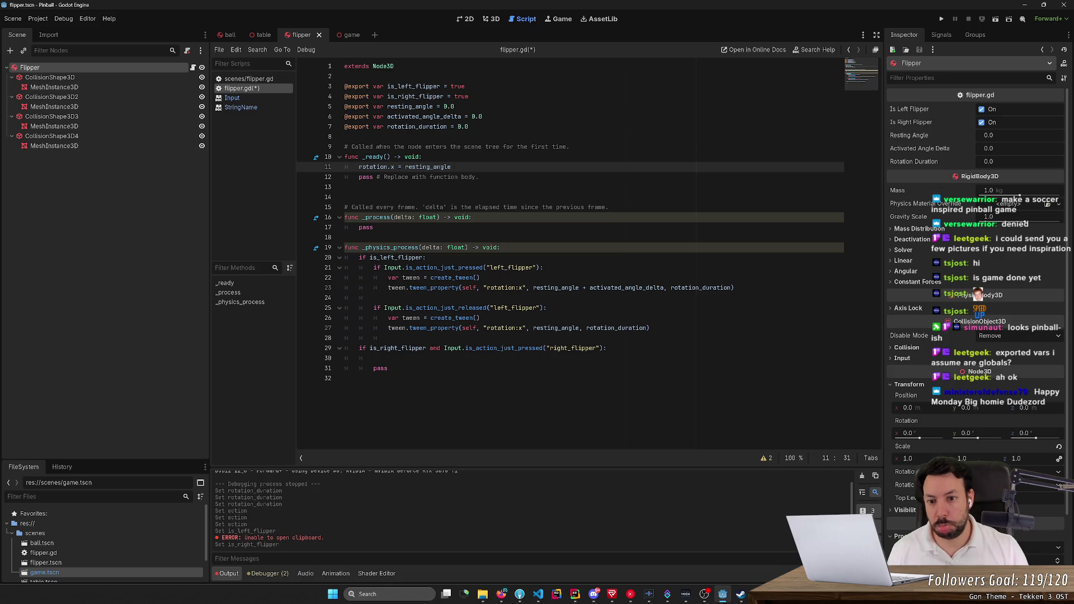
pyautogui.press('Down')
pyautogui.hotkey('ctrl', 'shift', 'k')
pyautogui.hotkey('ctrl', 'shift', 'k')
pyautogui.hotkey('ctrl', 's')
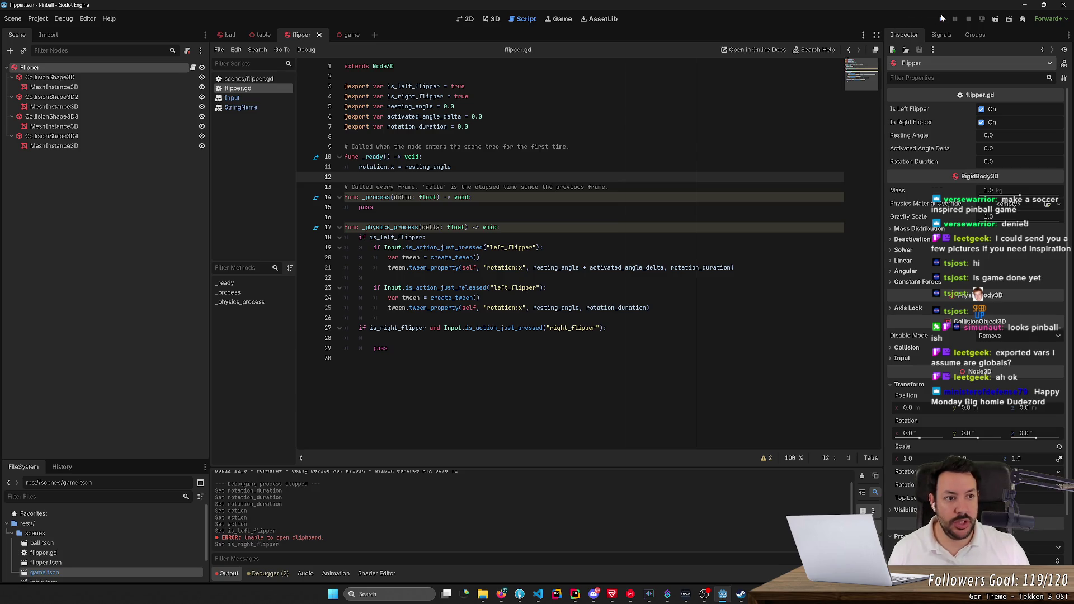
# Test-run the pinball game, stop it, and switch to the flipper scene's 3D view.
pyautogui.click(941, 19)
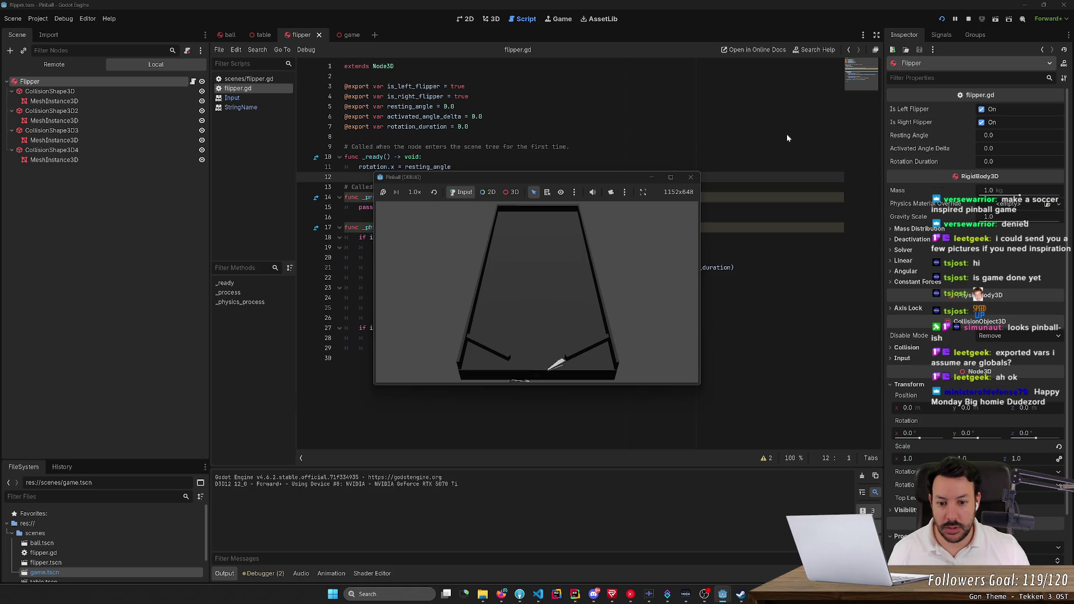
pyautogui.click(967, 20)
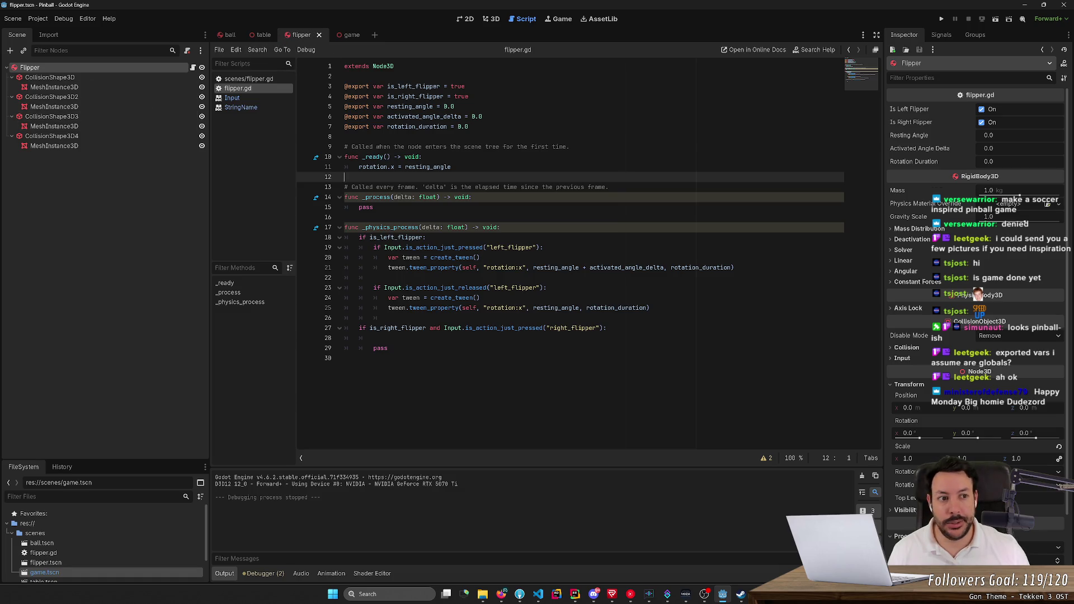
pyautogui.click(492, 18)
# Lock the Flipper's Linear X, Y, Z and Angular X, Z axes, save the scene, and return to flipper.gd.
pyautogui.click(129, 77)
pyautogui.click(131, 69)
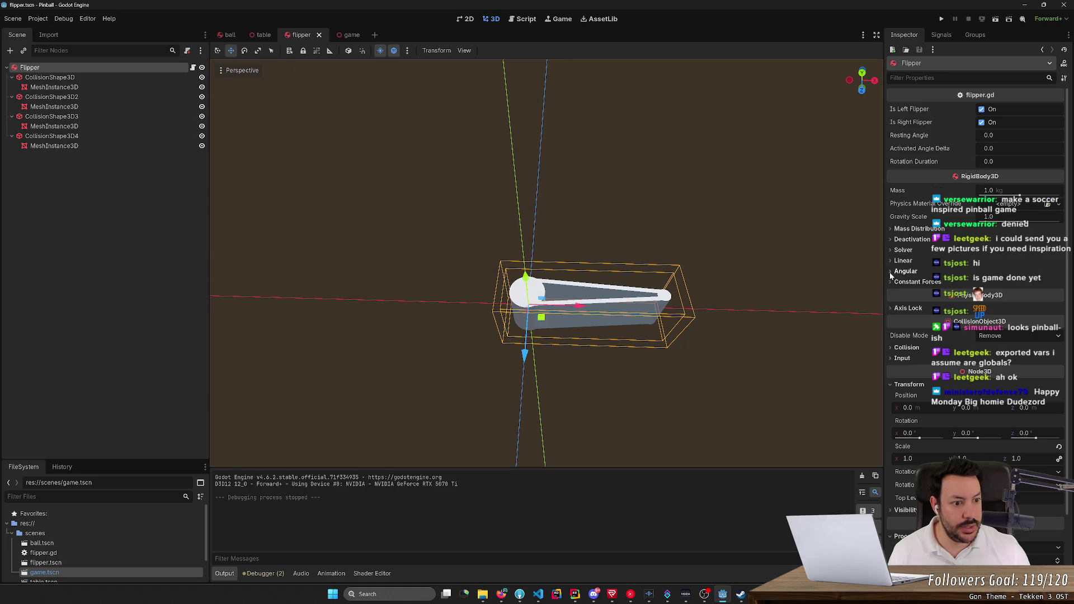
pyautogui.click(905, 308)
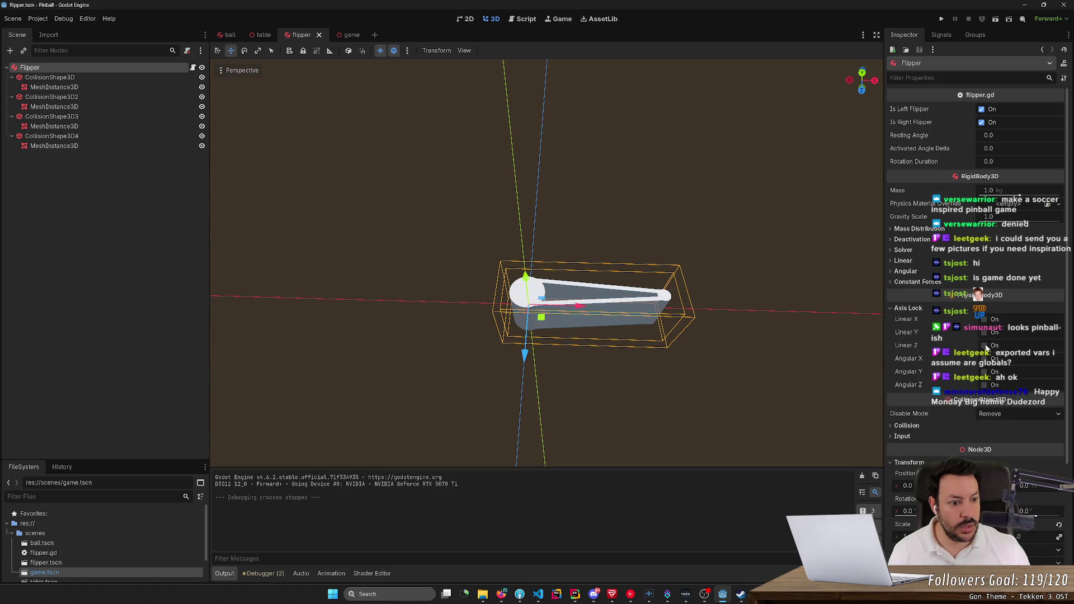
pyautogui.click(984, 346)
pyautogui.click(984, 332)
pyautogui.click(984, 320)
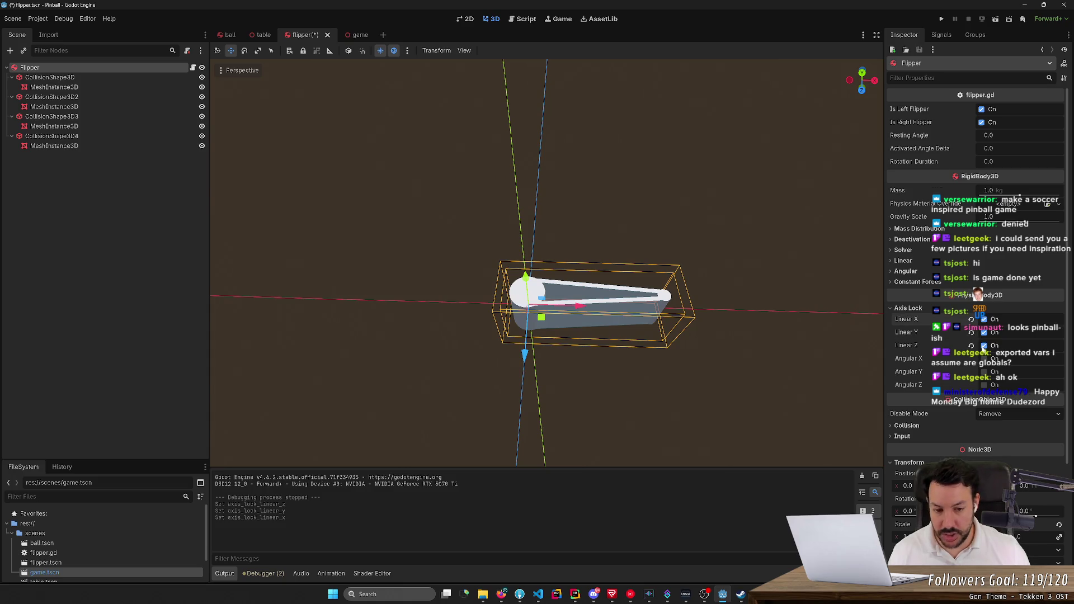
pyautogui.click(984, 358)
pyautogui.click(984, 385)
pyautogui.hotkey('ctrl', 's')
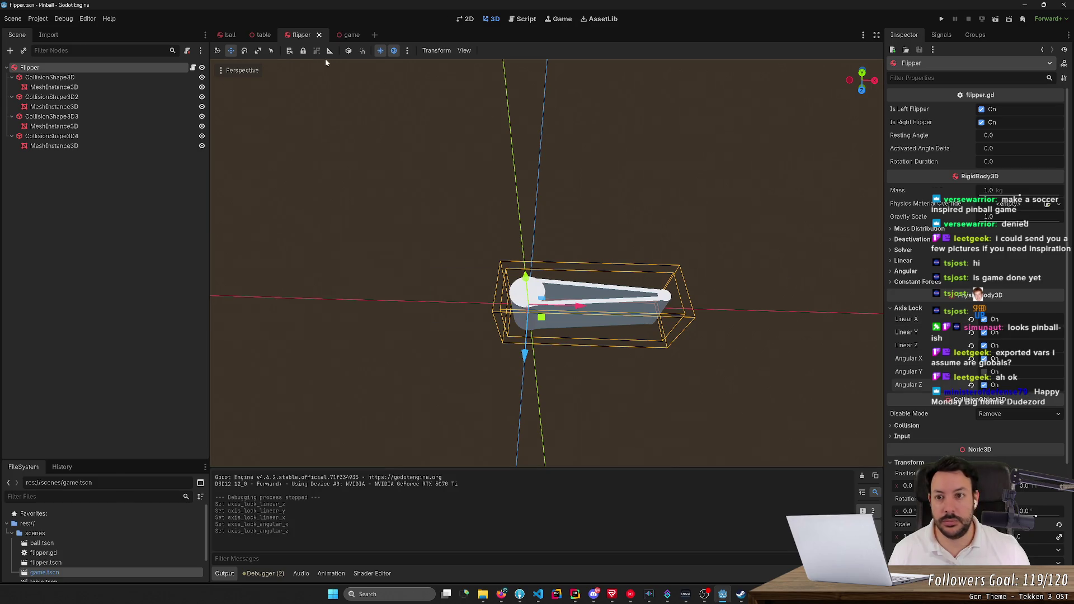
pyautogui.click(523, 19)
pyautogui.click(524, 308)
# Change rotation:x to rotation:y on lines 25 and 21 and rotation.x to rotation.y in _ready, then run the game.
pyautogui.press('BackSpace')
pyautogui.write('y')
pyautogui.press('Up')
pyautogui.press('Up')
pyautogui.press('Up')
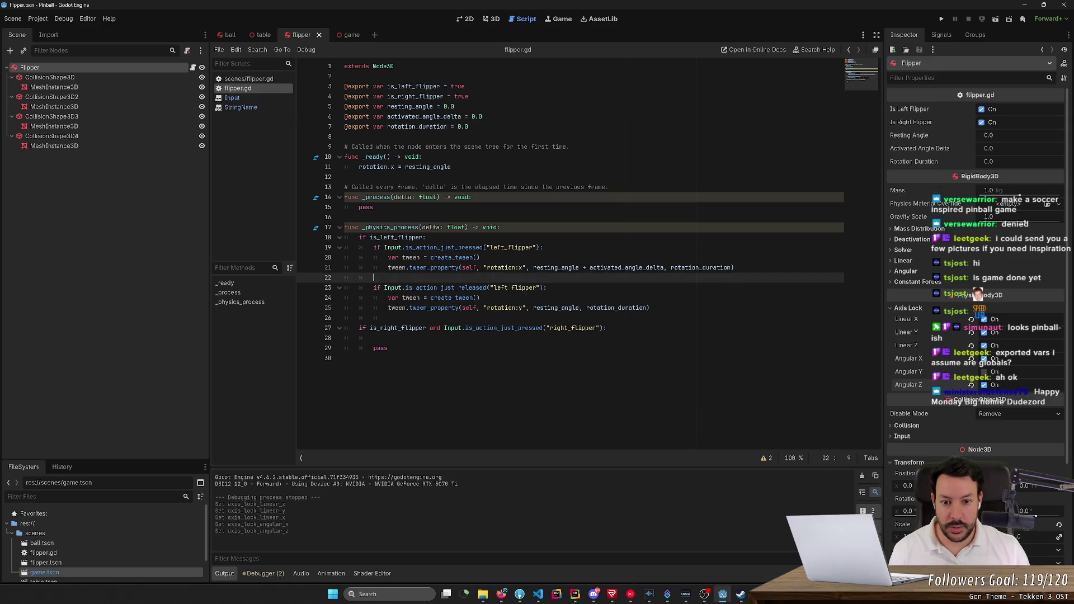
pyautogui.press('BackSpace')
pyautogui.write('y')
pyautogui.click(395, 167)
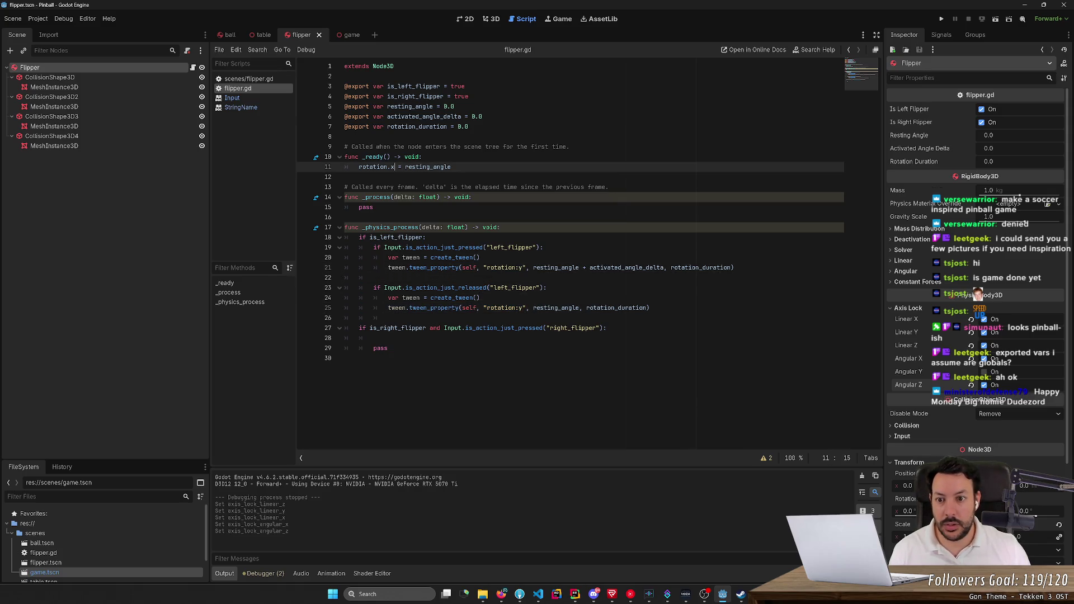
pyautogui.press('BackSpace')
pyautogui.write('y')
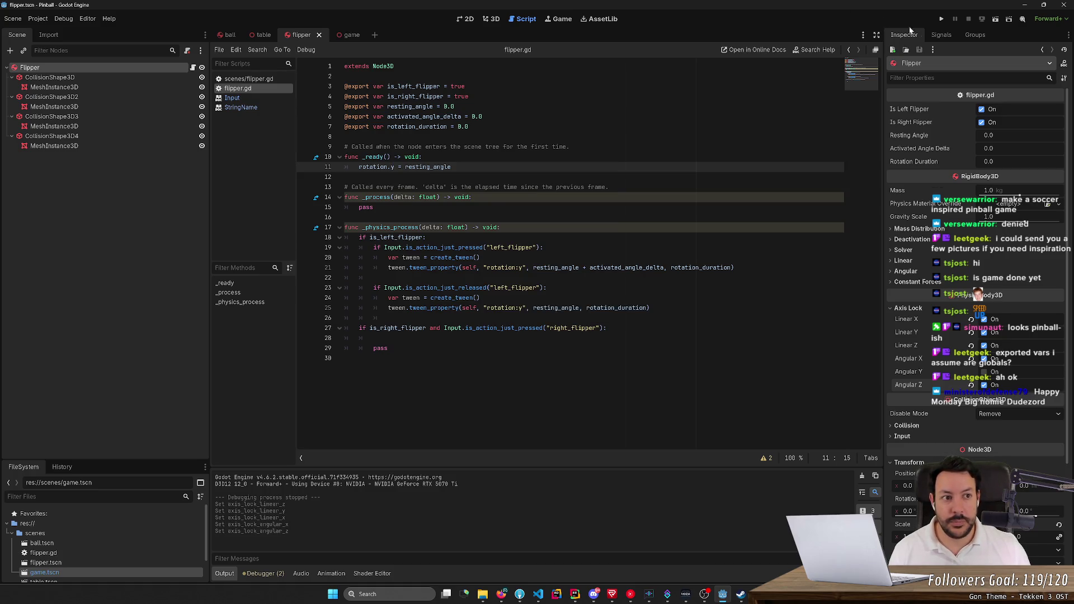
pyautogui.click(942, 19)
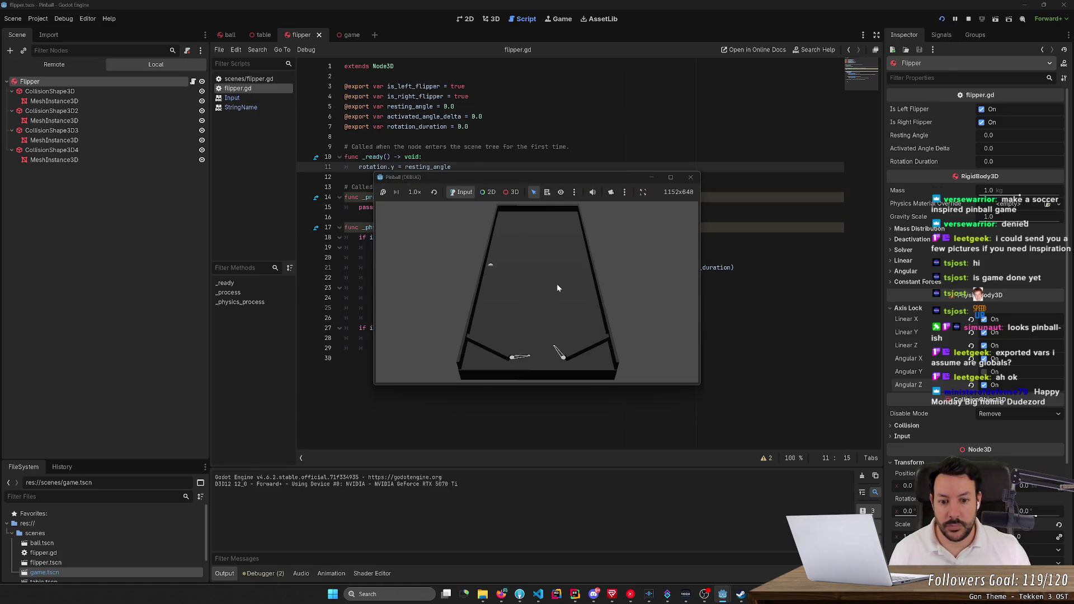